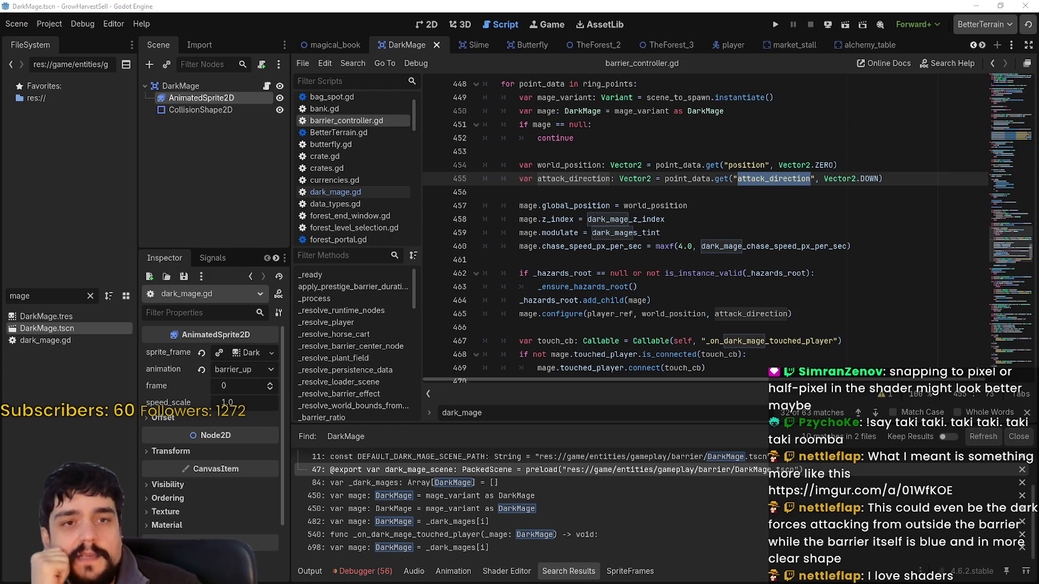
- Read through barrier_controller.gd's dark mage spawning code around lines 466-472
scroll(705, 231, "down", 2)
left_click(562, 246)
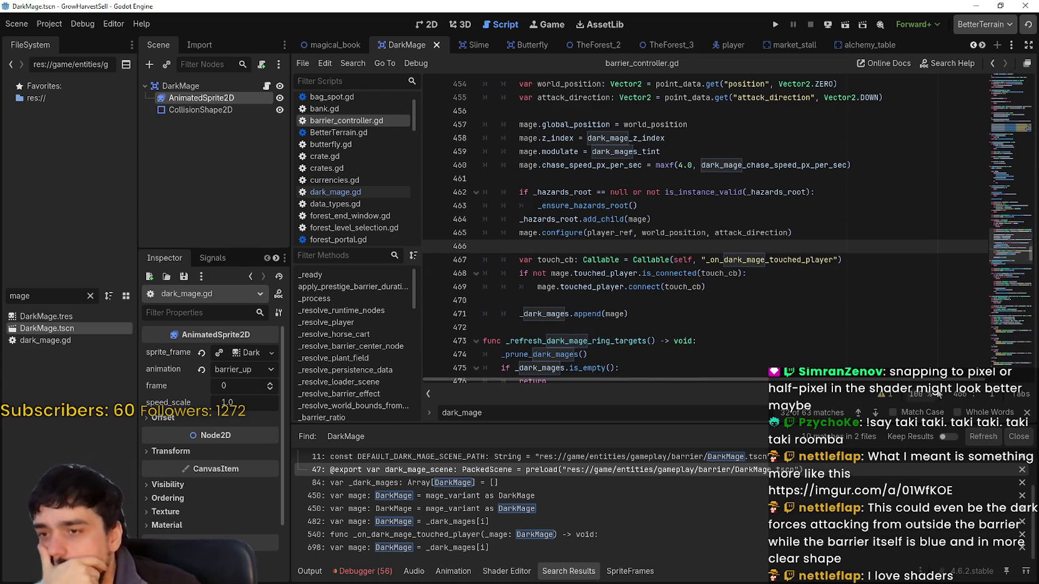
scroll(758, 252, "down", 2)
left_click(759, 252)
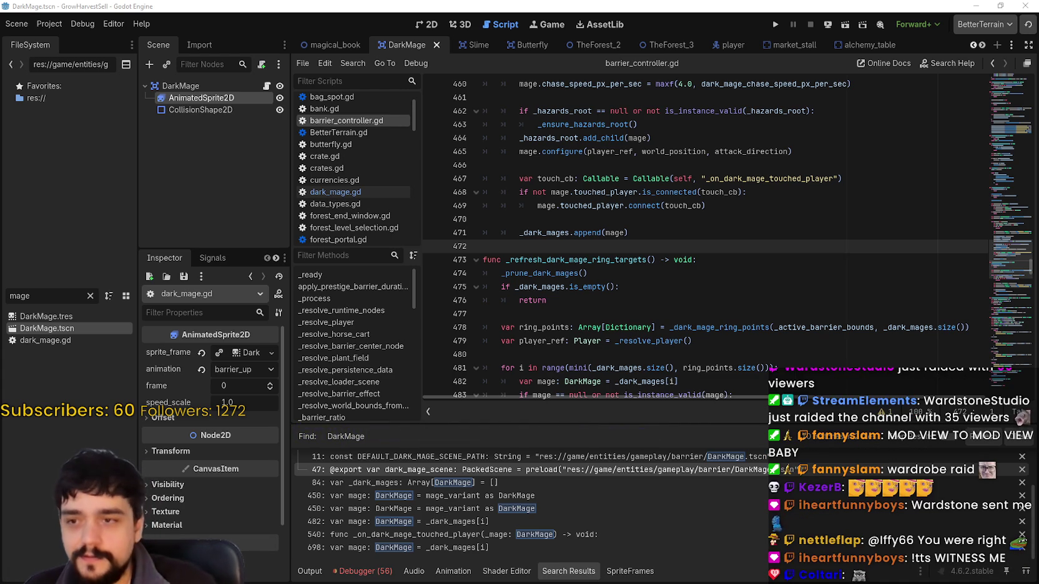
scroll(670, 278, "down", 8)
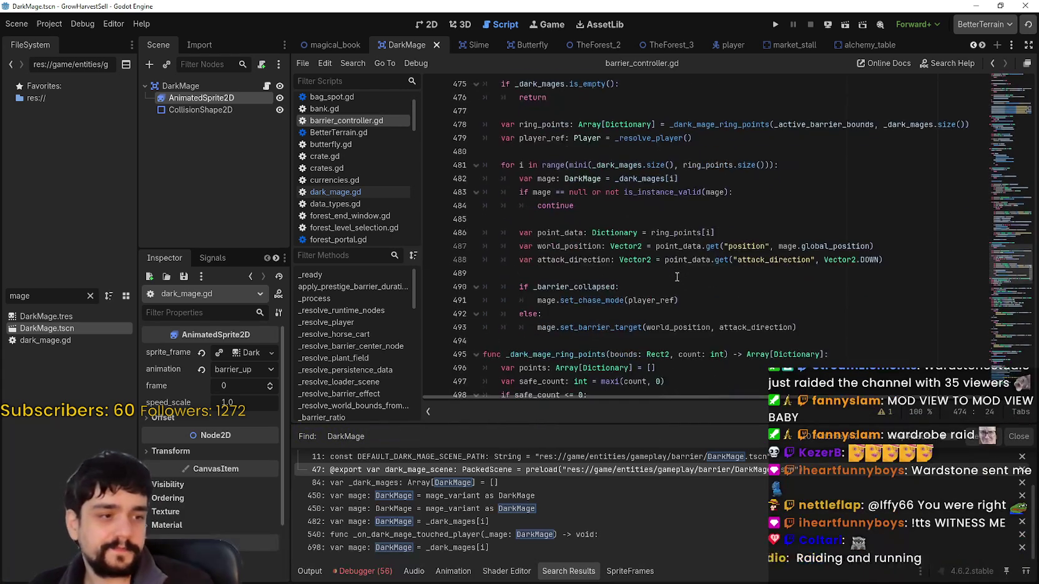
scroll(673, 274, "up", 3)
scroll(673, 274, "down", 3)
scroll(668, 276, "up", 8)
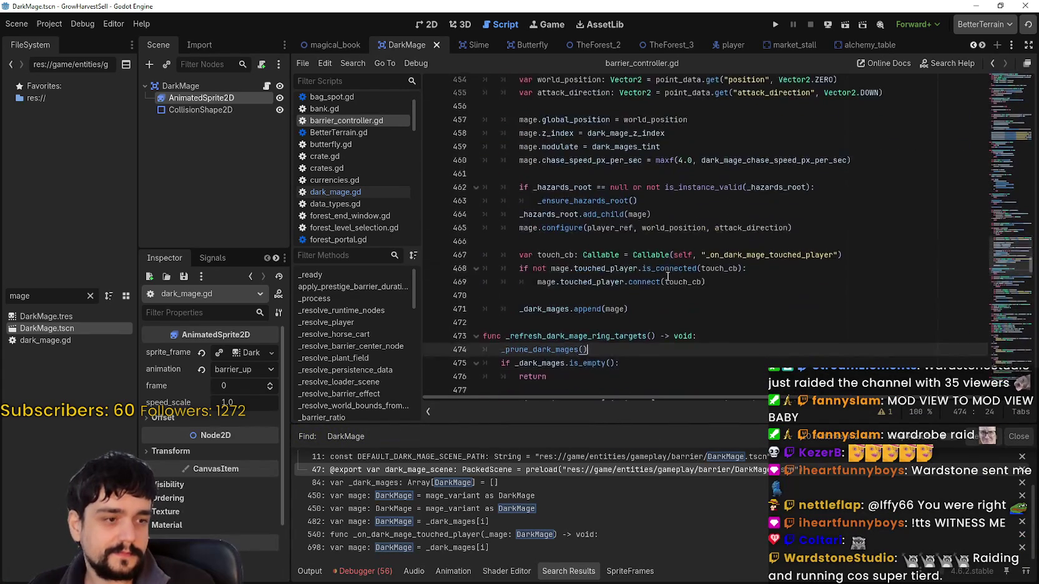
scroll(667, 277, "down", 2)
scroll(665, 277, "up", 6)
scroll(664, 277, "down", 8)
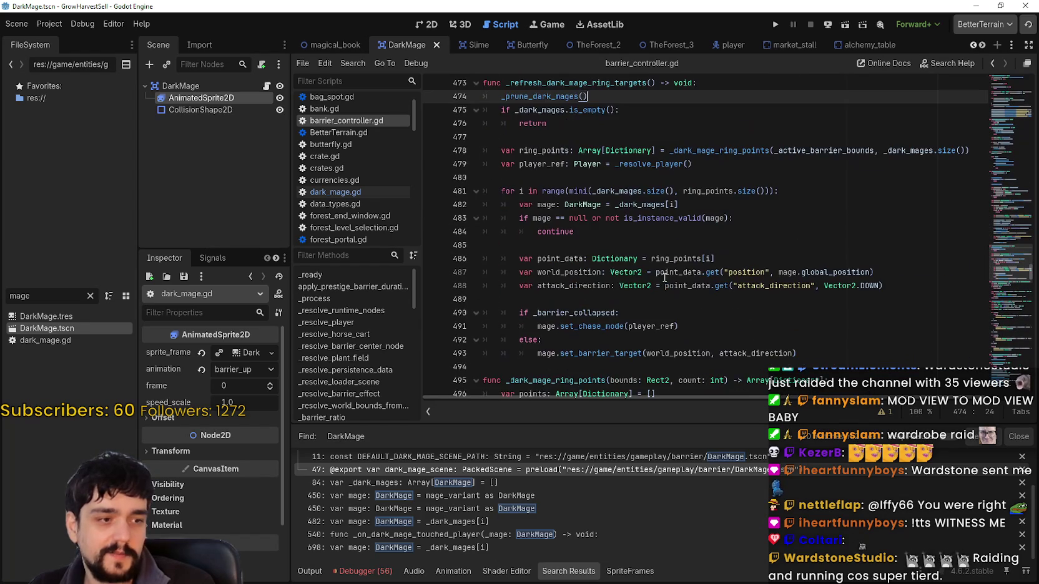
scroll(650, 244, "down", 2)
scroll(643, 250, "up", 12)
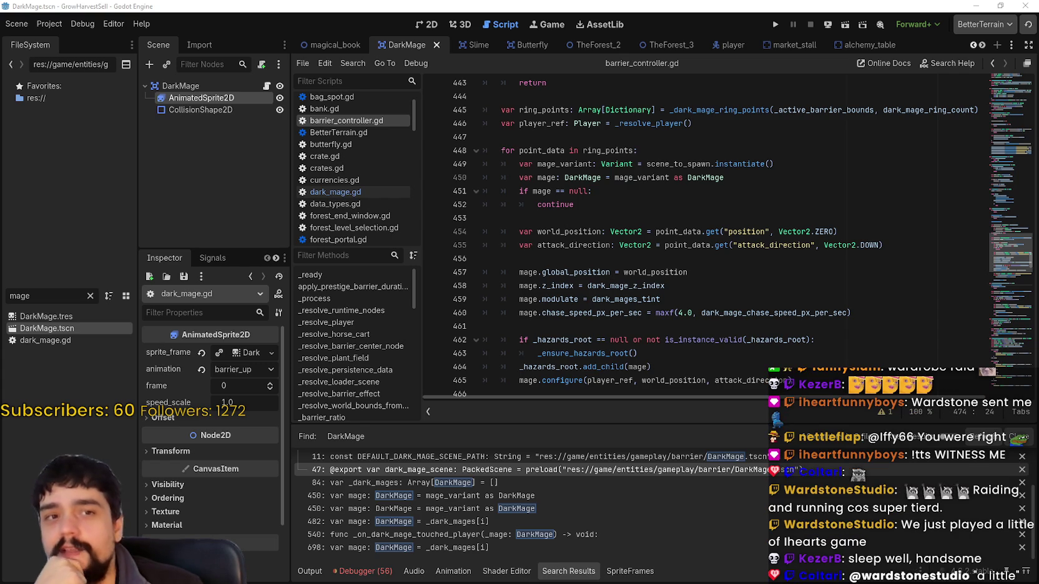
- Review the spawning code around lines 453-470, then switch to the Steam store page
left_click(487, 218)
scroll(751, 325, "down", 2)
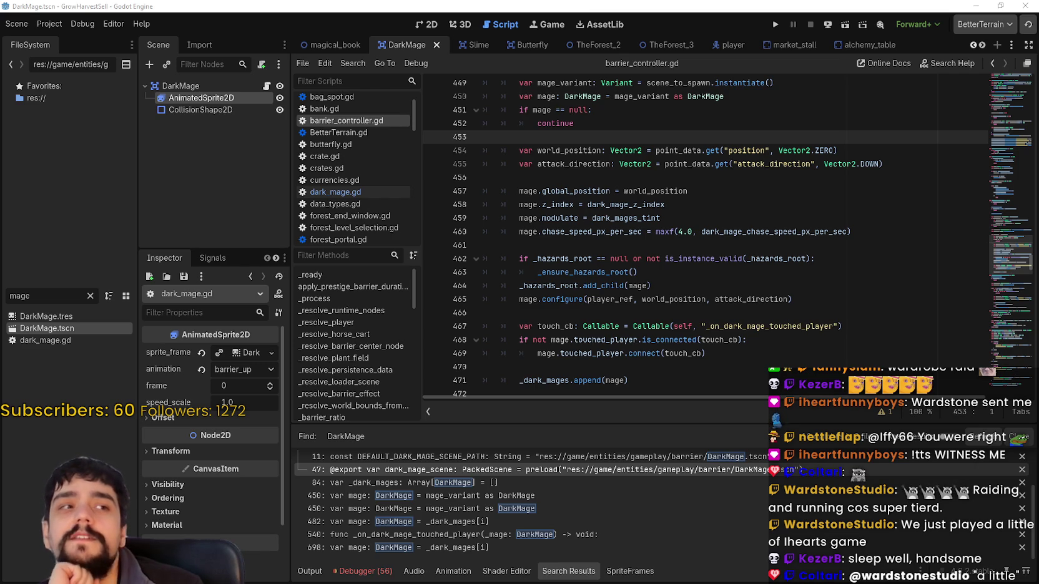
scroll(679, 249, "down", 1)
left_click(679, 204)
scroll(680, 284, "up", 5)
scroll(679, 285, "down", 3)
scroll(679, 285, "down", 4)
left_click(725, 247)
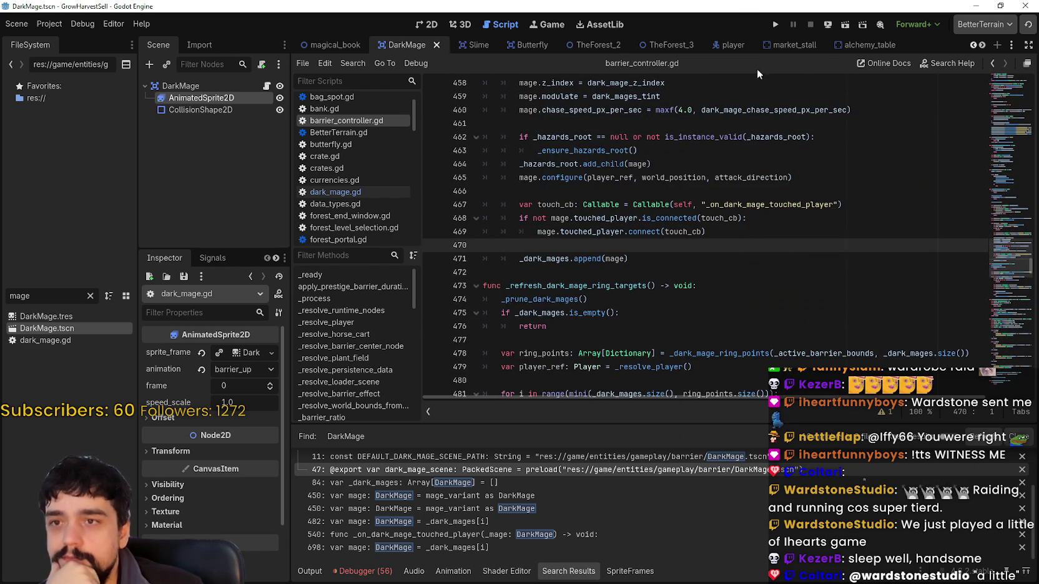
scroll(701, 247, "down", 1)
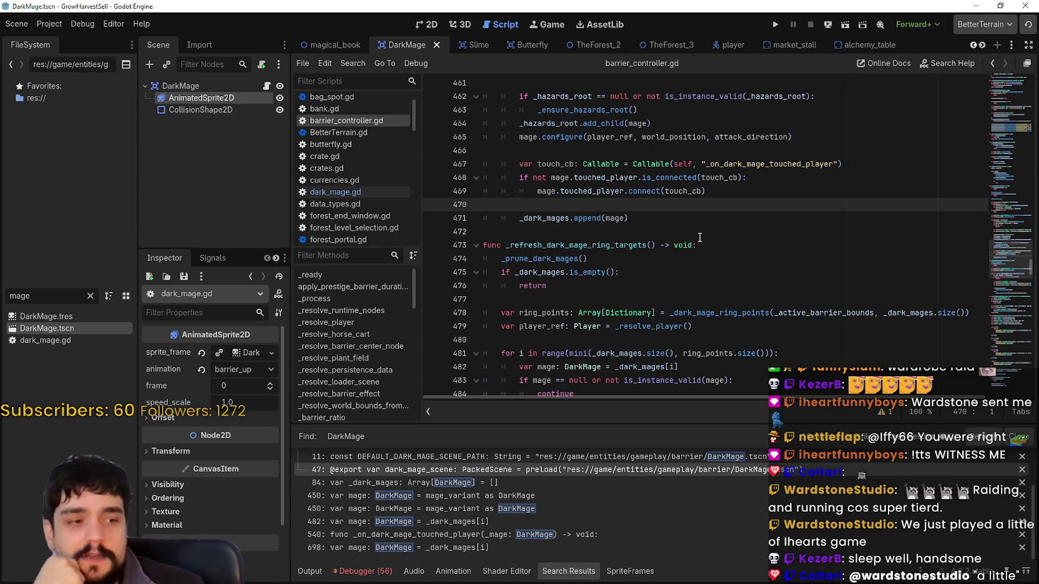
scroll(700, 238, "up", 5)
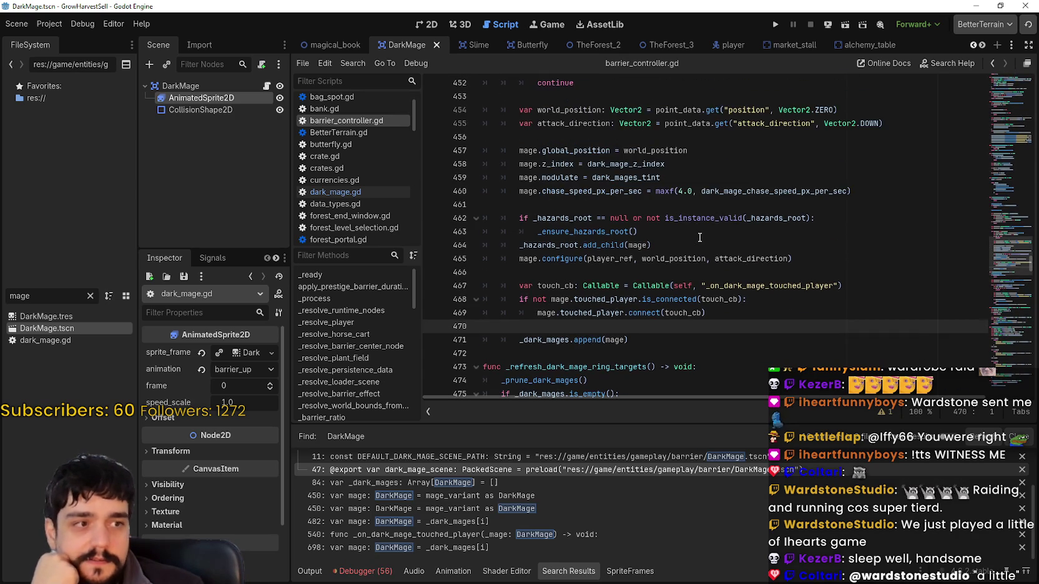
key("alt+Tab")
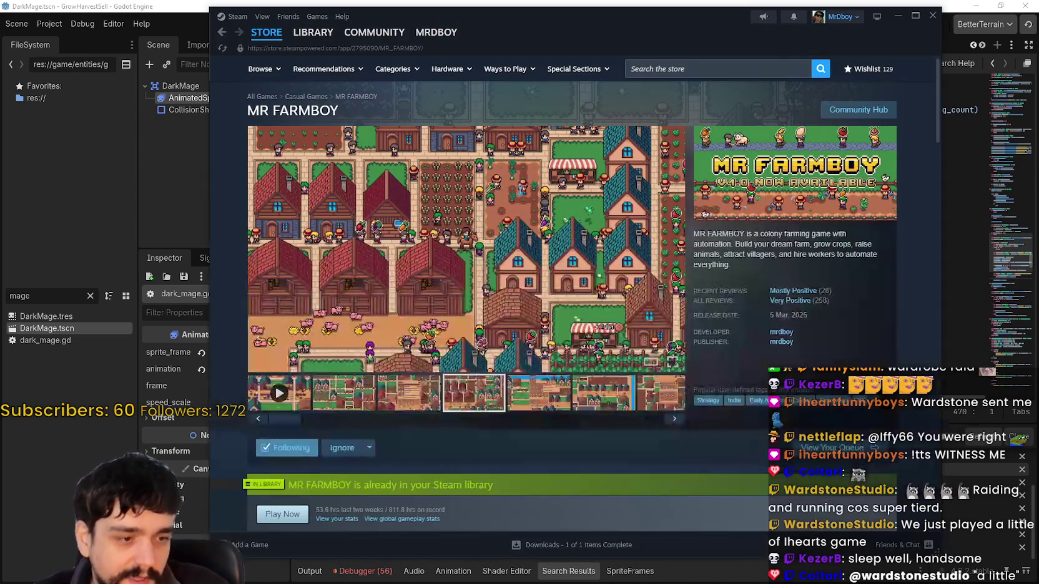
- Reload the MR FARMBOY Steam store page from its context menu
right_click(889, 250)
left_click(891, 289)
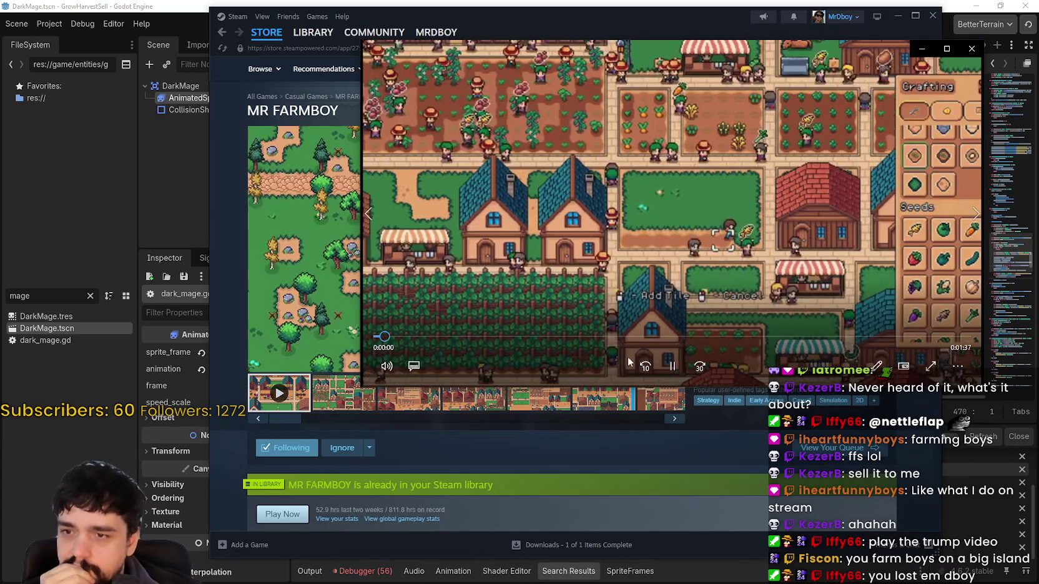
- Move the floating gameplay video window aside and close it
left_click_drag(869, 54, 786, 64)
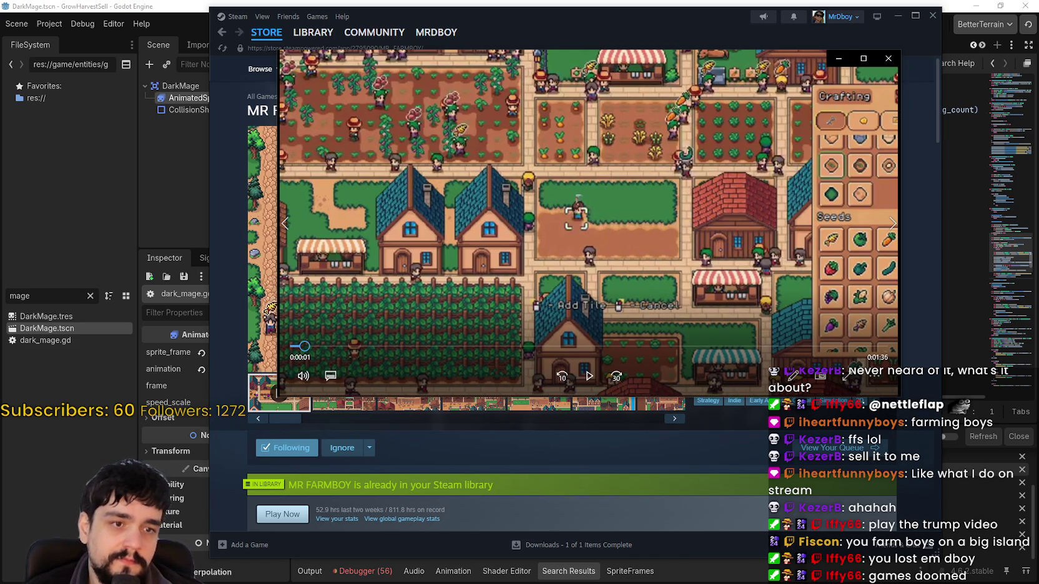
left_click(888, 58)
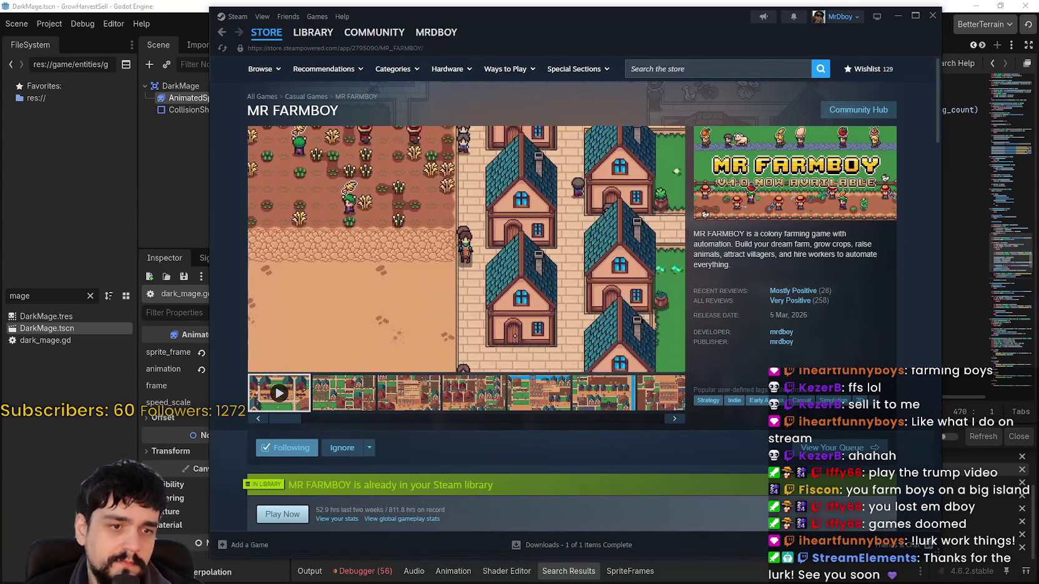
- Show the Steam store front page, with the imgur video window moved up-right in front
key("alt+Tab")
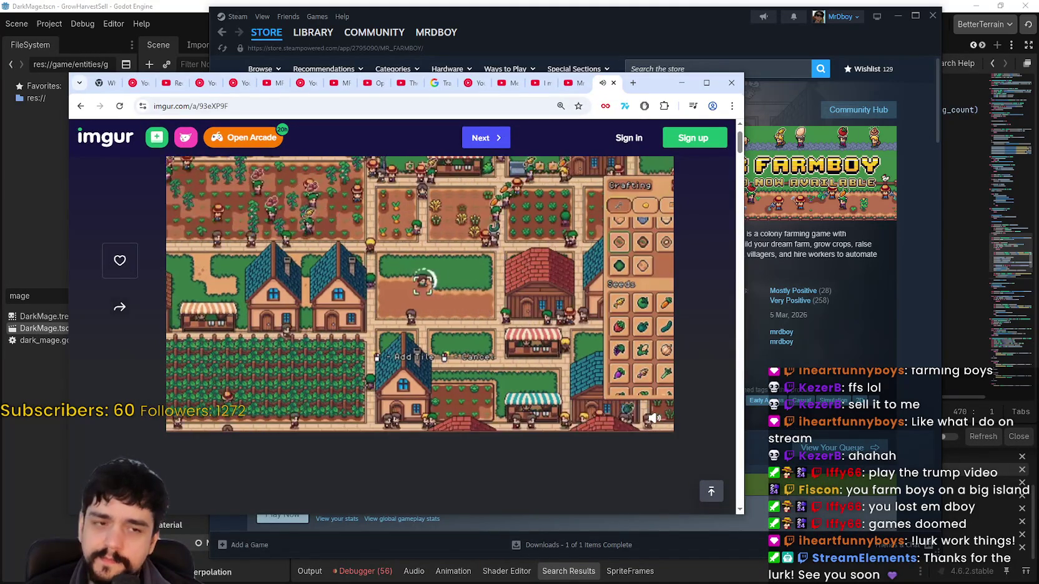
left_click(775, 312)
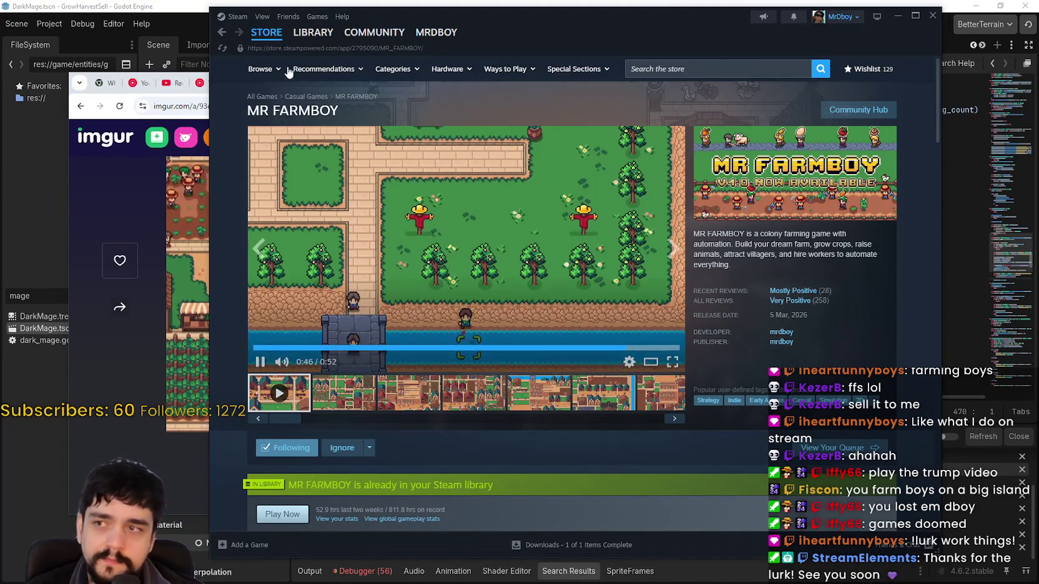
left_click(263, 39)
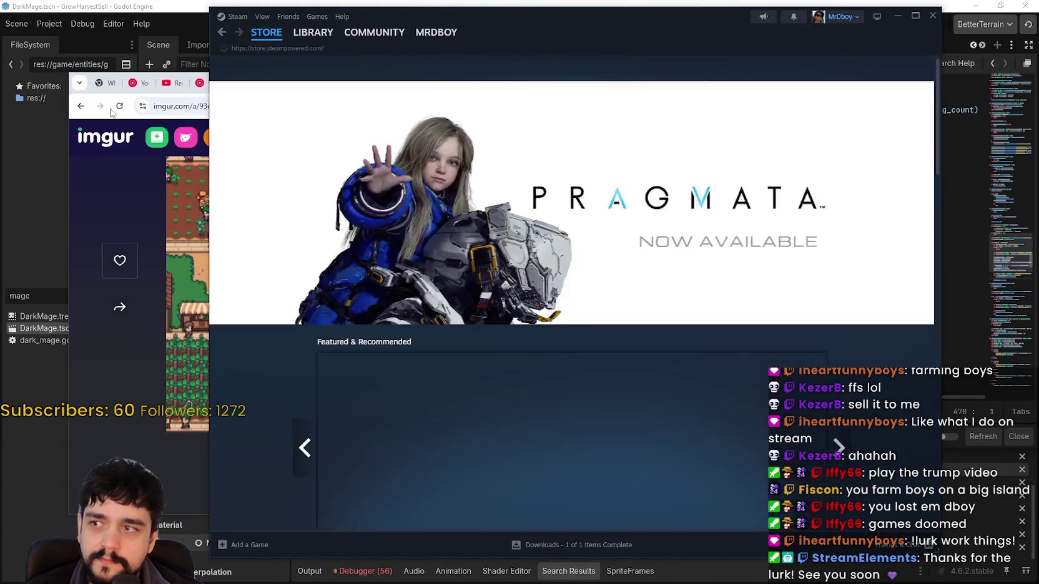
left_click(102, 111)
mouse_move(657, 90)
left_mouse_down()
mouse_move(793, 55)
mouse_move(784, 56)
left_mouse_up()
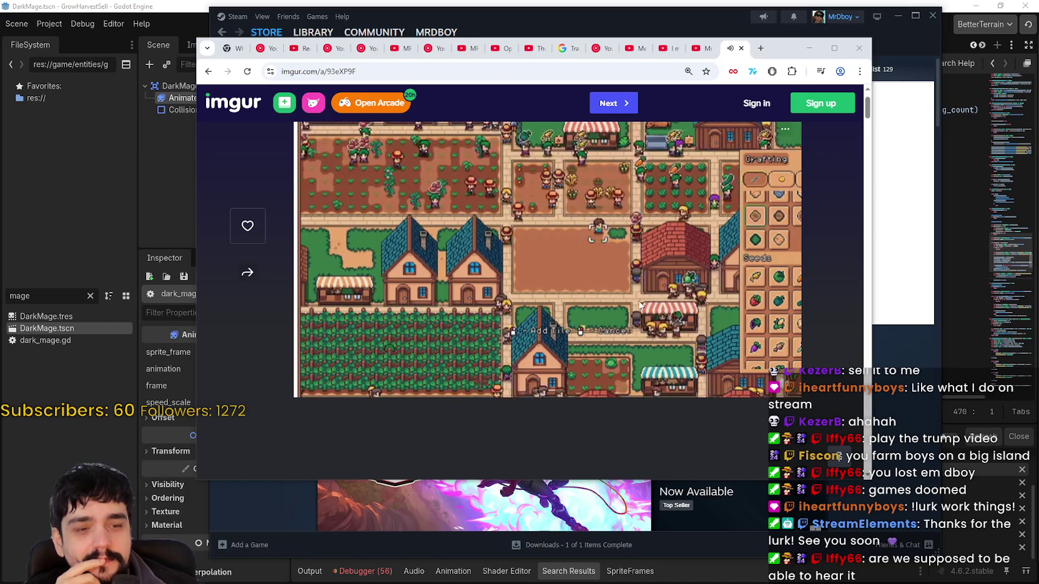
- Pause the imgur farm-game video, rewind it to the start, and play it again
mouse_move(590, 246)
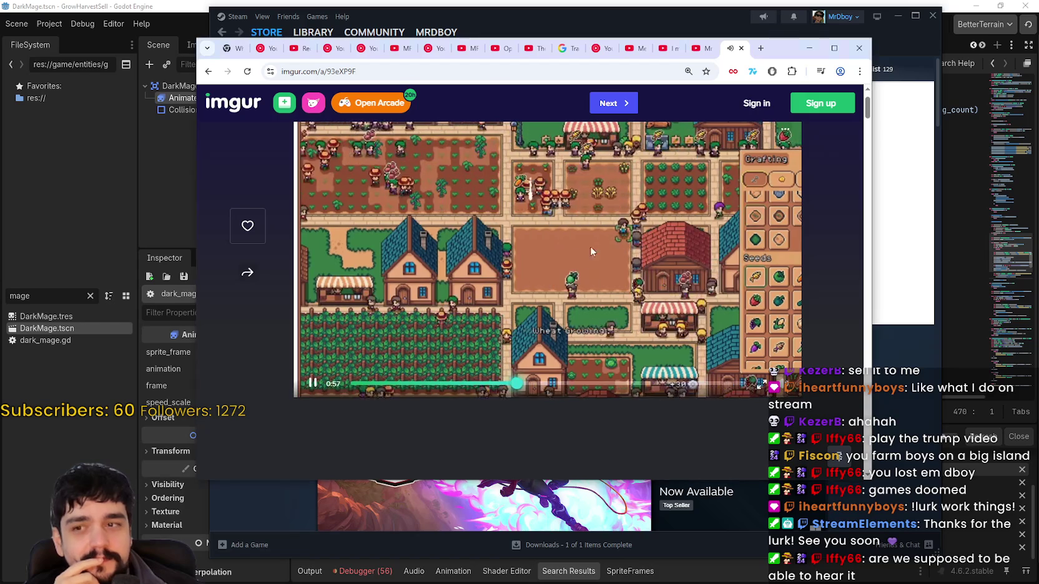
left_click(314, 384)
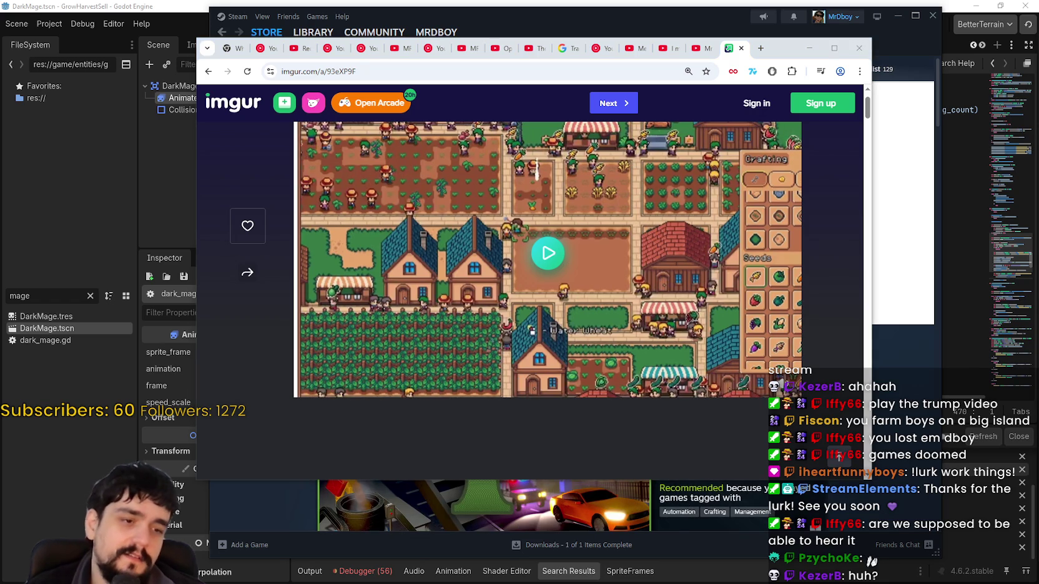
mouse_move(541, 274)
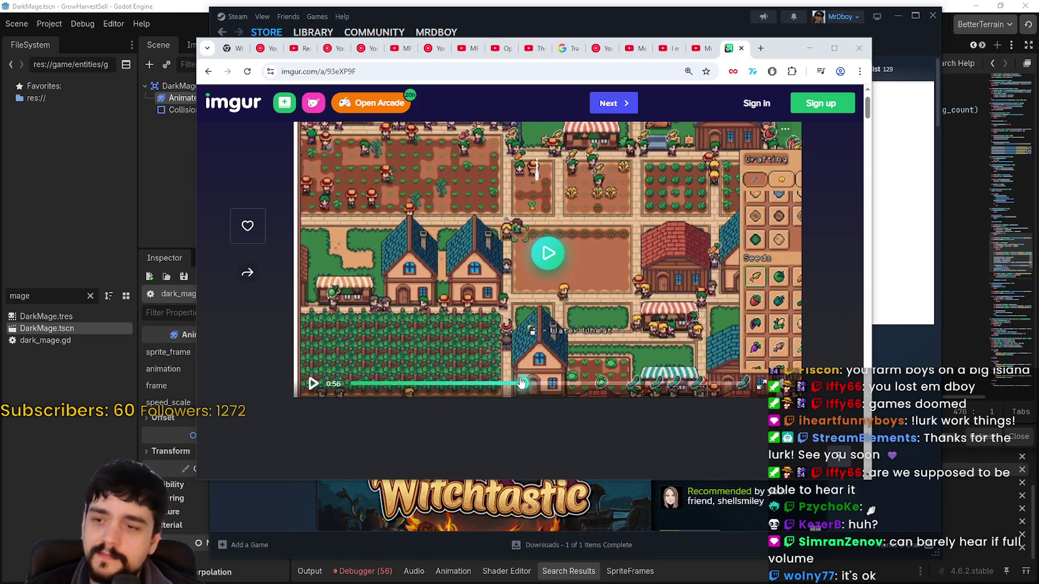
left_click_drag(520, 387, 265, 360)
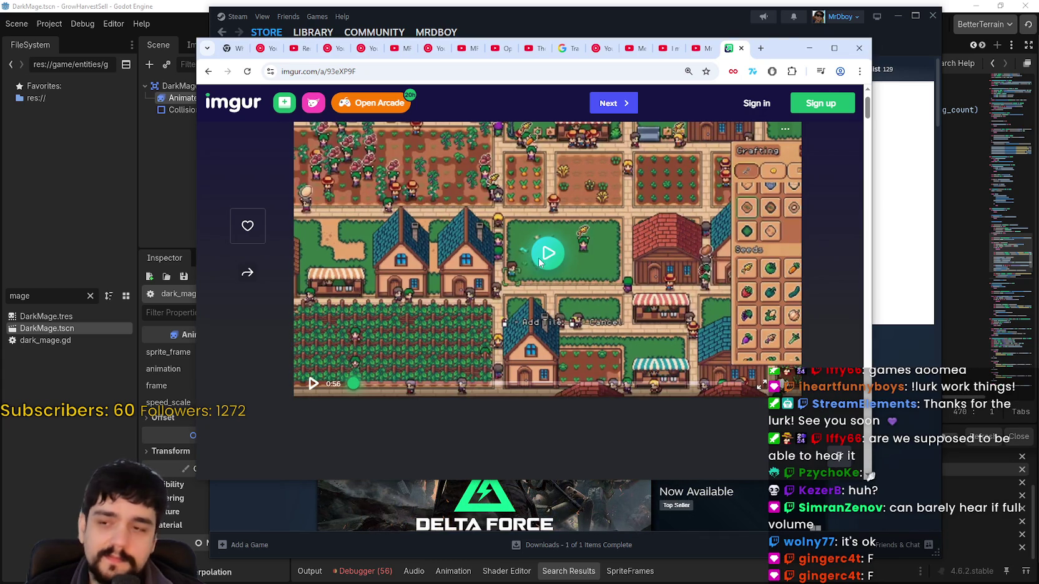
left_click(560, 251)
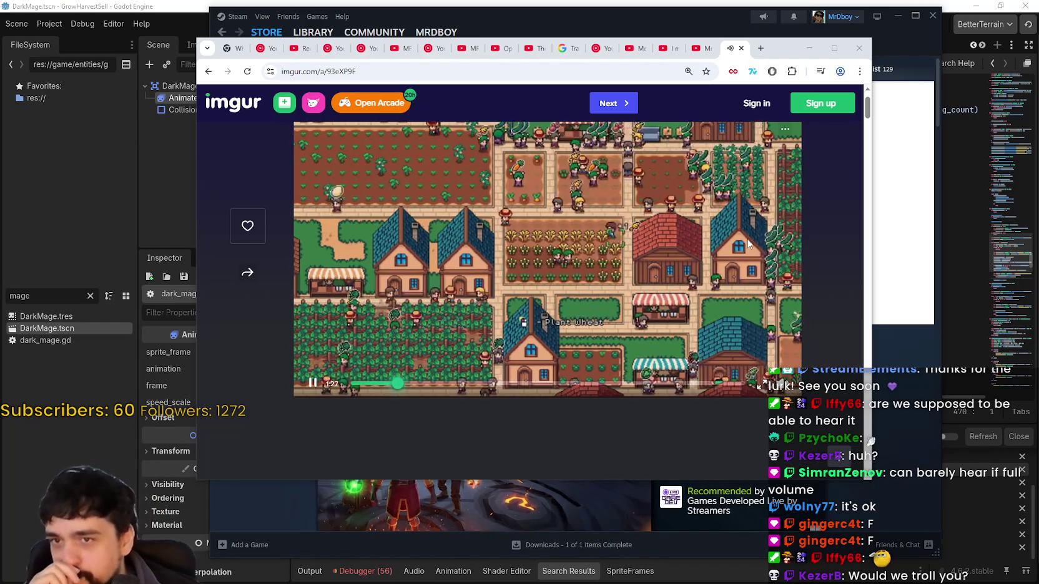
- Reposition the imgur video window, pause the video, and minimize Chrome
mouse_move(749, 244)
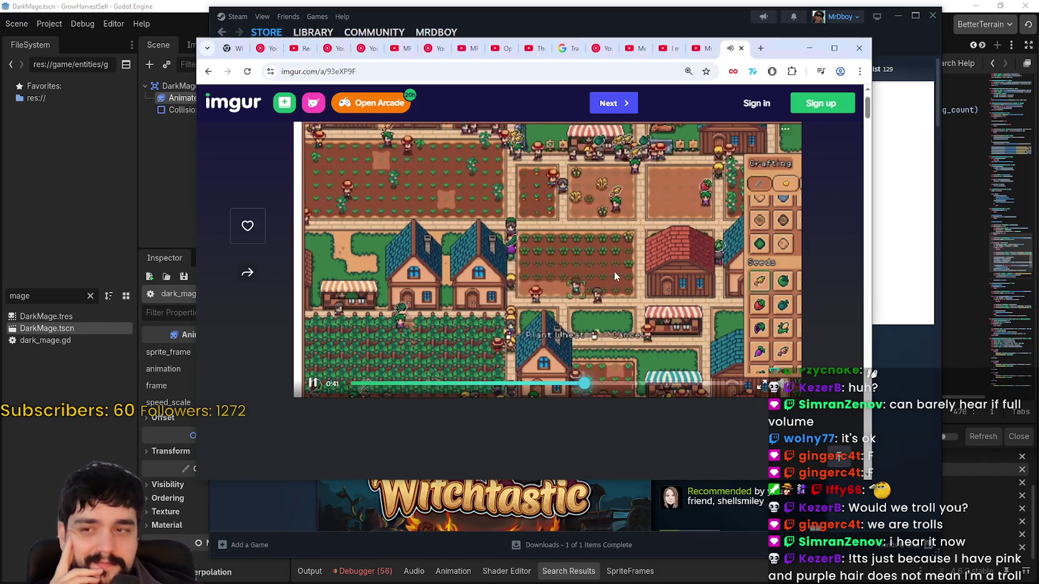
left_click(312, 384)
left_click(312, 384)
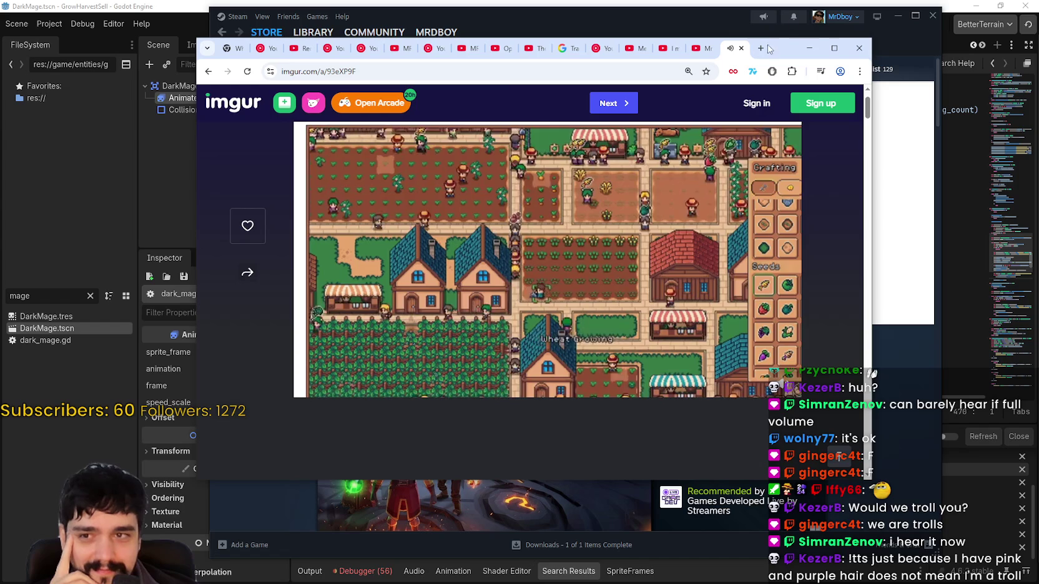
left_click_drag(781, 48, 738, 28)
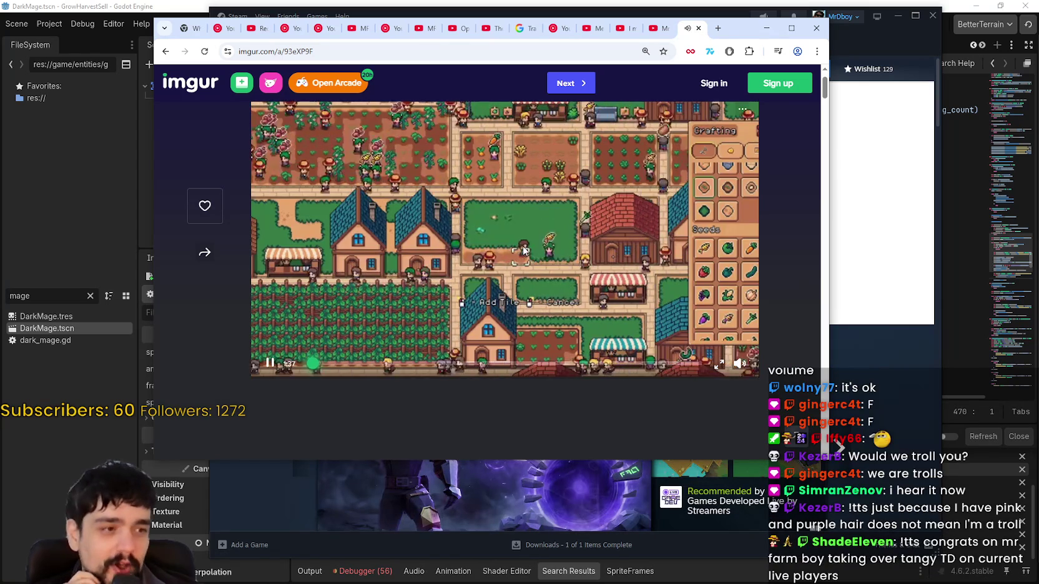
left_click(268, 363)
left_click(766, 27)
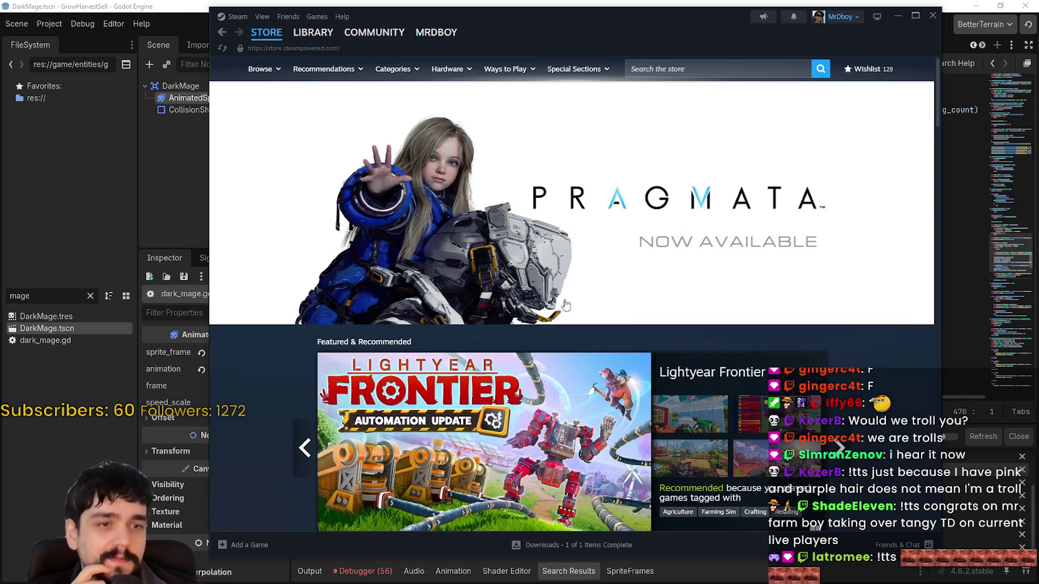
- Close the Steam store window and return to line 461 of barrier_controller.gd
scroll(567, 305, "down", 3)
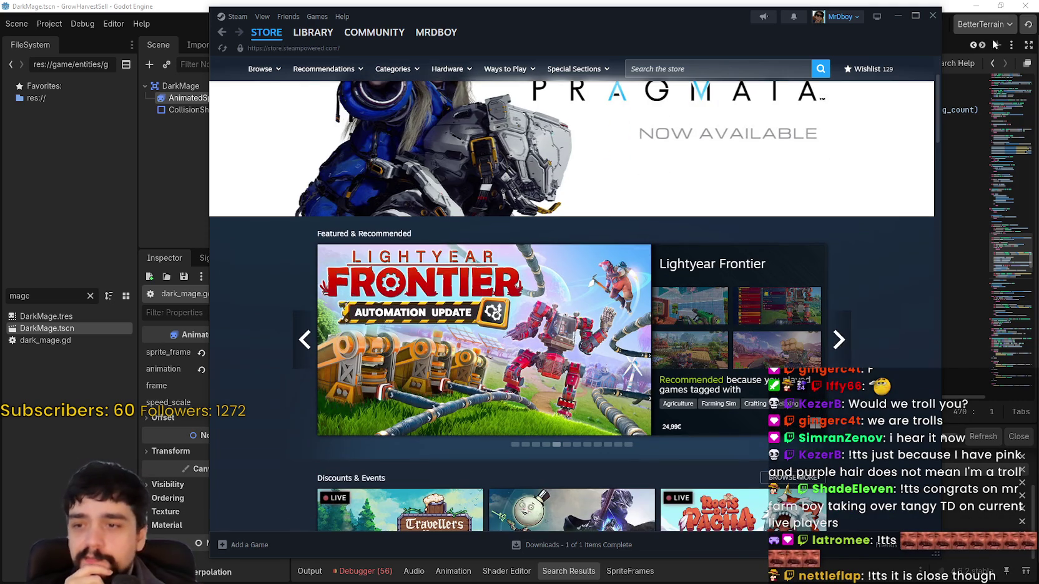
left_click(933, 24)
scroll(657, 242, "down", 1)
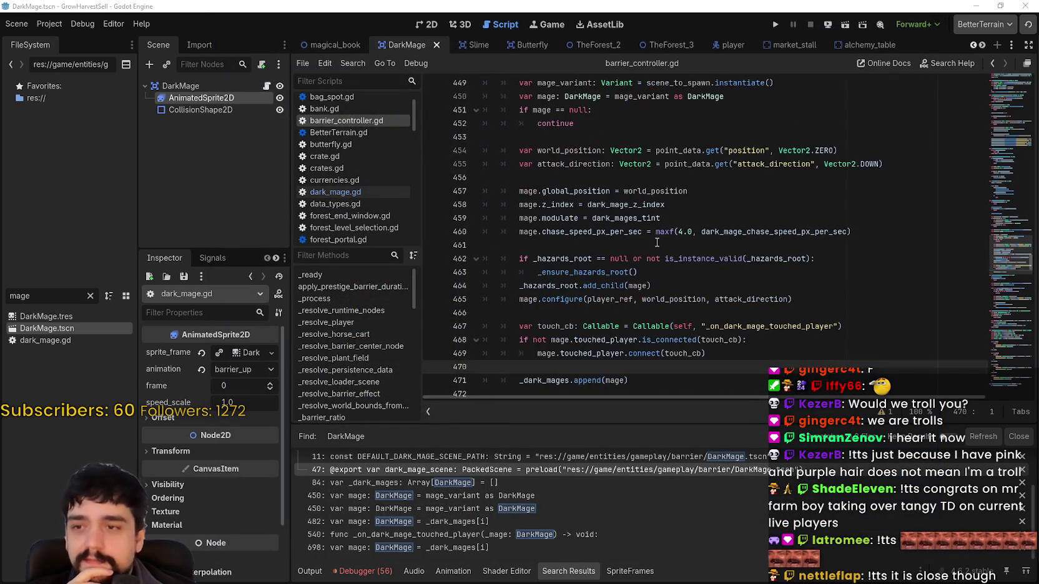
left_click(656, 243)
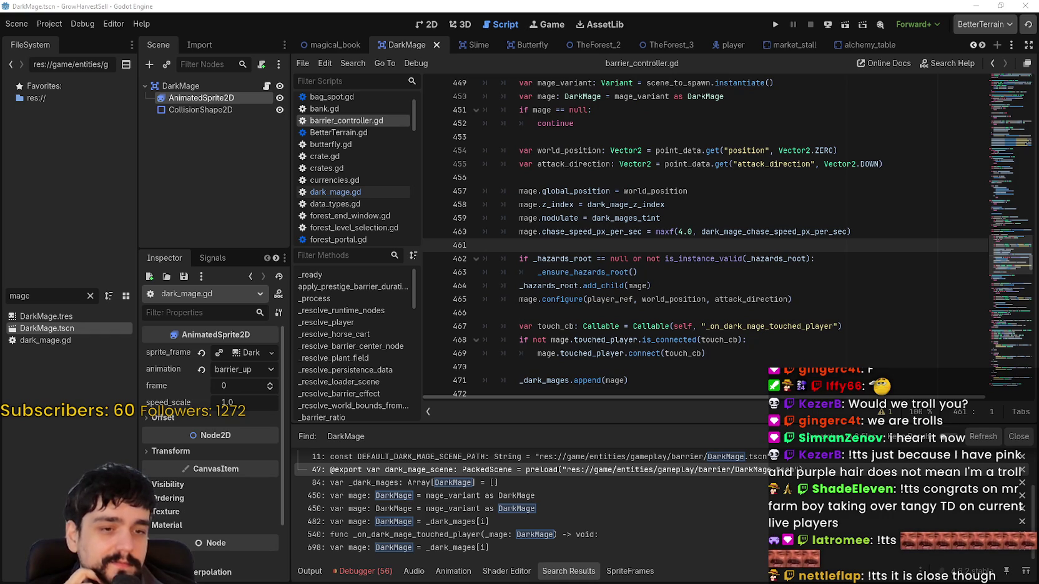
key("alt+Tab")
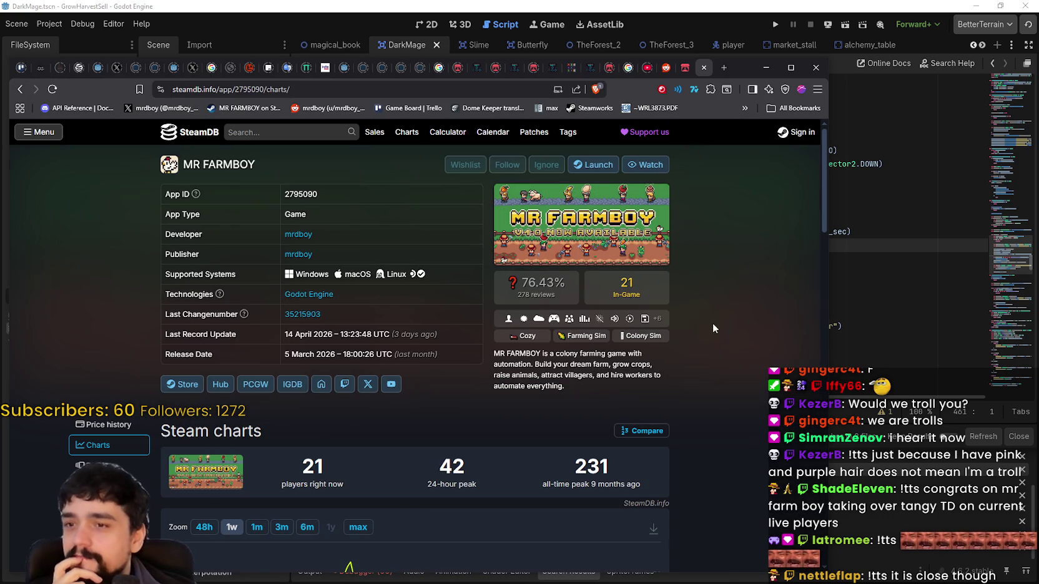
- Shift the browser right, check MR FARMBOY's SteamDB charts at 34 players, and start a site search
left_click_drag(761, 63, 869, 41)
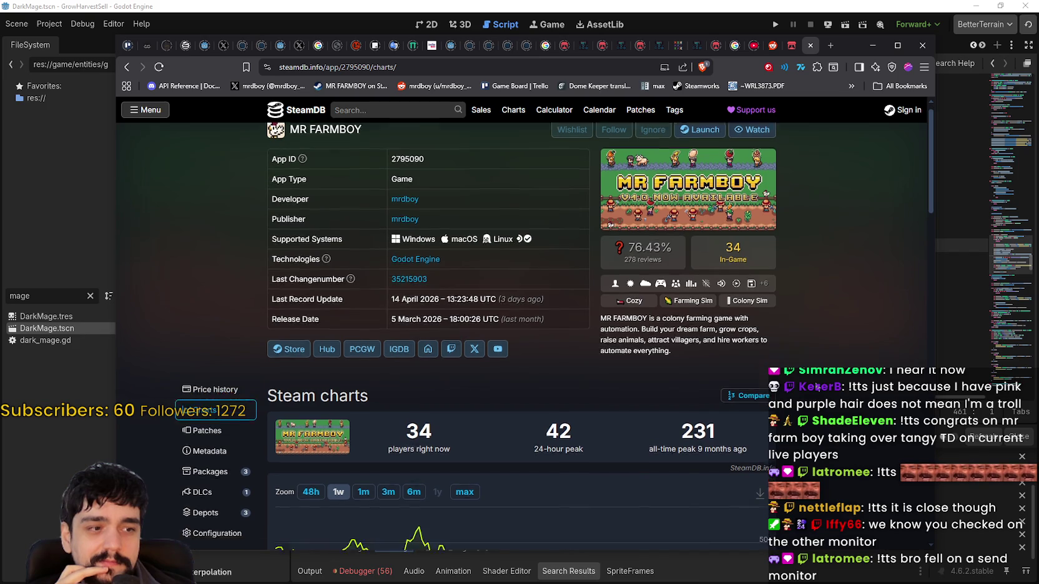
scroll(818, 388, "down", 4)
scroll(818, 388, "up", 4)
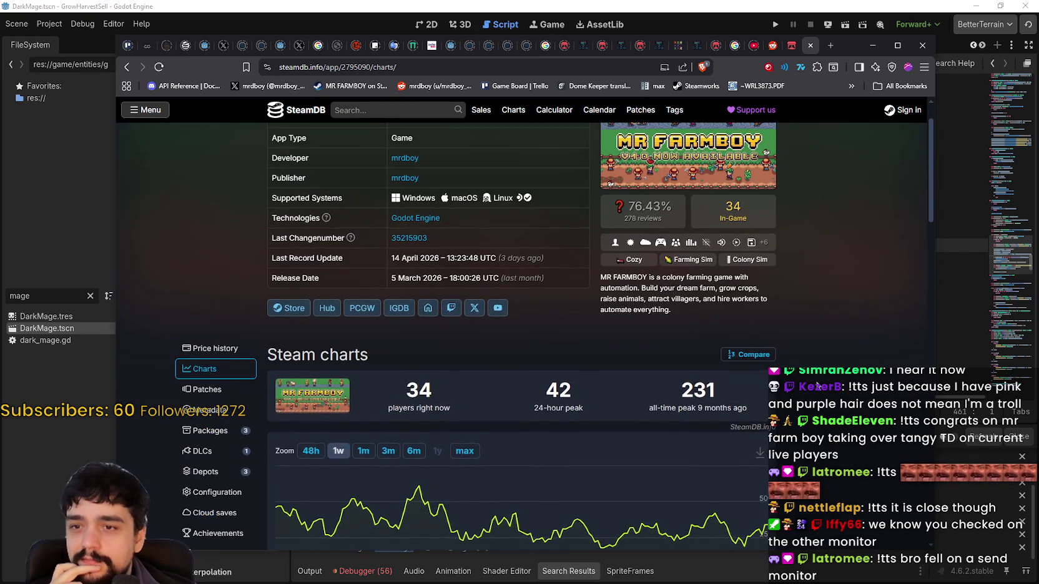
left_click(386, 111)
type("Tang")
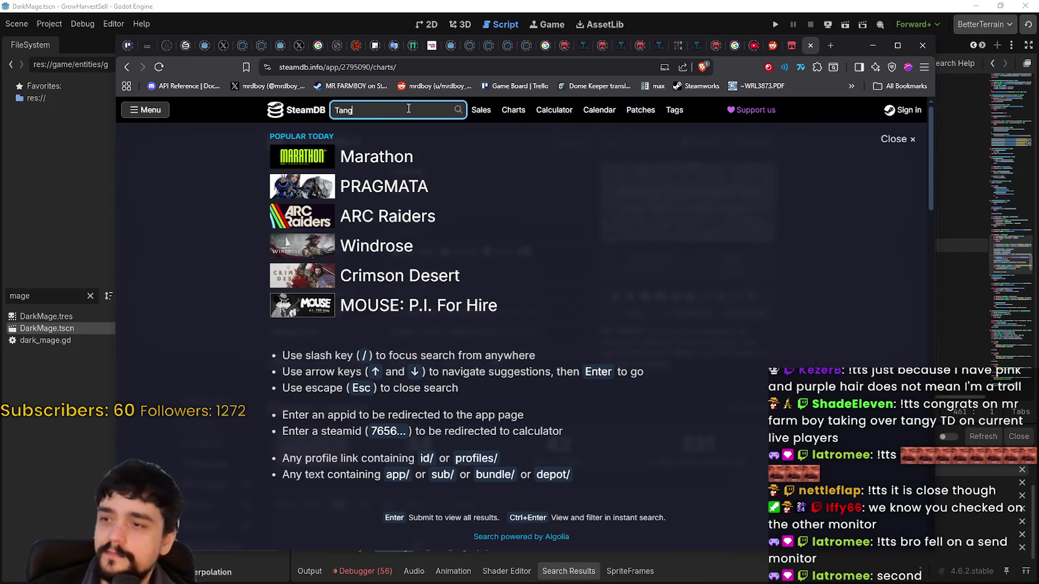
- Search SteamDB for 'Tangy' and view the Tangy TD page with 65 players right now
type("y")
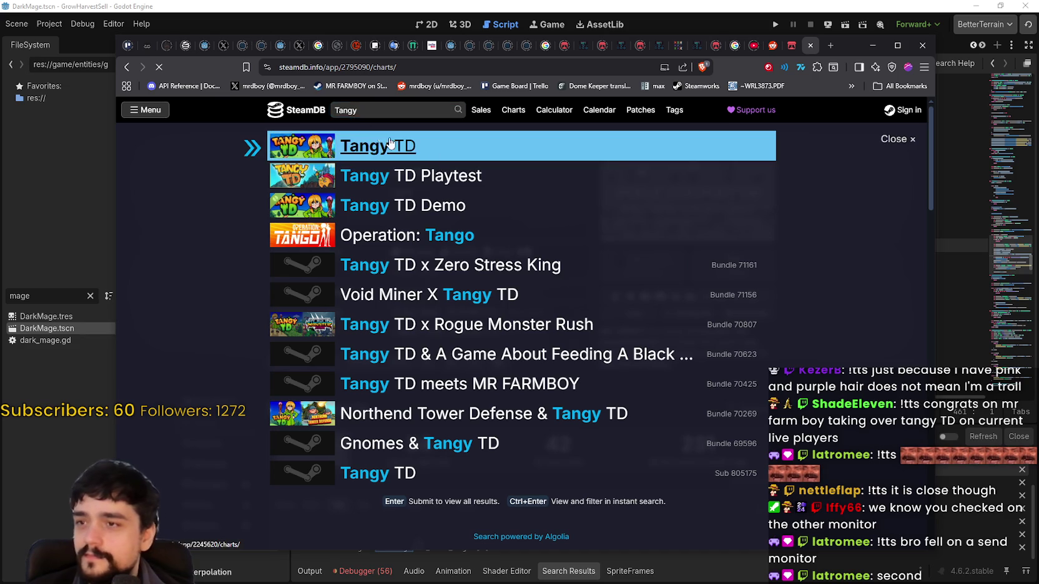
left_click(369, 146)
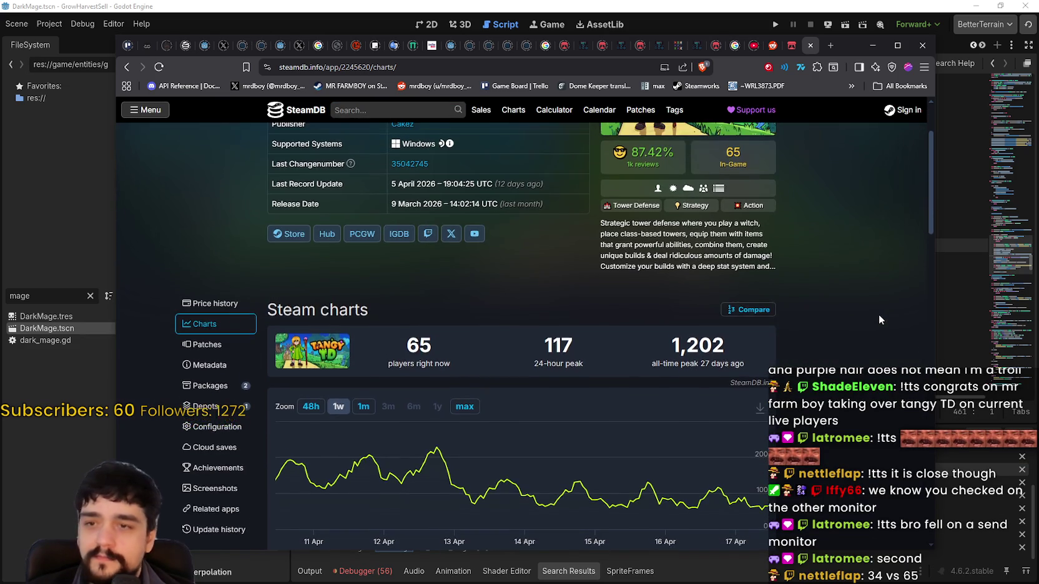
scroll(877, 312, "up", 2)
right_click(873, 310)
left_click(849, 282)
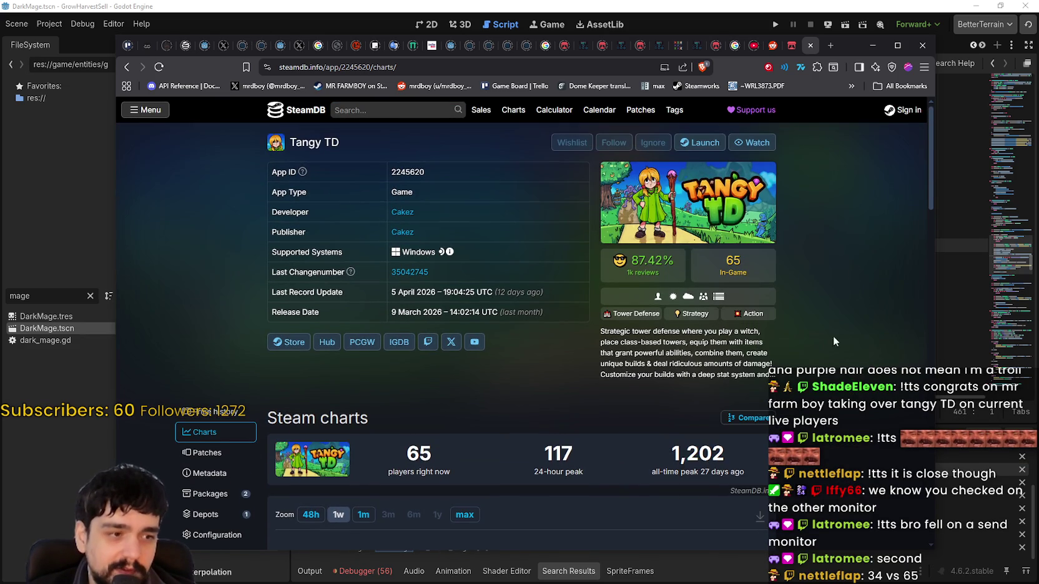
scroll(849, 282, "down", 1)
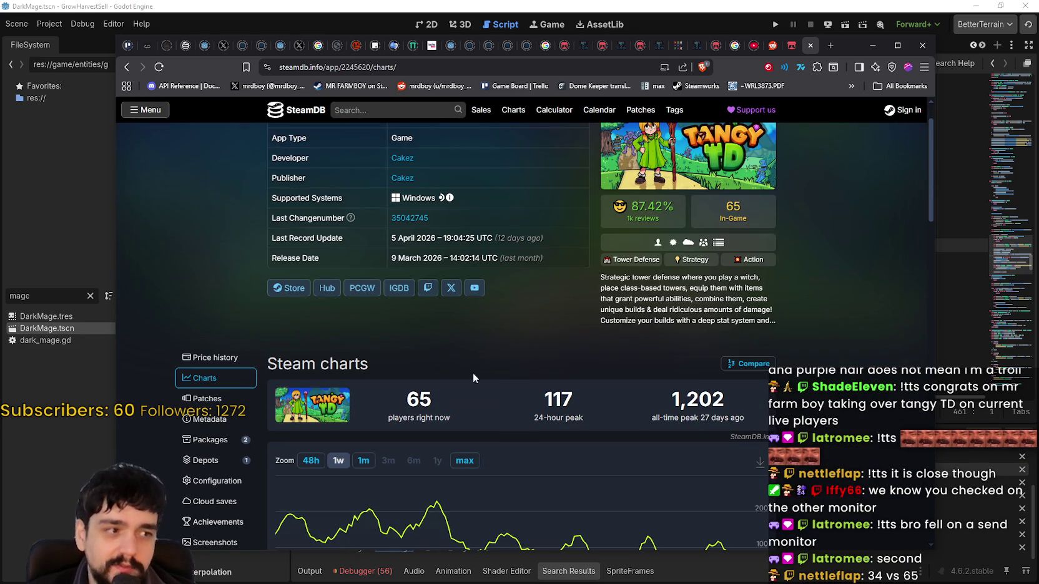
- Go back to the MR FARMBOY charts, close the search overlay, and minimize the browser to Godot
left_click(128, 67)
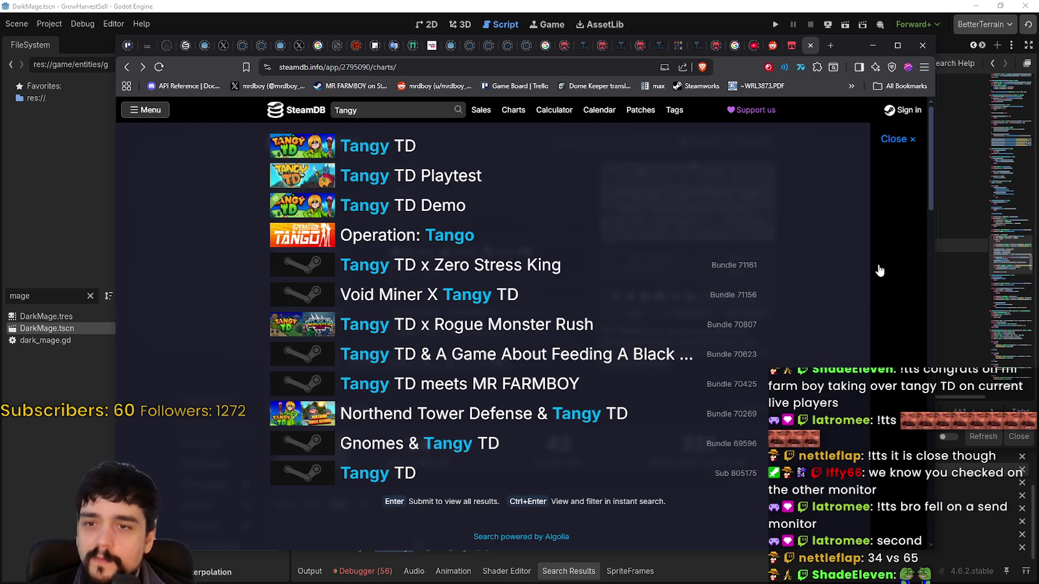
left_click(876, 270)
left_click(872, 46)
left_click(746, 299)
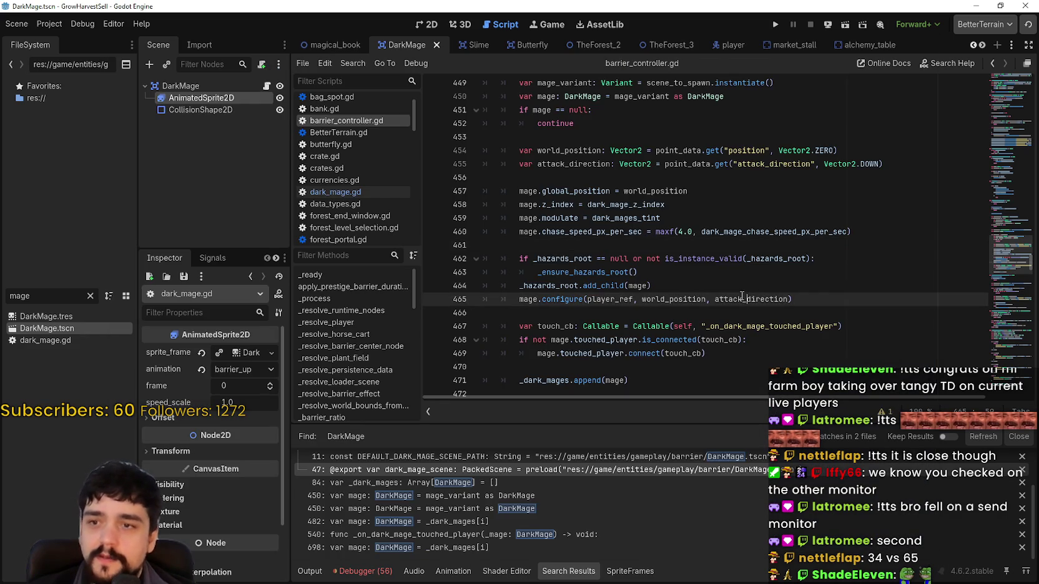
- Step through every attack_direction match in barrier_controller.gd, from line 488 to 517 and back to 455
scroll(747, 283, "down", 8)
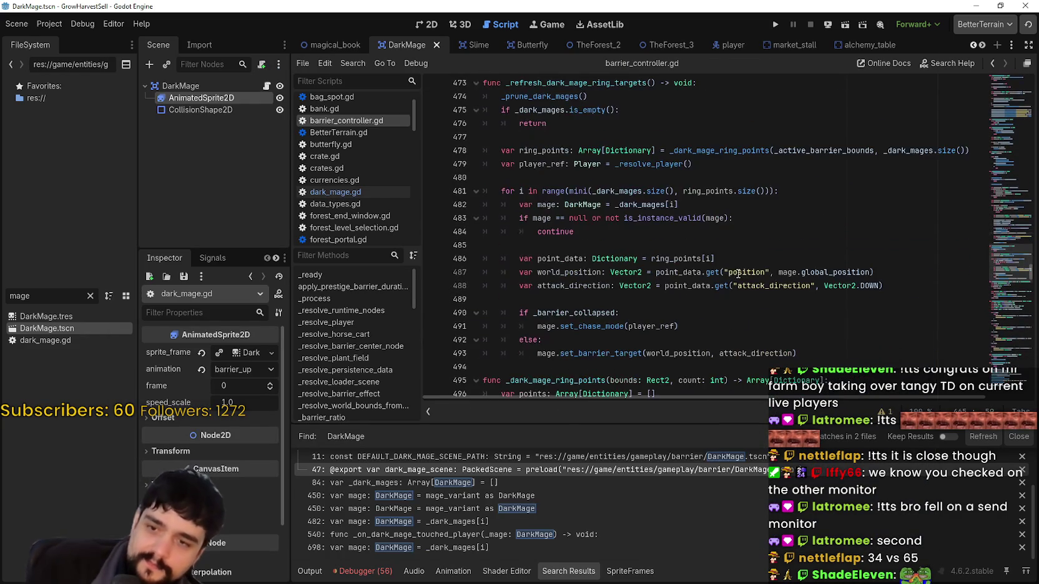
left_click(737, 272)
left_click(763, 244)
scroll(762, 244, "down", 5)
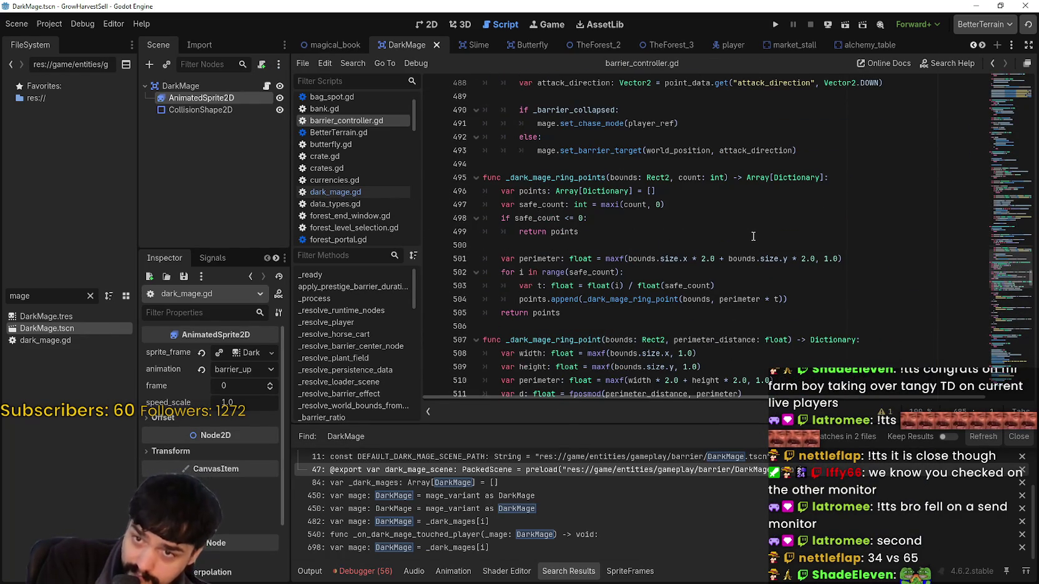
scroll(754, 236, "up", 3)
double_click(574, 205)
key("ctrl+f")
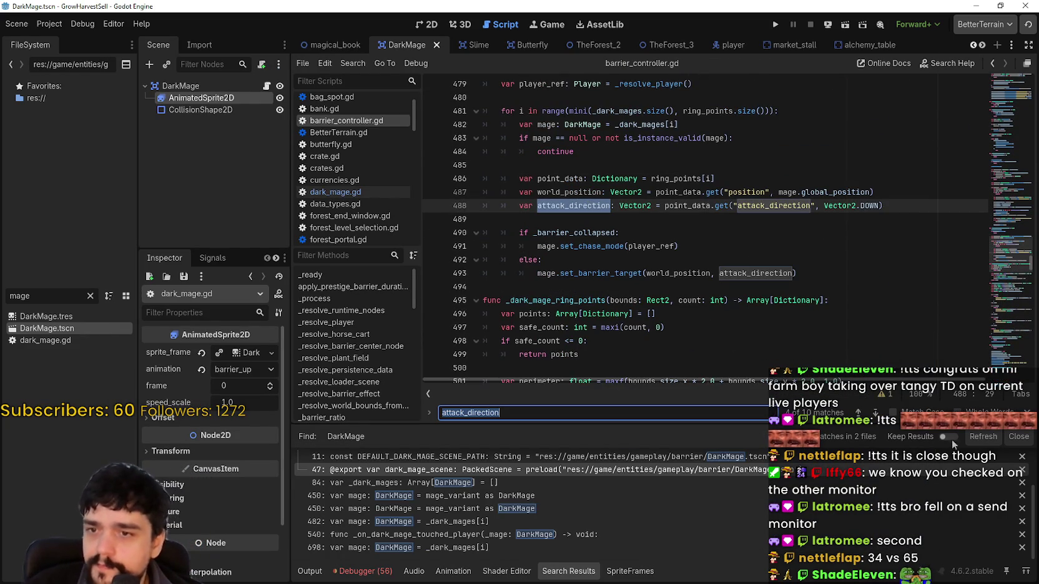
left_click(874, 413)
left_click(874, 414)
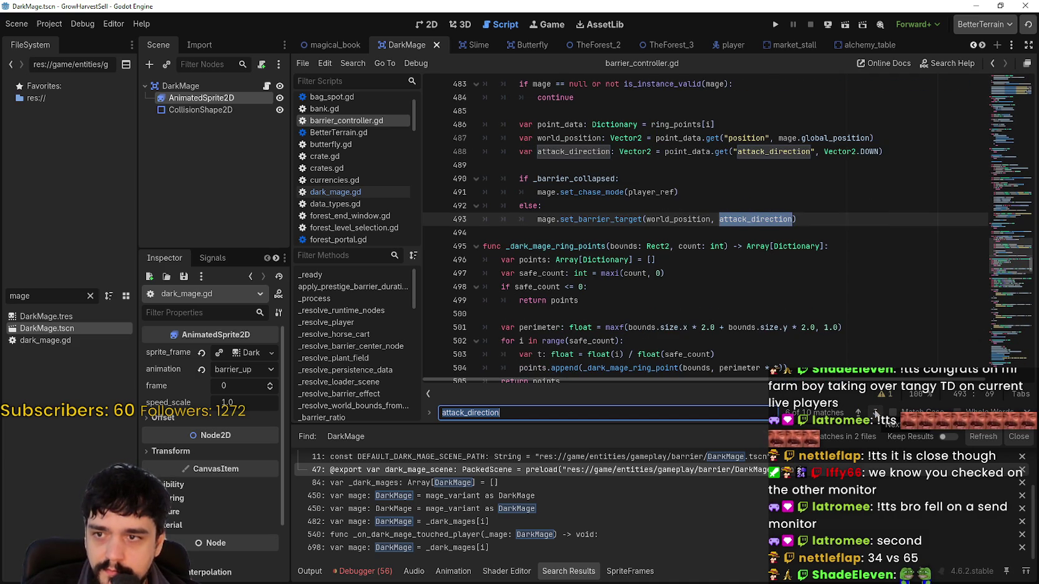
left_click(874, 412)
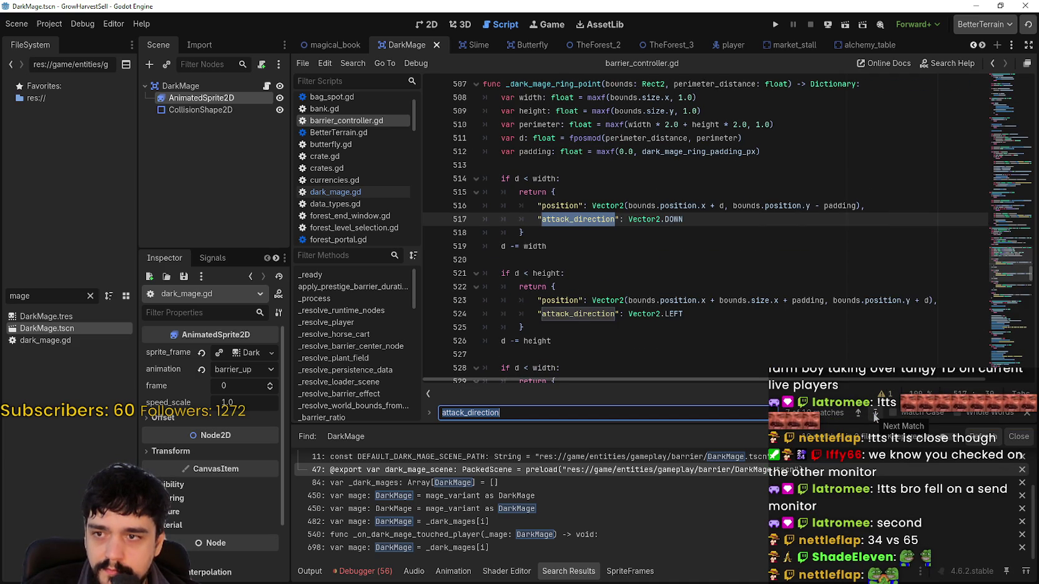
left_click(874, 412)
left_click(874, 412)
left_click(874, 412)
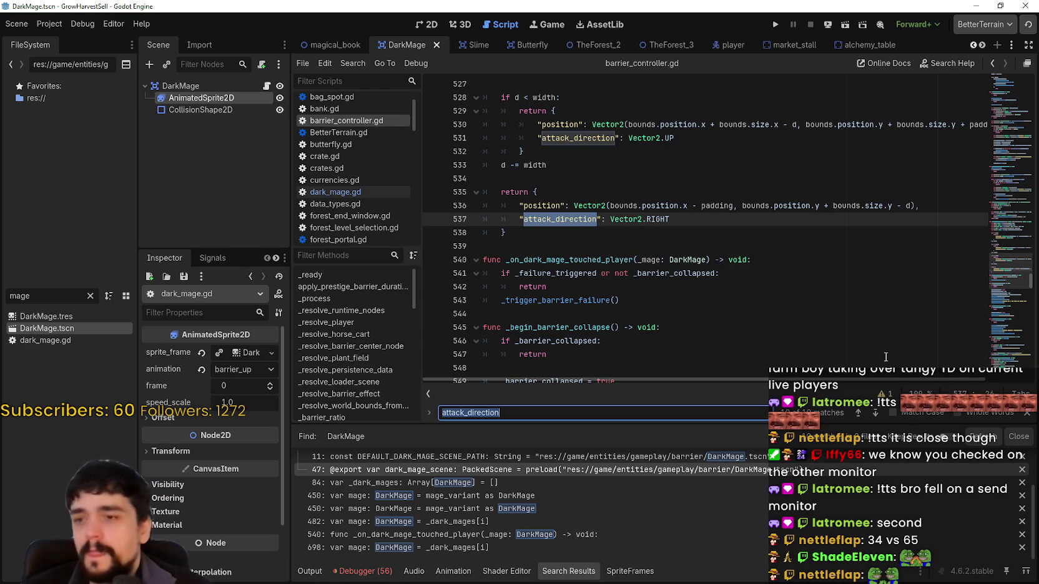
left_click(877, 411)
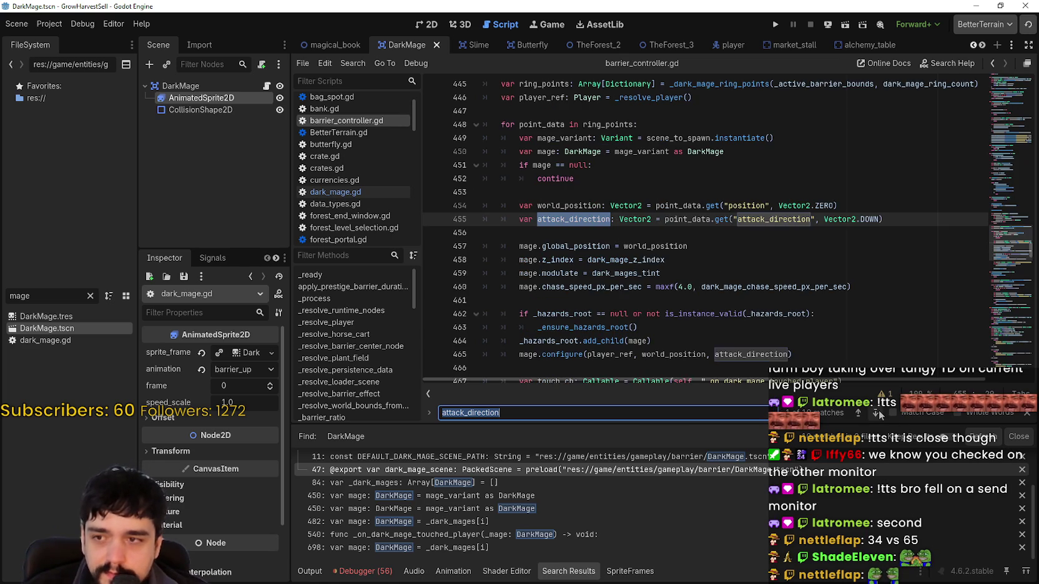
- Settle on the touch callback at line 467, then open dark_mage.gd and DarkMage's AnimatedSprite2D animations
scroll(812, 249, "down", 2)
left_click(824, 232)
left_click(734, 260)
left_click(865, 302)
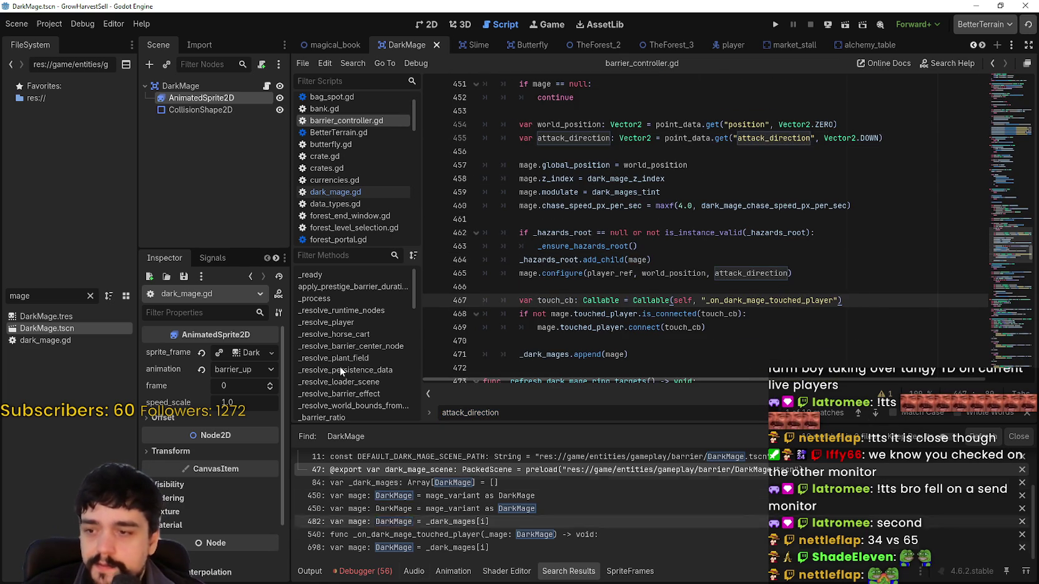
left_click(209, 111)
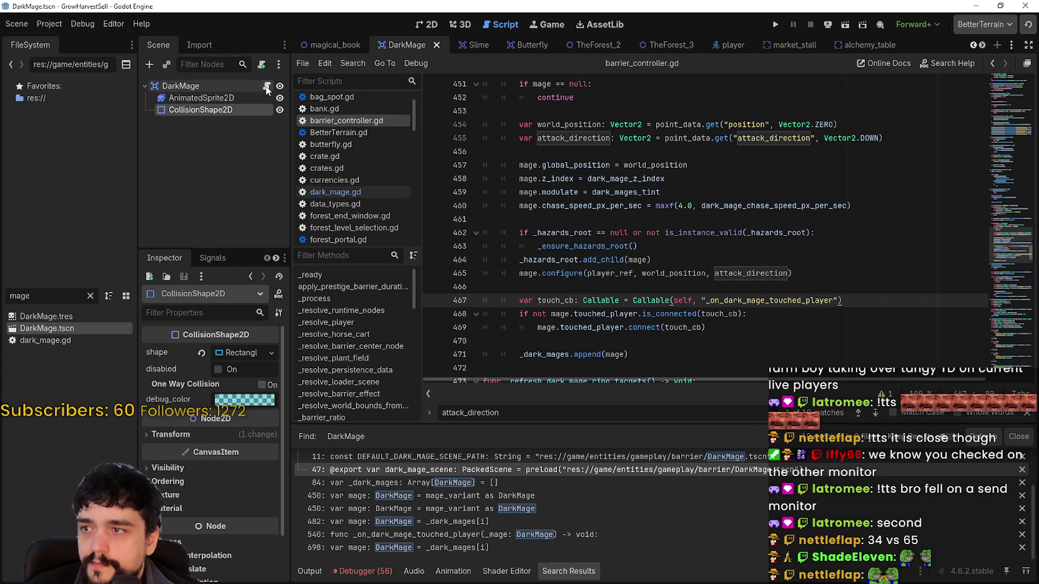
left_click(267, 86)
left_click(201, 98)
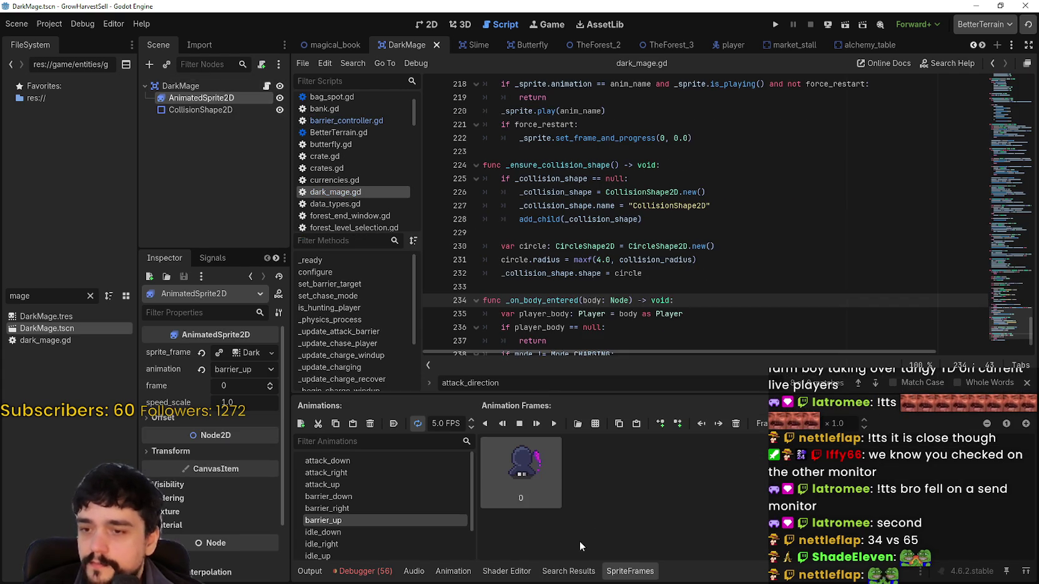
- Preview DarkMage's attack_up and barrier_down animations, then switch to the TheForest_1 scene tab
left_click(377, 485)
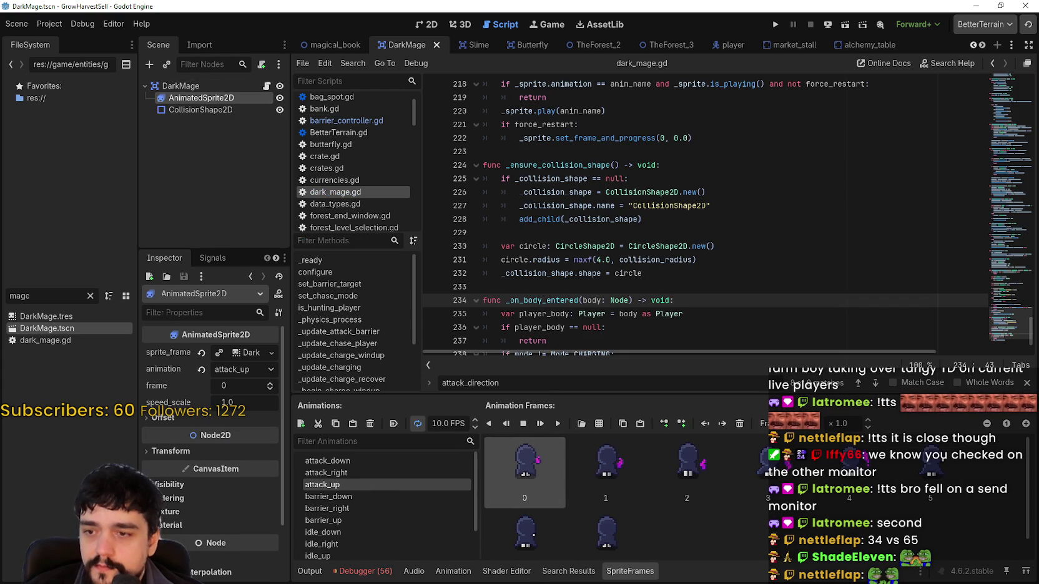
left_click(375, 497)
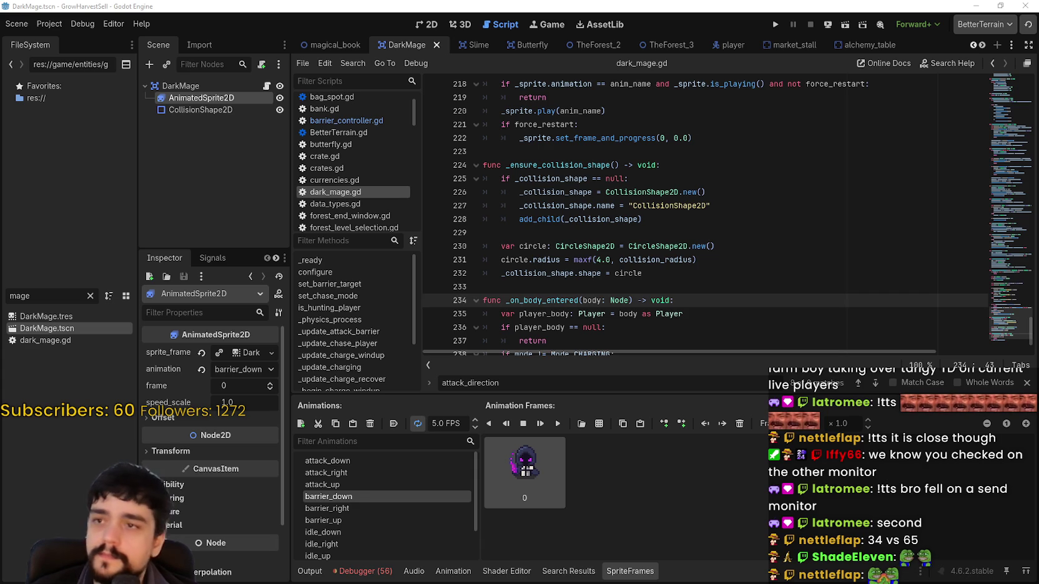
left_click(982, 45)
left_click(983, 45)
left_click(909, 45)
scroll(207, 200, "down", 1)
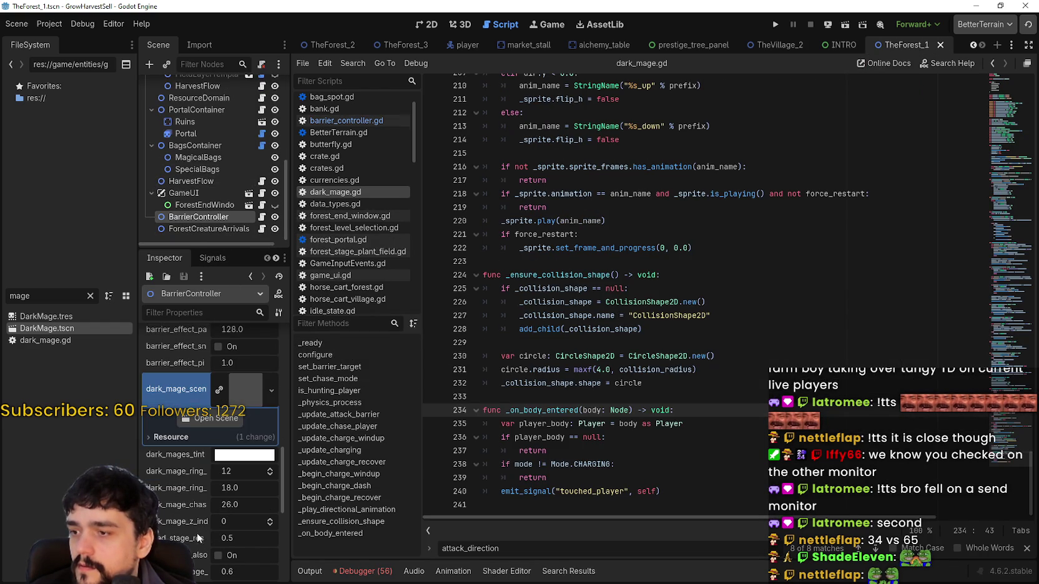
- Widen the Scene and Inspector docks and bring BarrierController's dark_mage_scene property into view
left_click_drag(291, 481, 471, 478)
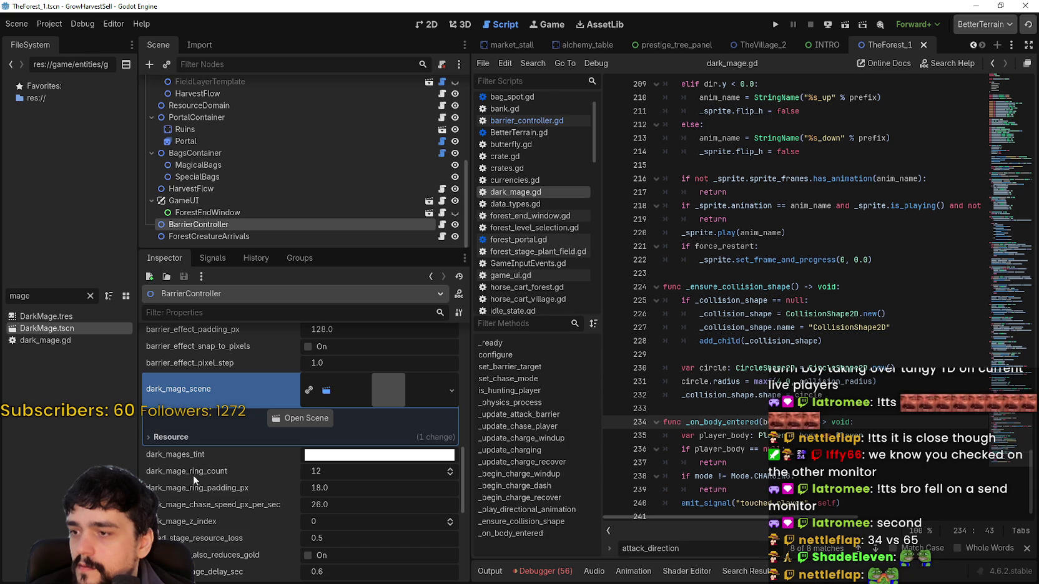
scroll(208, 406, "up", 3)
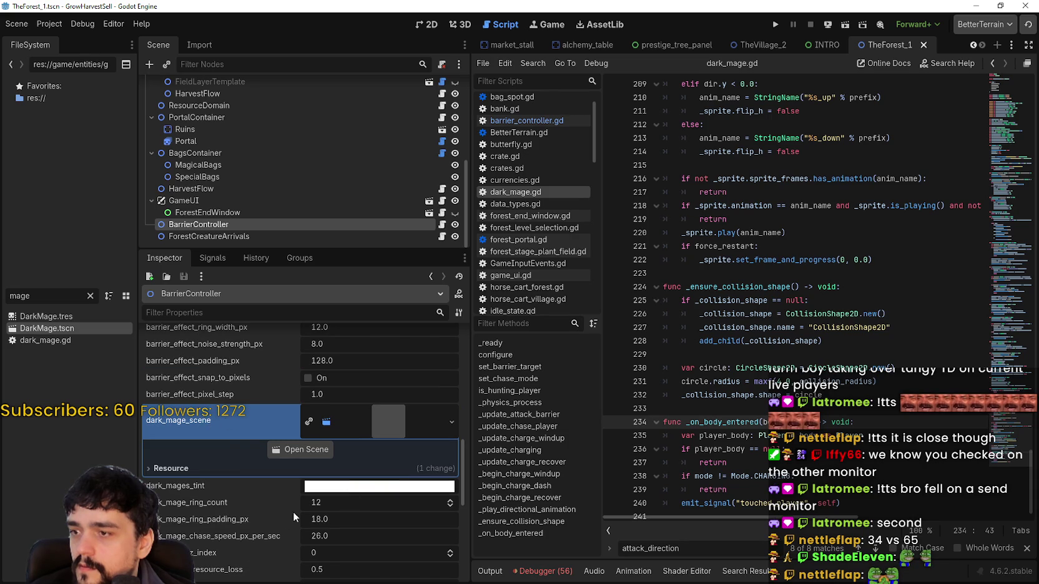
scroll(214, 420, "down", 4)
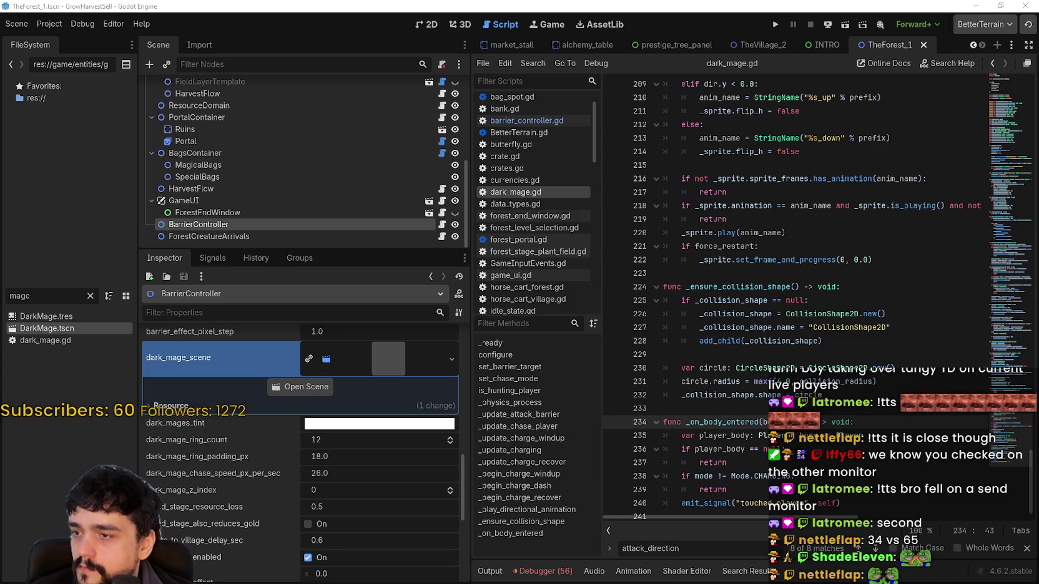
scroll(326, 495, "down", 2)
scroll(921, 341, "up", 5)
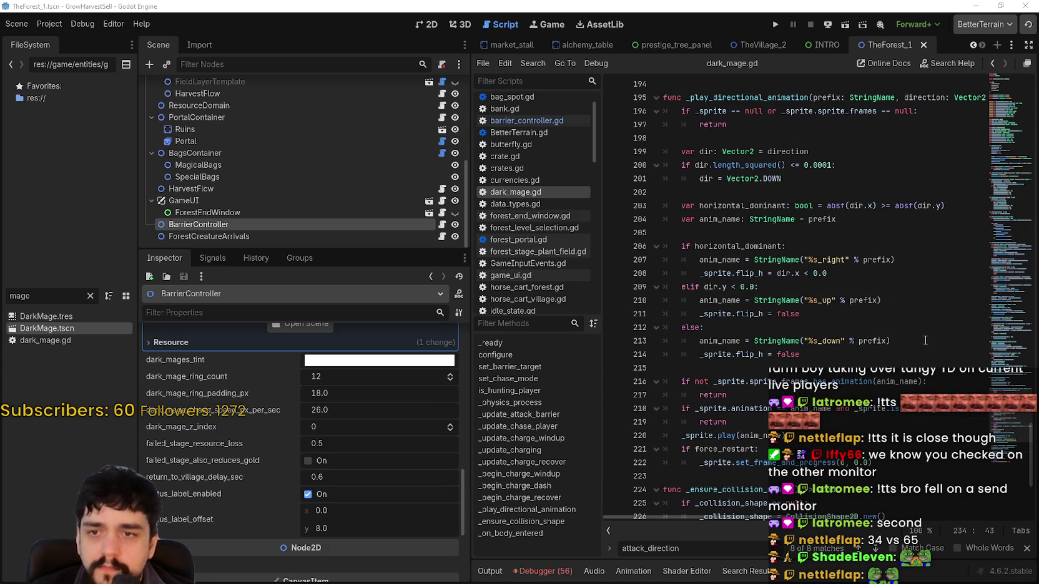
- Read through dark_mage.gd's directional animation code
left_click_drag(1016, 350, 1023, 232)
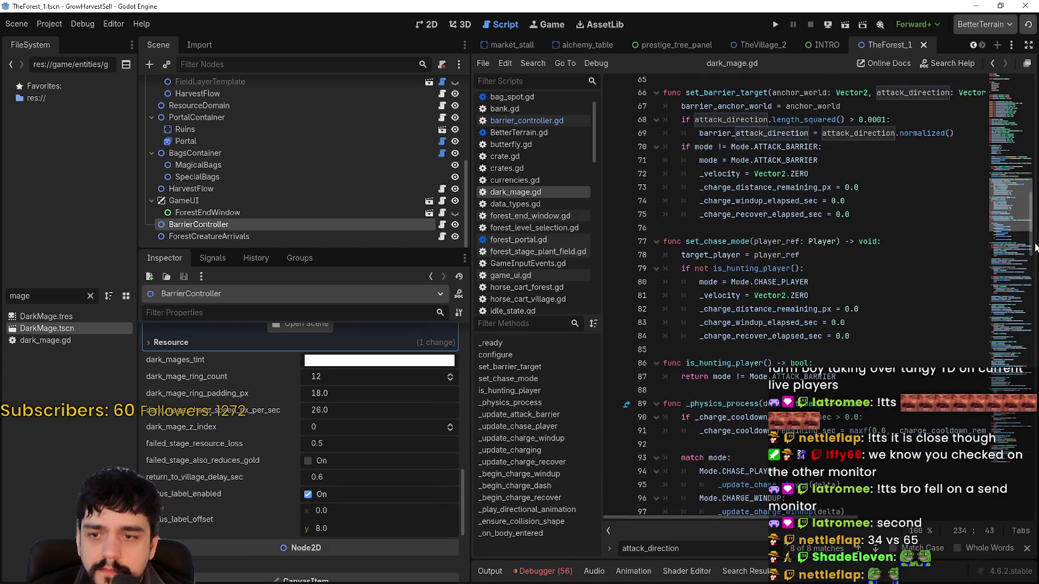
scroll(1030, 240, "down", 4)
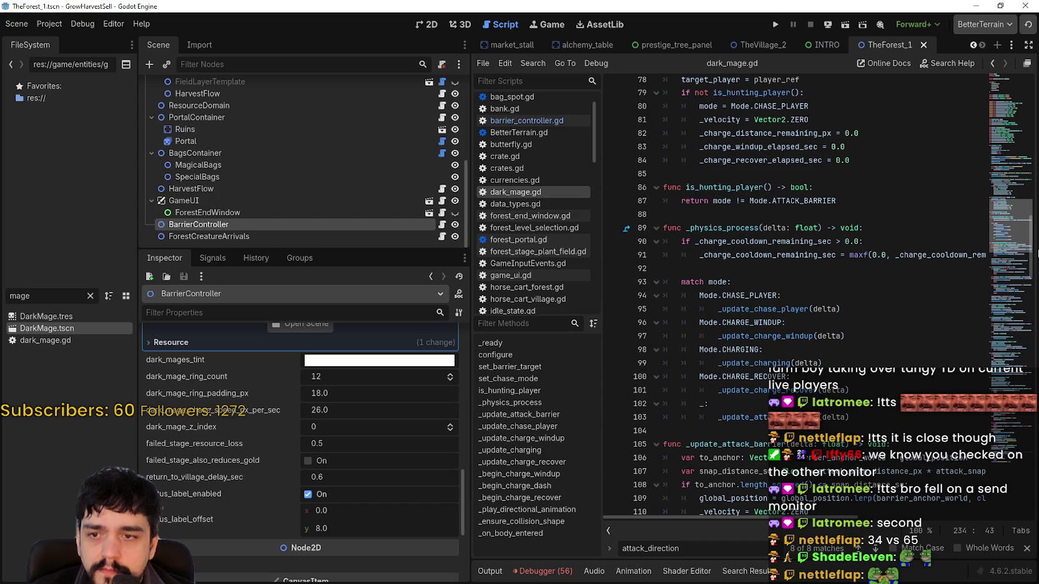
left_click_drag(1036, 253, 1033, 394)
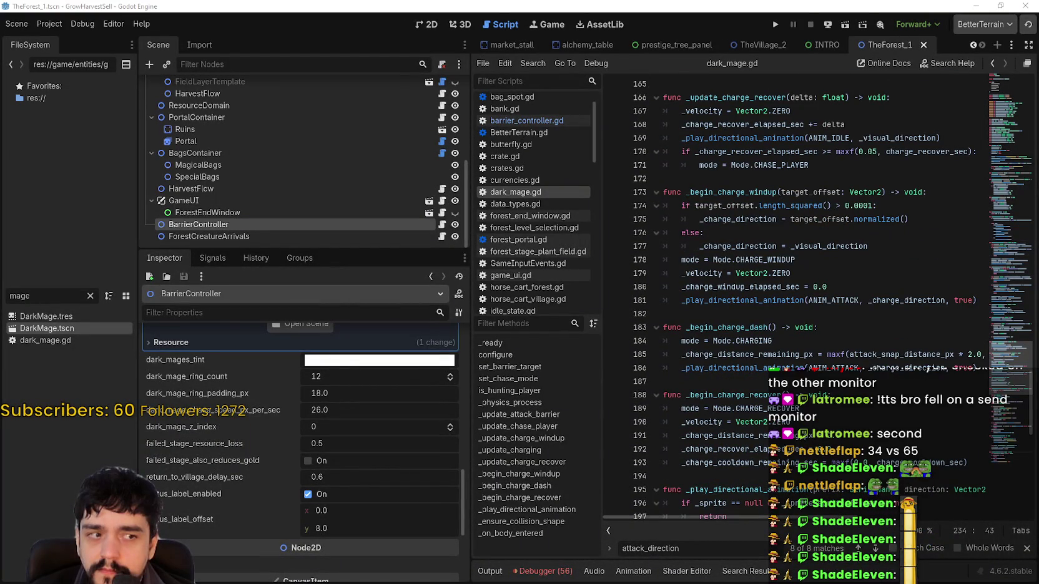
scroll(792, 343, "down", 3)
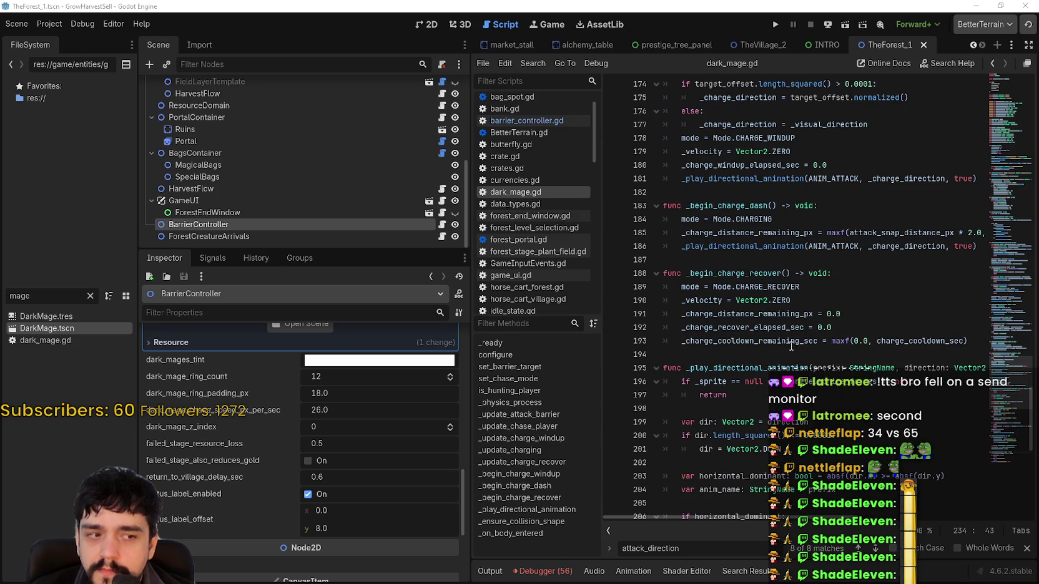
scroll(792, 344, "down", 2)
left_click(799, 328)
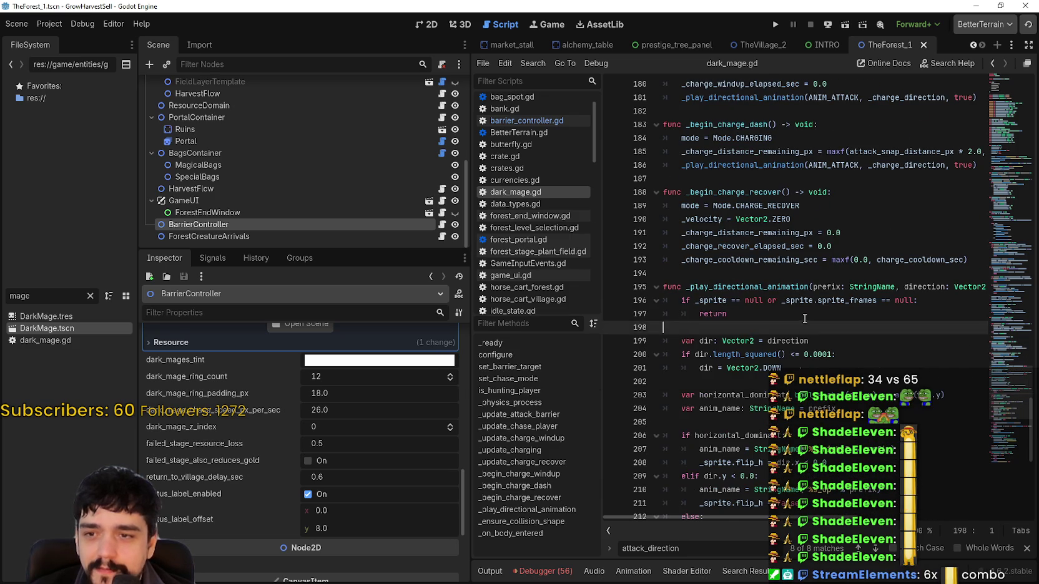
scroll(808, 319, "down", 6)
scroll(808, 319, "down", 3)
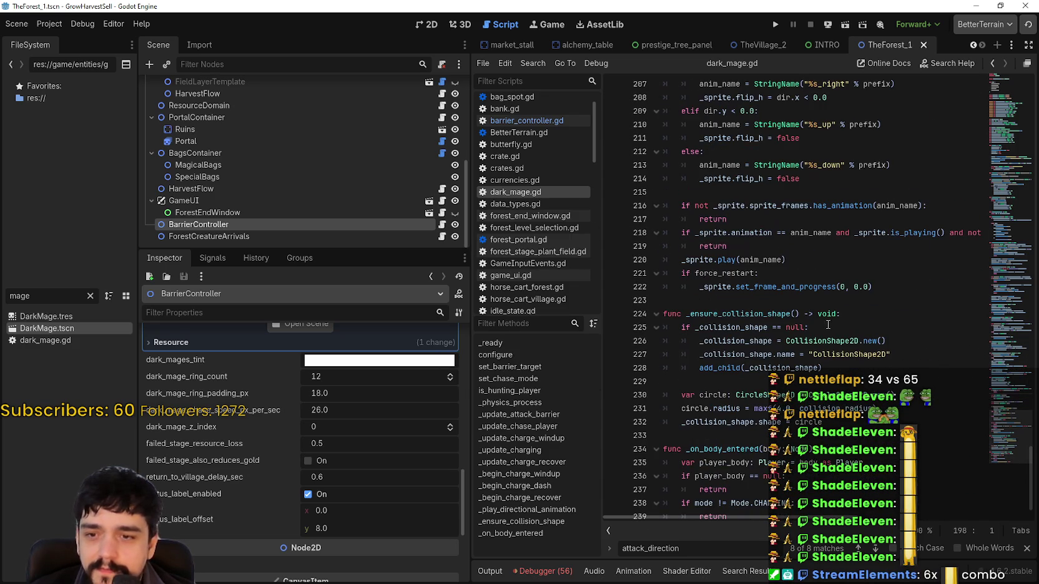
- Switch the script editor to barrier_controller.gd at its dark mage ring code
left_click(803, 381)
left_click_drag(1009, 437, 1023, 94)
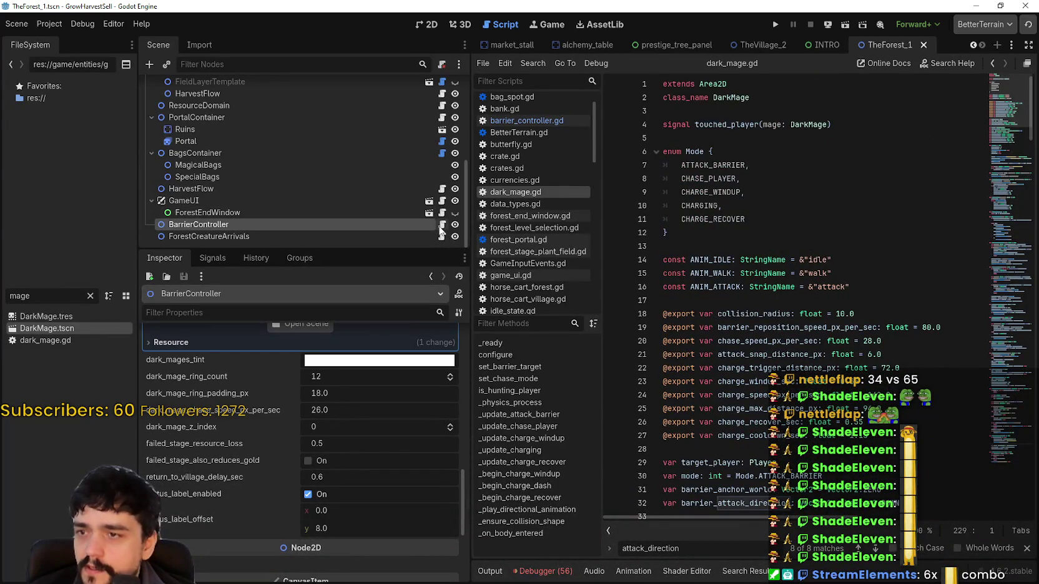
left_click(441, 226)
scroll(1016, 340, "up", 10)
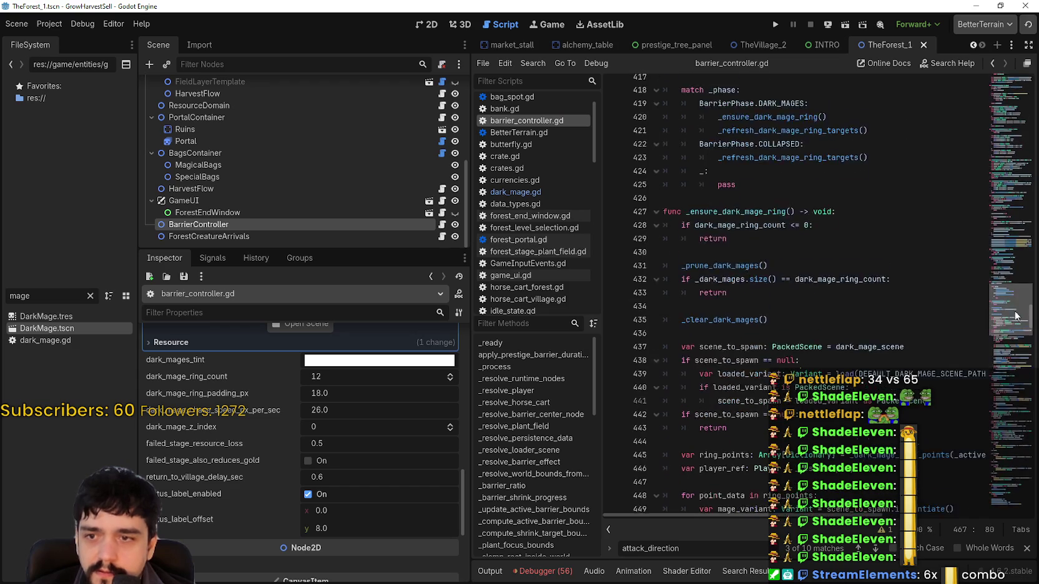
- Review the _ensure_dark_mage_ring function in barrier_controller.gd
scroll(863, 315, "down", 2)
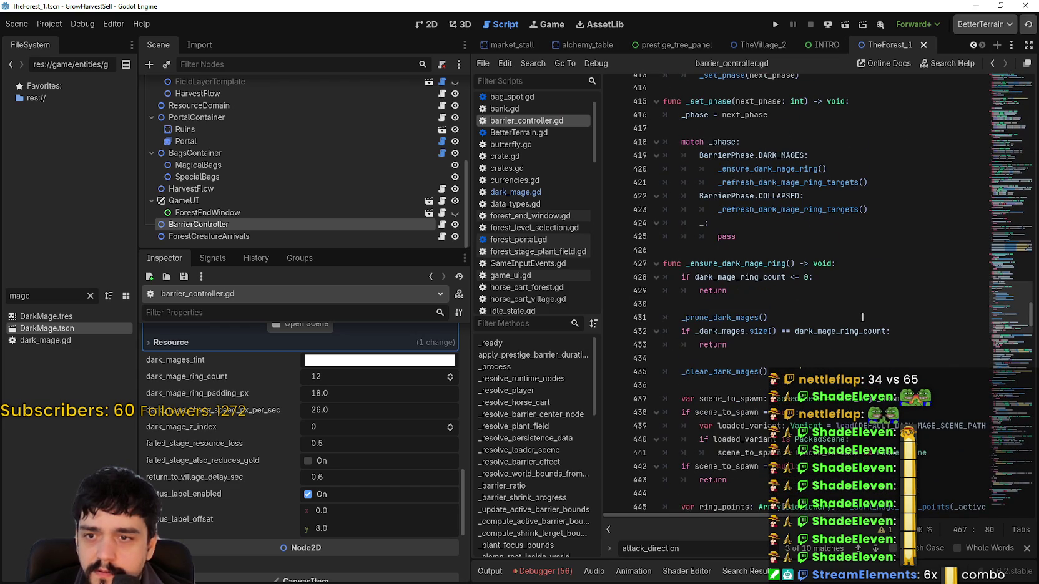
scroll(862, 317, "up", 3)
double_click(724, 386)
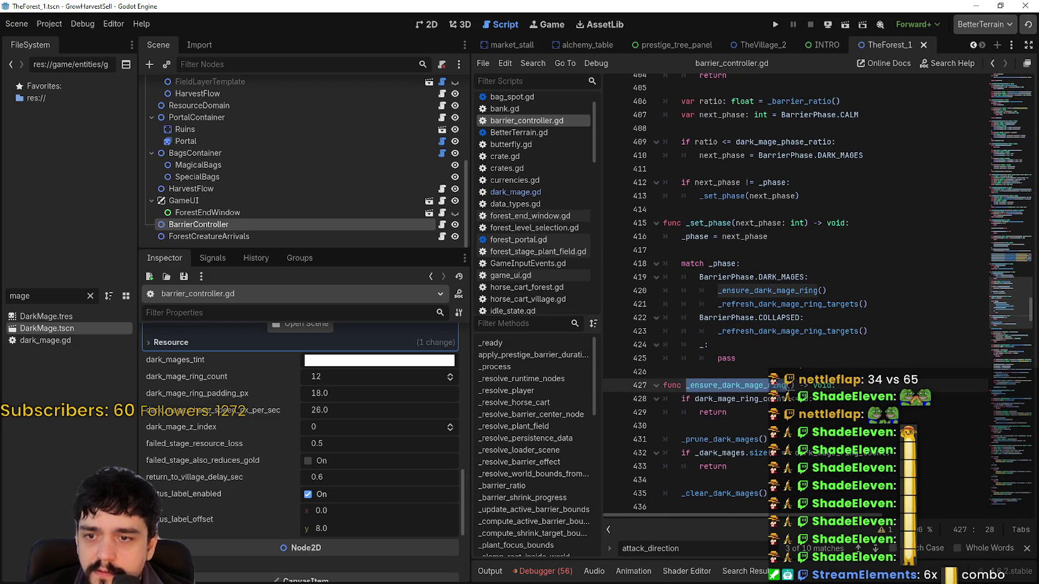
scroll(767, 339, "down", 6)
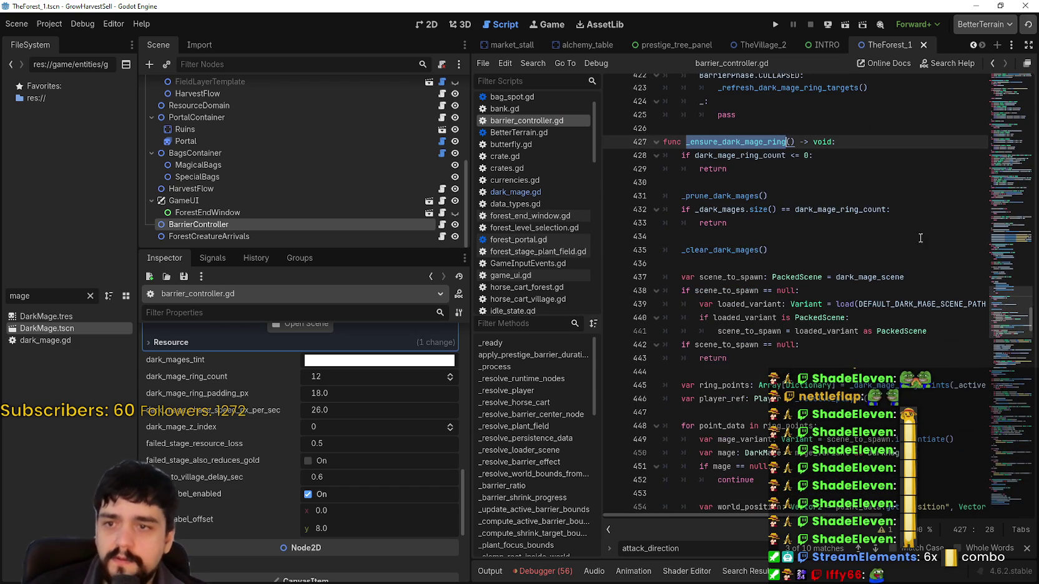
mouse_move(724, 199)
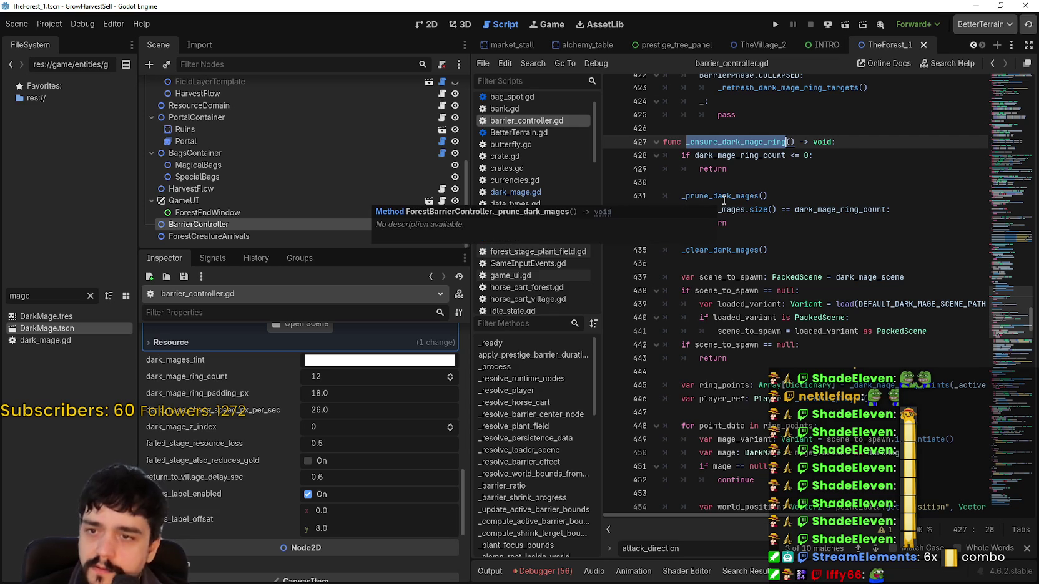
scroll(766, 189, "down", 1)
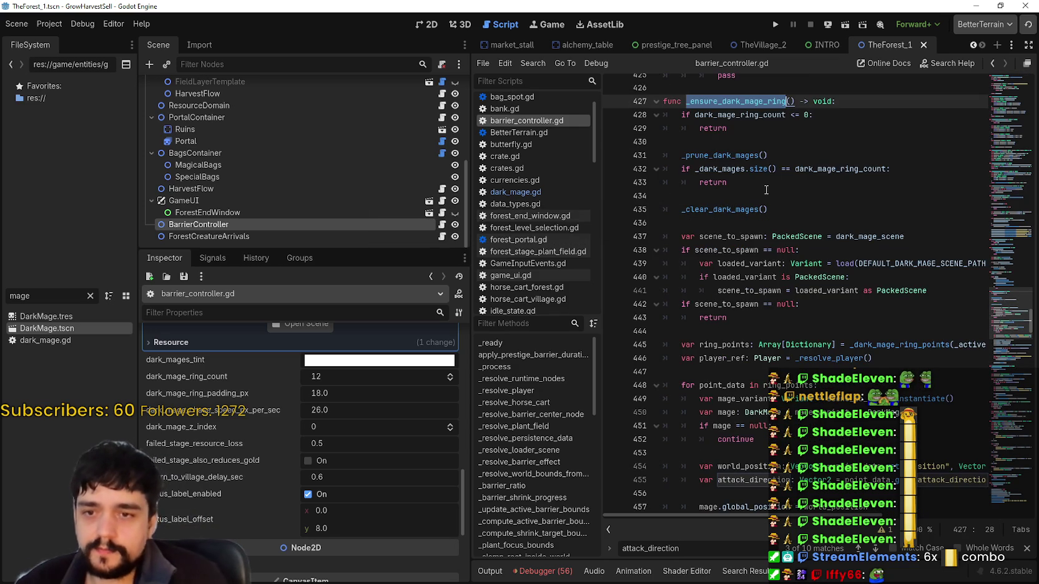
scroll(766, 189, "down", 2)
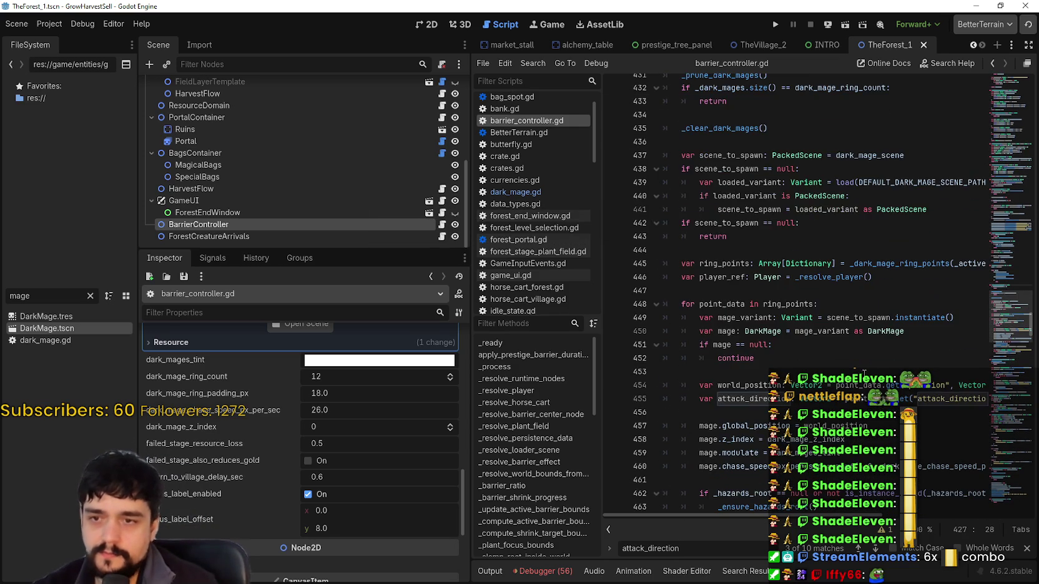
left_click(856, 369)
- Trace mage_variant, attack_direction and world_position through the ring-spawning code
double_click(752, 316)
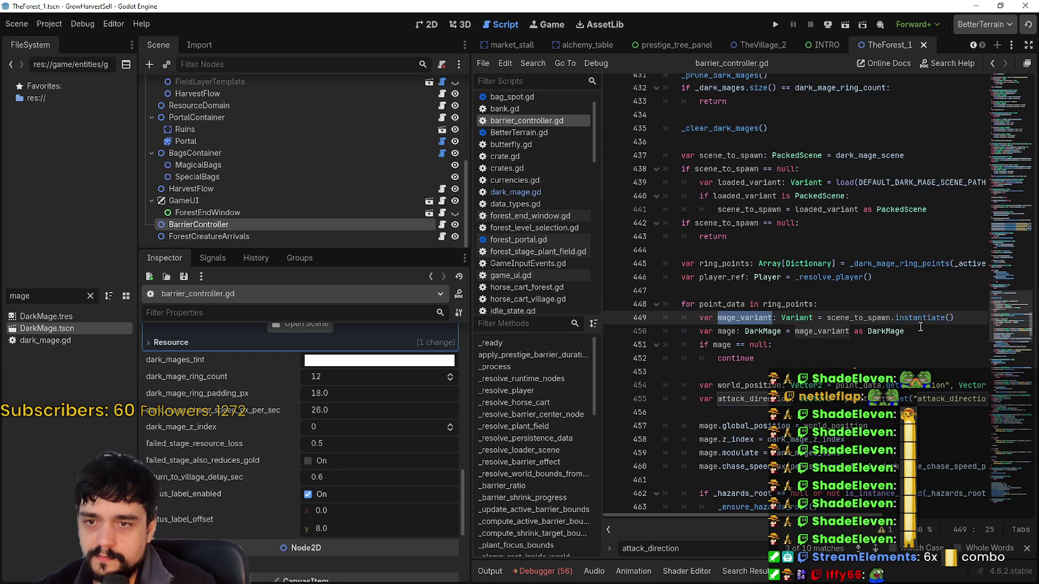
scroll(920, 328, "down", 2)
scroll(829, 332, "down", 1)
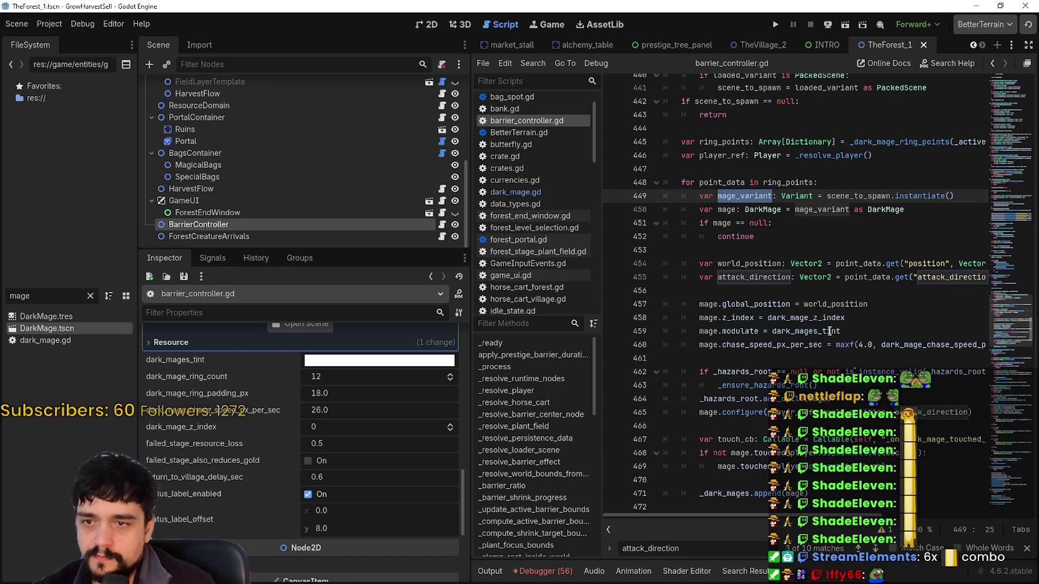
double_click(747, 278)
left_click(805, 304, "ctrl")
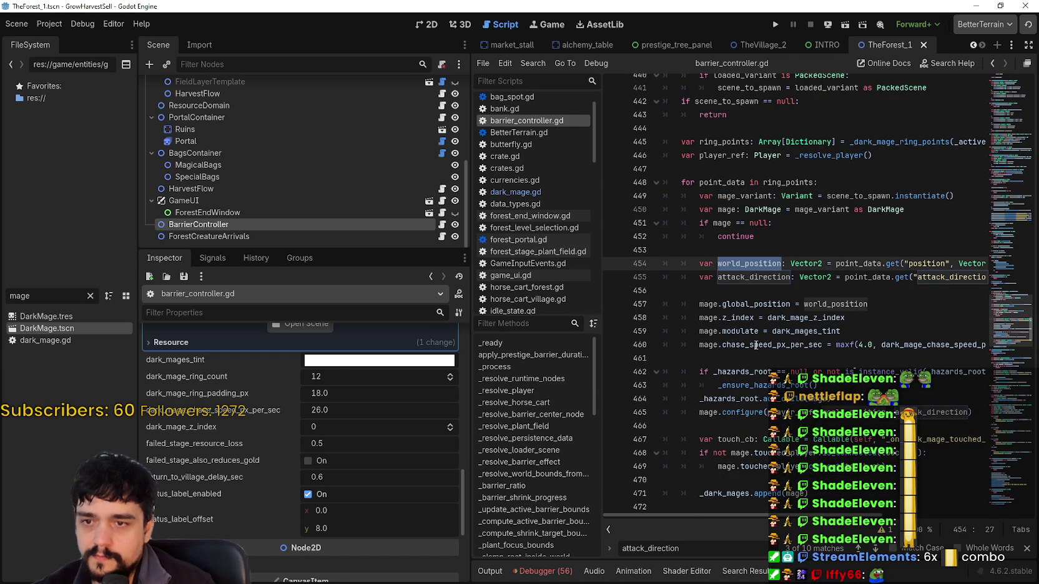
scroll(755, 345, "down", 1)
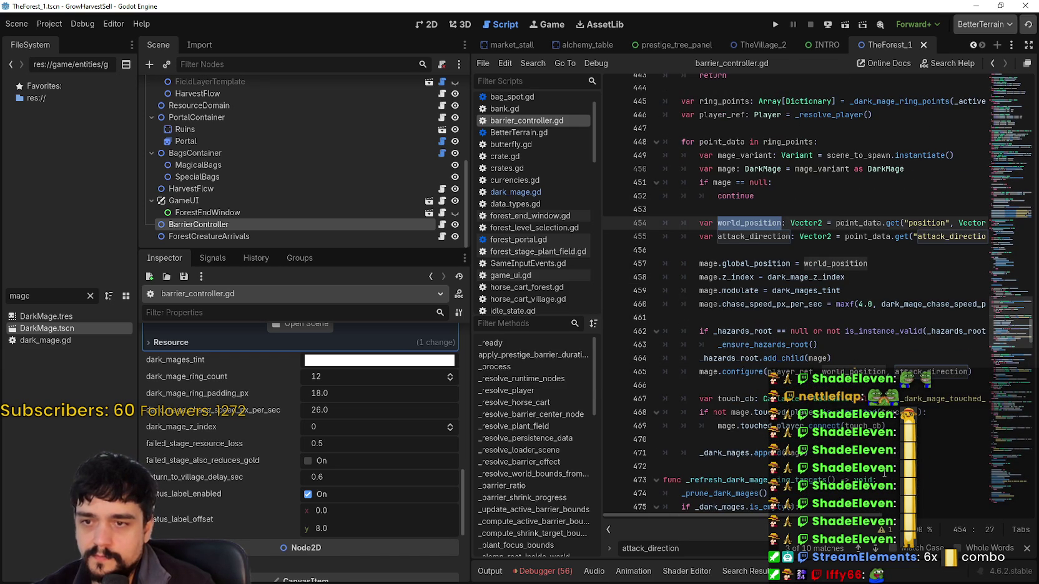
scroll(826, 422, "down", 1)
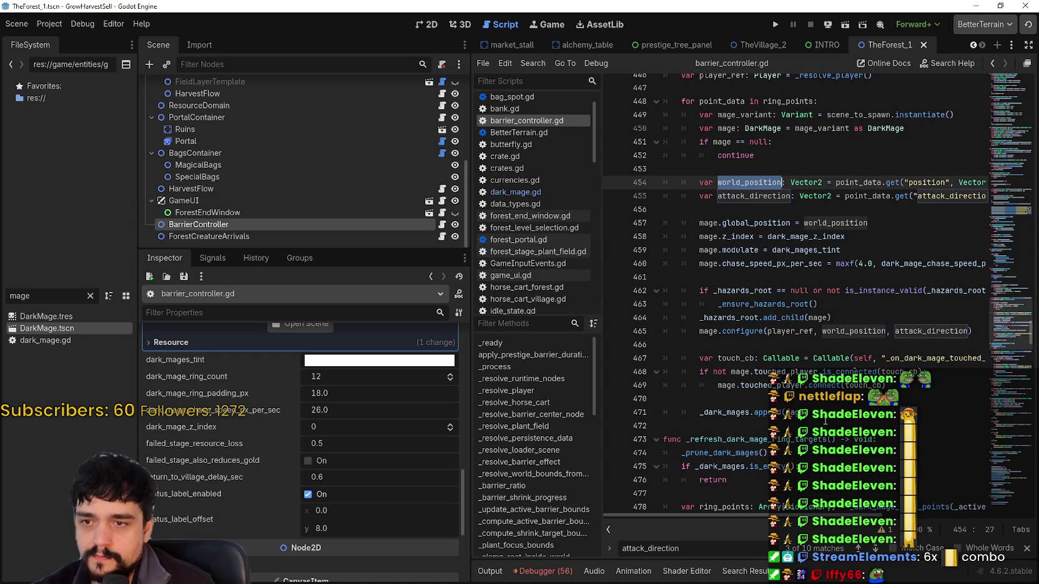
left_click(739, 335)
double_click(931, 331)
scroll(920, 444, "down", 2)
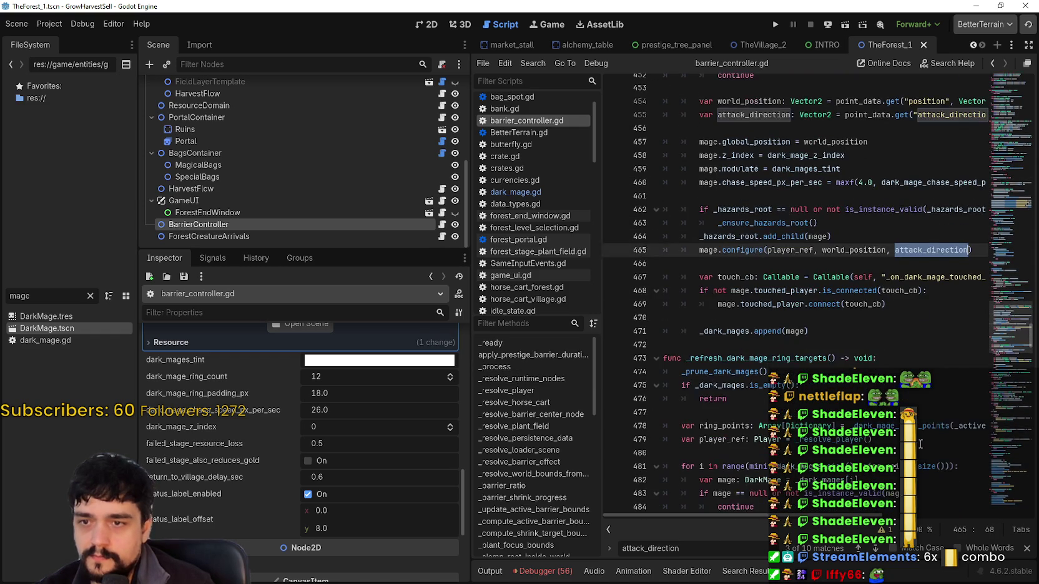
left_click(840, 324)
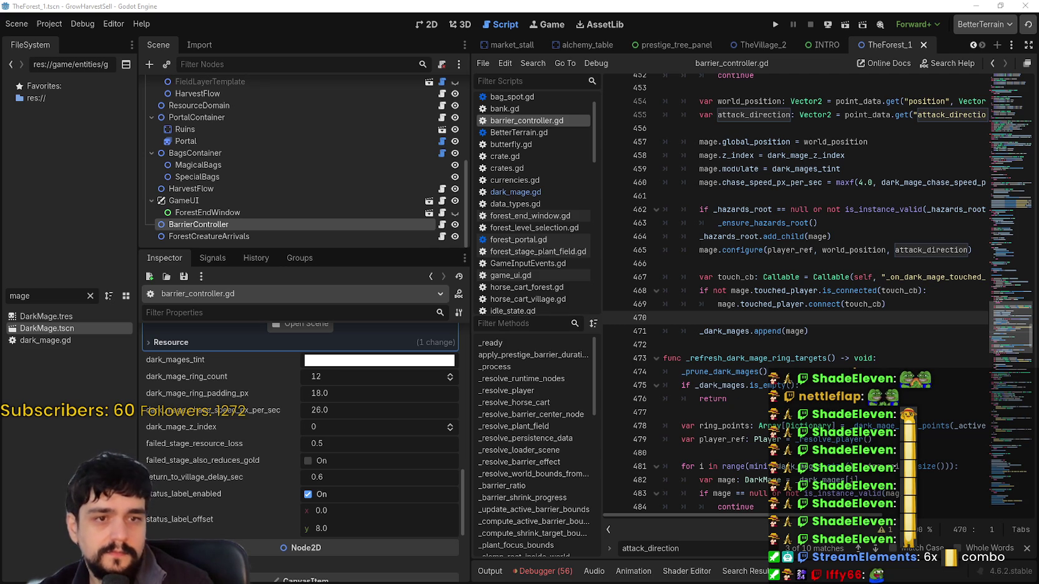
- Review the _refresh_dark_mage_ring_targets loop, then open DarkMage.tscn
scroll(793, 288, "down", 5)
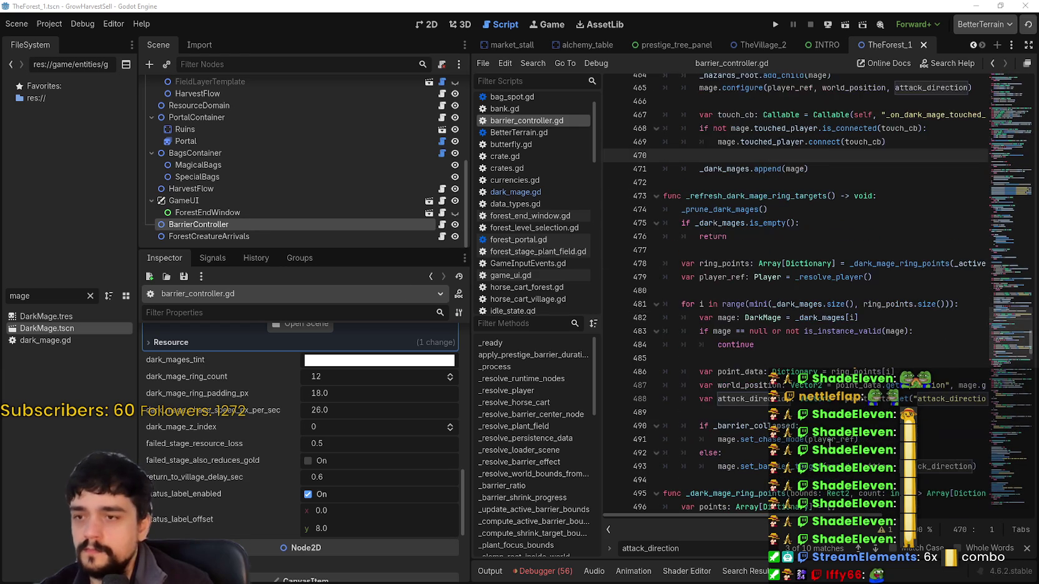
left_click(812, 297)
scroll(760, 404, "down", 1)
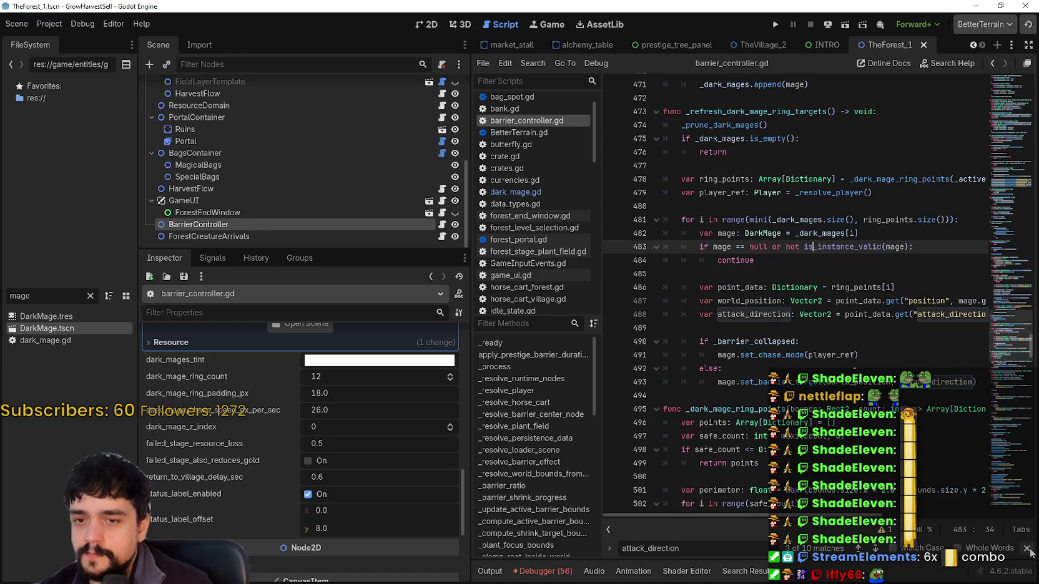
scroll(793, 299, "down", 3)
left_click(687, 179)
key("Up")
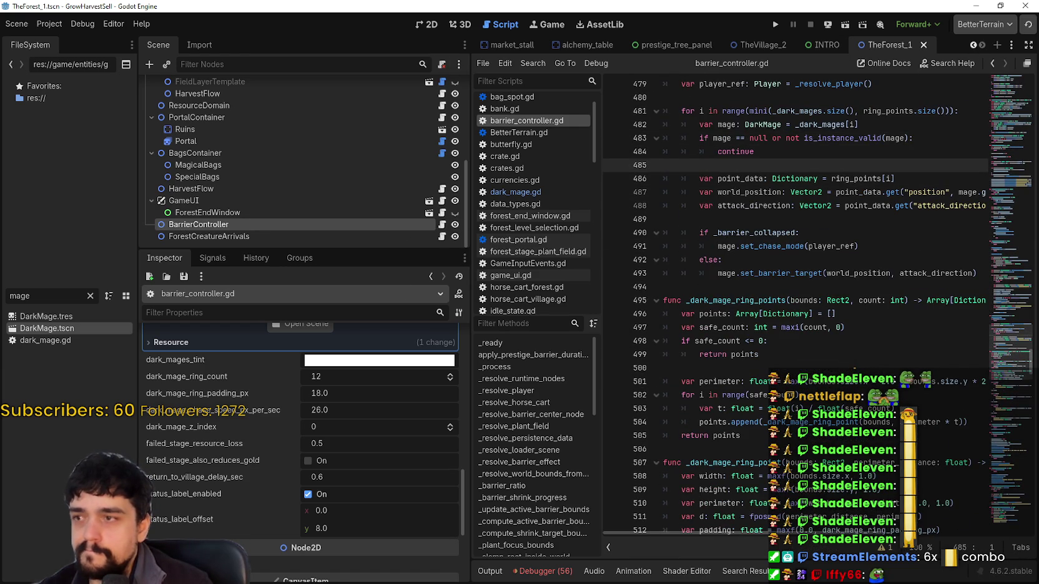
double_click(47, 329)
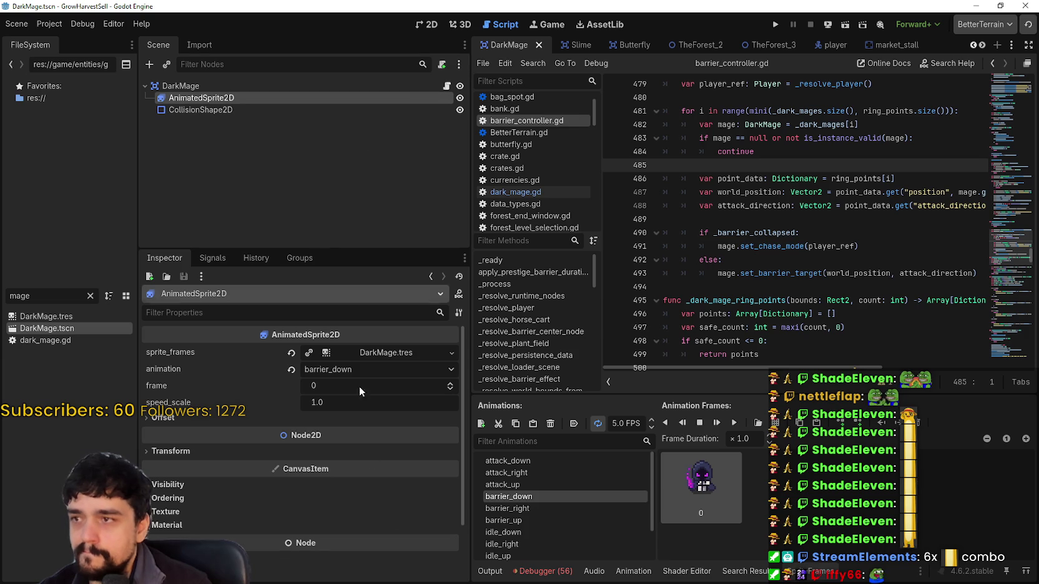
- Copy the AuraShader node from the player scene
left_click(431, 25)
scroll(780, 237, "up", 5)
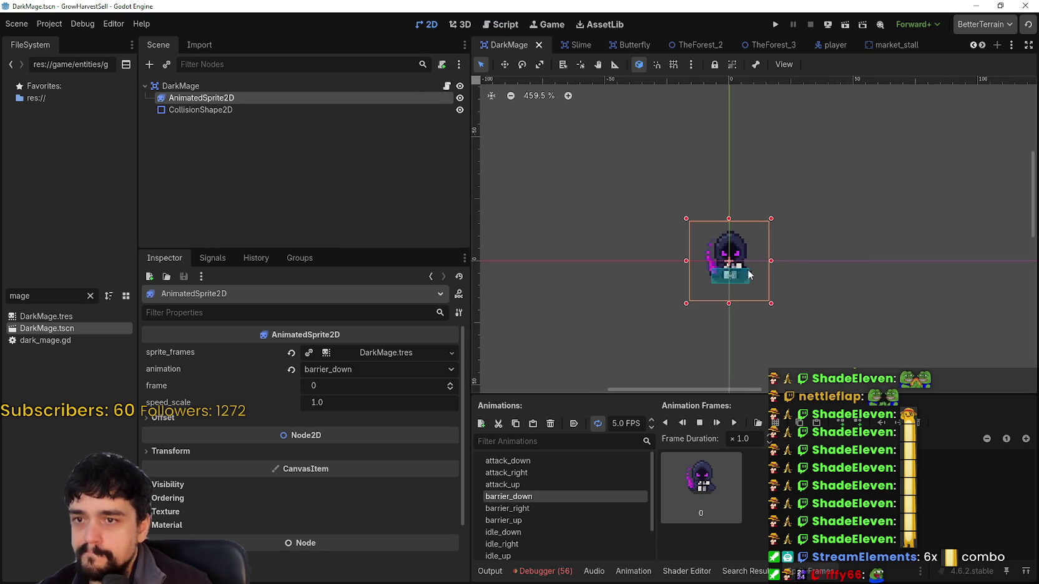
scroll(668, 219, "down", 4)
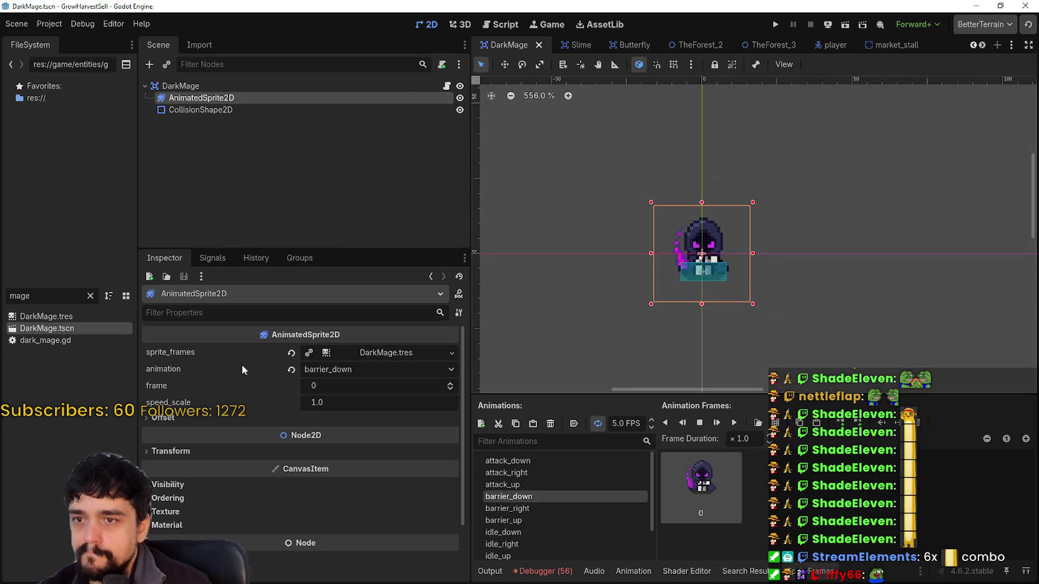
left_click(824, 45)
right_click(293, 102)
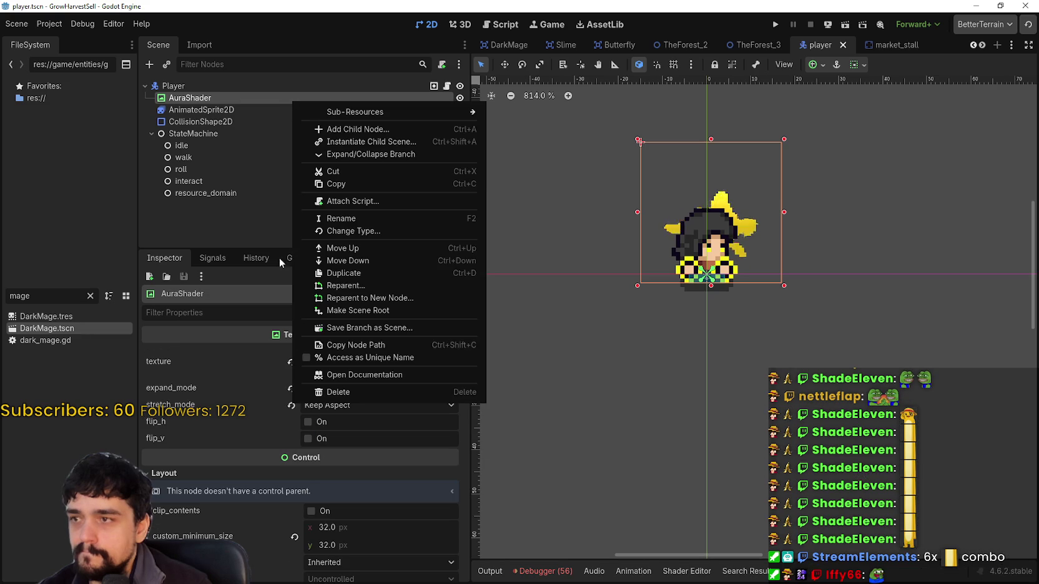
key("Escape")
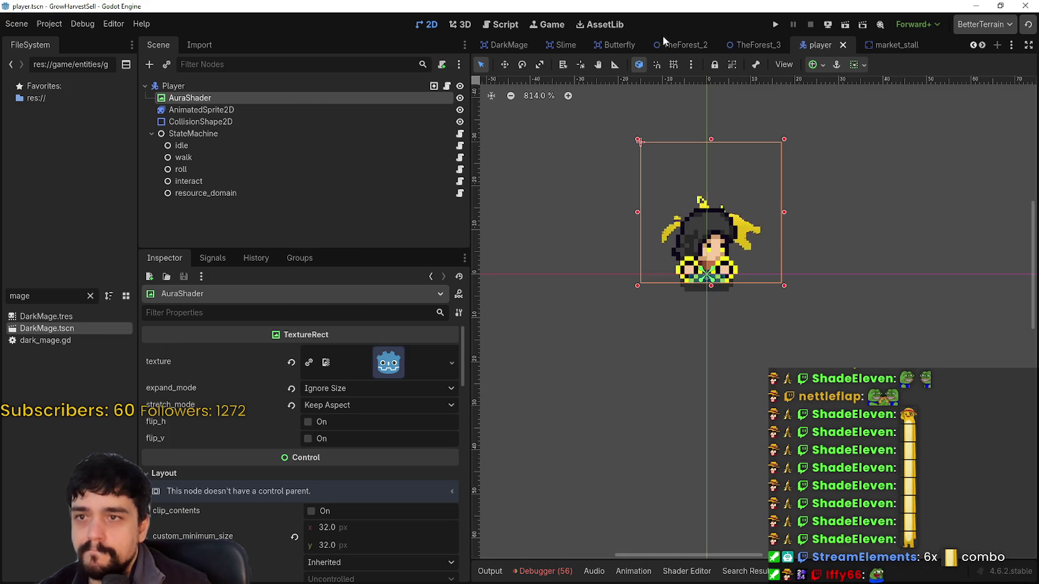
- Paste AuraShader into the DarkMage scene, placed above AnimatedSprite2D
left_click(982, 45)
left_click(982, 45)
left_click(982, 45)
left_click(982, 44)
left_click(982, 45)
left_click(982, 45)
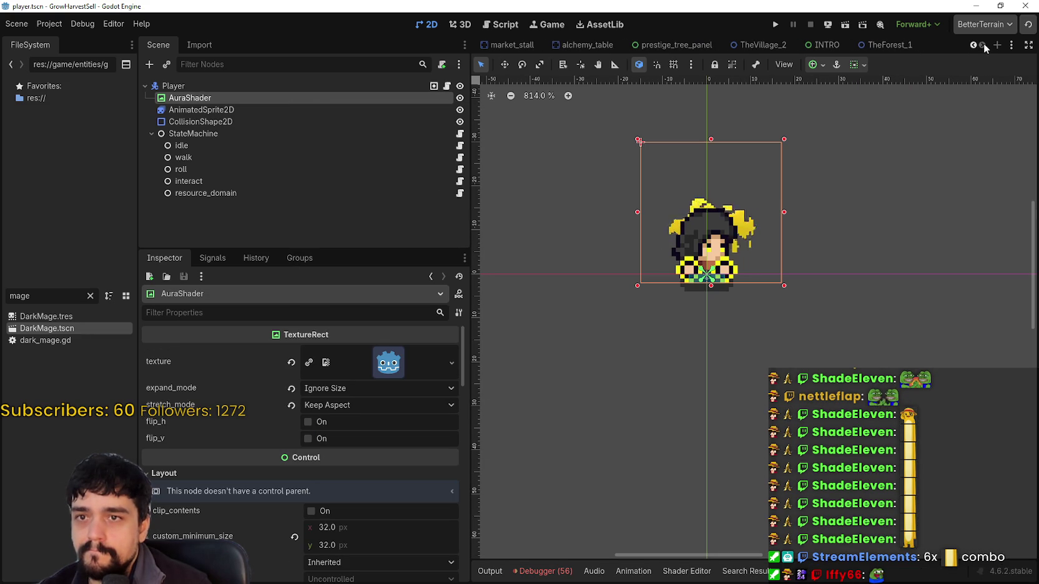
double_click(48, 328)
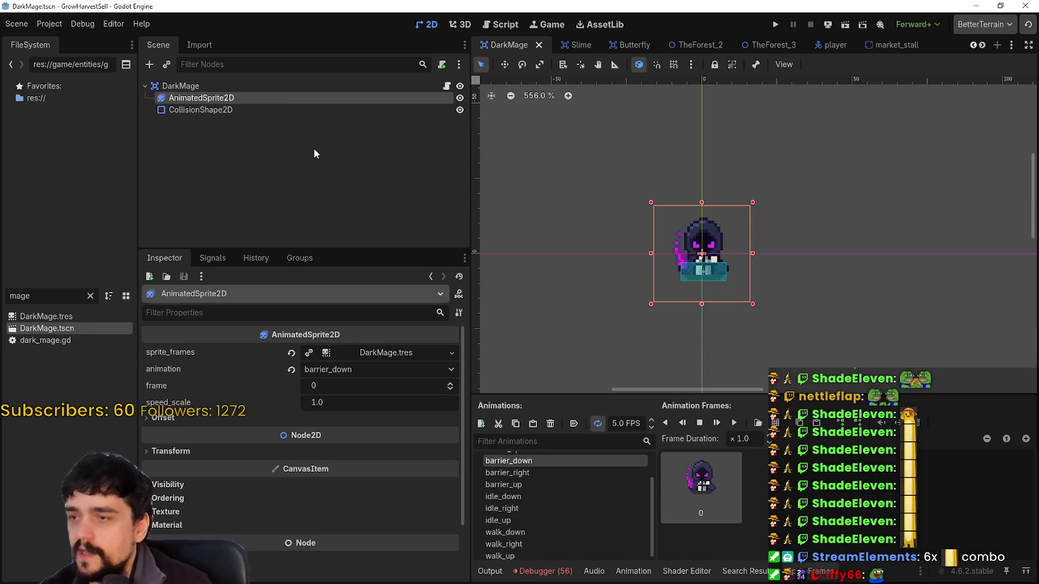
right_click(250, 85)
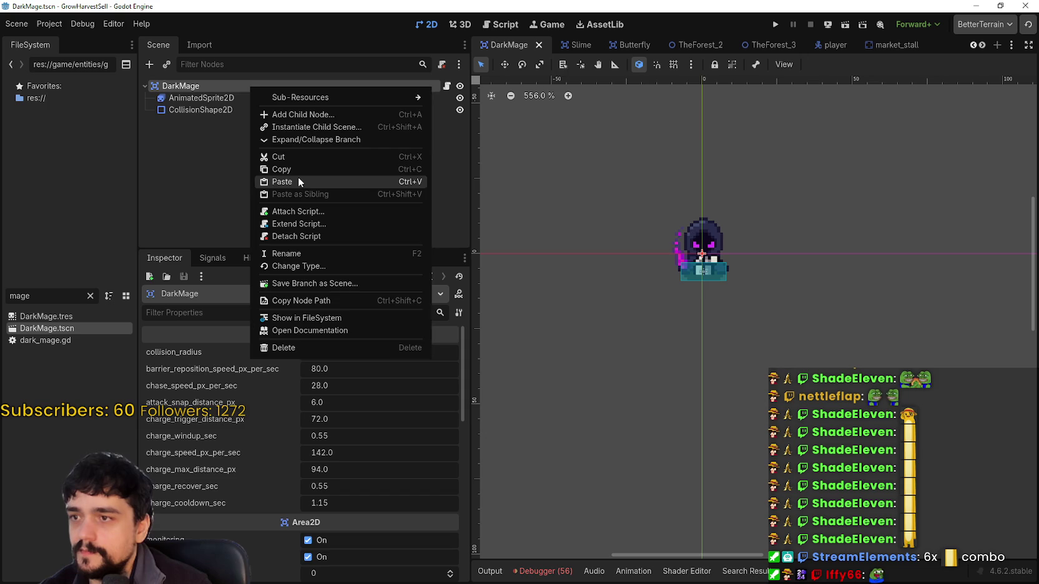
left_click(298, 177)
scroll(781, 237, "up", 3)
left_click_drag(247, 122, 235, 92)
scroll(706, 238, "up", 2)
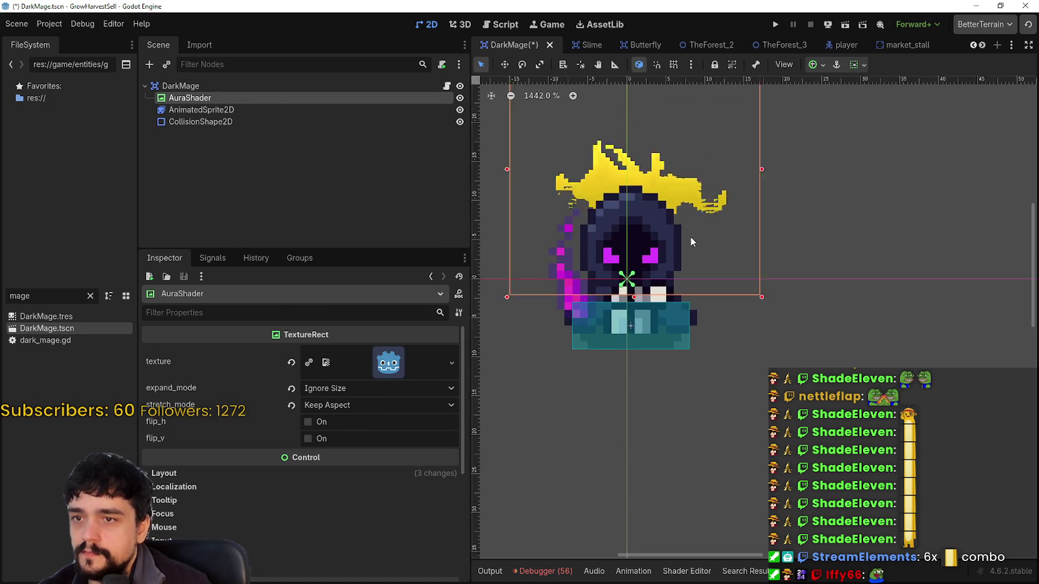
- Move the aura down so it frames the mage sprite
key("w")
mouse_move(660, 238)
left_mouse_down()
mouse_move(660, 279)
mouse_move(658, 255)
left_mouse_up()
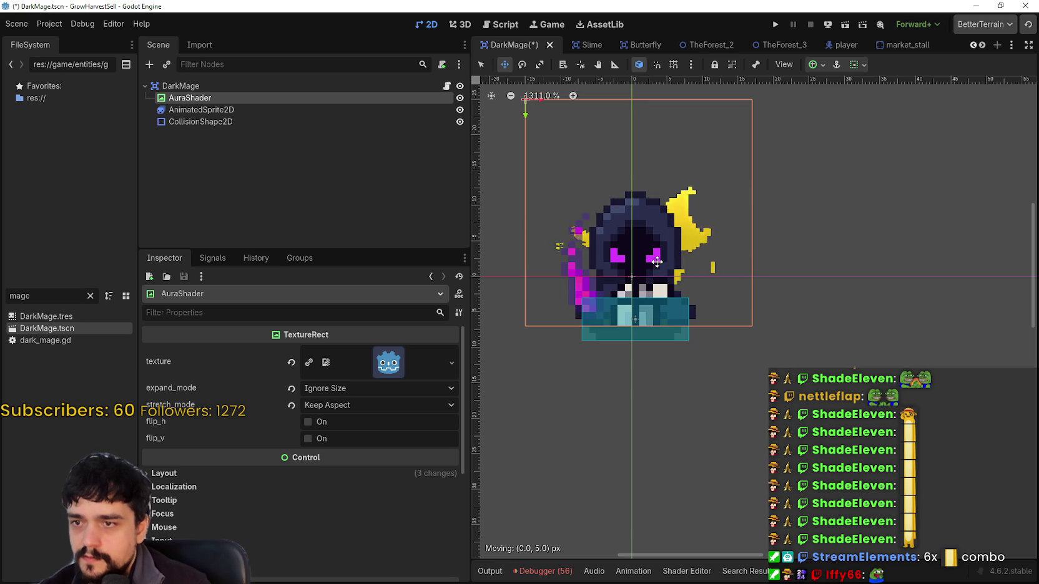
scroll(668, 325, "down", 1)
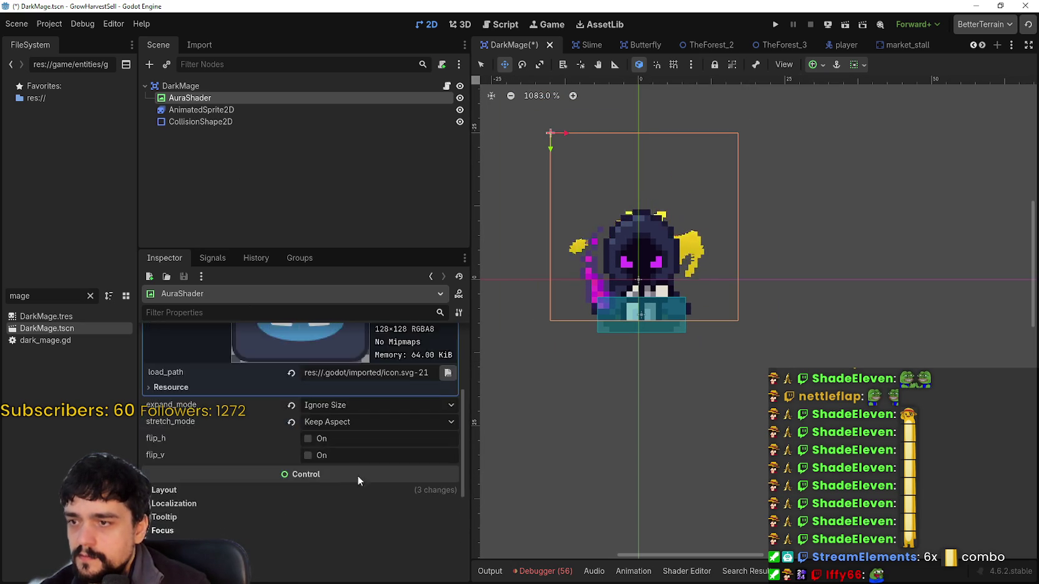
scroll(364, 469, "down", 5)
- Expand AuraShader's Material and open Aura1.gdshader in the Shader Editor
left_click(353, 487)
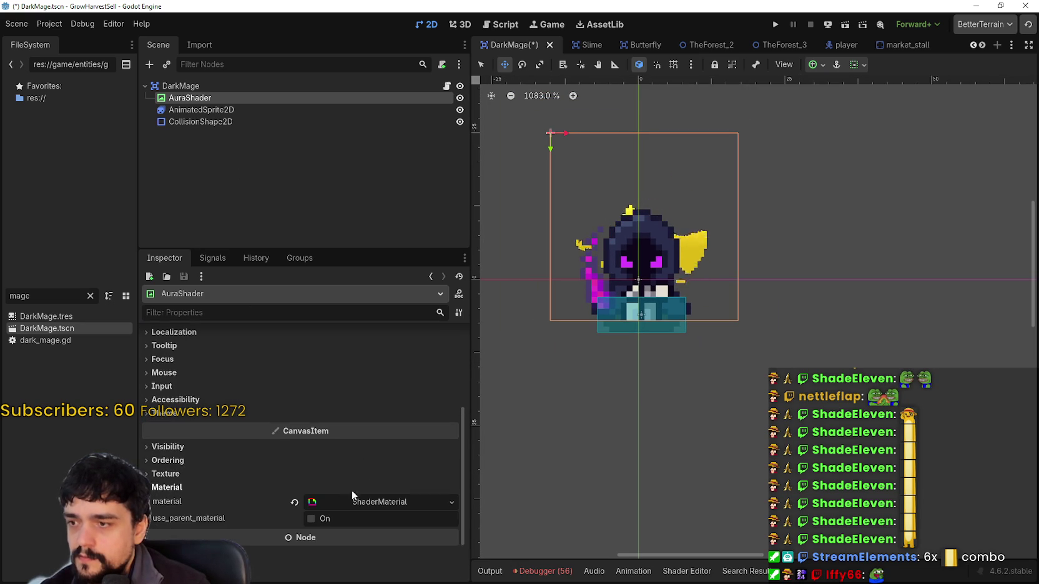
scroll(362, 462, "down", 2)
left_click(368, 436)
scroll(355, 469, "down", 3)
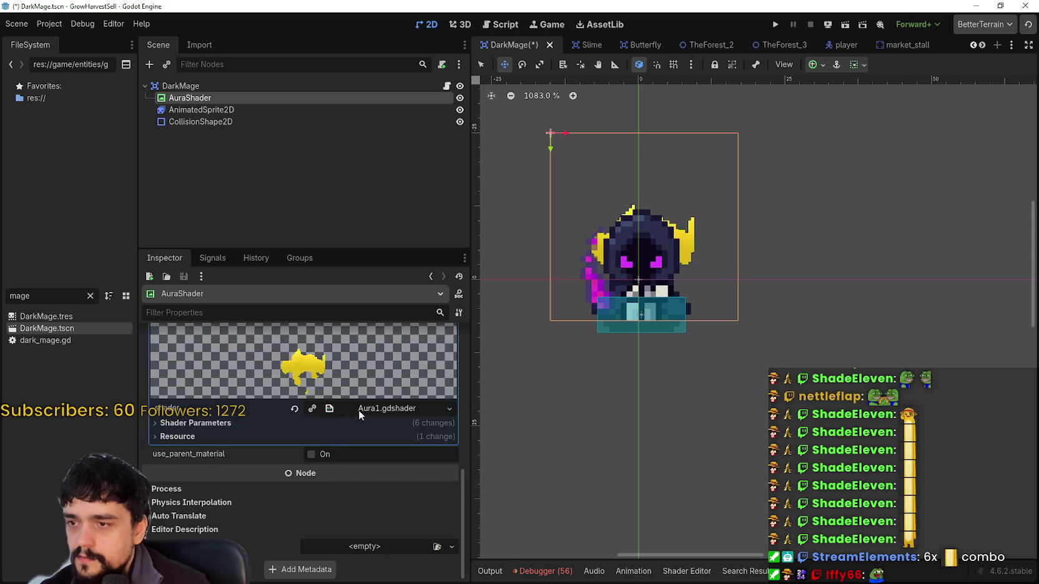
left_click(359, 409)
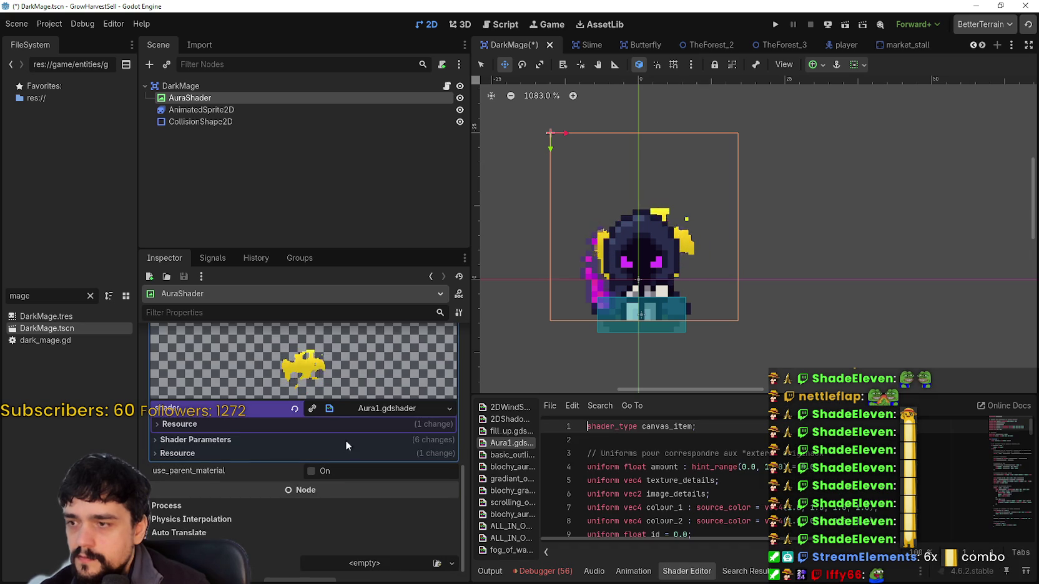
- Set AuraShader's colour_1 to ddbaff, then darken it to a deep purple
left_click(201, 439)
scroll(325, 468, "down", 2)
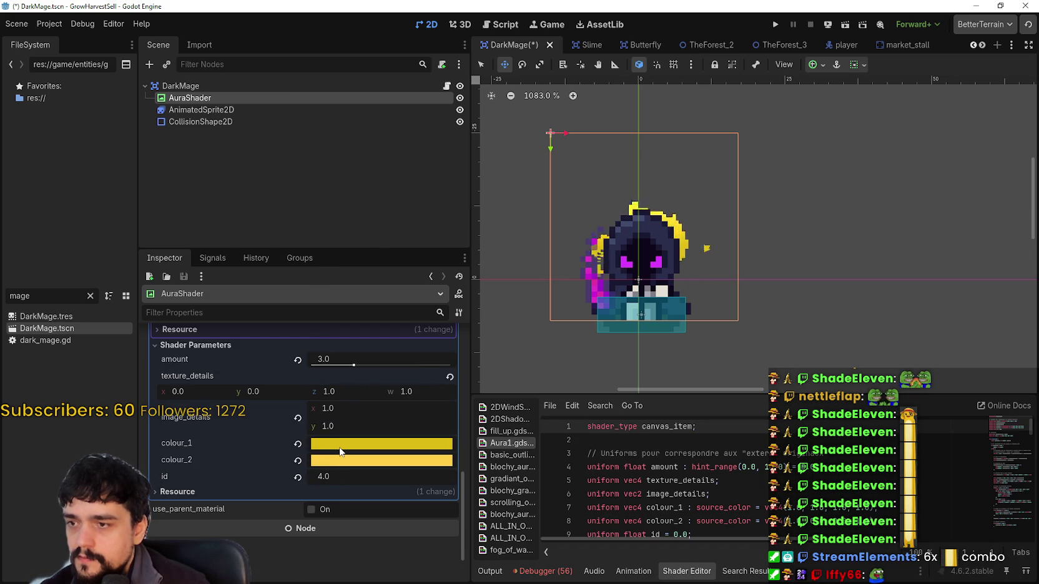
left_click(340, 451)
type("ddbaff")
key("Return")
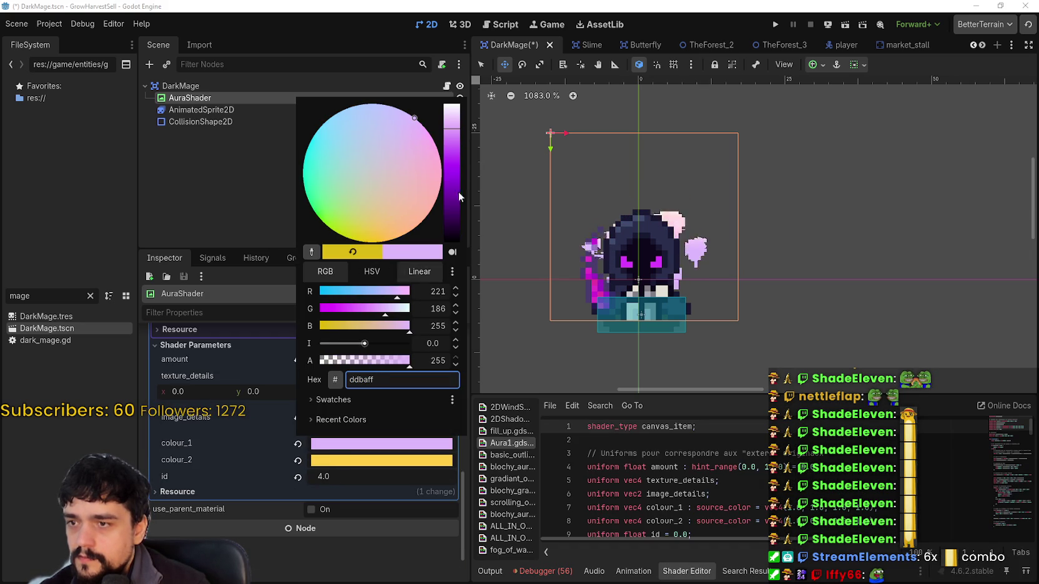
left_click_drag(454, 128, 457, 180)
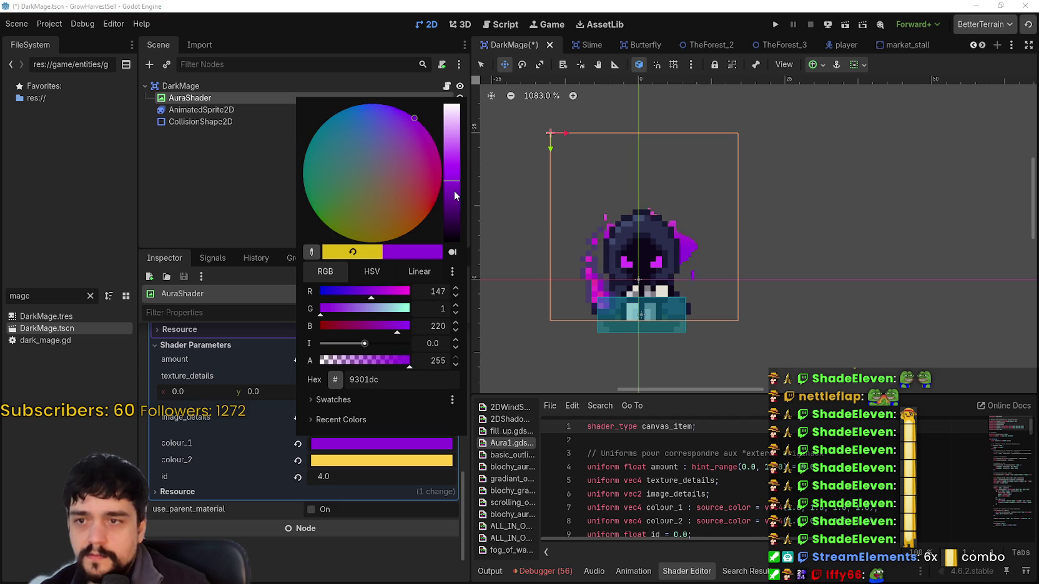
left_click(359, 463)
- Change colour_2 to a near-black purple (440047)
left_click(368, 464)
left_click(429, 151)
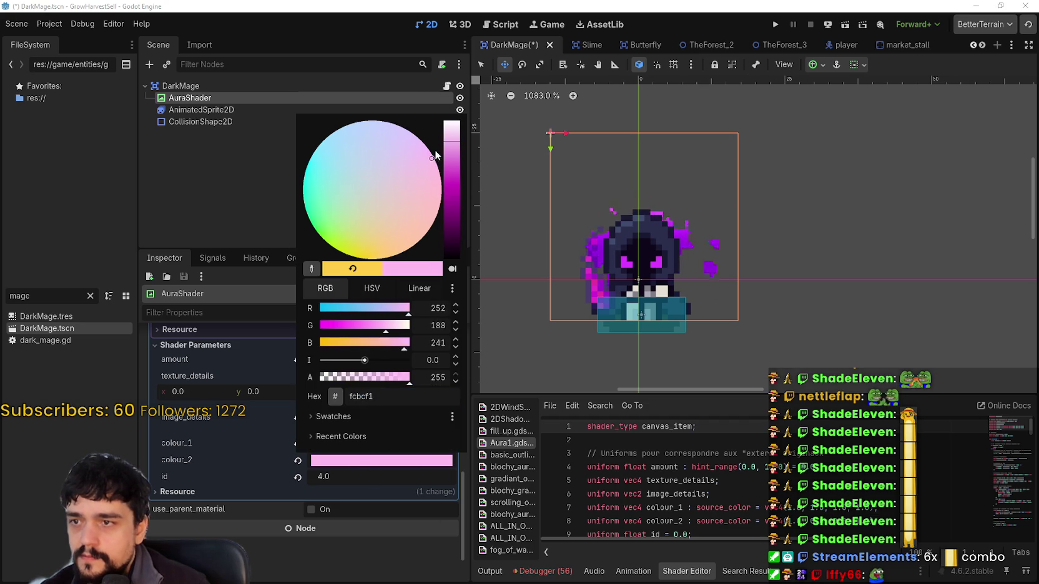
mouse_move(452, 198)
left_mouse_down()
mouse_move(460, 256)
mouse_move(460, 235)
left_mouse_up()
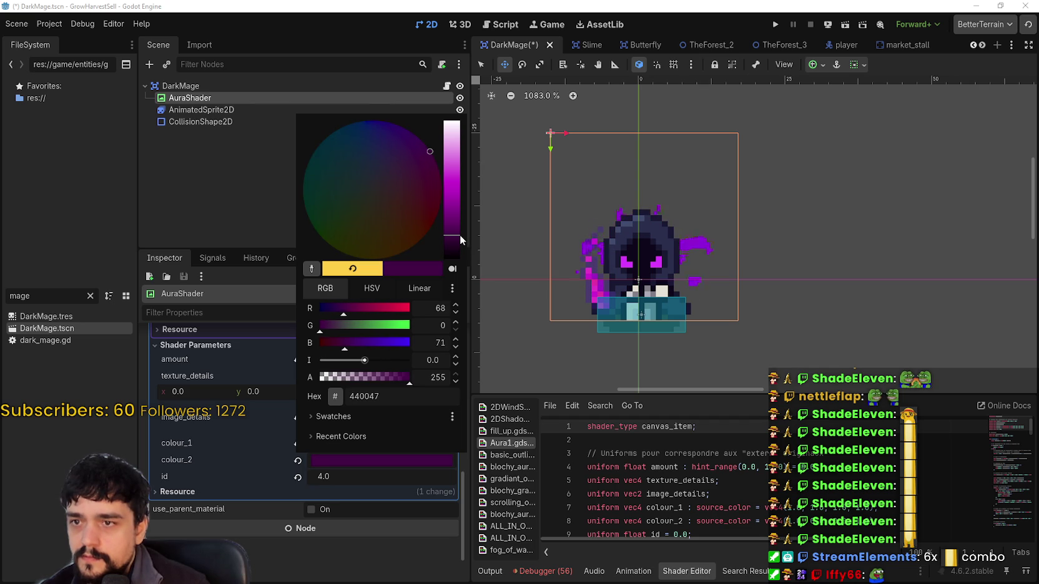
left_click(885, 264)
scroll(850, 284, "down", 1)
- Save DarkMage.tscn and select the DarkMage root node
key("ctrl+s")
scroll(850, 275, "down", 3)
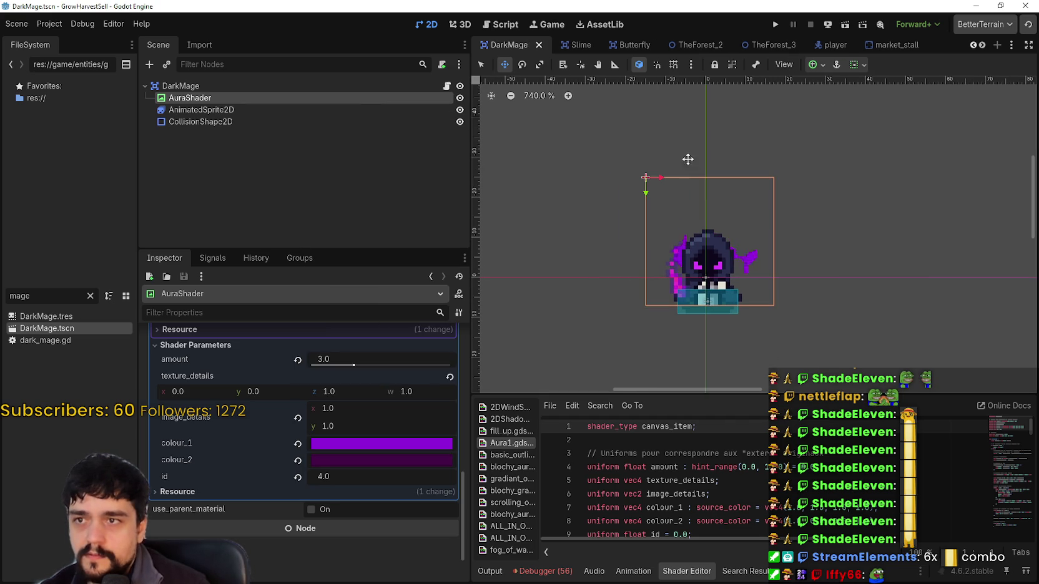
left_click(349, 87)
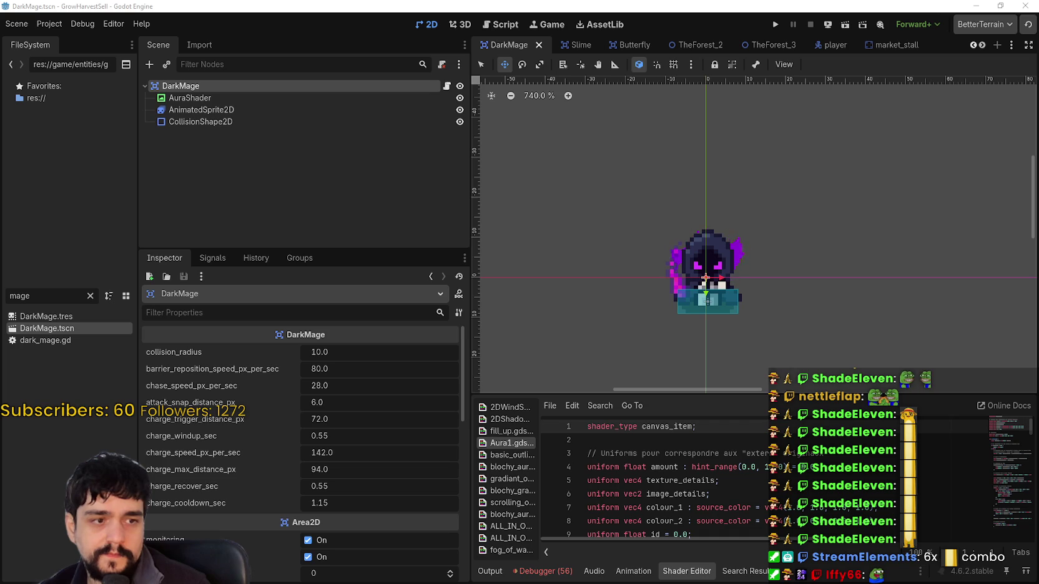
- Run the game maximised, walk to the portal and travel to the Stage 1 forest
scroll(865, 243, "down", 3)
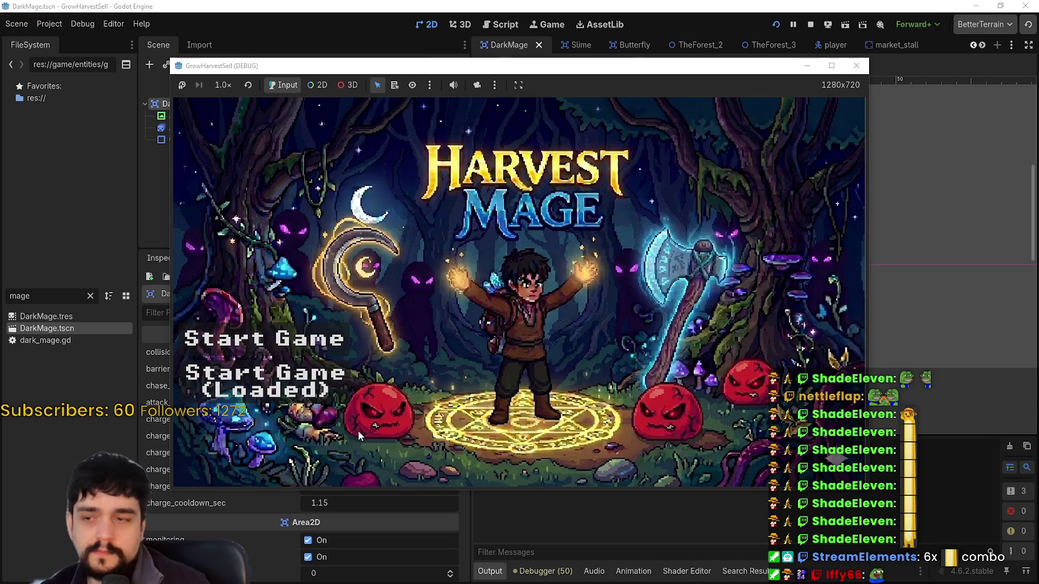
left_click(264, 383)
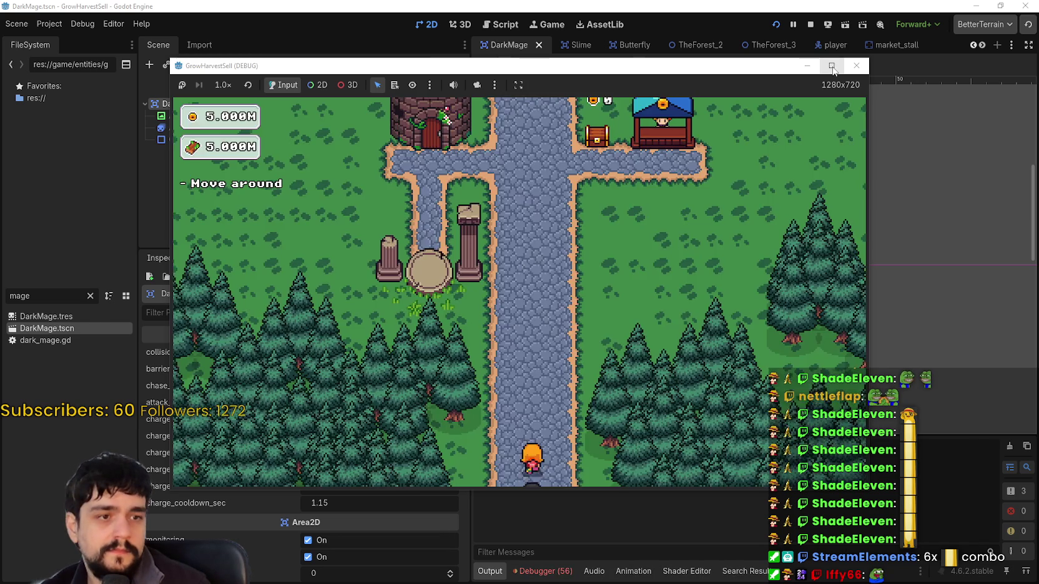
left_click(832, 66)
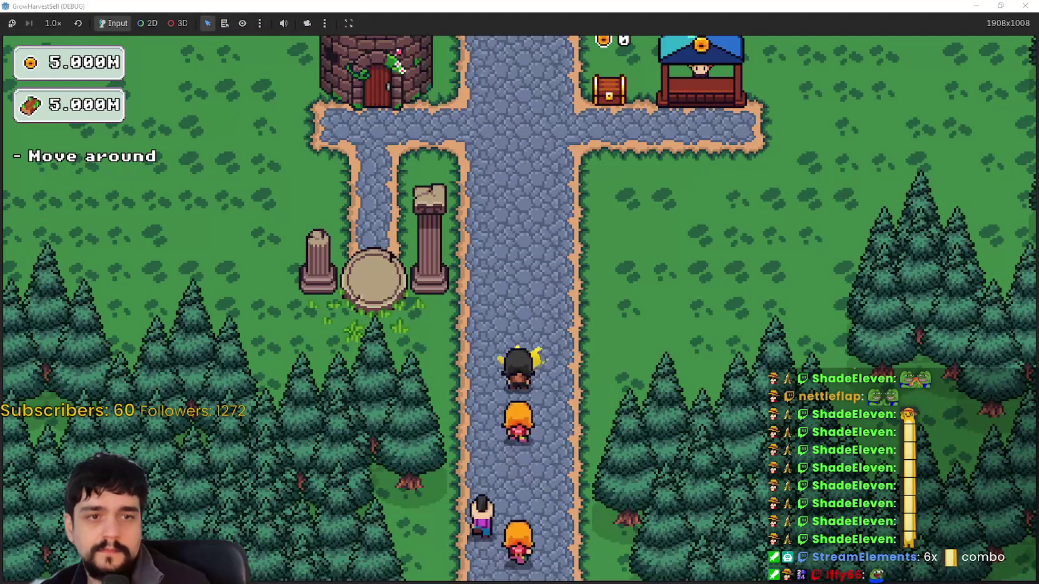
key("a")
key("w")
key("e")
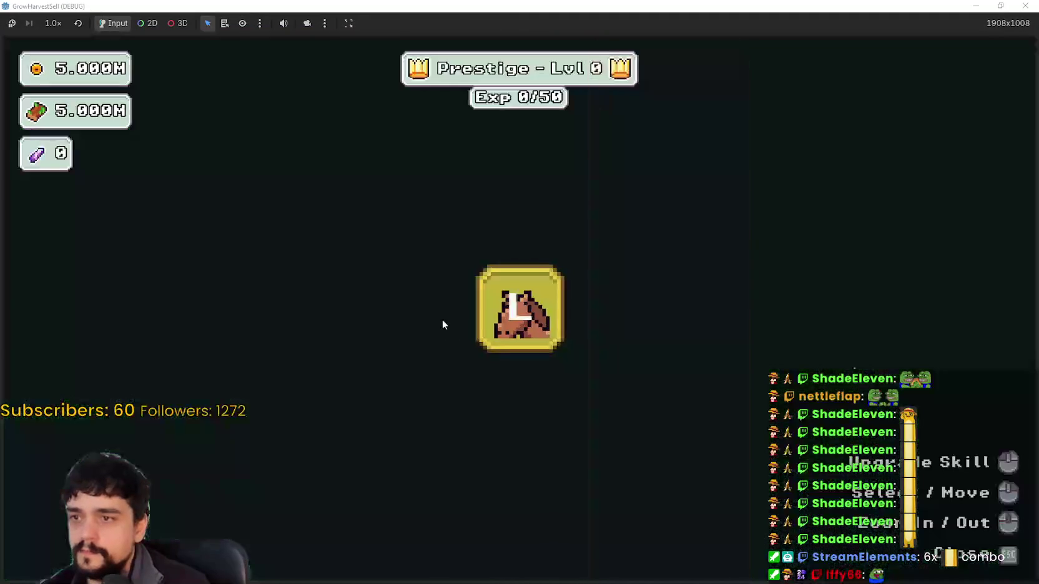
key("s")
key("e")
left_click(287, 488)
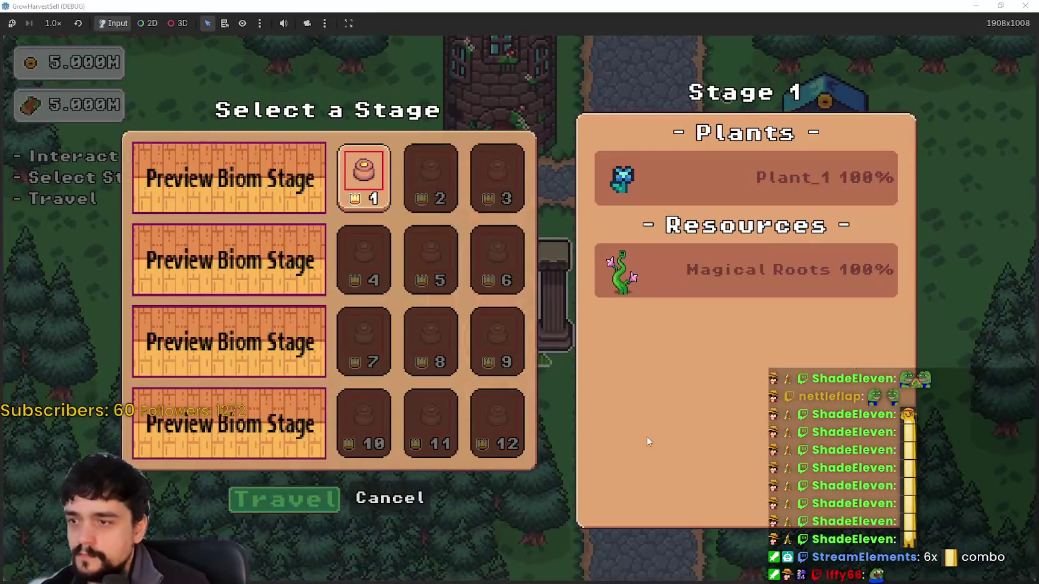
- Walk the player around the forest inside the shrinking barrier
key("d")
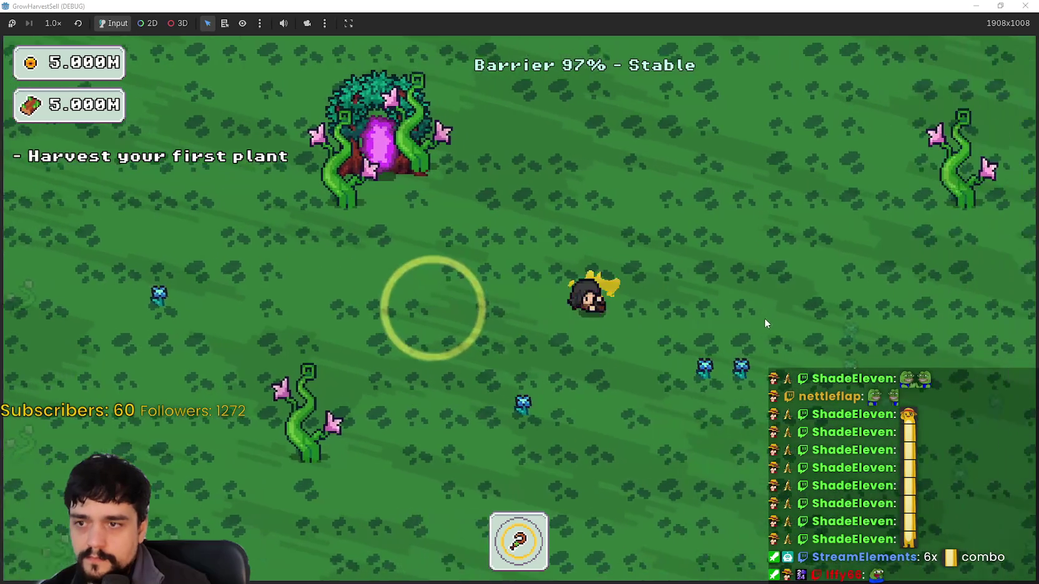
key("d")
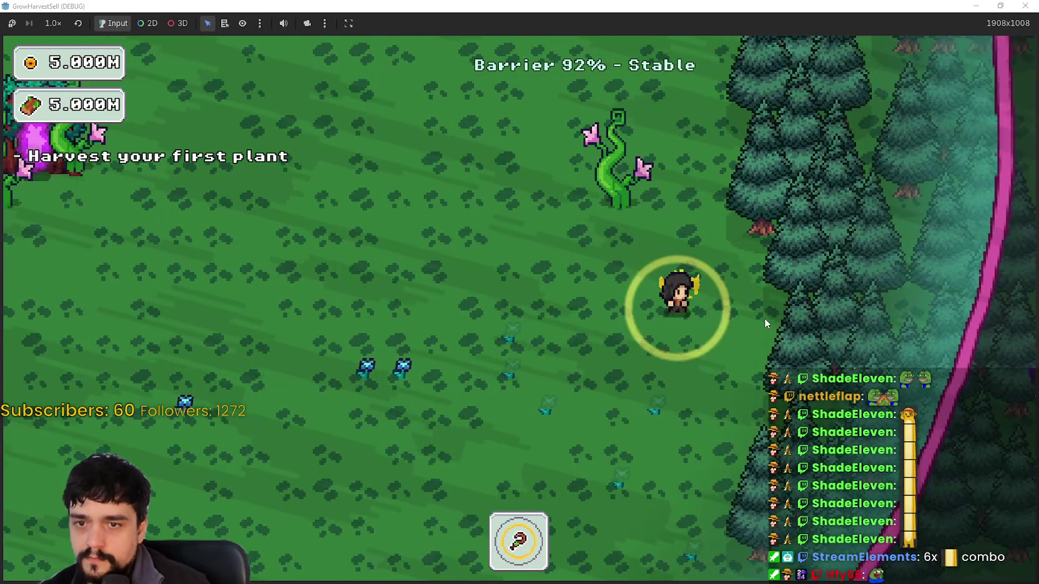
key("s")
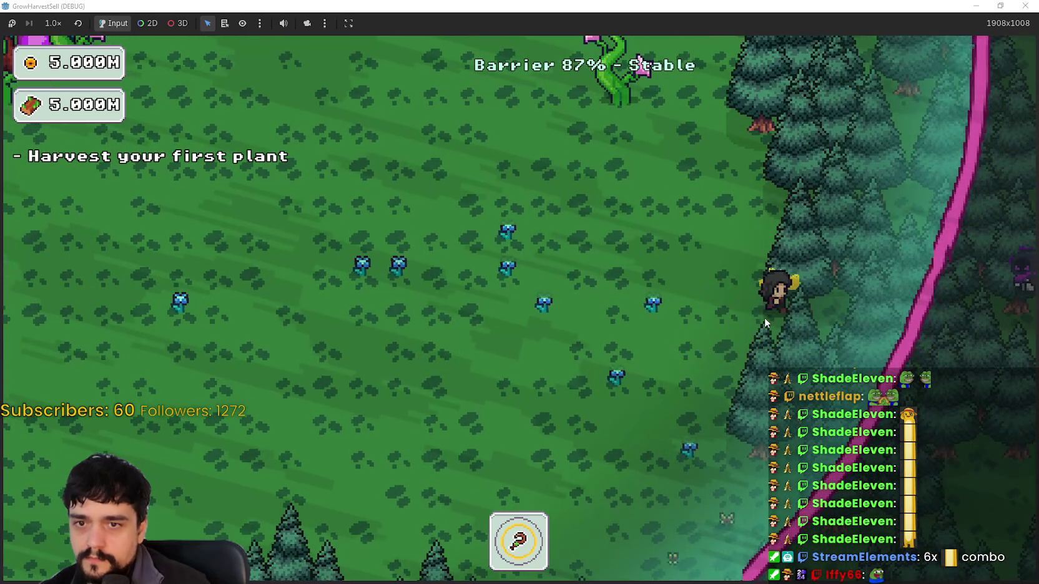
key("s")
key("a")
key("s")
key("a")
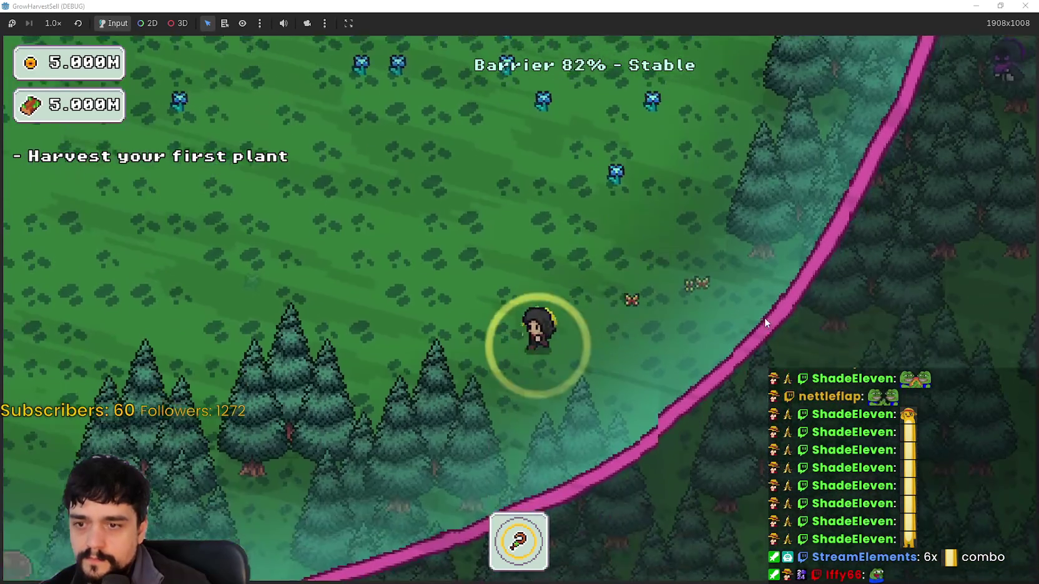
key("a")
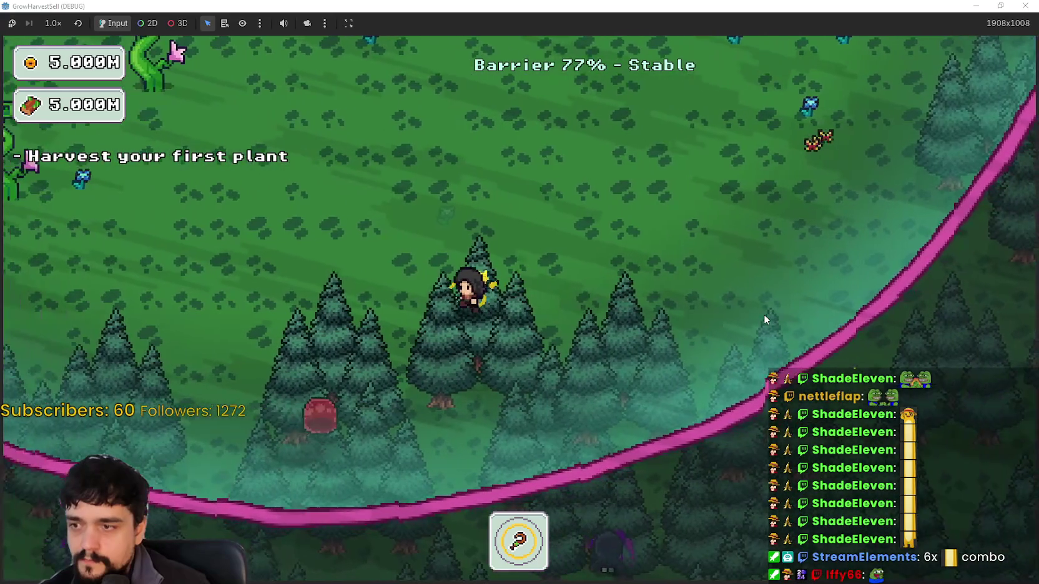
key("s")
key("s")
key("a")
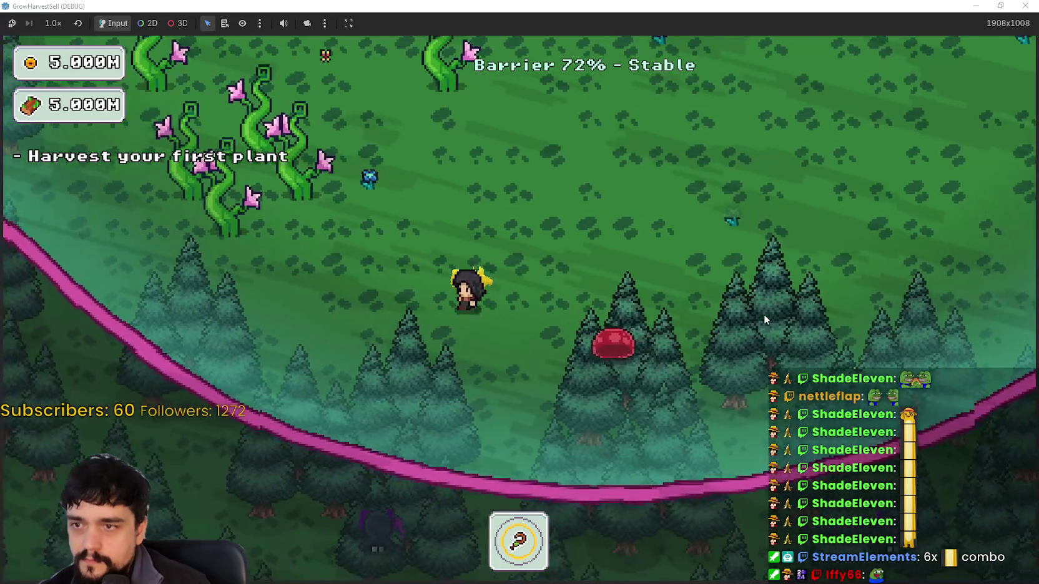
key("d")
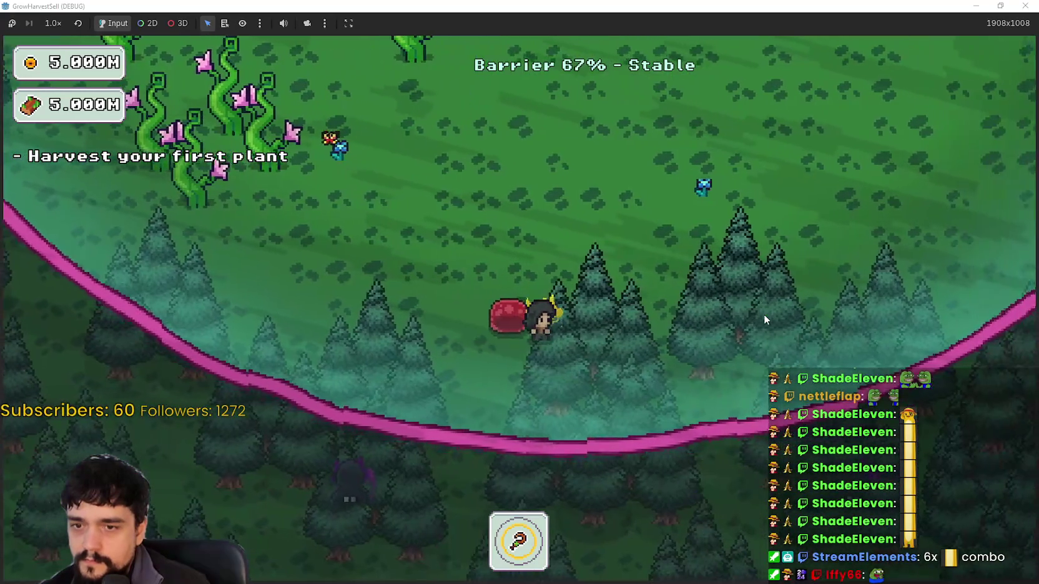
key("w")
key("w")
key("a")
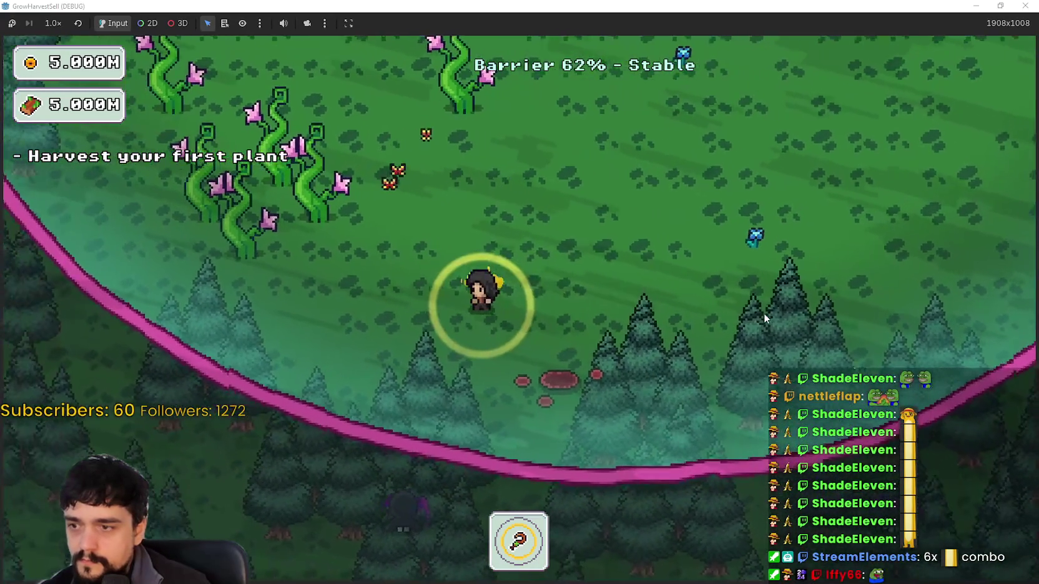
key("w")
key("a")
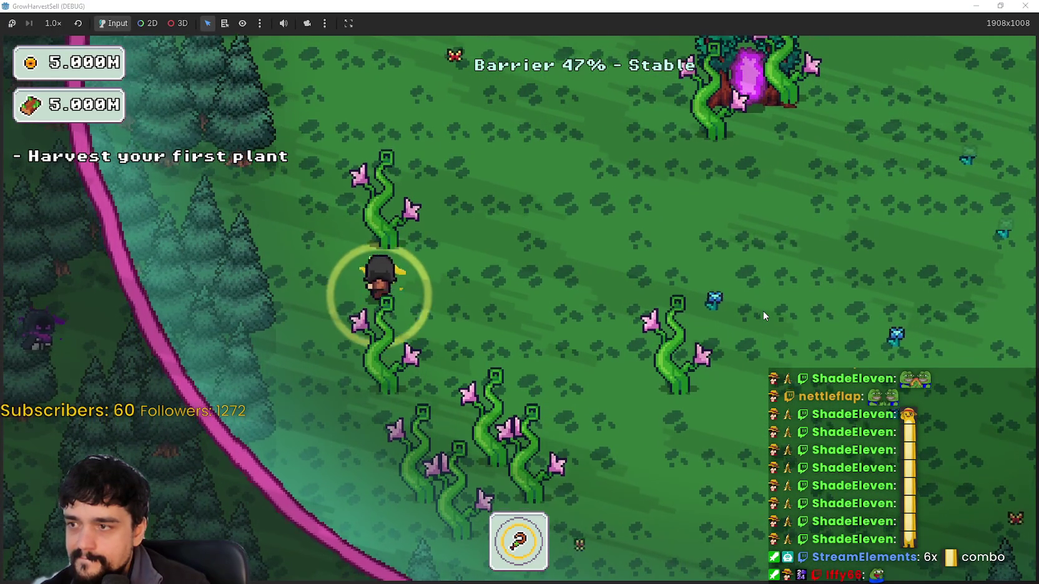
key("w")
key("a")
key("w")
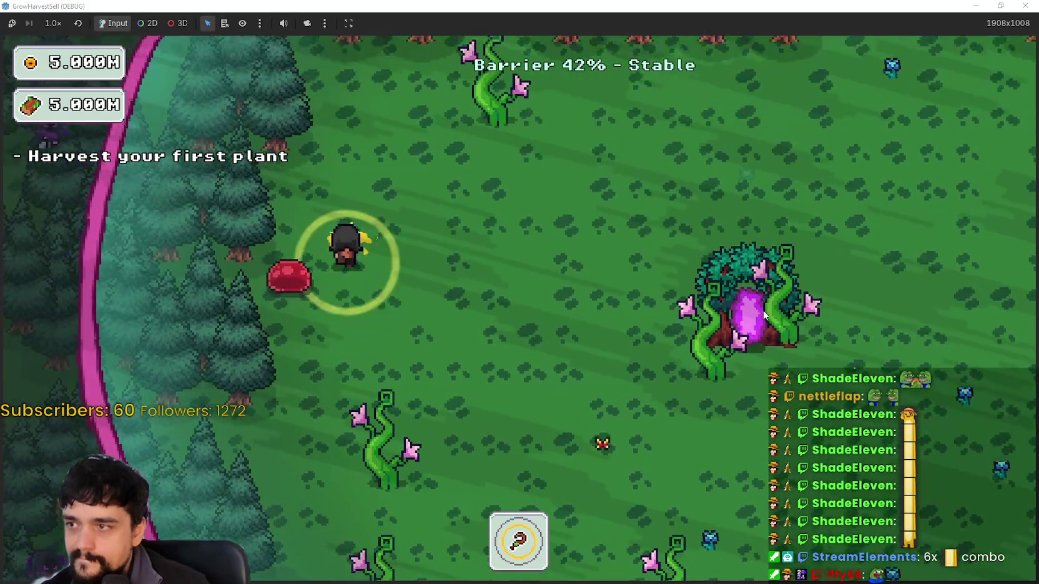
key("w")
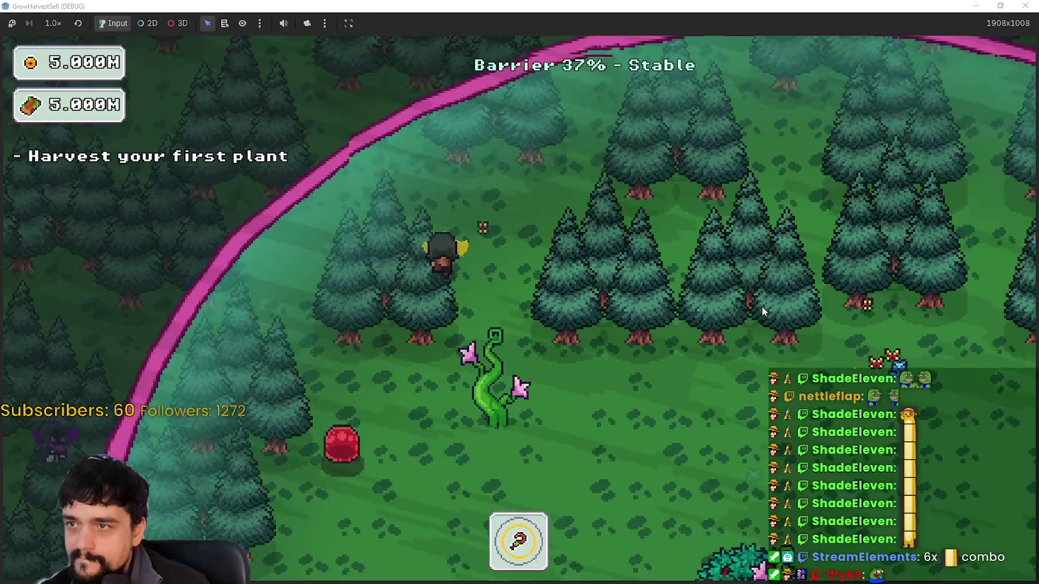
key("d")
key("d")
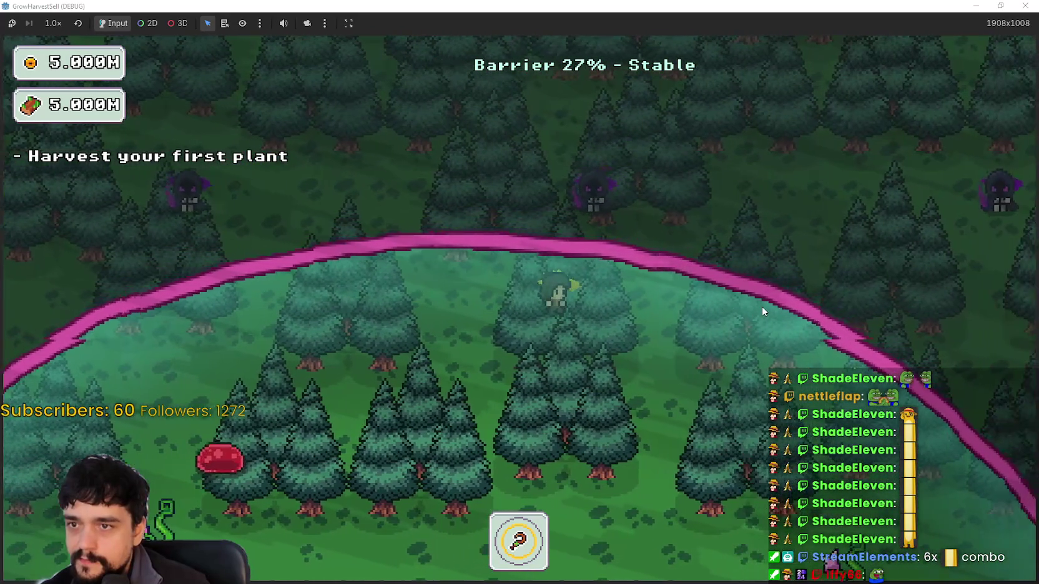
- Keep walking down through the forest as the barrier collapses to 0%
key("s")
key("a")
key("s")
key("a")
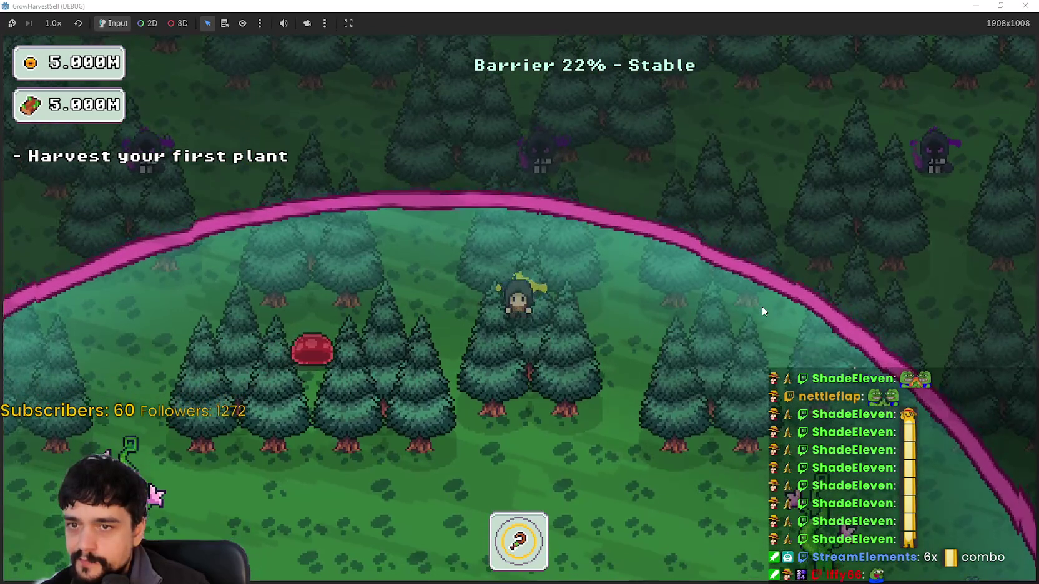
key("s")
key("d")
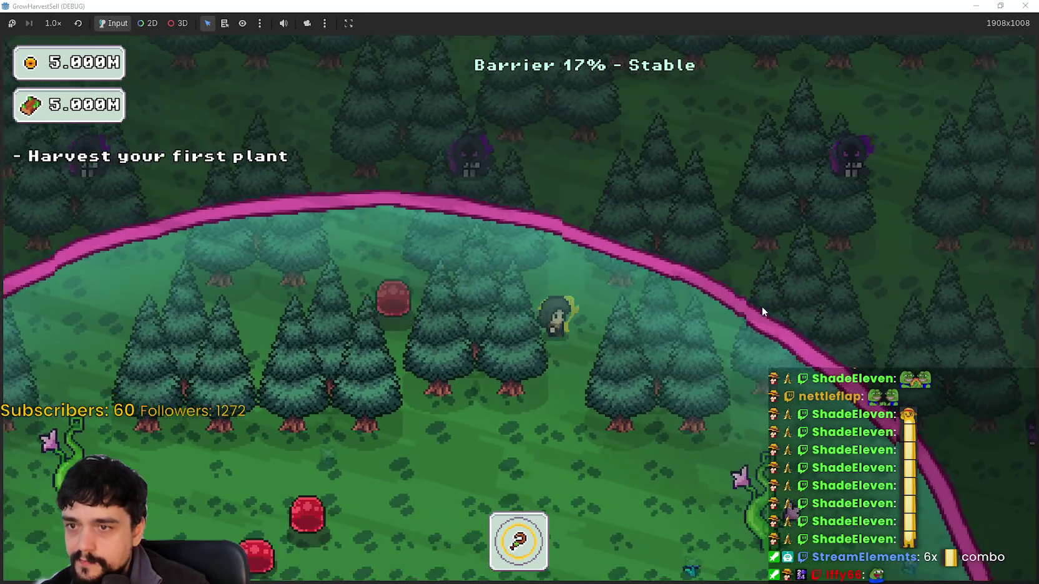
key("s")
key("d")
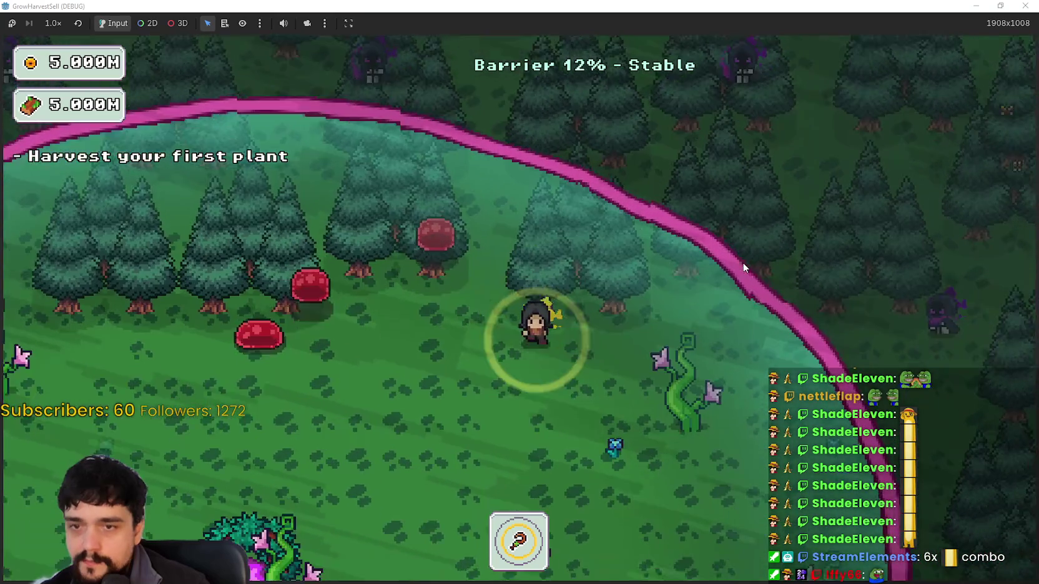
key("s")
key("d")
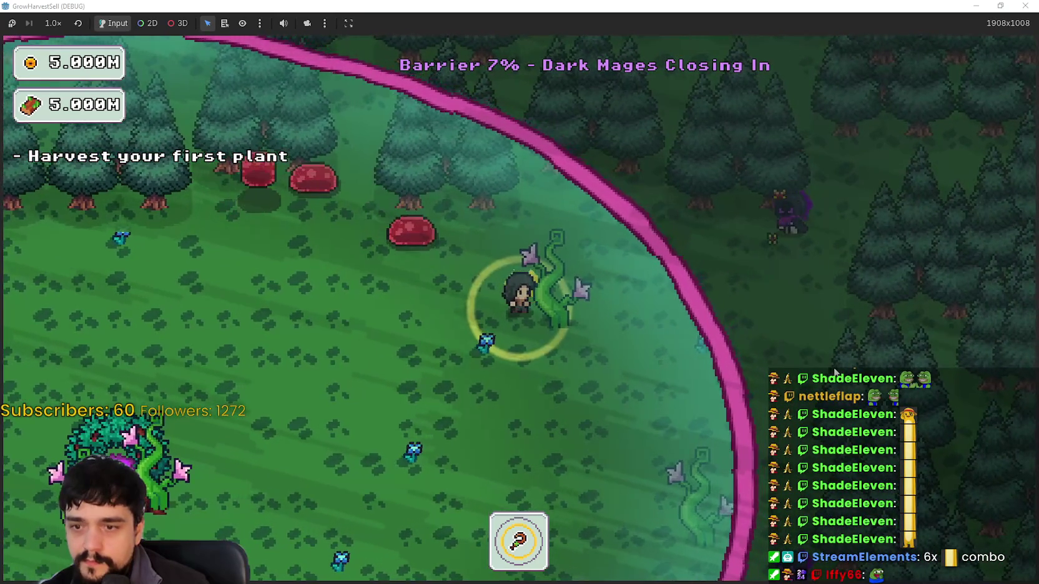
key("s")
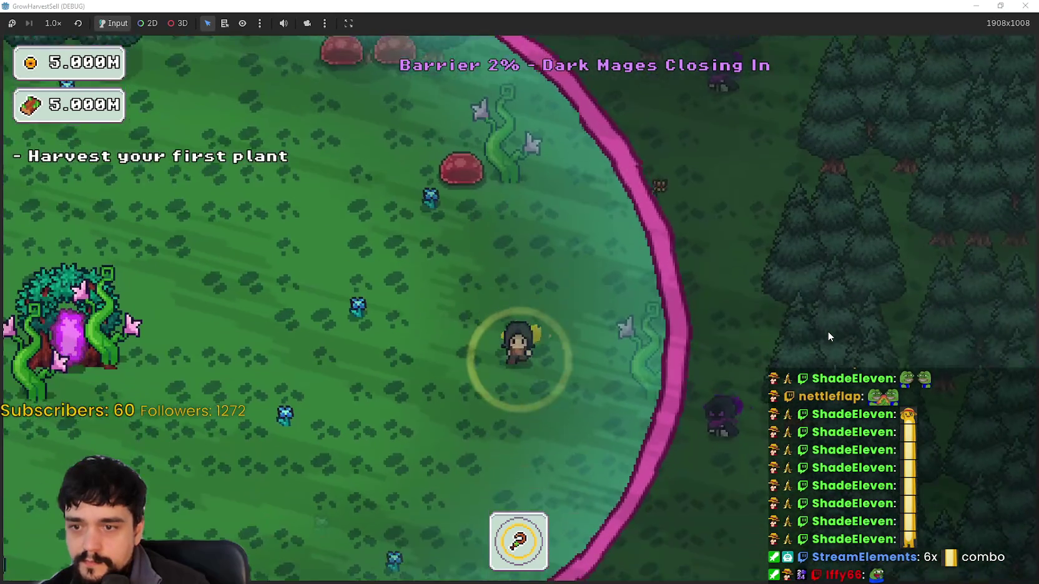
- Walk back to the portal, enter it to reach the village, and stop the game
key("a")
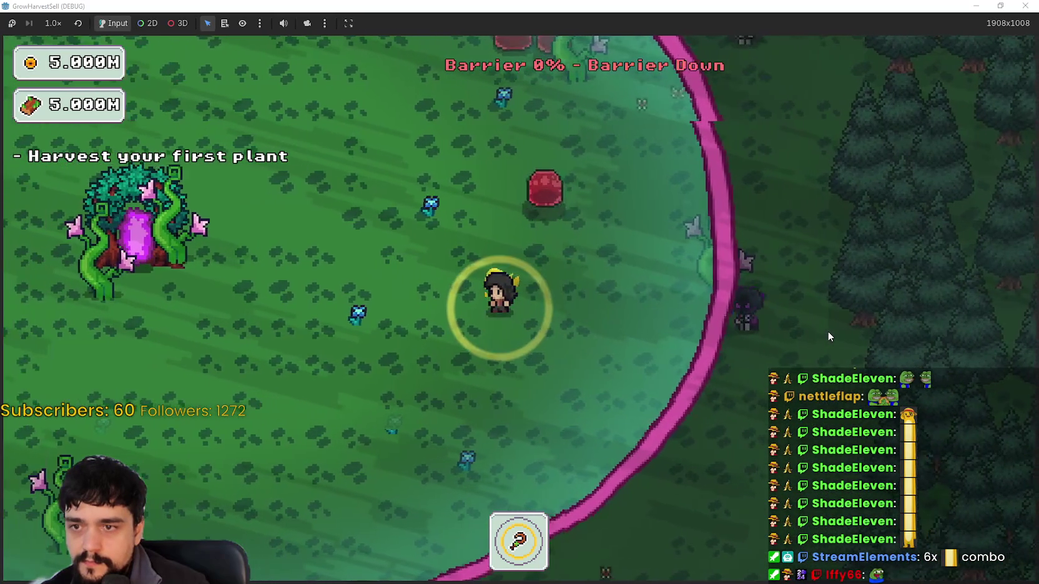
key("a")
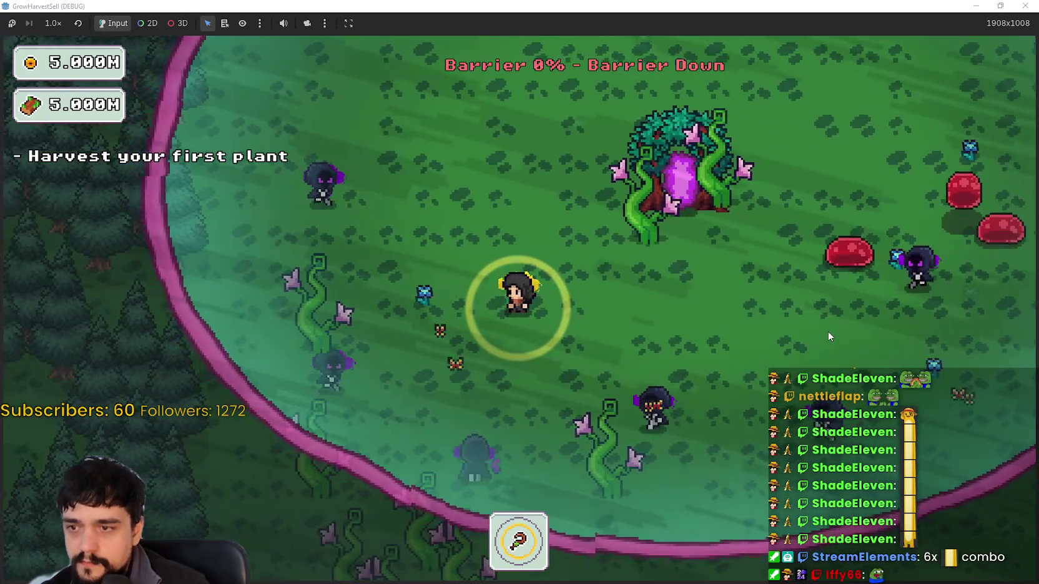
key("w")
key("s")
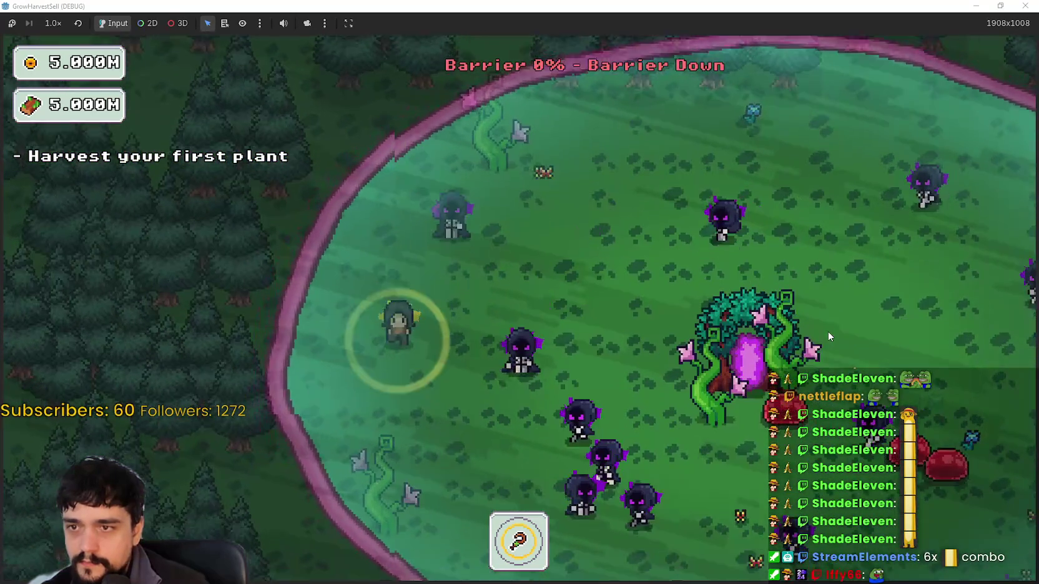
key("d")
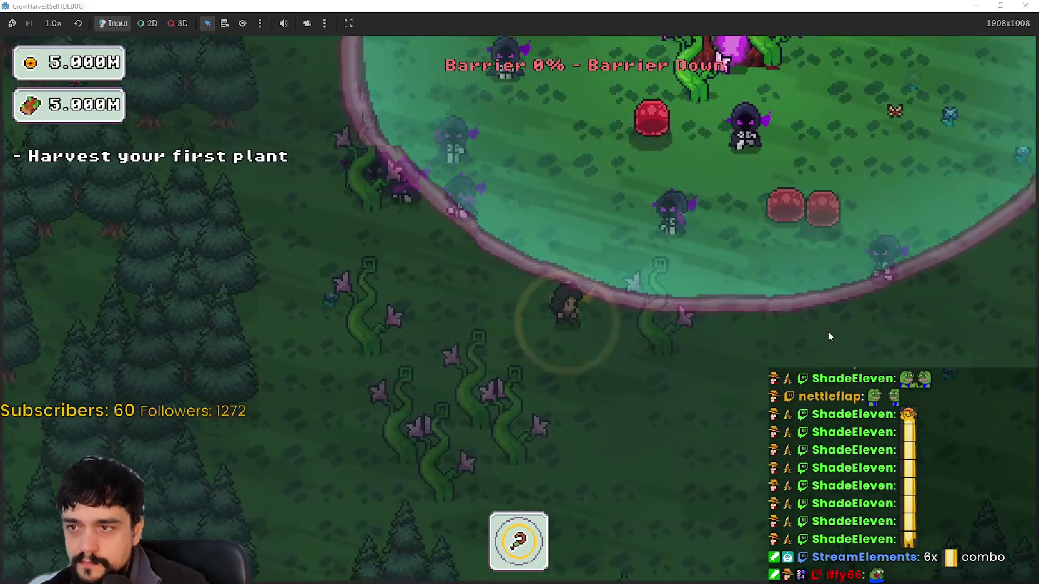
key("w")
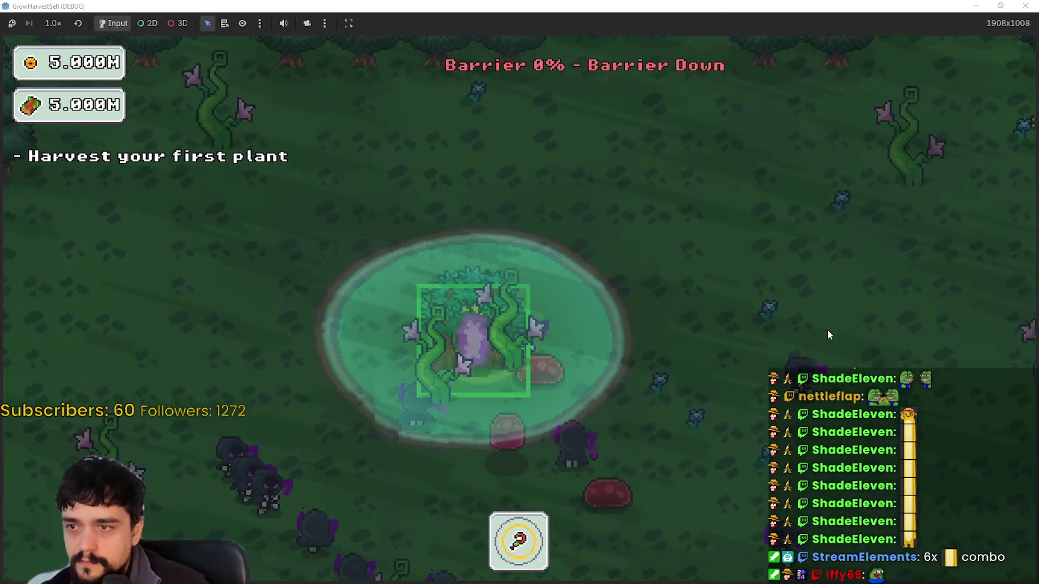
key("e")
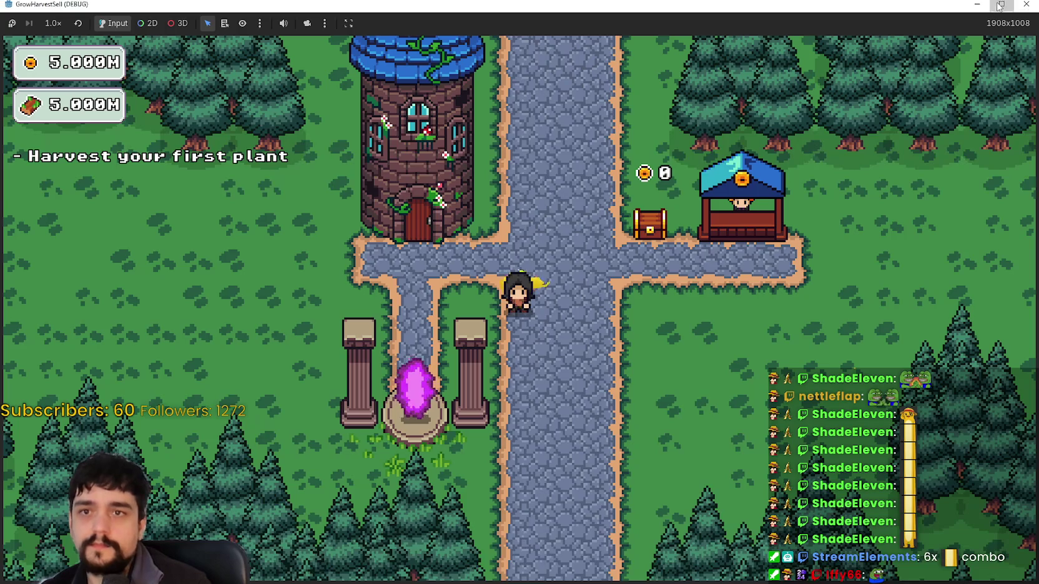
left_click(999, 5)
key("F8")
- Switch to the TheForest_1 scene, scrolling the hidden scene tabs into view
scroll(353, 545, "up", 5)
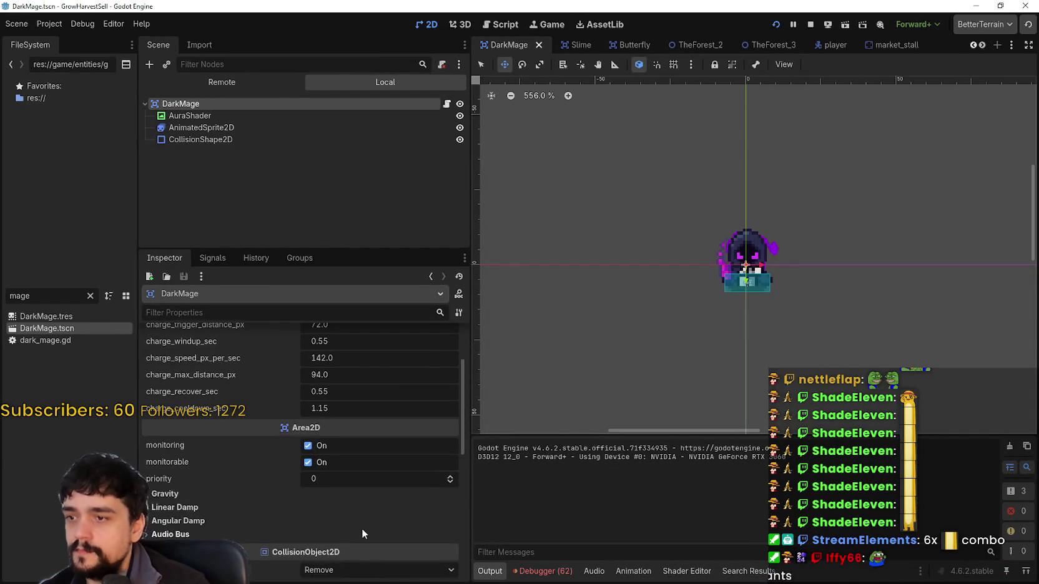
scroll(716, 307, "down", 2)
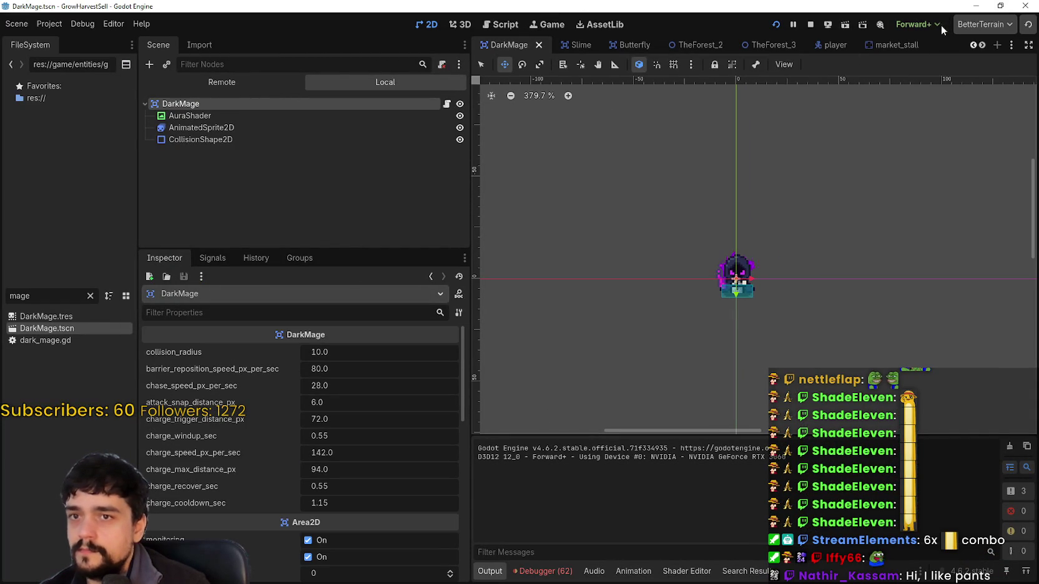
left_click(982, 45)
left_click(982, 45)
left_click(982, 45)
left_click(982, 45)
left_click(982, 45)
left_click(983, 45)
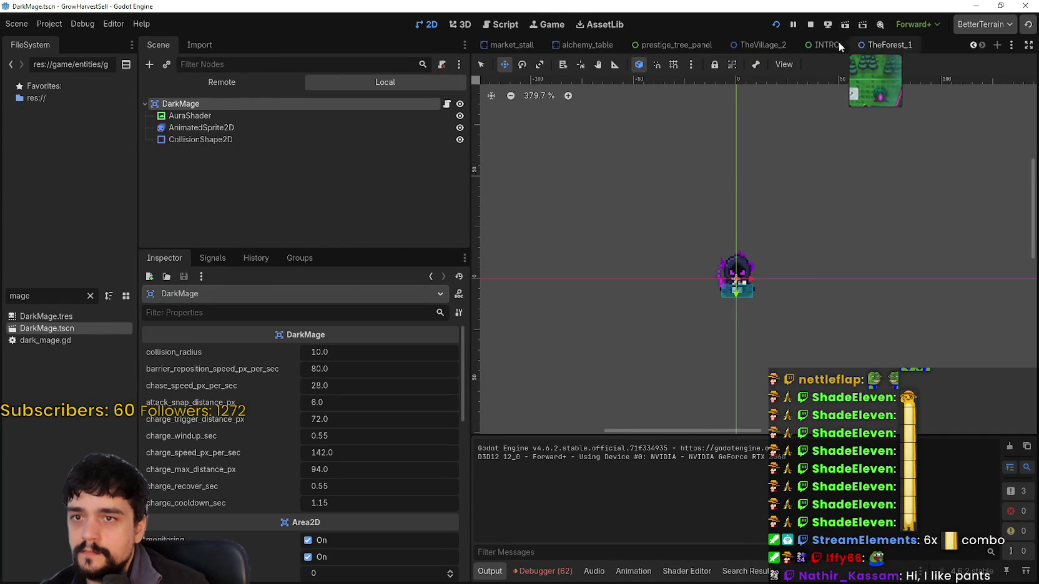
left_click(886, 45)
- Select the BarrierShader node to show its shader parameters in the Inspector
scroll(266, 538, "up", 8)
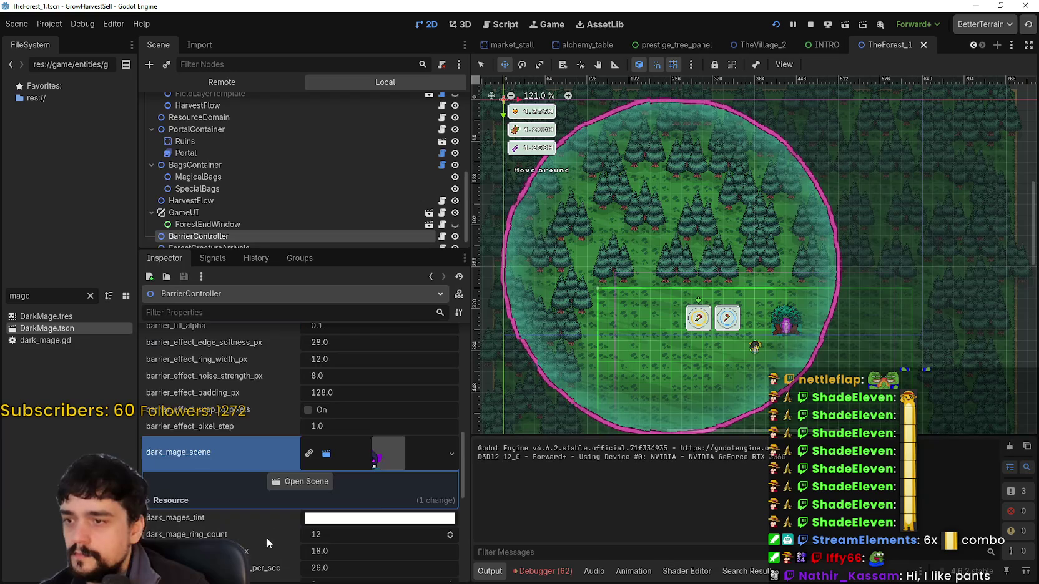
scroll(386, 453, "up", 5)
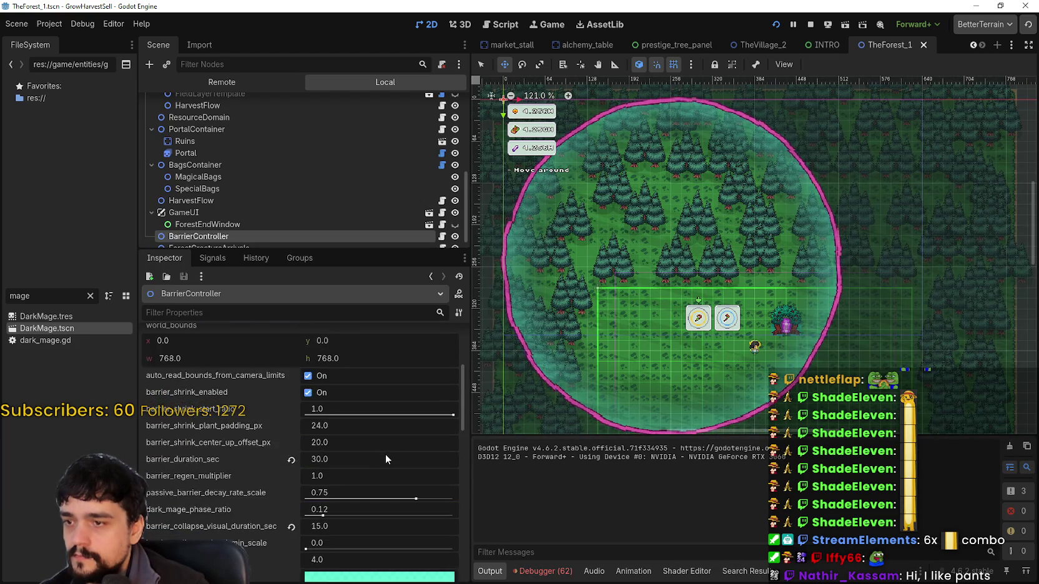
scroll(384, 459, "down", 5)
scroll(387, 446, "down", 10)
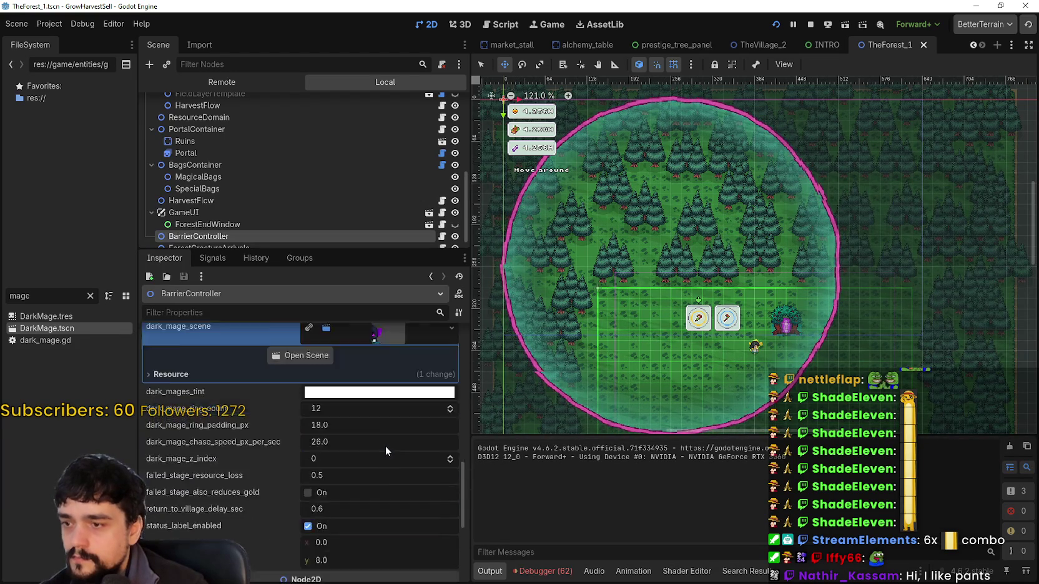
scroll(213, 181, "down", 1)
scroll(234, 179, "up", 10)
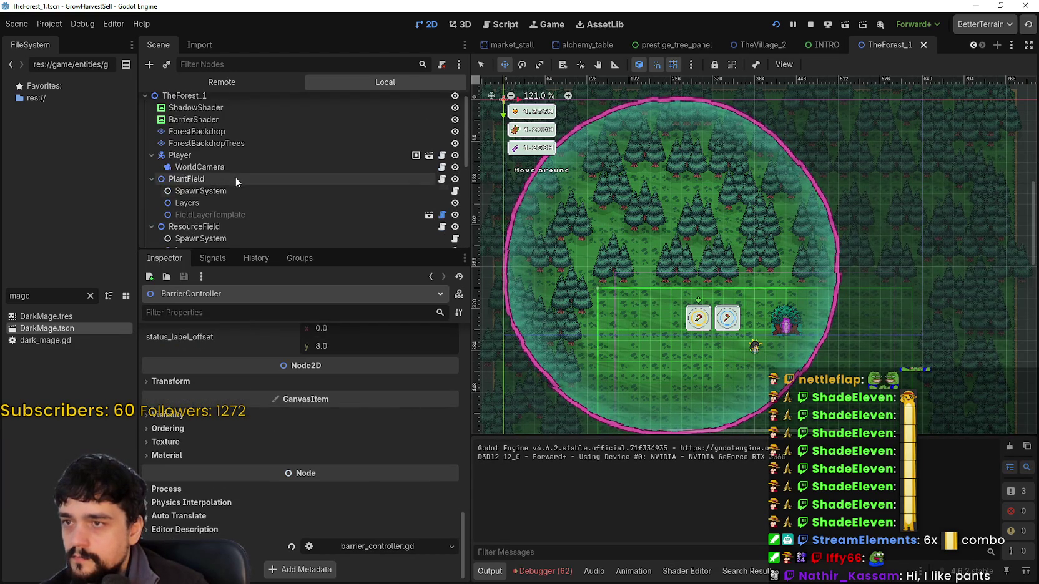
left_click(220, 126)
- Make BarrierShader's barrier_color fully opaque cyan 59f2d9 by setting its alpha to 255
scroll(375, 568, "down", 5)
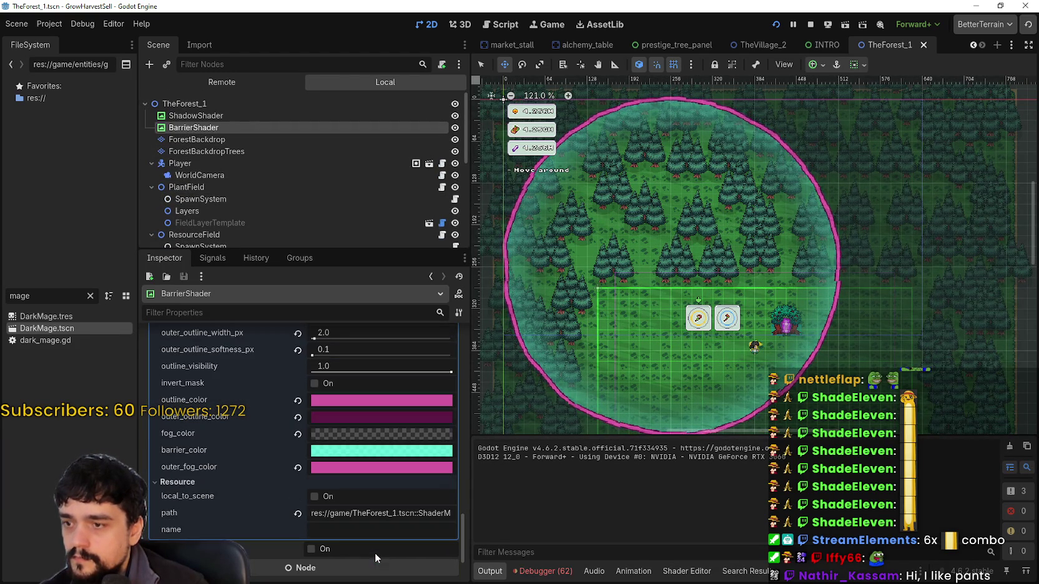
left_click(350, 452)
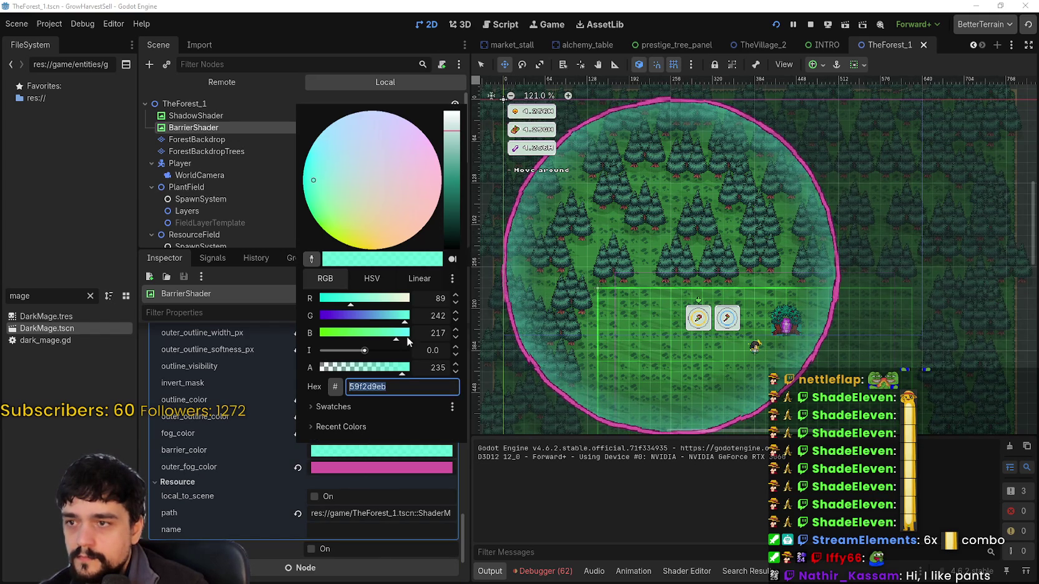
mouse_move(401, 368)
left_mouse_down()
mouse_move(292, 372)
mouse_move(475, 364)
left_mouse_up()
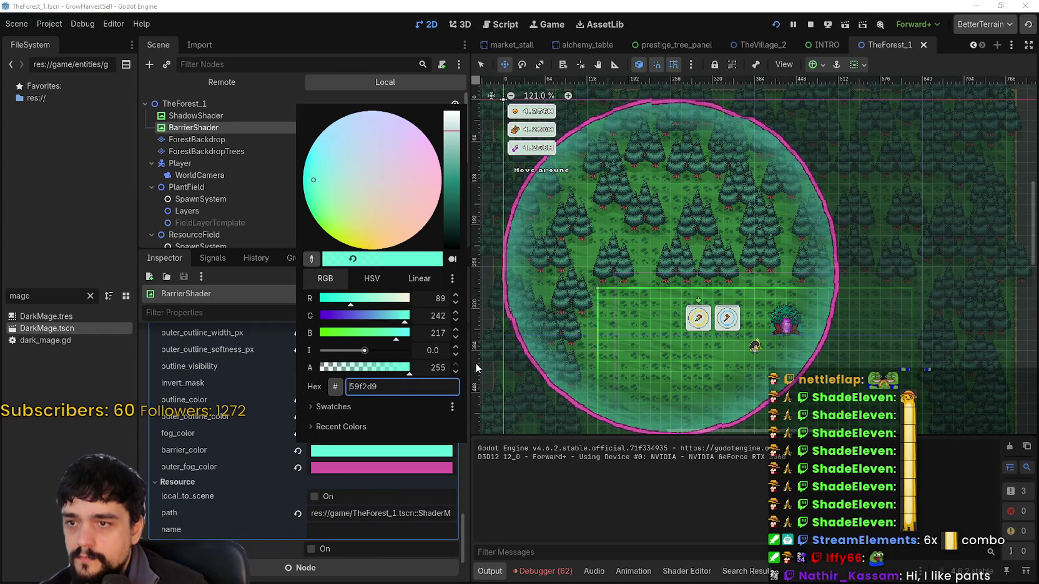
left_click(417, 458)
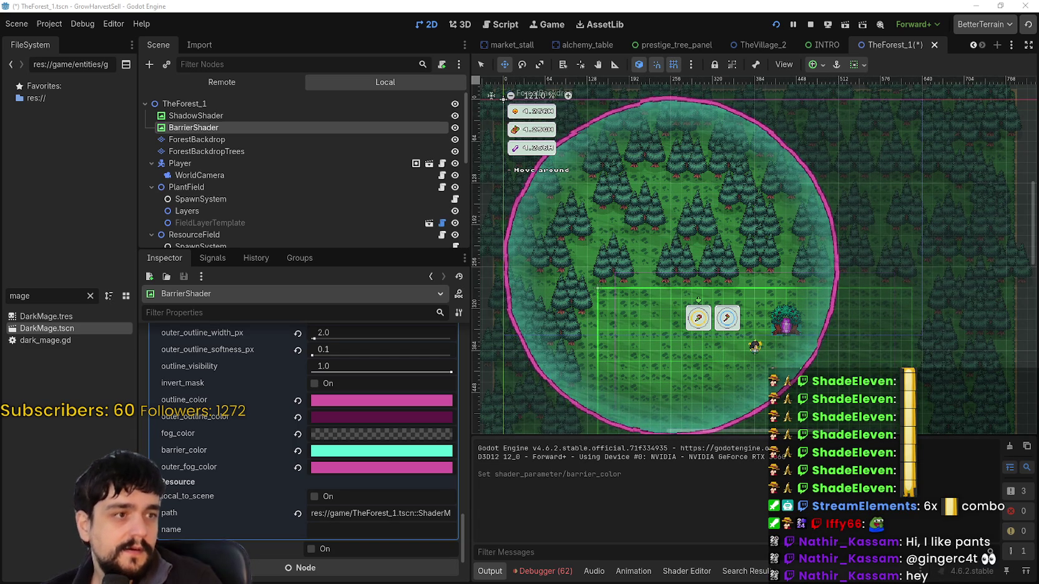
scroll(974, 350, "down", 1)
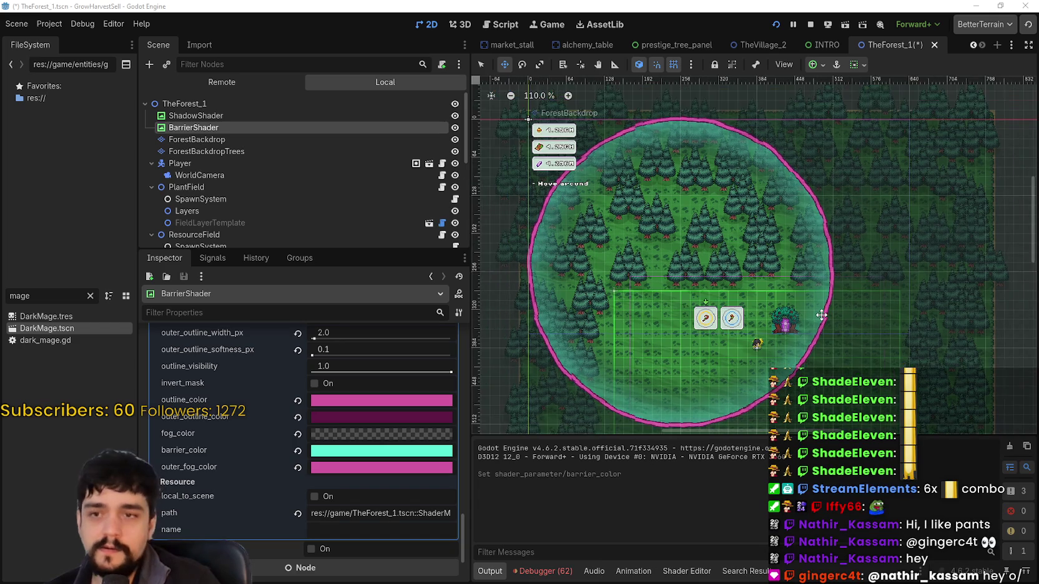
scroll(974, 349, "up", 3)
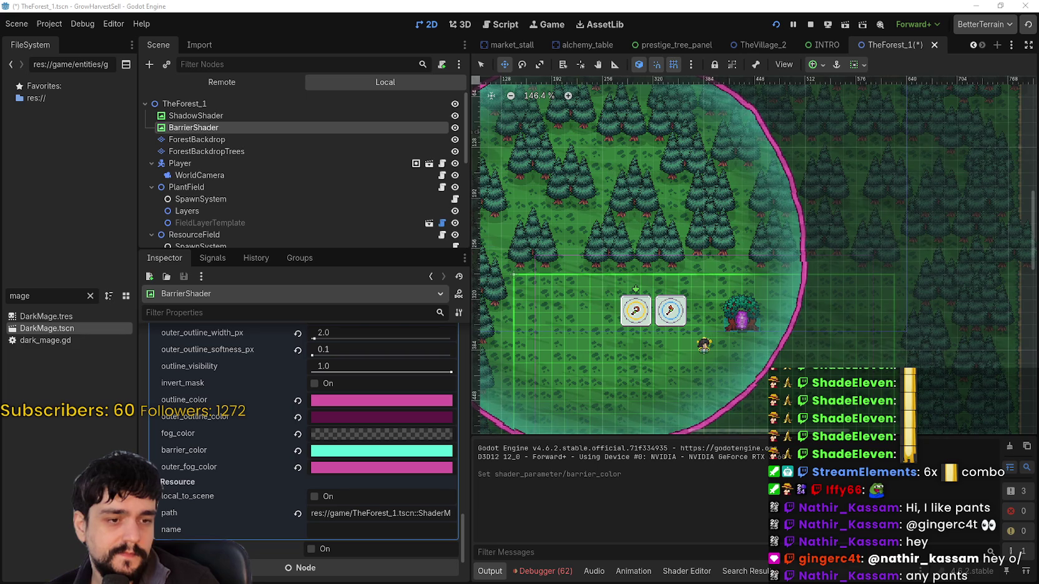
scroll(674, 265, "down", 2)
left_click_drag(653, 270, 743, 280)
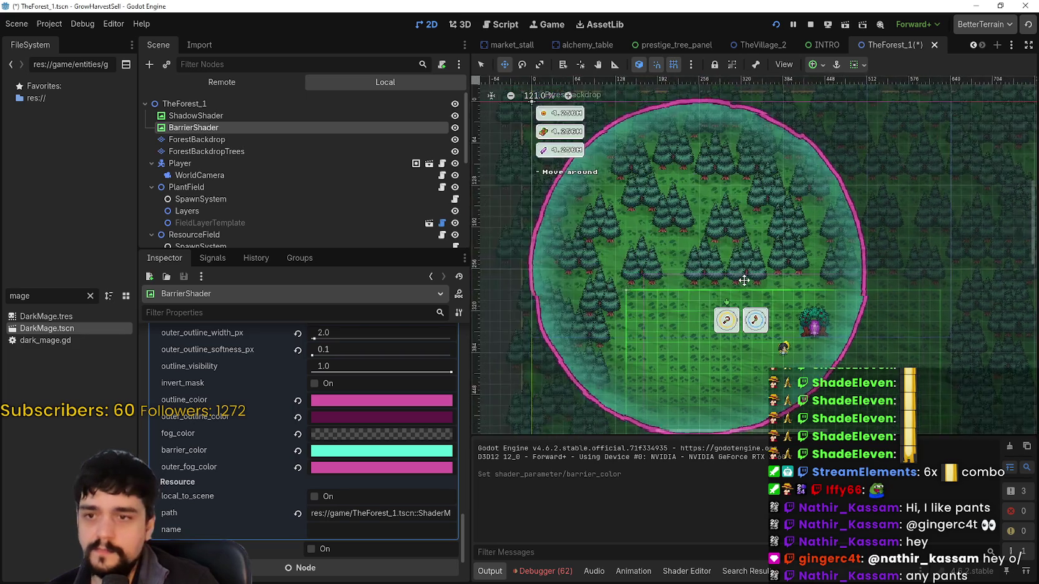
scroll(744, 280, "up", 3)
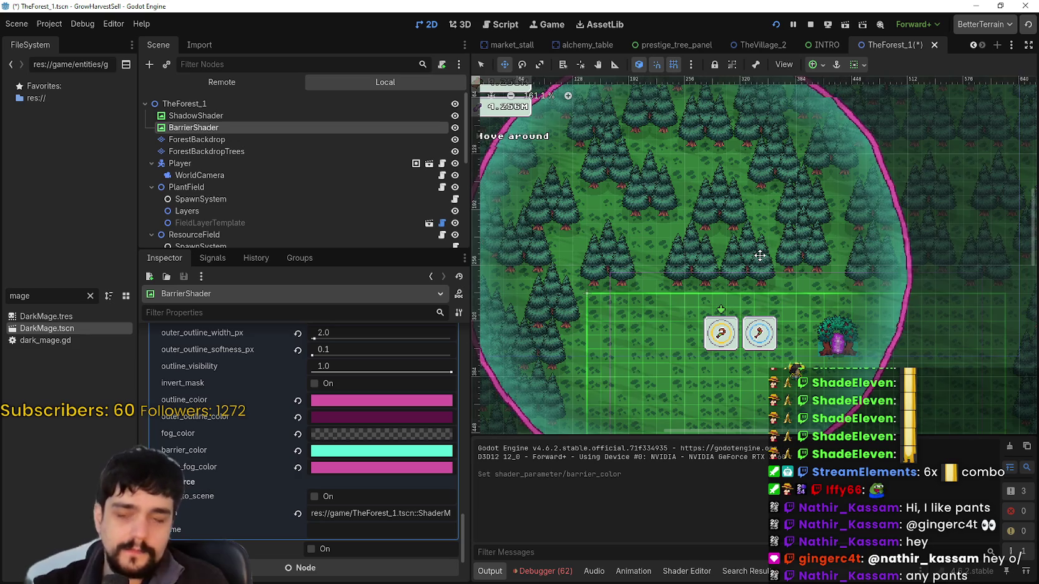
scroll(759, 256, "down", 2)
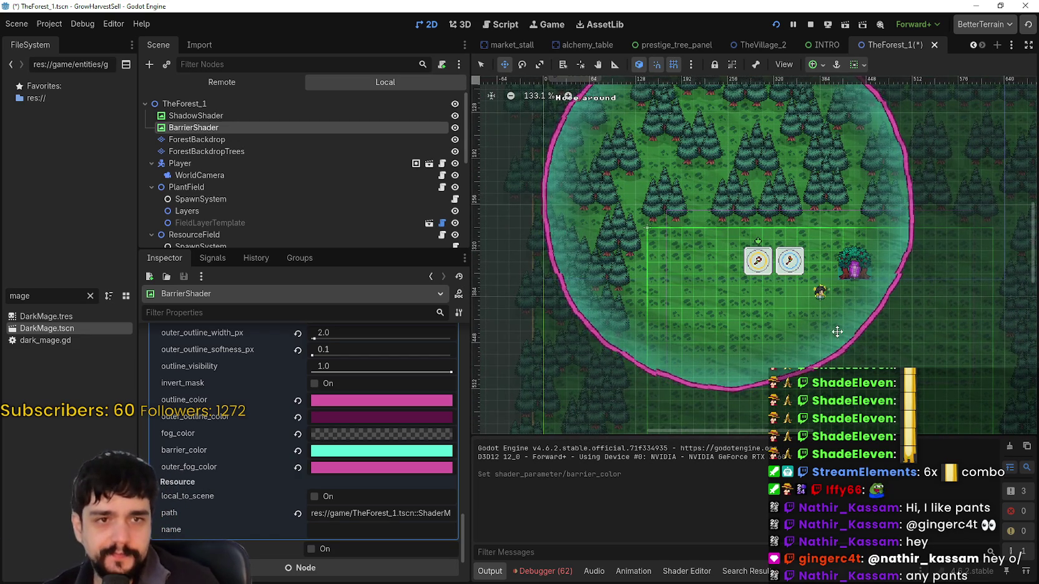
scroll(835, 339, "up", 1)
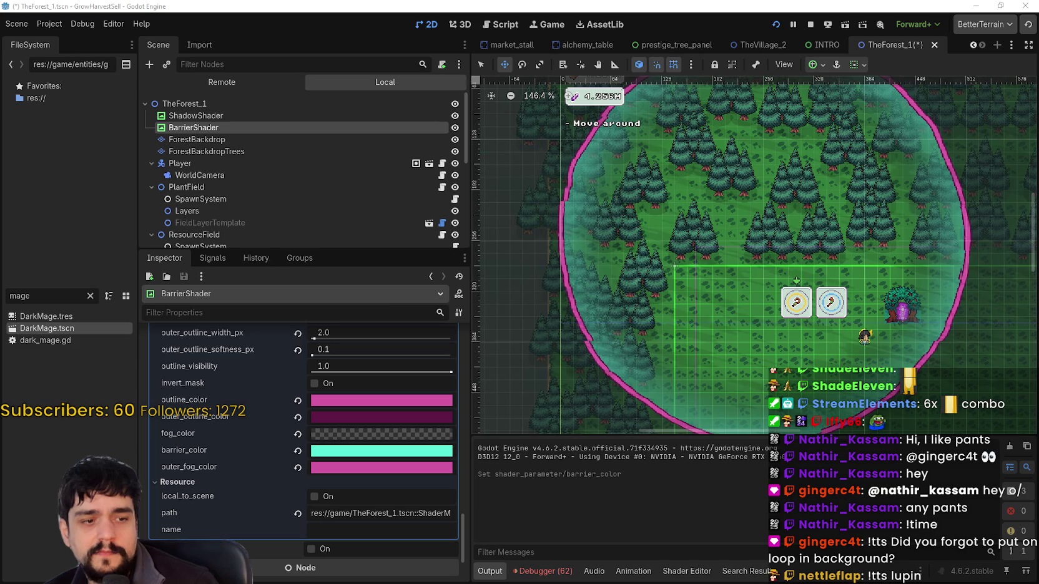
left_click(597, 302)
- Review the BarrierShader parameters, confirming collapse_break_progress is present at 0.0
scroll(597, 299, "down", 4)
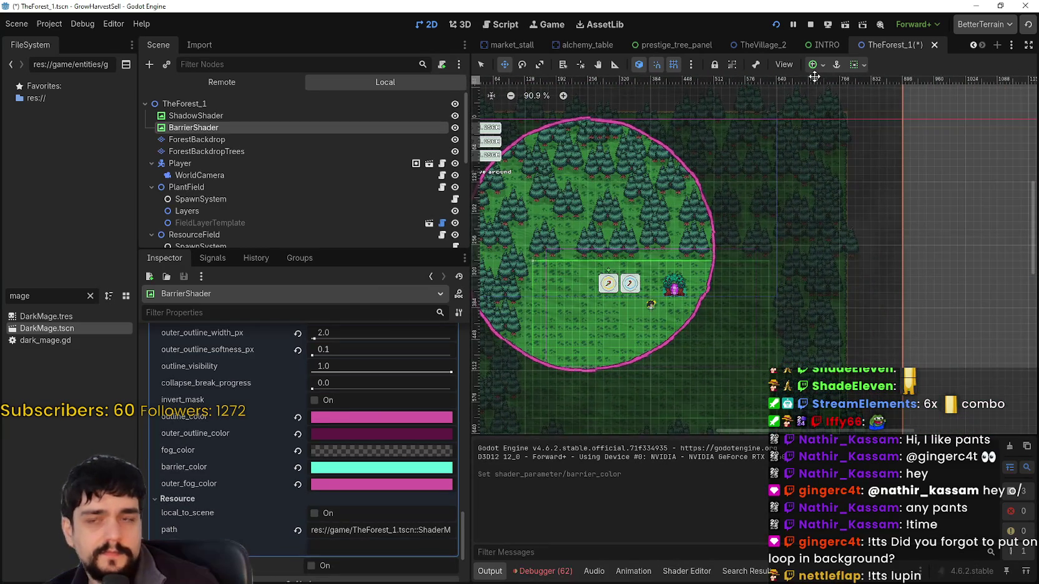
scroll(703, 192, "up", 4)
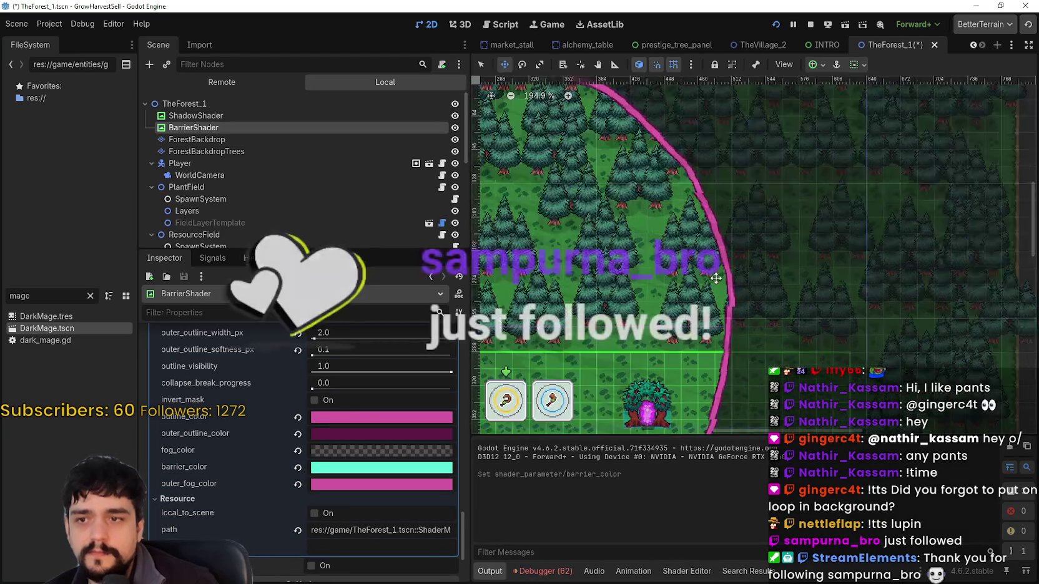
scroll(722, 275, "down", 4)
scroll(754, 231, "up", 4)
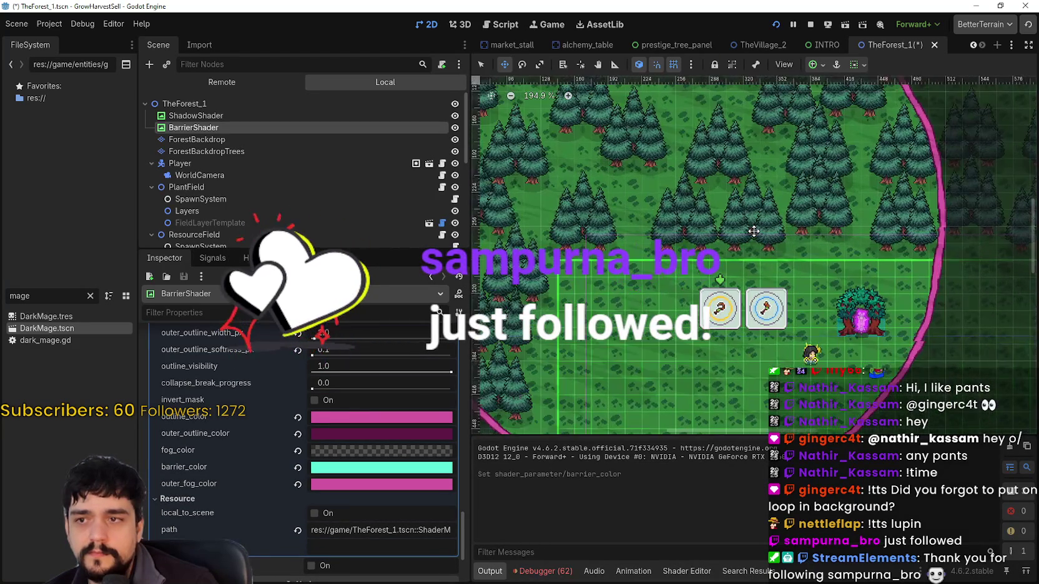
left_click_drag(754, 231, 723, 213)
scroll(383, 526, "up", 3)
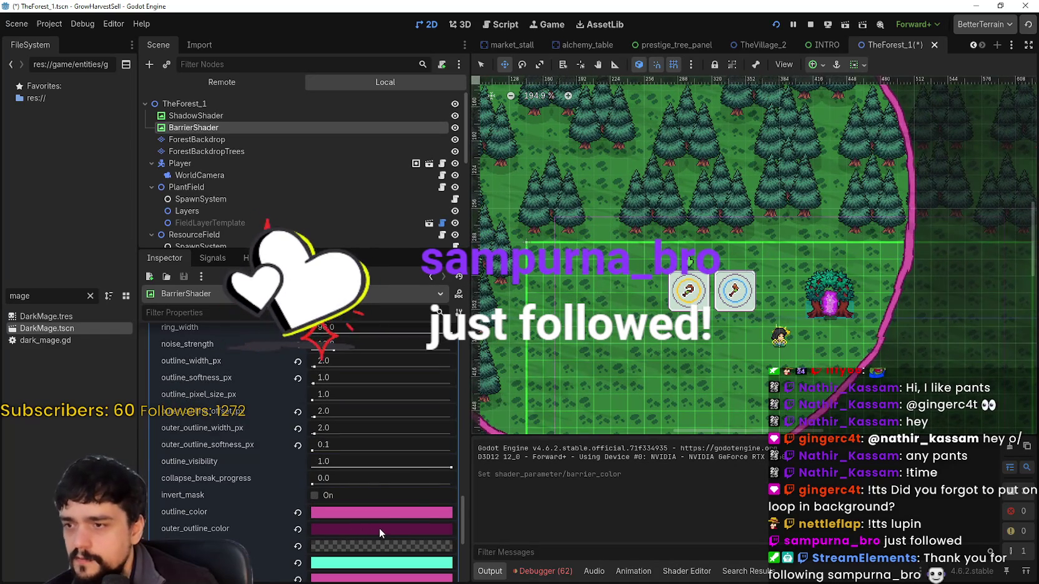
scroll(374, 526, "down", 3)
scroll(782, 330, "down", 4)
scroll(782, 330, "down", 1)
- Stop the running game and save the TheForest_1 scene
scroll(410, 471, "up", 4)
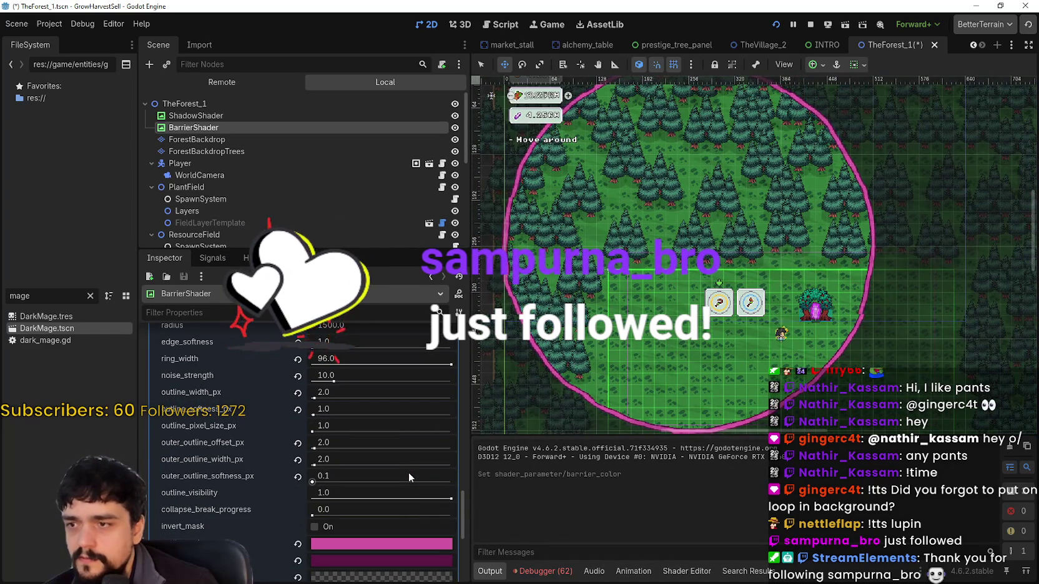
scroll(178, 503, "up", 3)
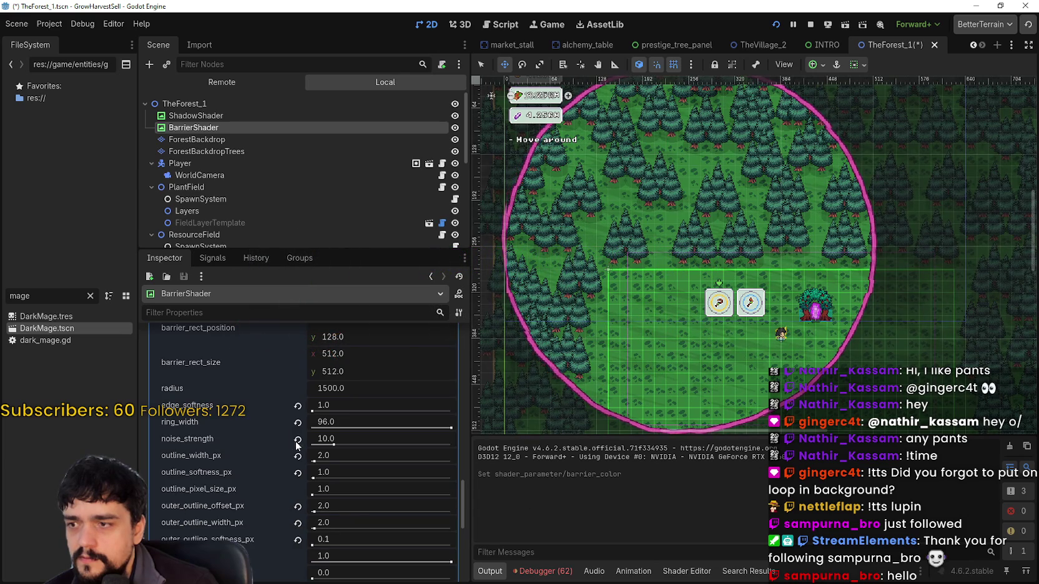
scroll(288, 447, "up", 3)
scroll(268, 518, "down", 5)
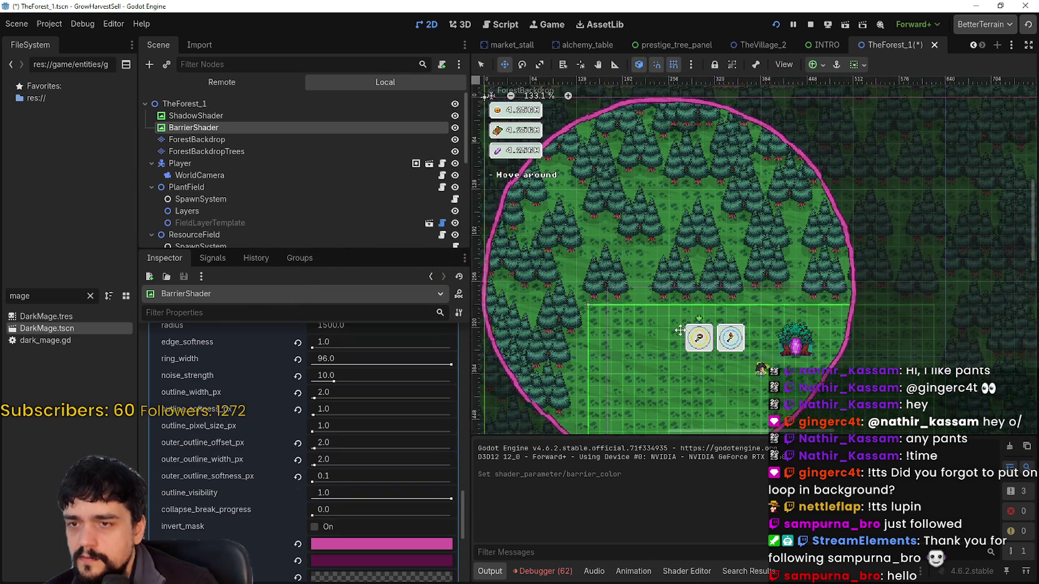
left_click(812, 25)
key("ctrl+s")
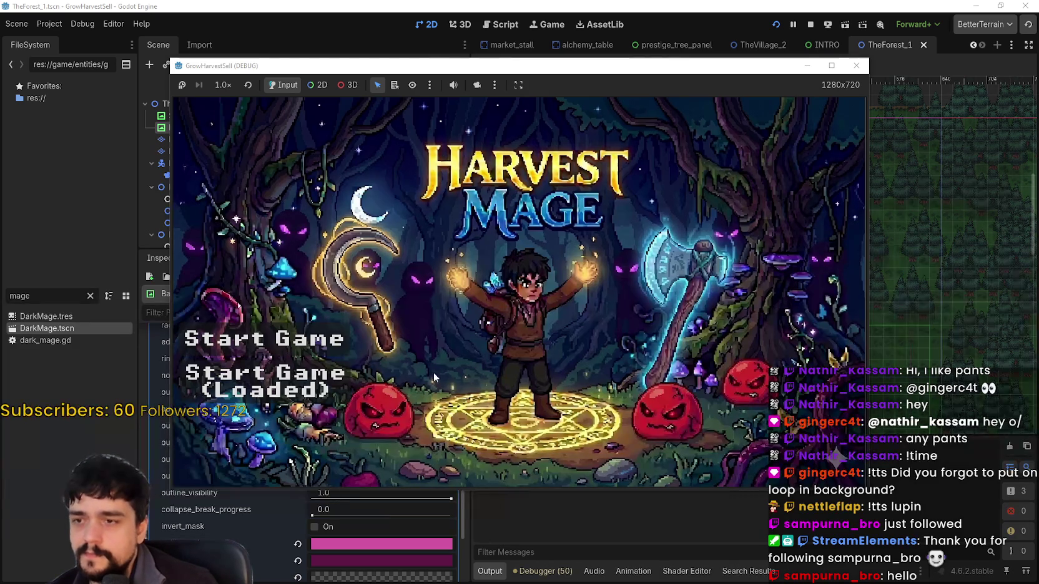
- Start the game and travel through the village tower portal to the Forest stage
left_click(500, 378)
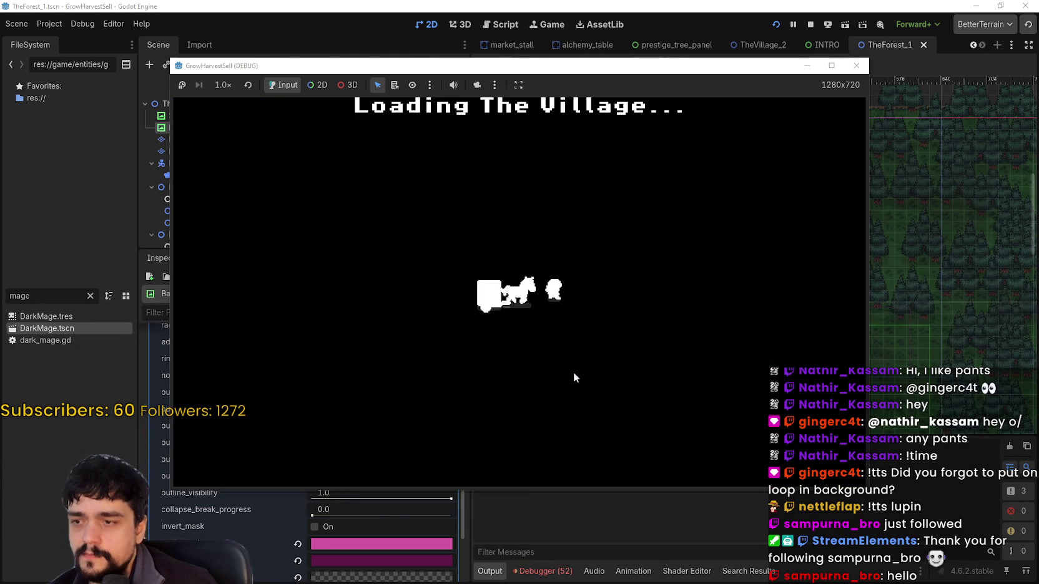
key("w")
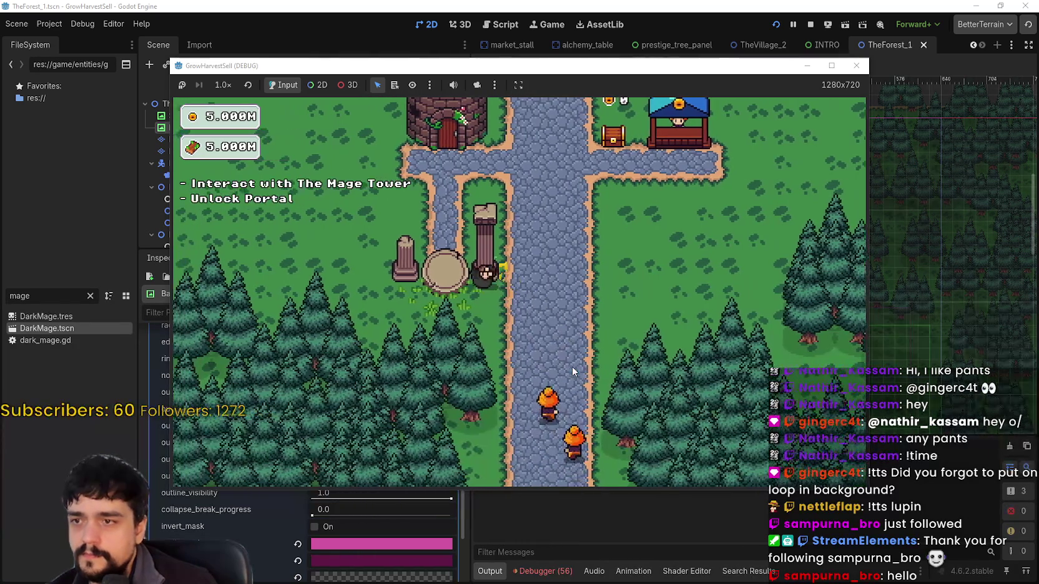
key("e")
key("Escape")
key("e")
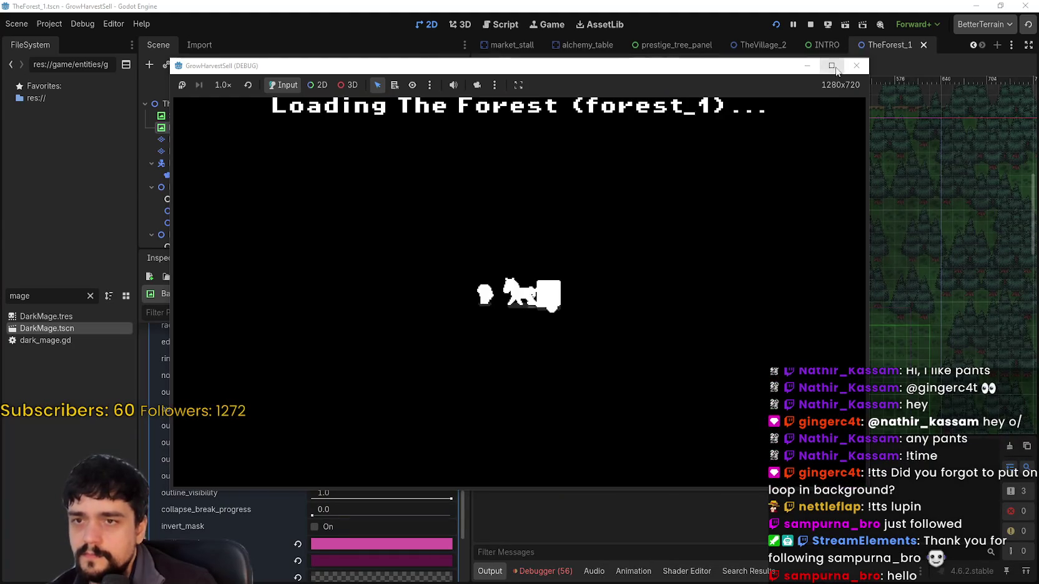
left_click(831, 65)
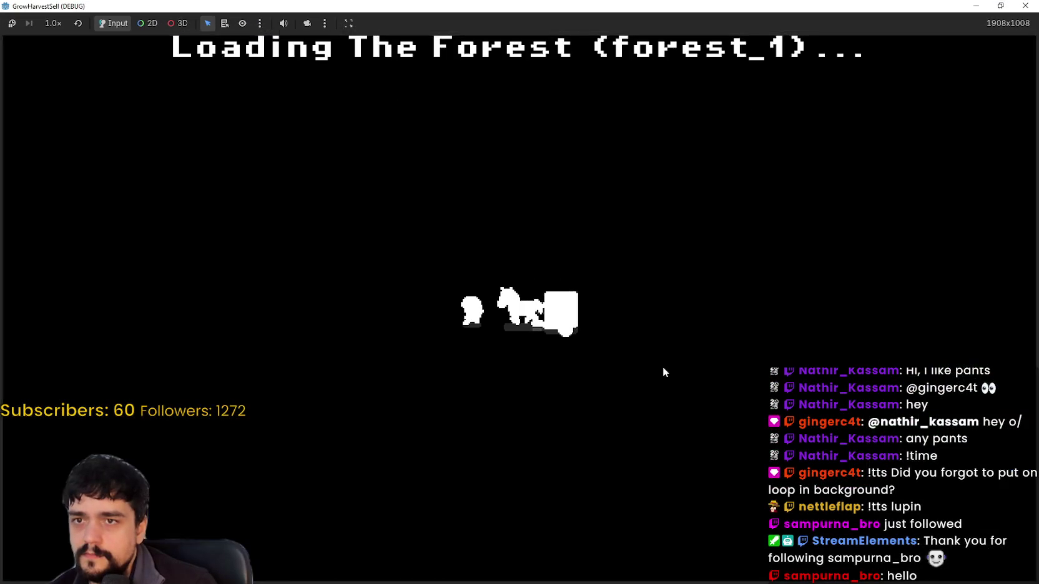
- Check the barrier reads 95% Stable, then stop the playtest
key("d")
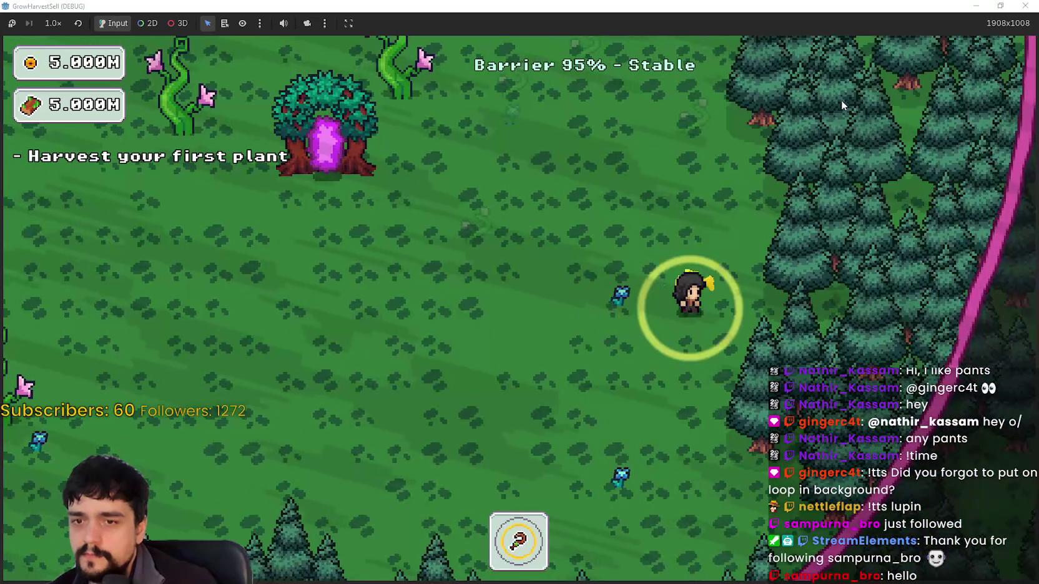
left_click(1000, 5)
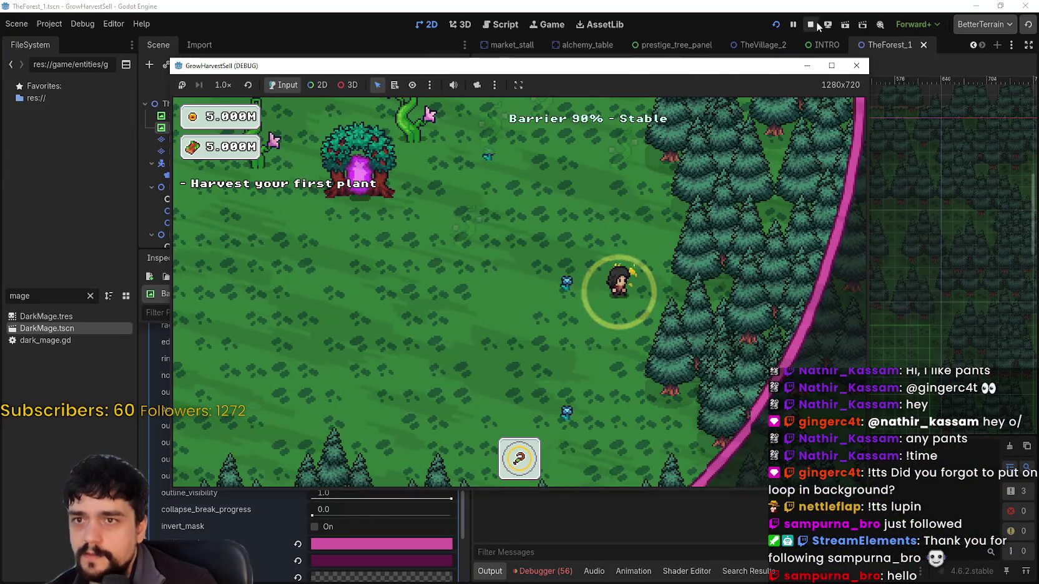
left_click(851, 39)
scroll(361, 539, "down", 5)
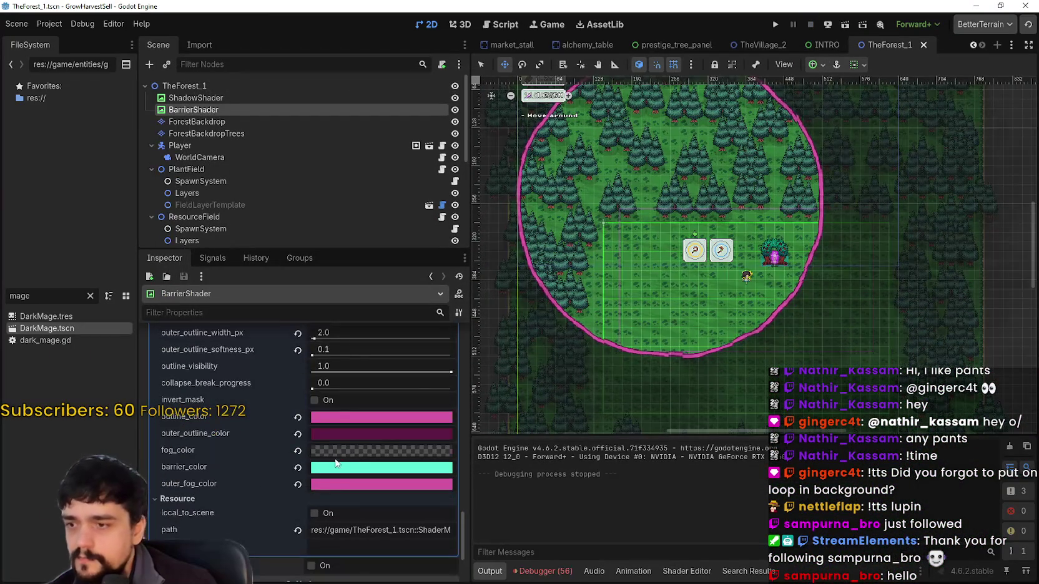
left_click(347, 450)
mouse_move(454, 217)
left_mouse_down()
mouse_move(459, 128)
mouse_move(461, 216)
left_mouse_up()
left_click(375, 498)
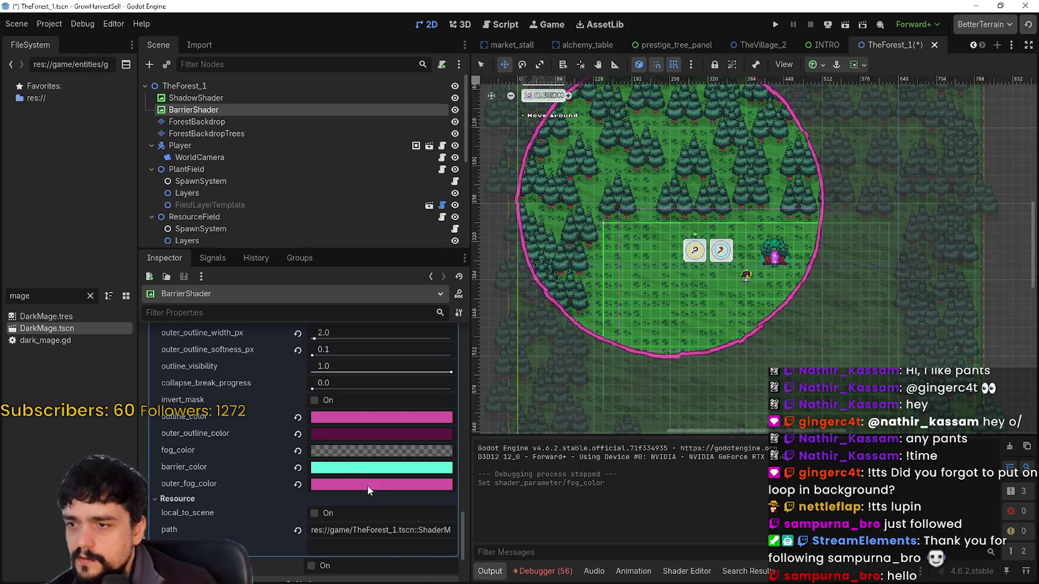
left_click(348, 473)
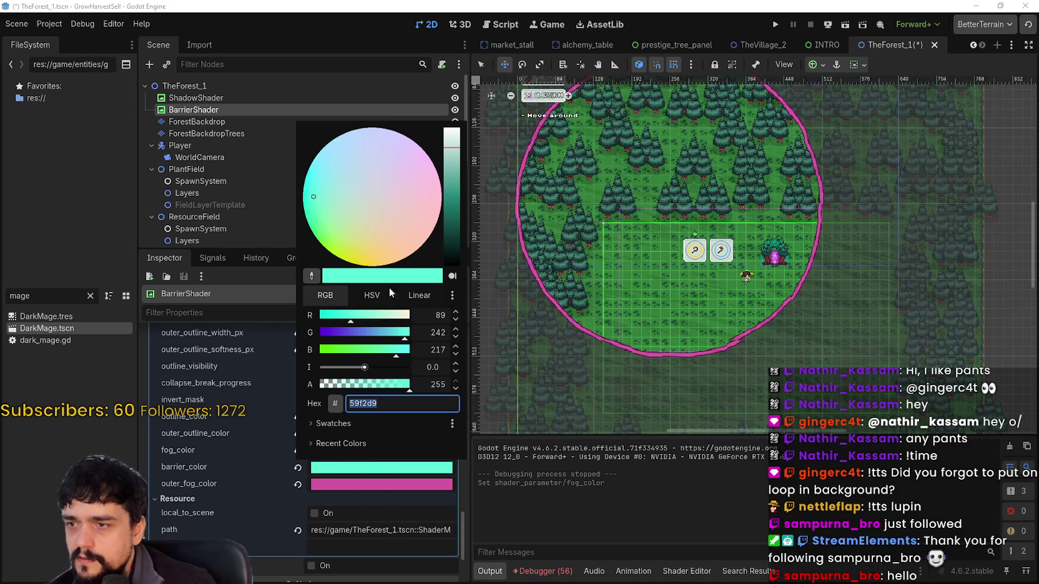
mouse_move(361, 191)
left_mouse_down()
mouse_move(449, 185)
mouse_move(315, 187)
left_mouse_up()
left_click(393, 497)
key("ctrl+z")
key("ctrl+z")
key("ctrl+z")
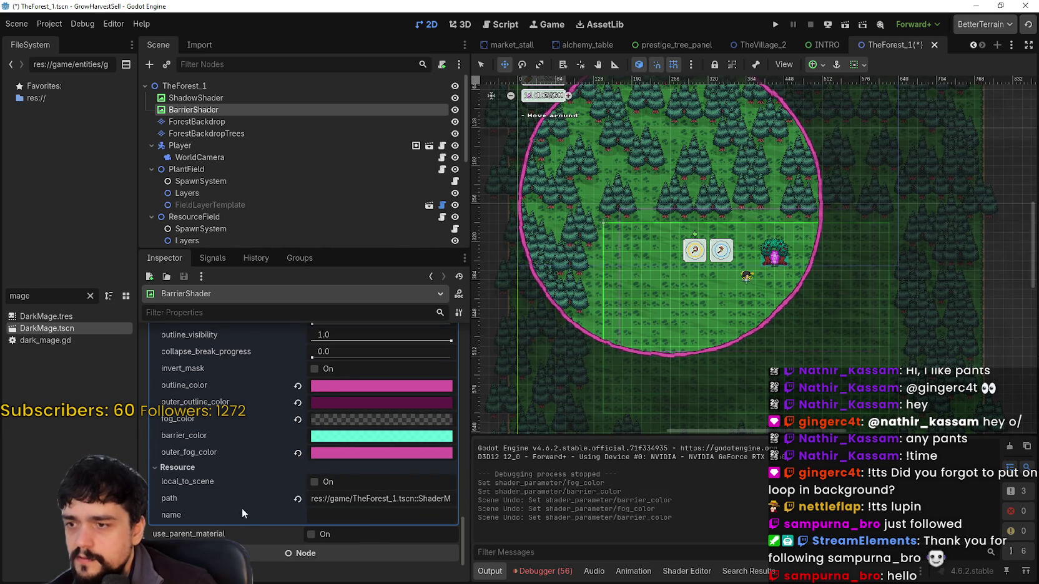
scroll(248, 507, "up", 5)
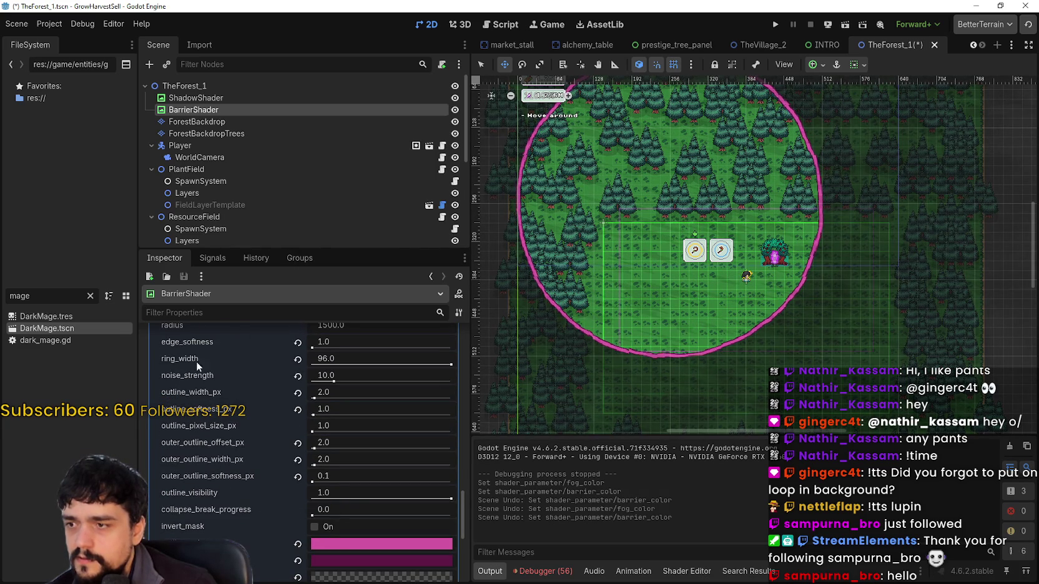
scroll(374, 447, "up", 3)
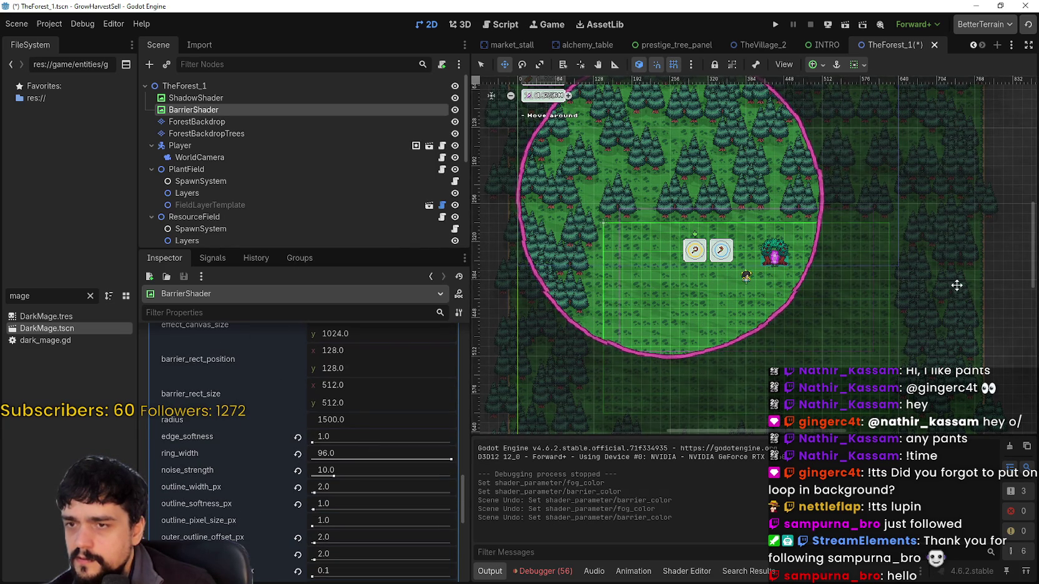
scroll(783, 322, "down", 1)
scroll(783, 322, "up", 3)
scroll(396, 546, "up", 3)
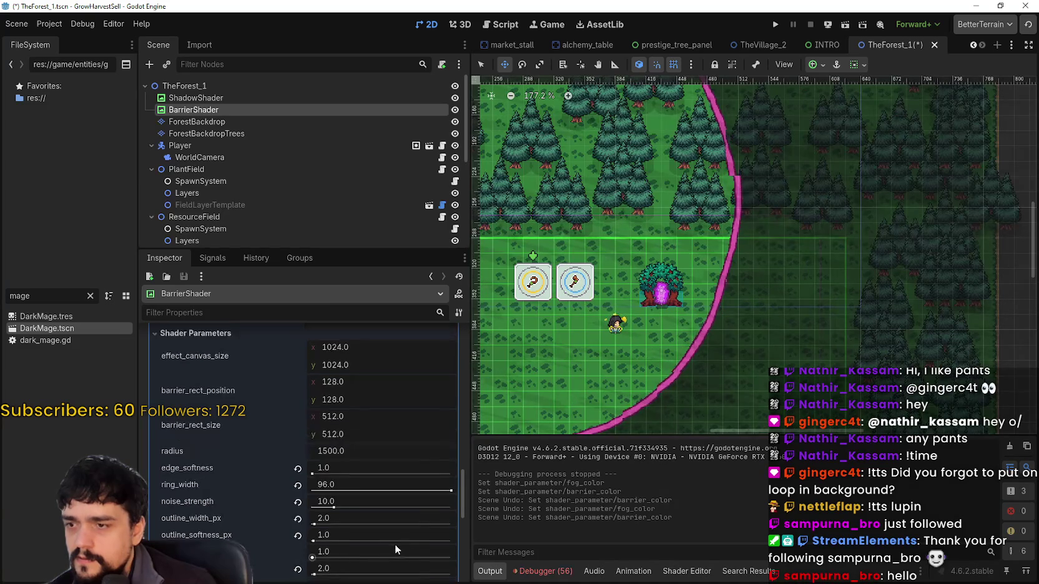
scroll(397, 536, "up", 3)
key("ctrl+s")
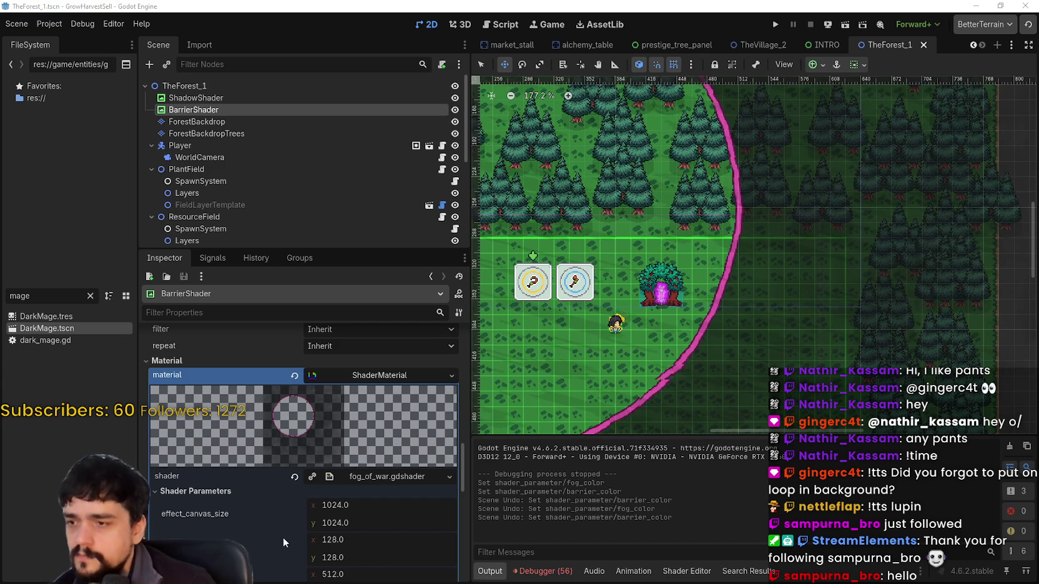
scroll(266, 529, "down", 5)
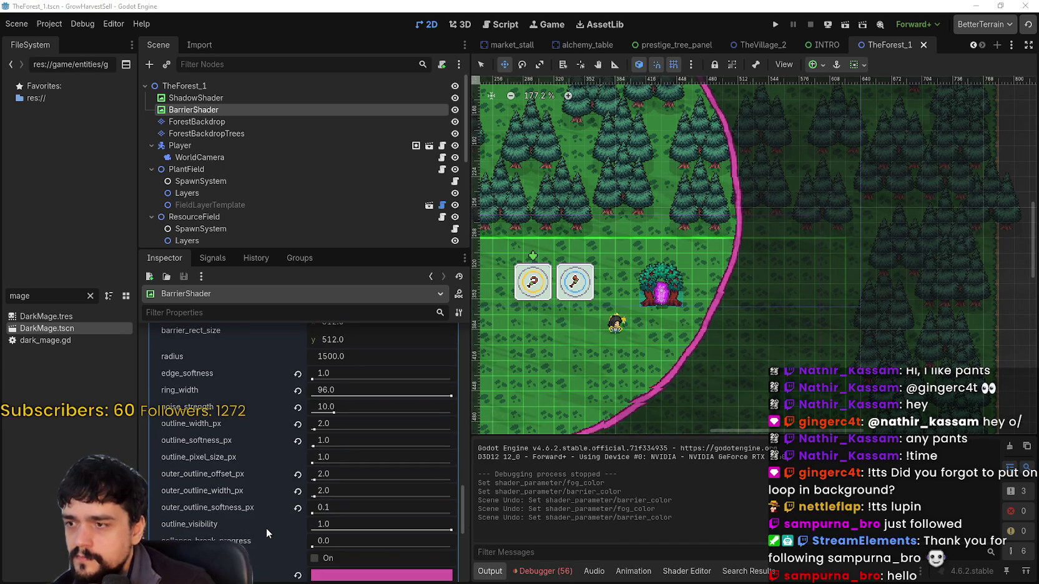
scroll(265, 522, "down", 1)
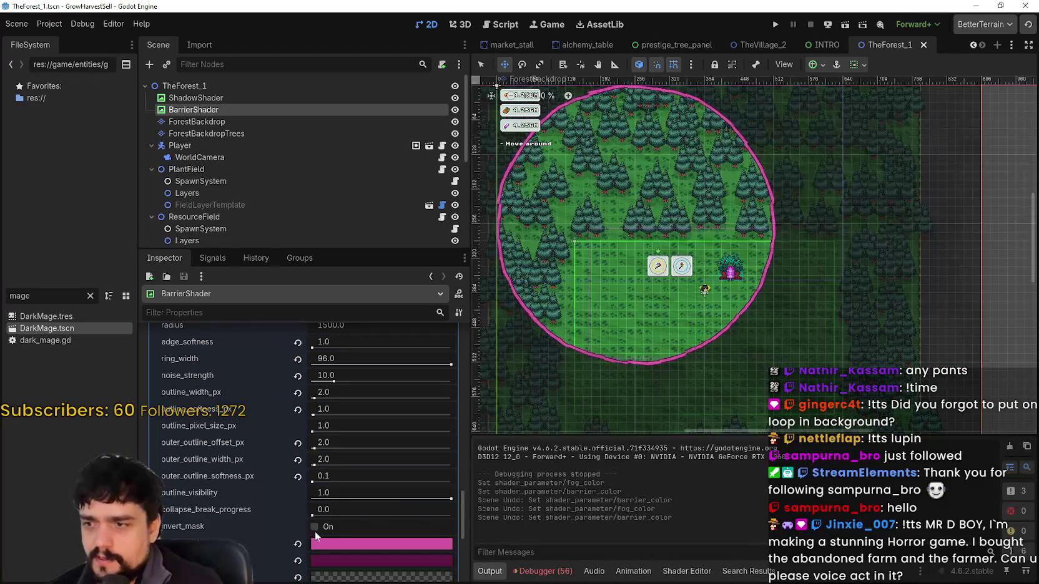
- Toggle the barrier's invert_mask on and back off
left_click(315, 527)
left_click(320, 525)
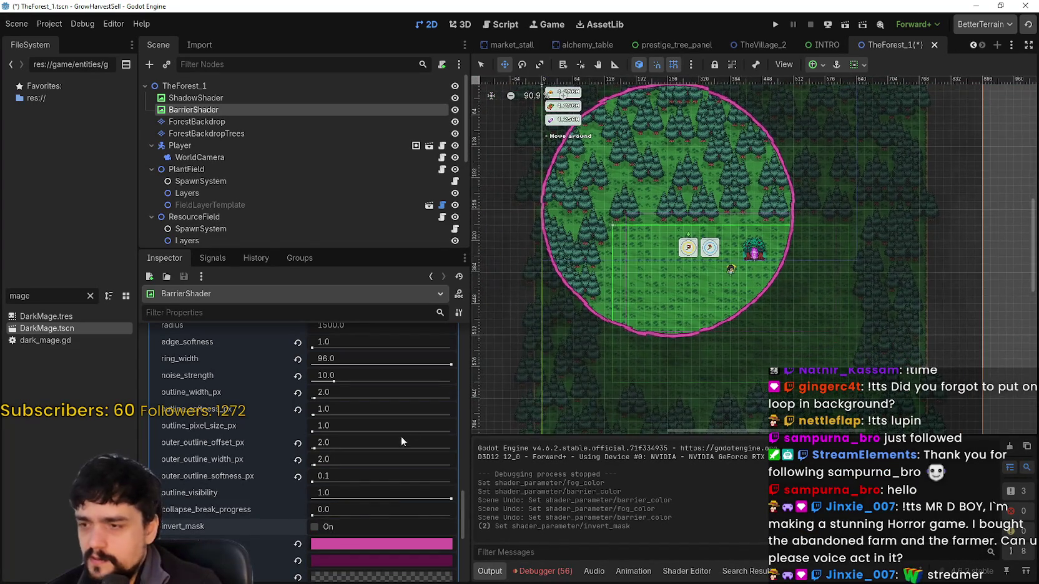
scroll(408, 428, "down", 3)
scroll(689, 328, "down", 4)
scroll(690, 328, "down", 1)
scroll(368, 514, "down", 3)
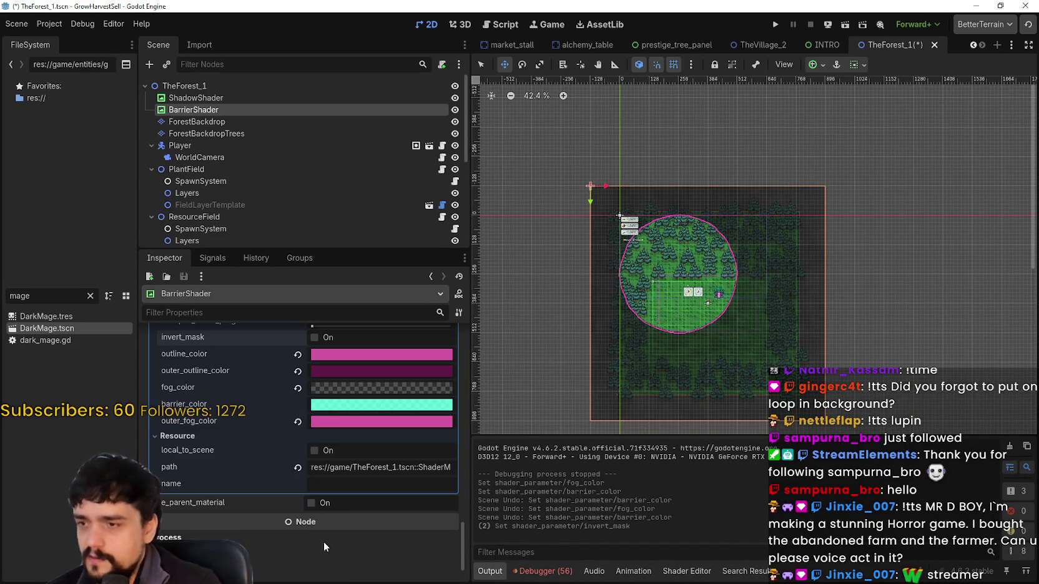
scroll(313, 481, "up", 3)
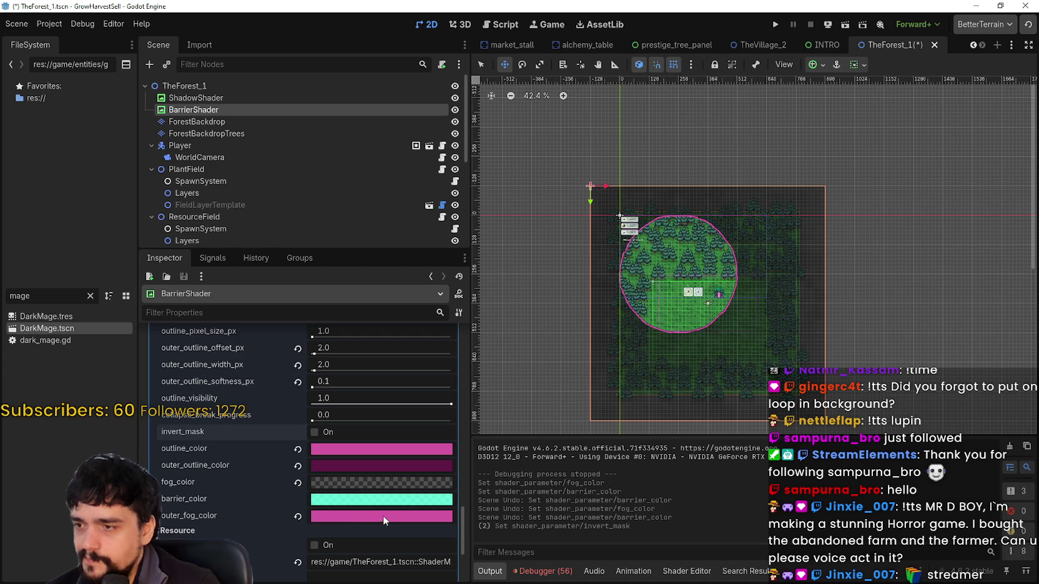
scroll(379, 519, "up", 6)
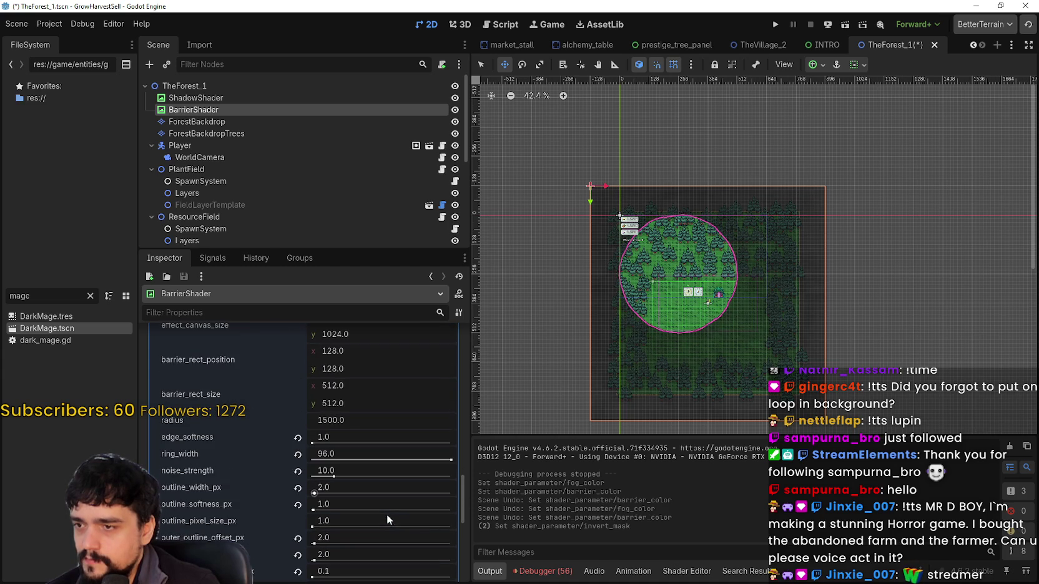
scroll(710, 257, "up", 6)
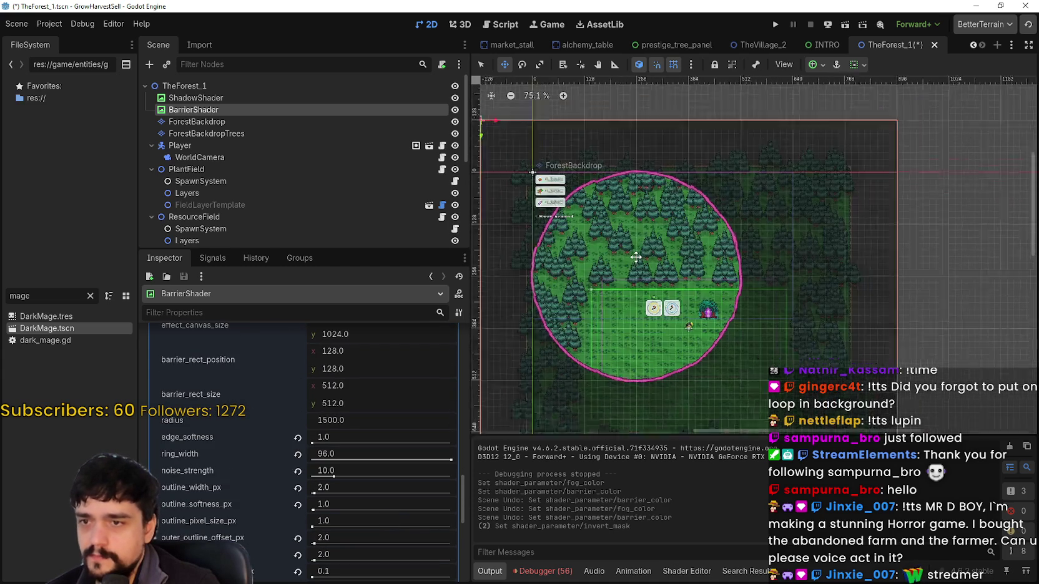
scroll(343, 512, "down", 6)
scroll(359, 424, "up", 6)
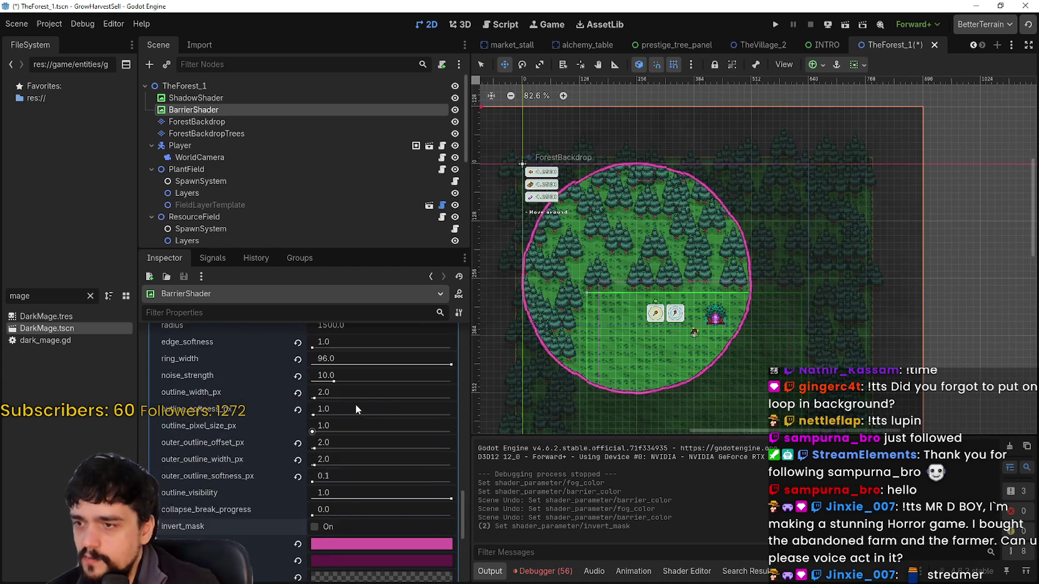
- Try different noise_strength and ring_width values, leaving noise_strength at 10.0
left_click_drag(335, 476, 403, 475)
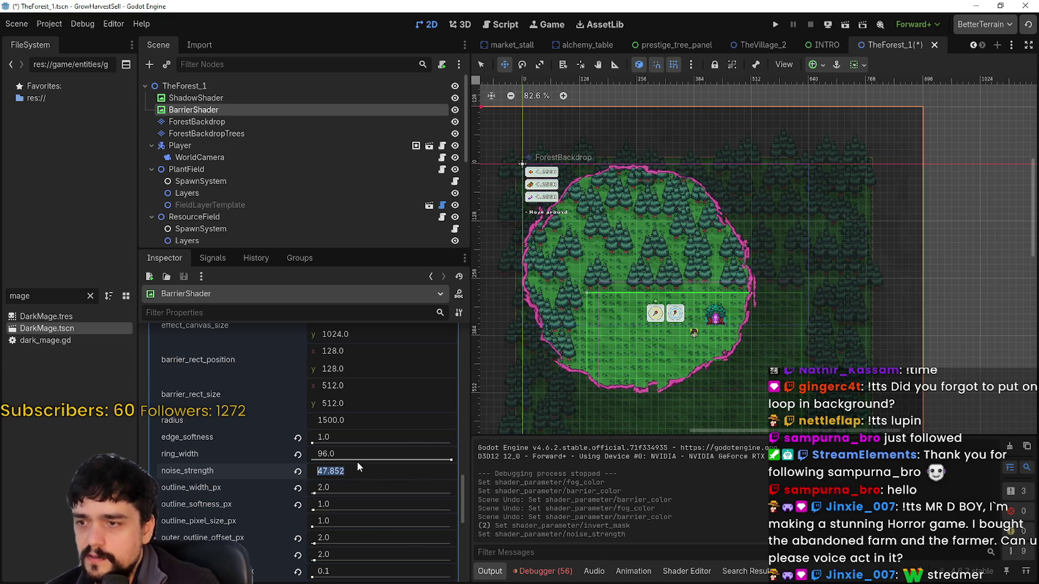
type("10")
key("Return")
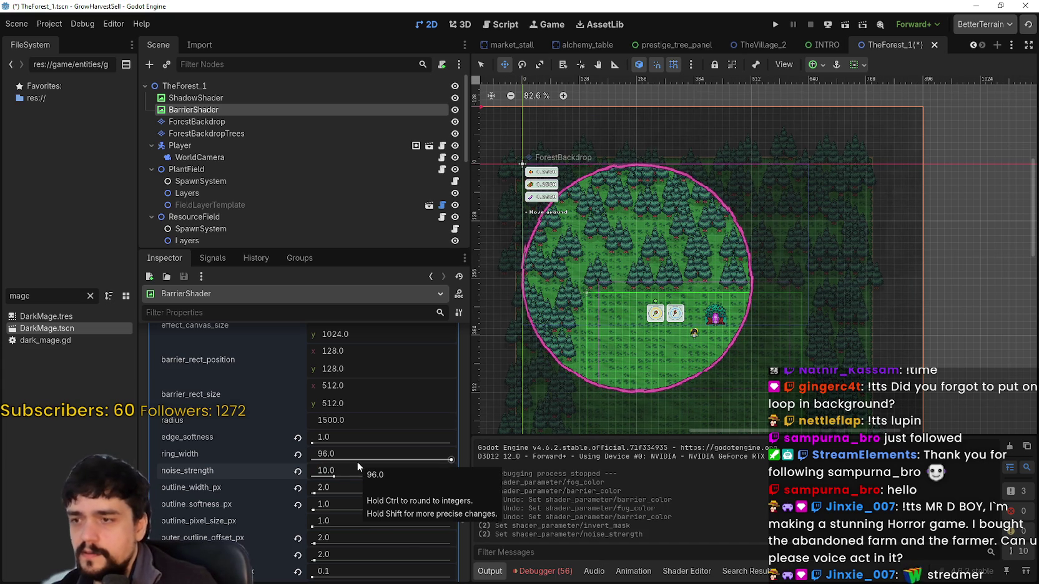
mouse_move(331, 454)
left_mouse_down()
mouse_move(293, 454)
mouse_move(359, 439)
mouse_move(322, 444)
left_mouse_up()
- Set edge_softness to 10.0 and save the forest scene
scroll(730, 320, "up", 5)
type("10")
key("Return")
scroll(881, 151, "down", 5)
key("ctrl+s")
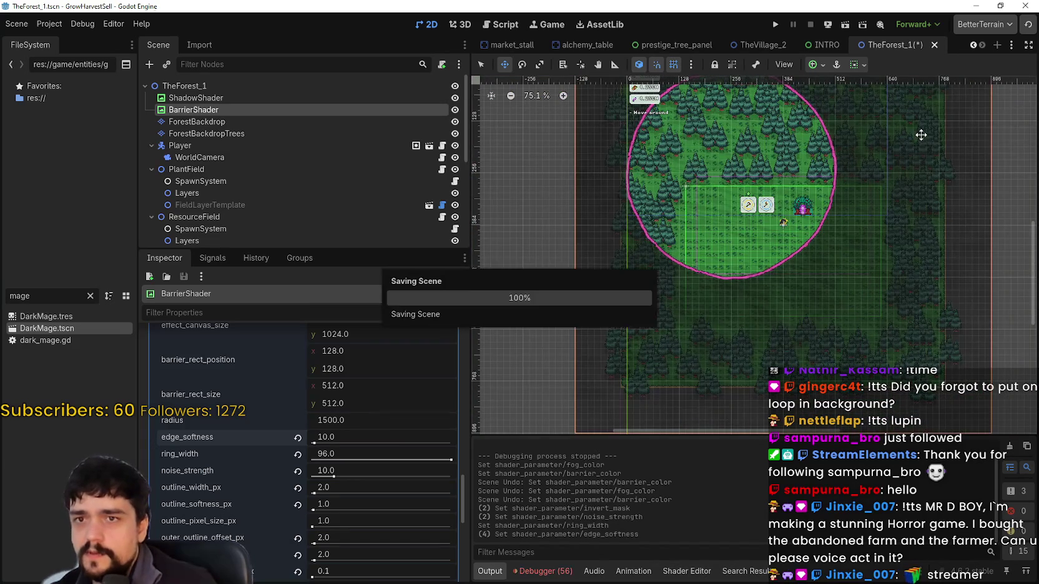
- Reopen the TheForest_1 scene from the FileSystem, filtering by 'theF'
left_click(933, 44)
key("BackSpace")
key("BackSpace")
key("BackSpace")
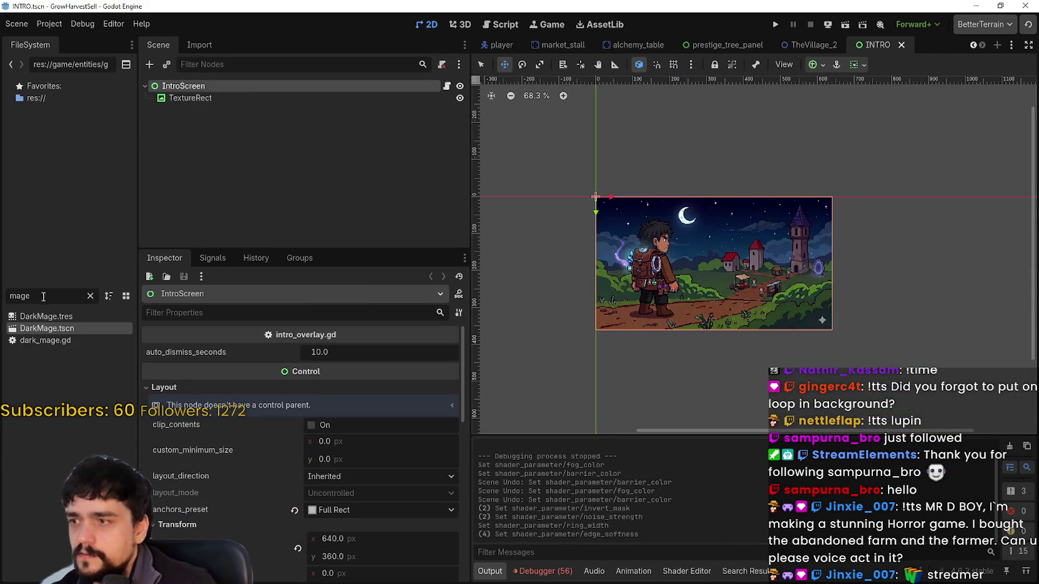
type("theF")
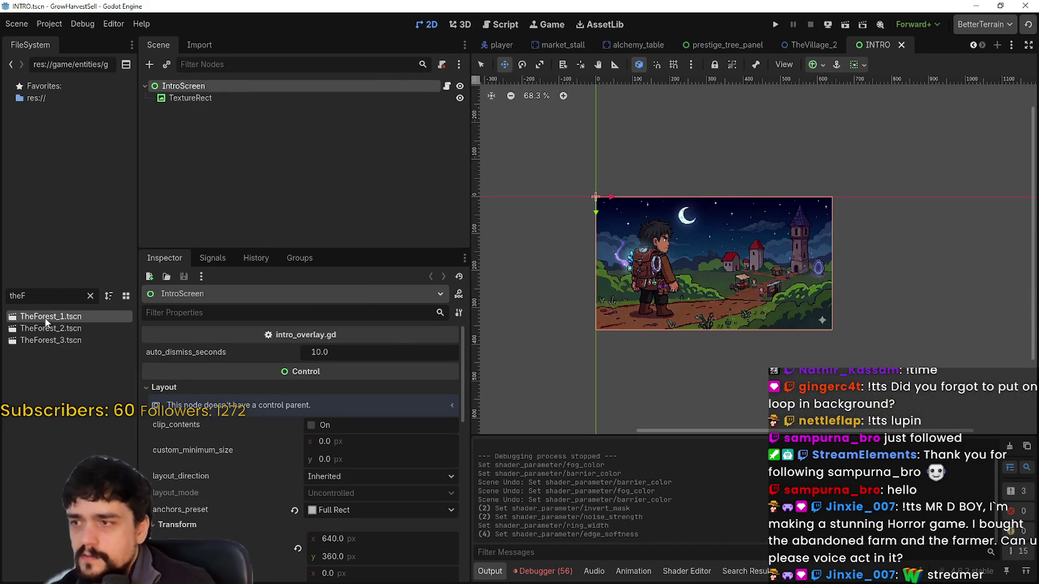
double_click(46, 320)
- Raise collapse_break_progress in stages from about 0.72 up to its maximum 1.0
scroll(747, 177, "up", 5)
scroll(308, 435, "down", 10)
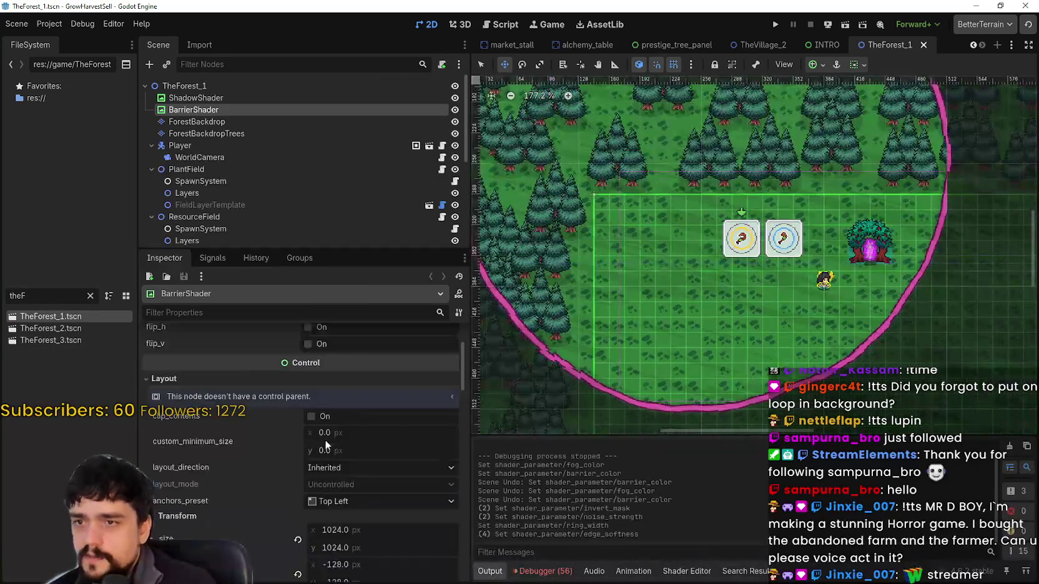
scroll(345, 543, "down", 10)
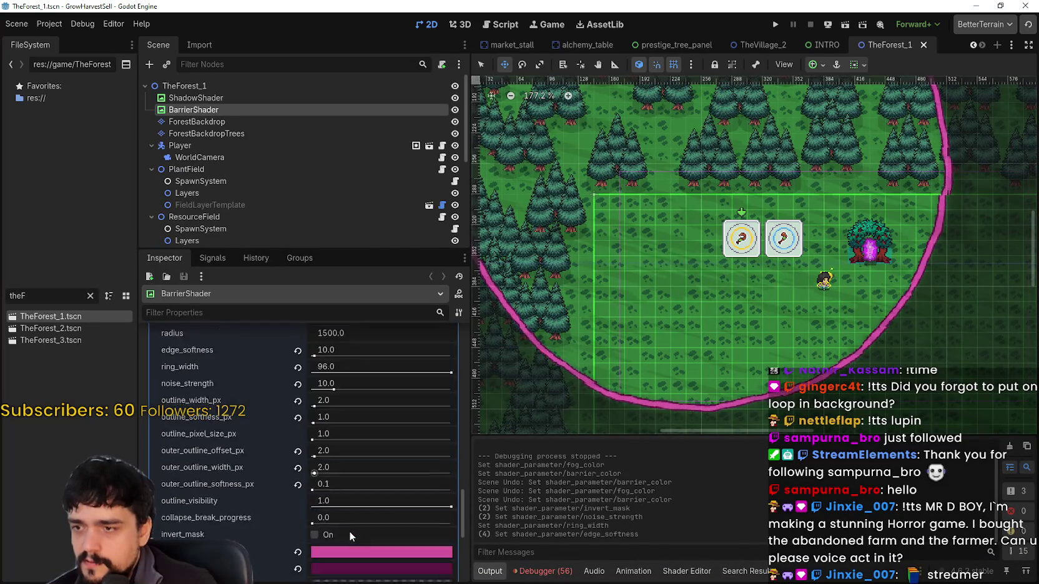
mouse_move(351, 531)
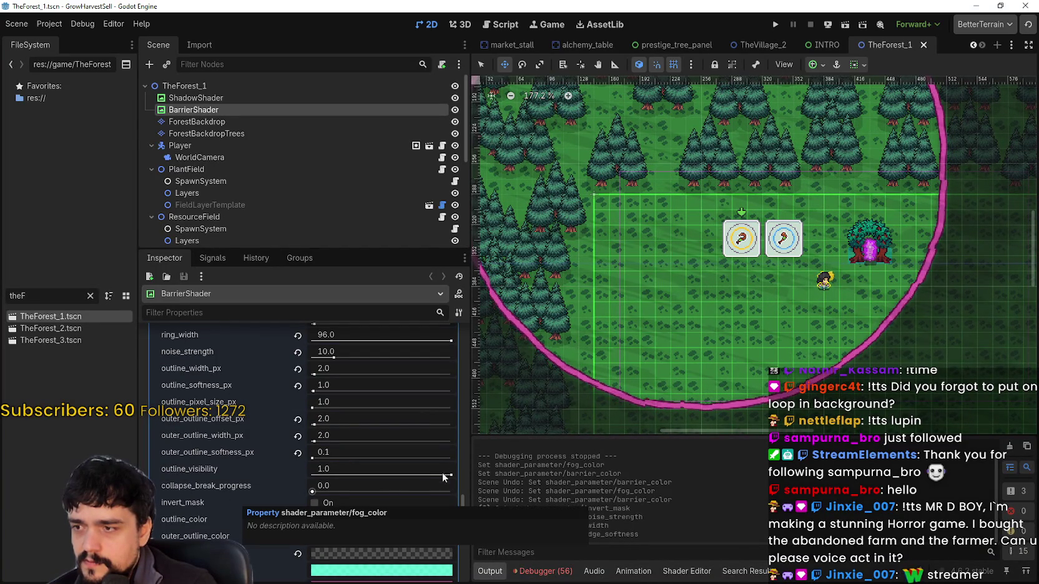
mouse_move(312, 493)
left_mouse_down()
mouse_move(465, 491)
mouse_move(371, 493)
left_mouse_up()
scroll(680, 341, "down", 4)
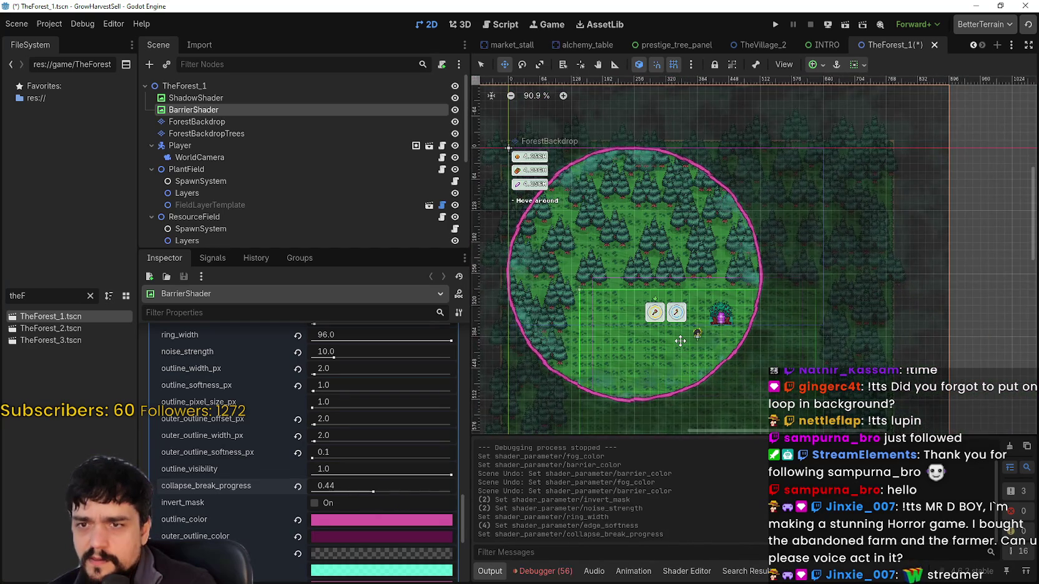
scroll(706, 358, "up", 2)
scroll(706, 357, "up", 3)
mouse_move(368, 495)
left_mouse_down()
mouse_move(414, 489)
mouse_move(370, 492)
mouse_move(349, 481)
left_mouse_up()
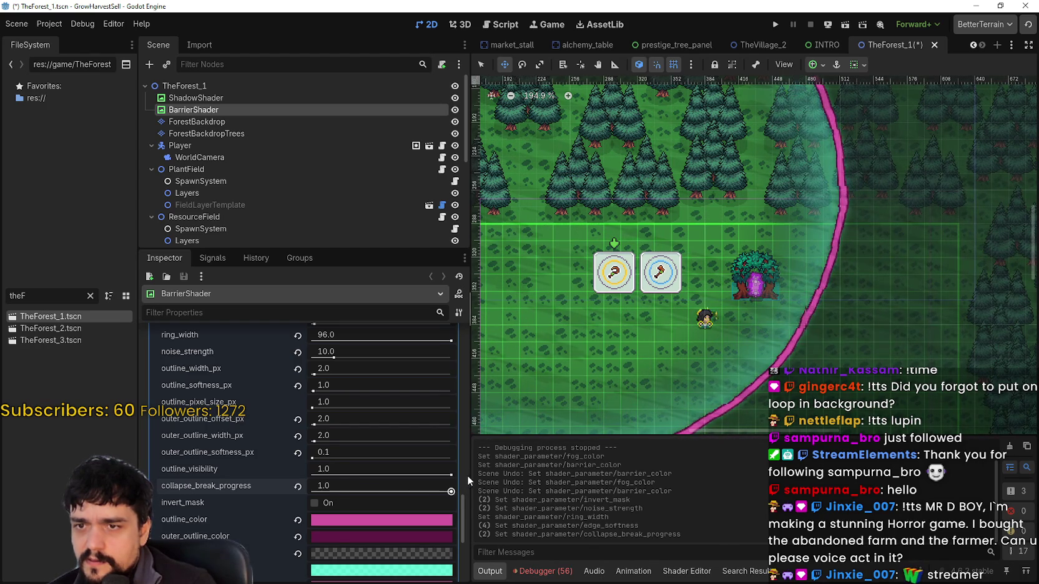
left_click(350, 492)
left_click(447, 492)
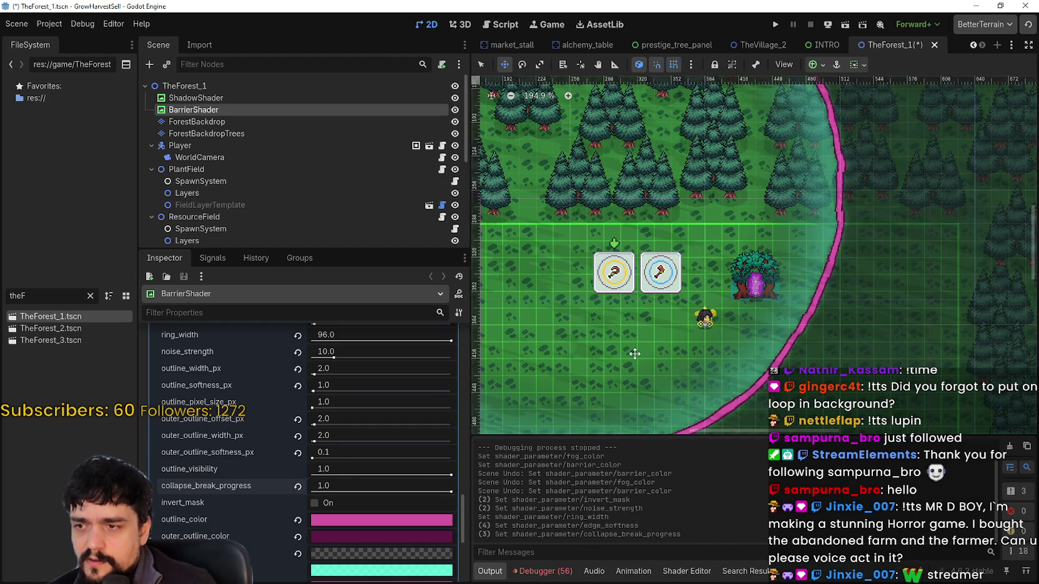
- Check the enlarged barrier ring in the viewport and save the forest scene
scroll(634, 355, "down", 3)
scroll(634, 354, "up", 1)
scroll(408, 477, "up", 2)
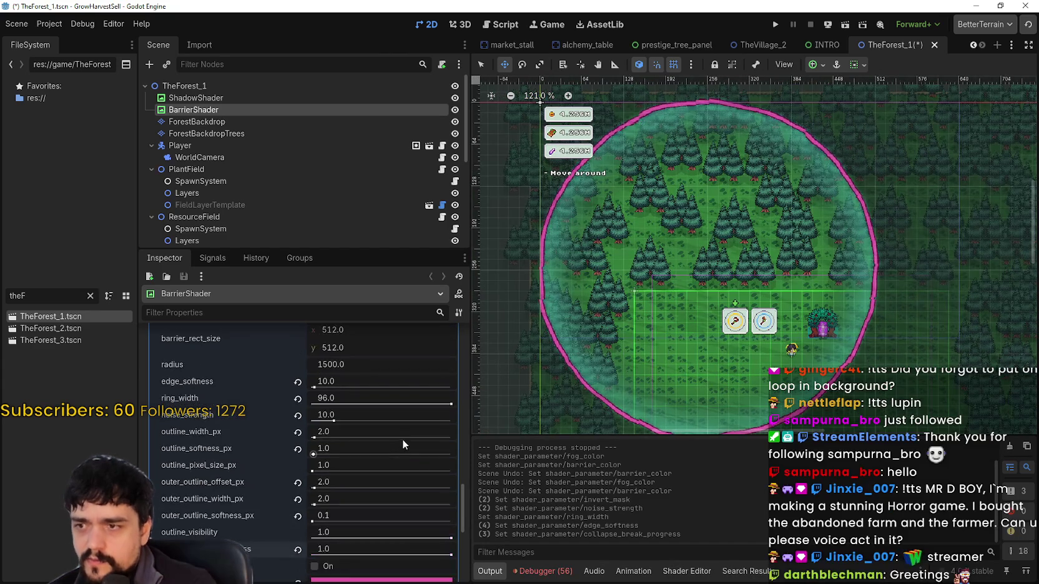
scroll(736, 387, "up", 1)
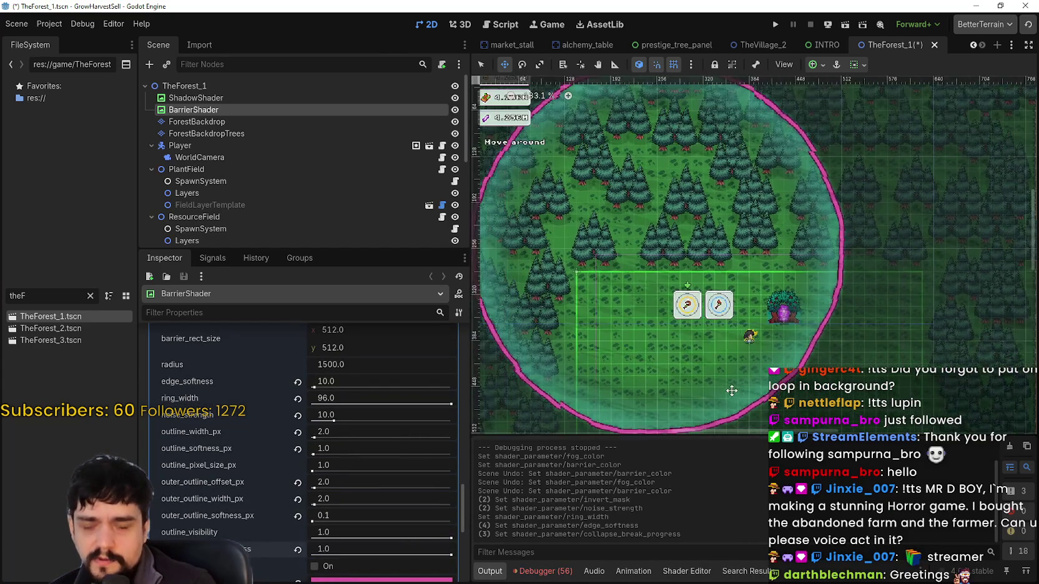
scroll(736, 387, "down", 3)
key("ctrl+s")
- Run the game, start a new game full-screen, and travel to forest Stage 1
left_click(777, 24)
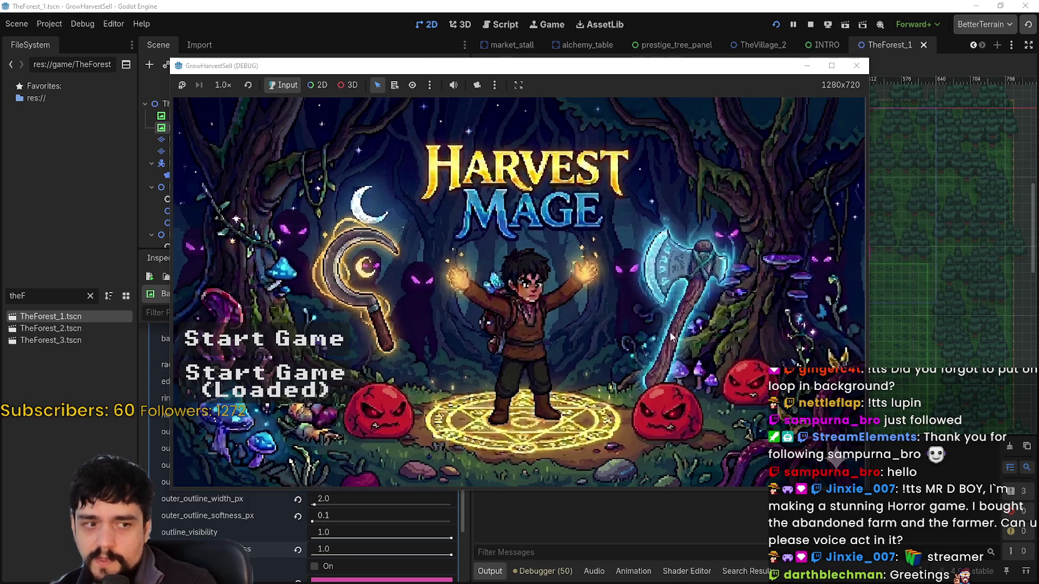
left_click(292, 376)
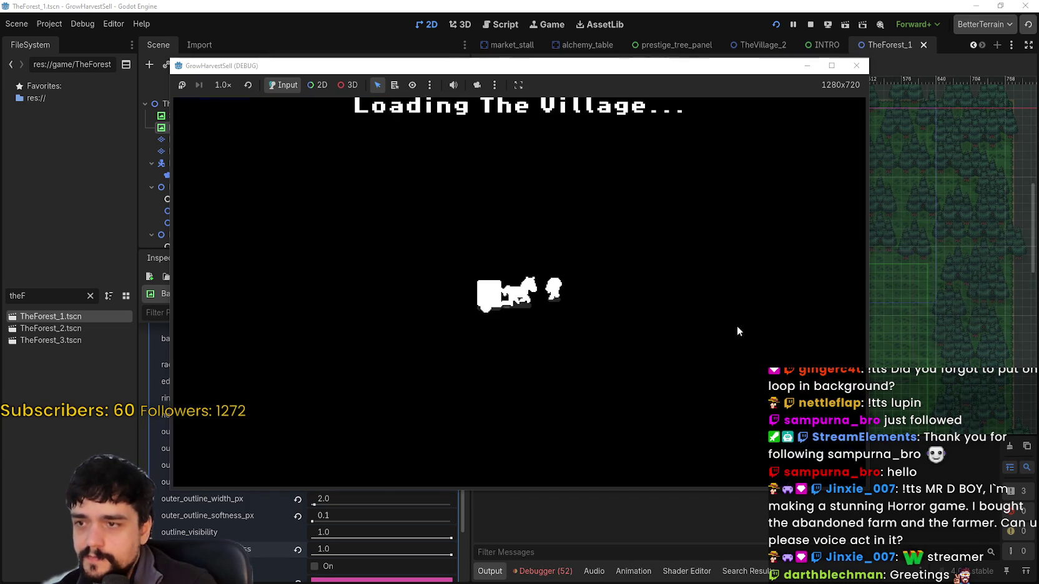
left_click(830, 66)
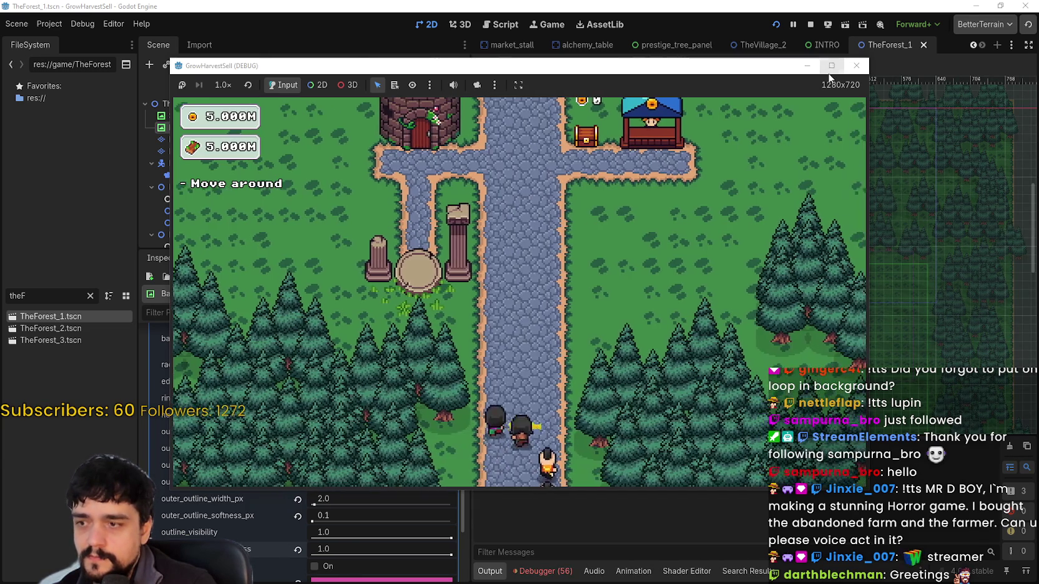
key("e")
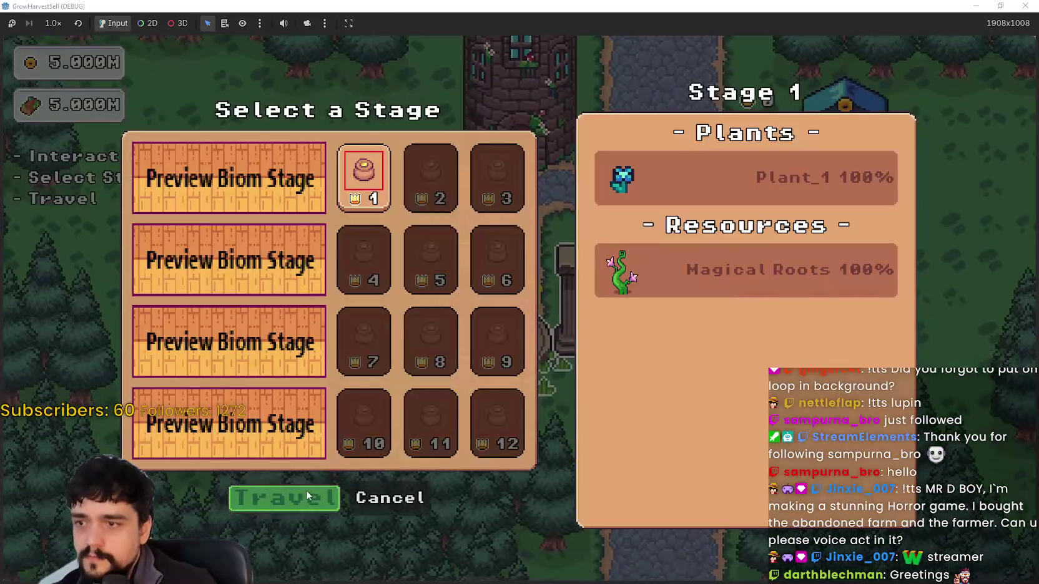
left_click(306, 493)
- Walk around the forest until the barrier drops to 0% – Barrier Down, then shrink the game window
key("d")
key("s")
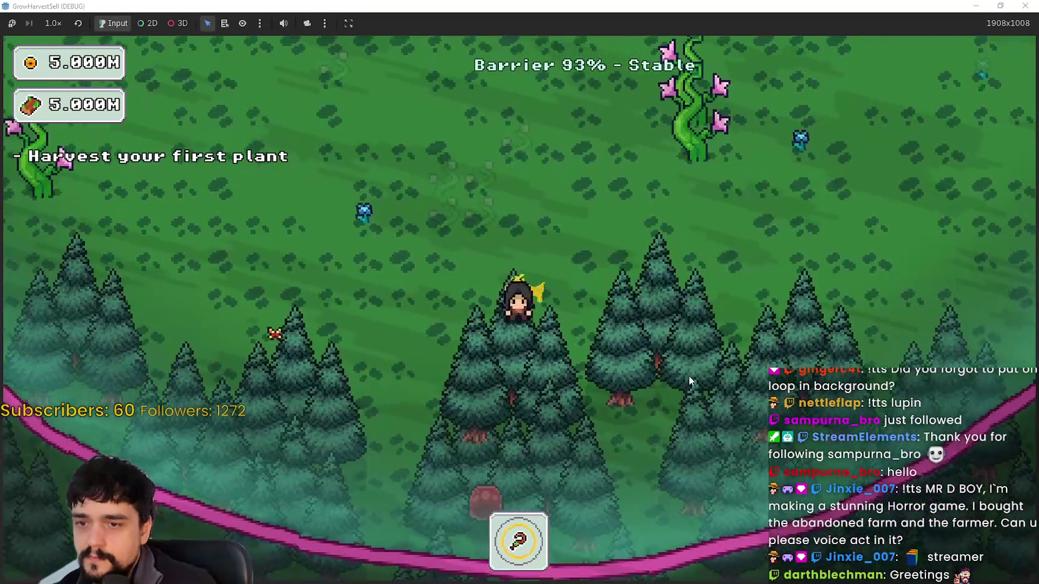
key("d")
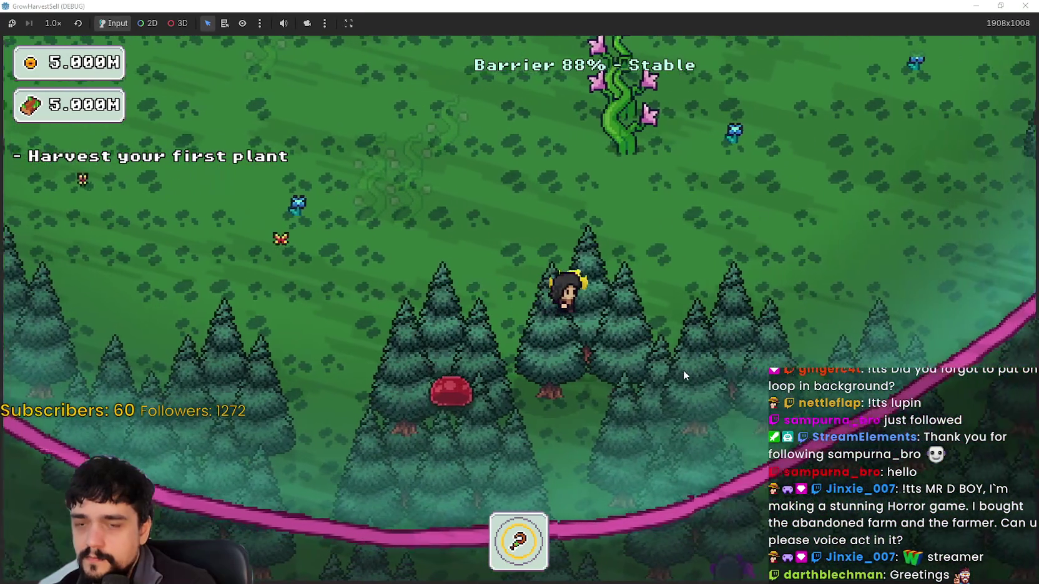
key("w")
key("w")
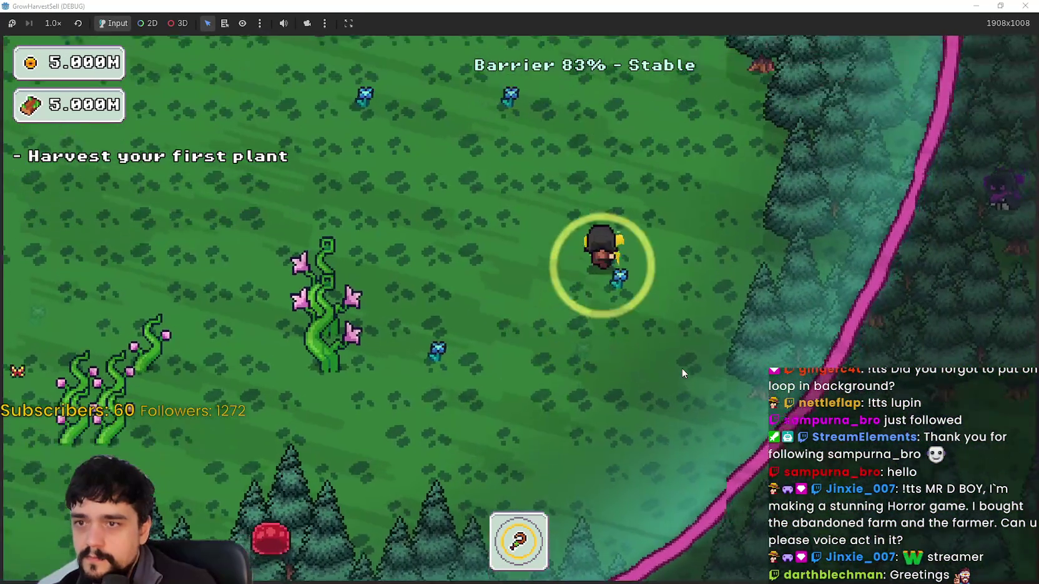
key("w")
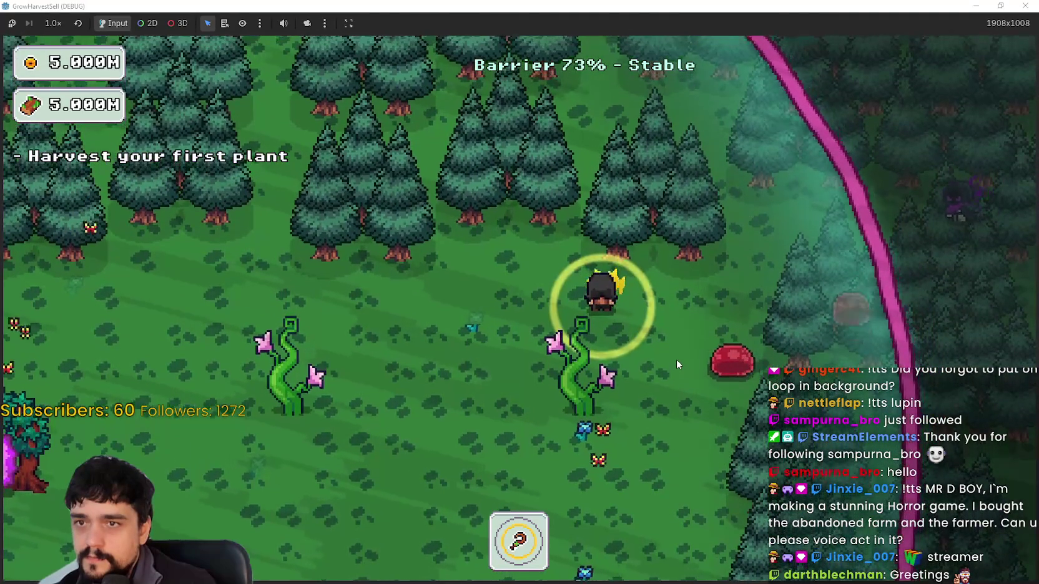
key("w")
key("a")
key("w")
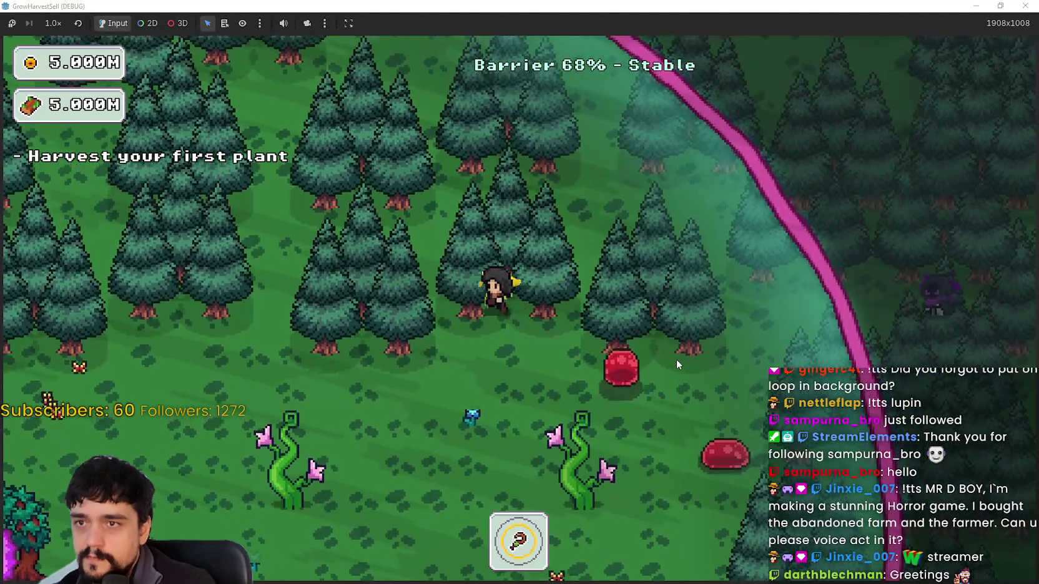
key("a")
key("s")
key("a")
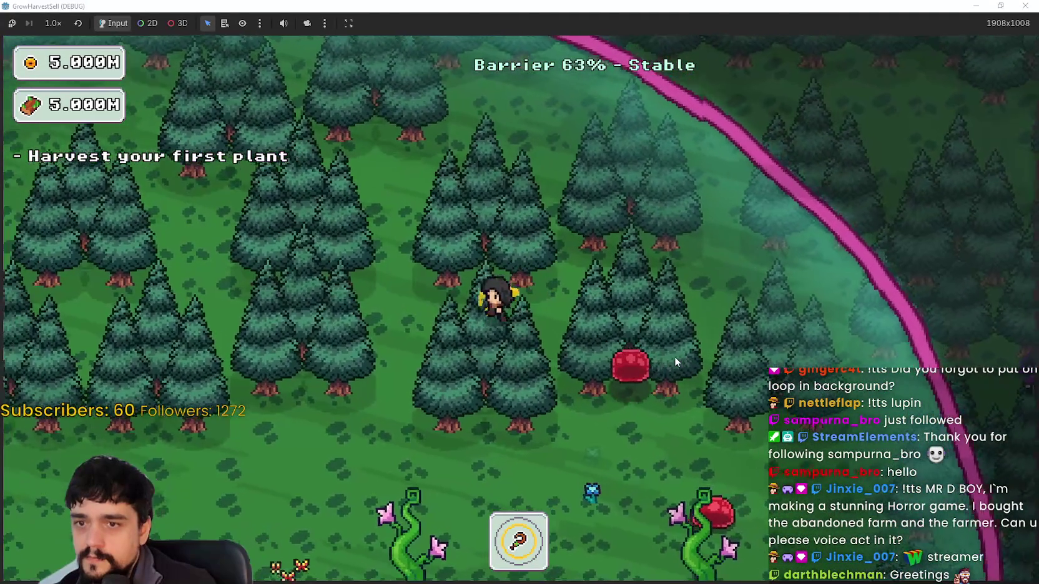
key("s")
key("d")
key("s")
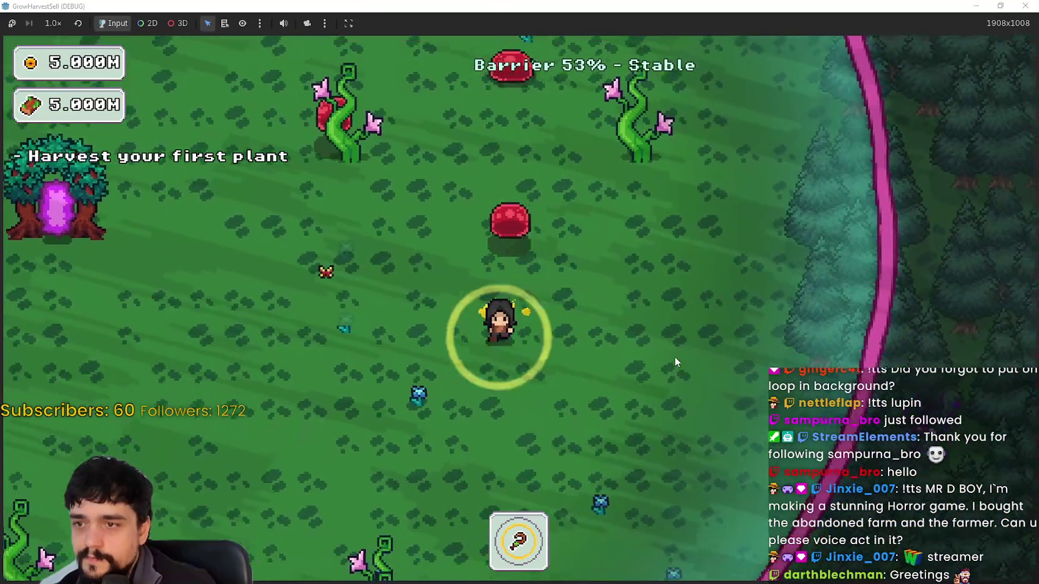
key("a")
key("s")
key("a")
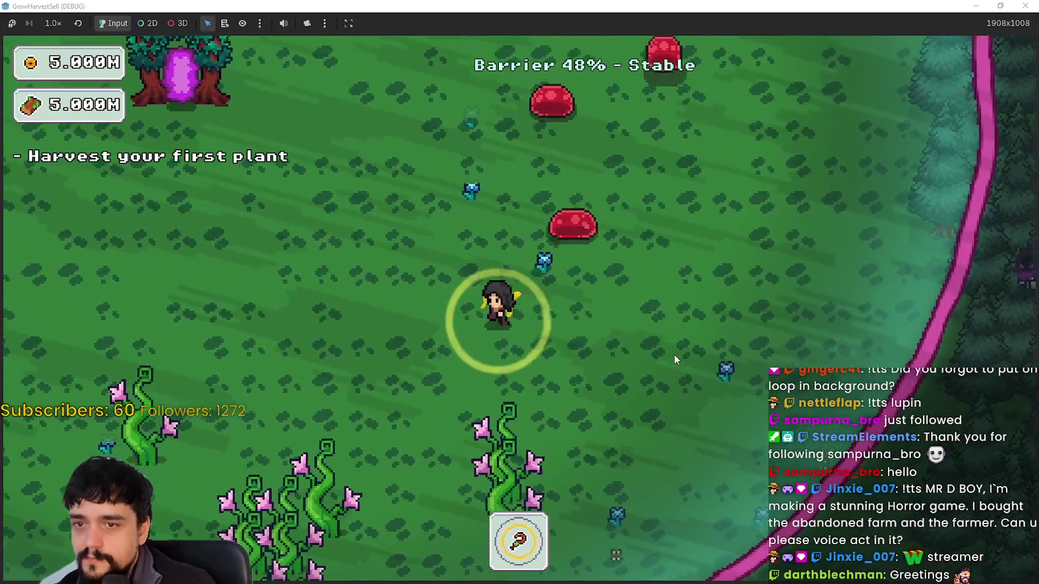
key("s")
key("a")
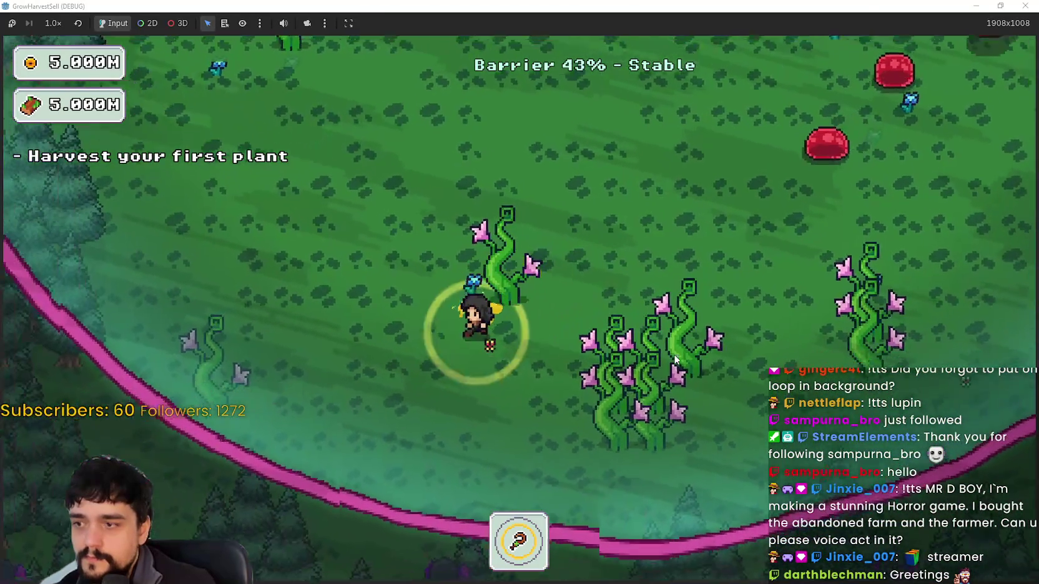
key("w")
key("a")
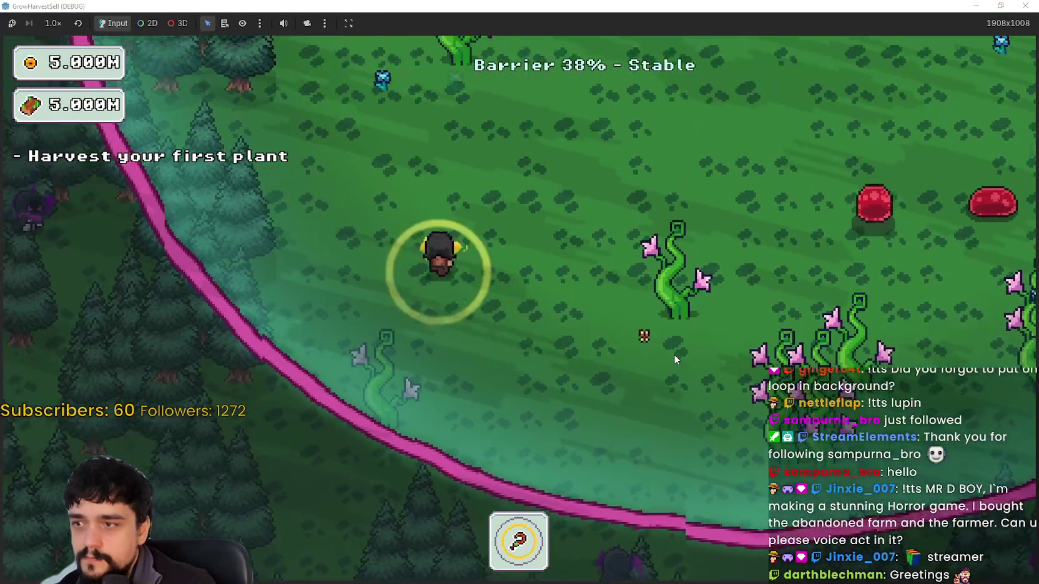
key("w")
key("a")
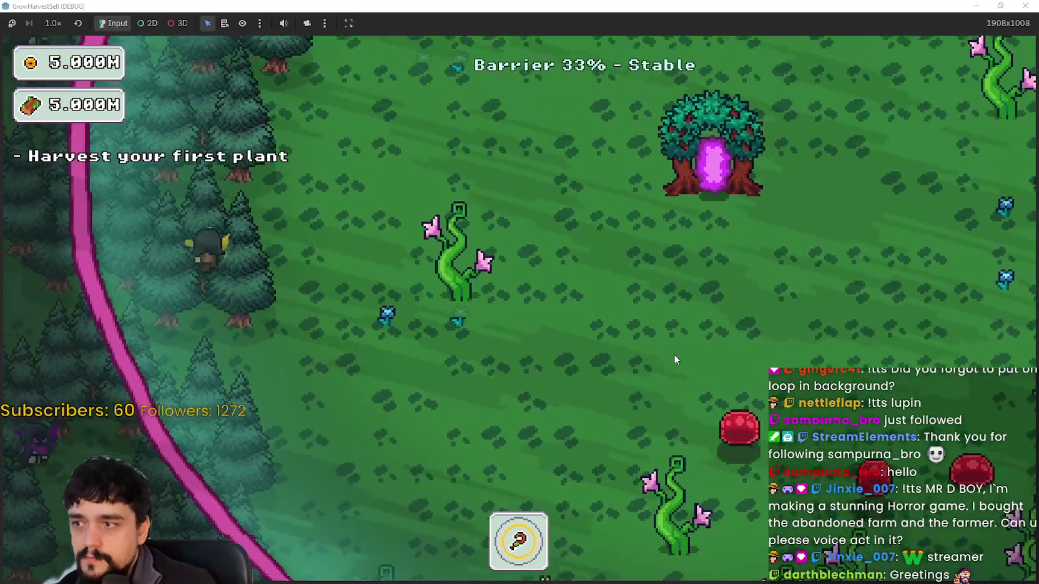
key("w")
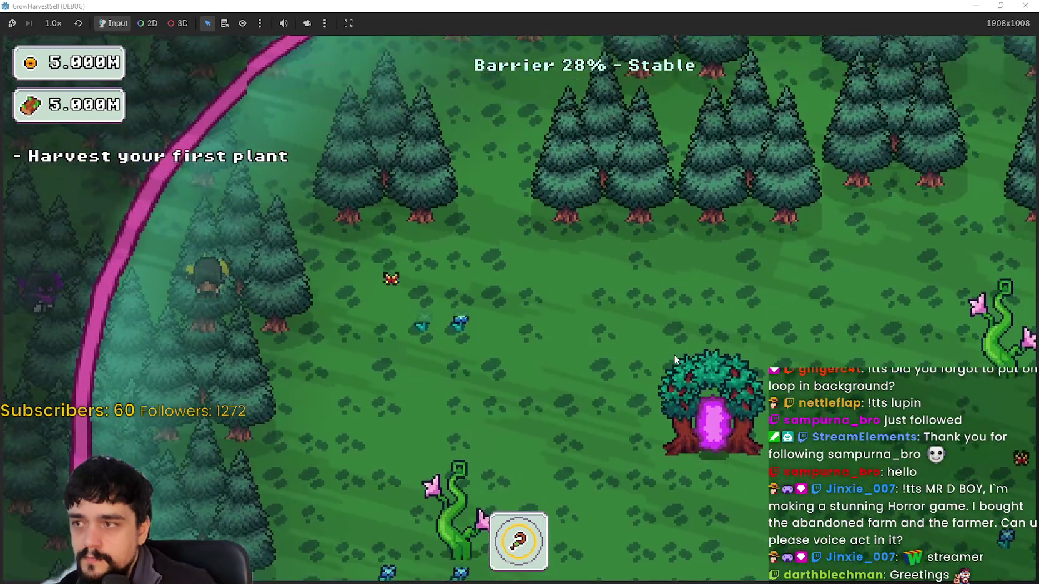
key("d")
key("w")
key("d")
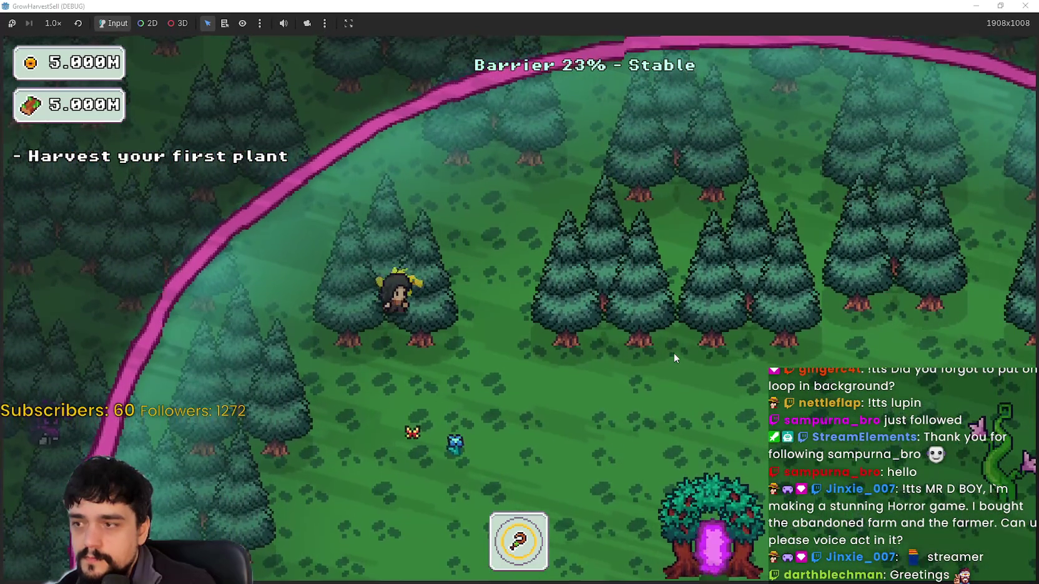
key("w")
key("d")
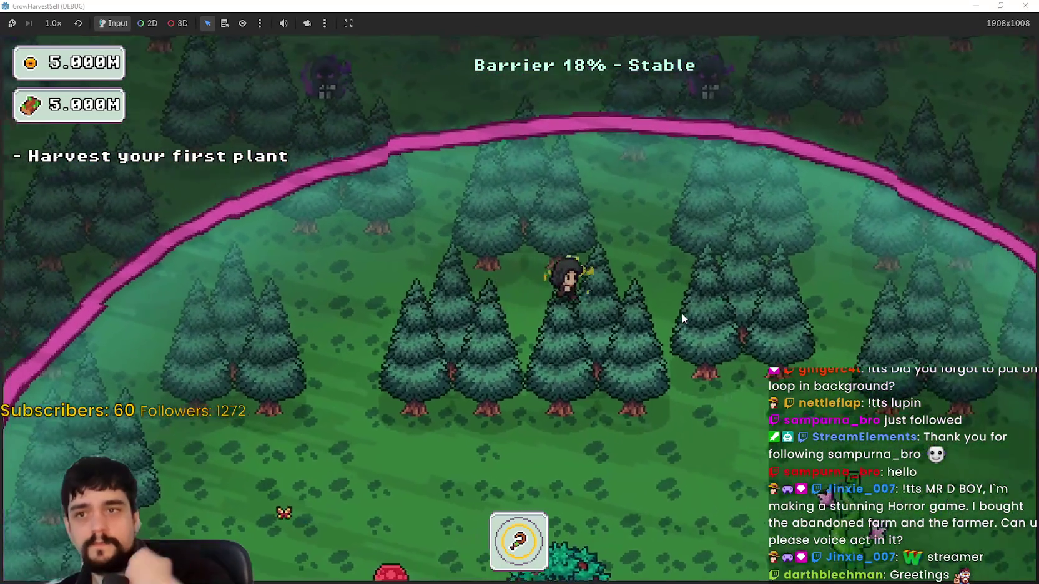
key("s")
key("d")
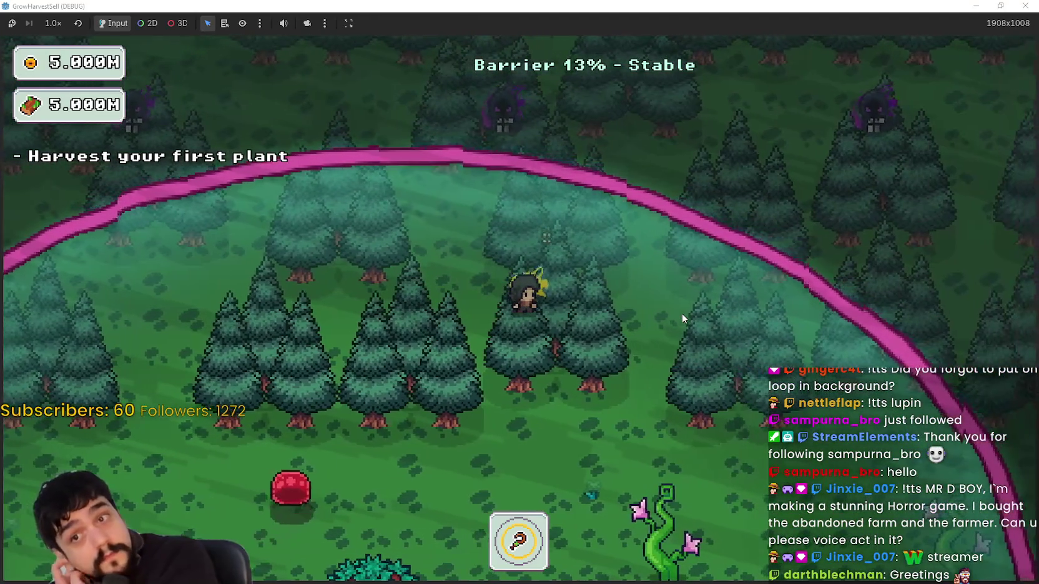
key("s")
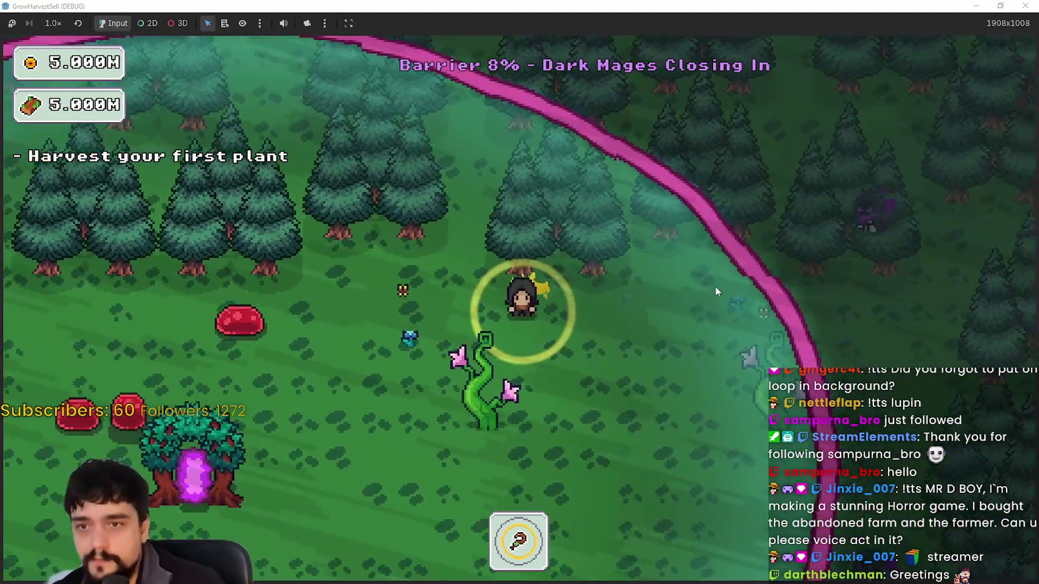
key("d")
key("s")
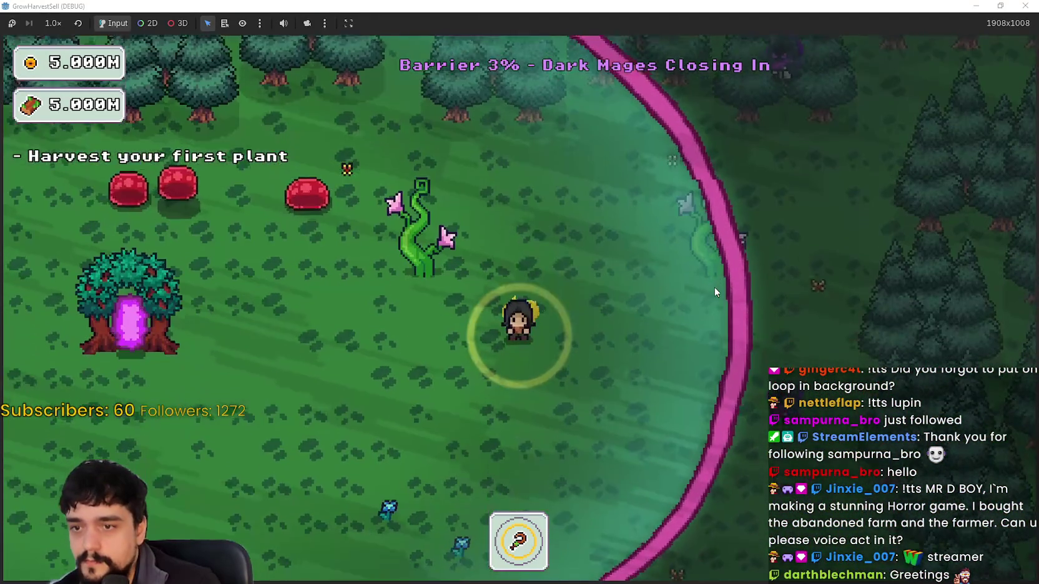
key("s")
key("a")
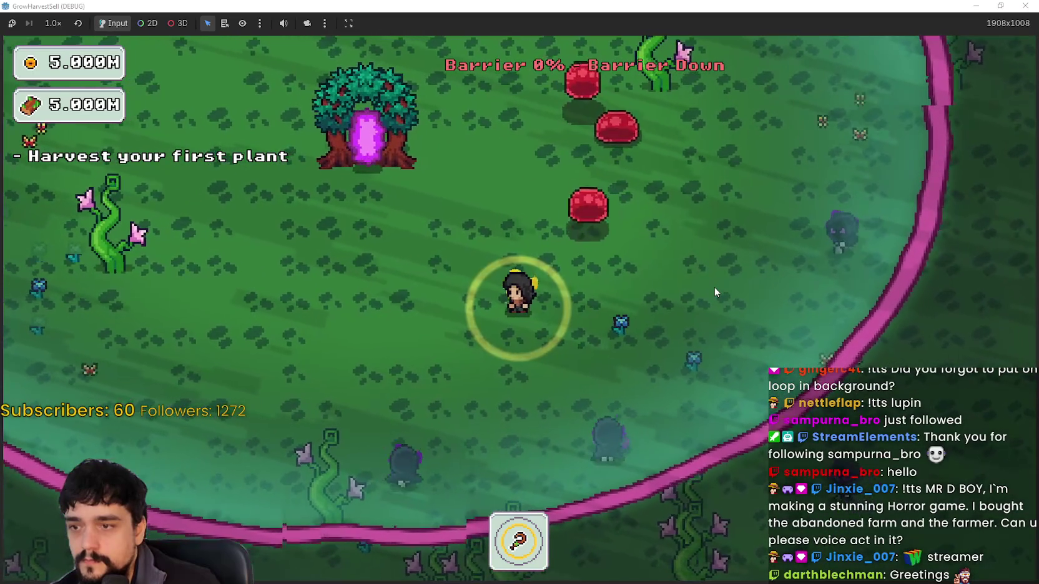
key("a")
key("w")
key("a")
key("w")
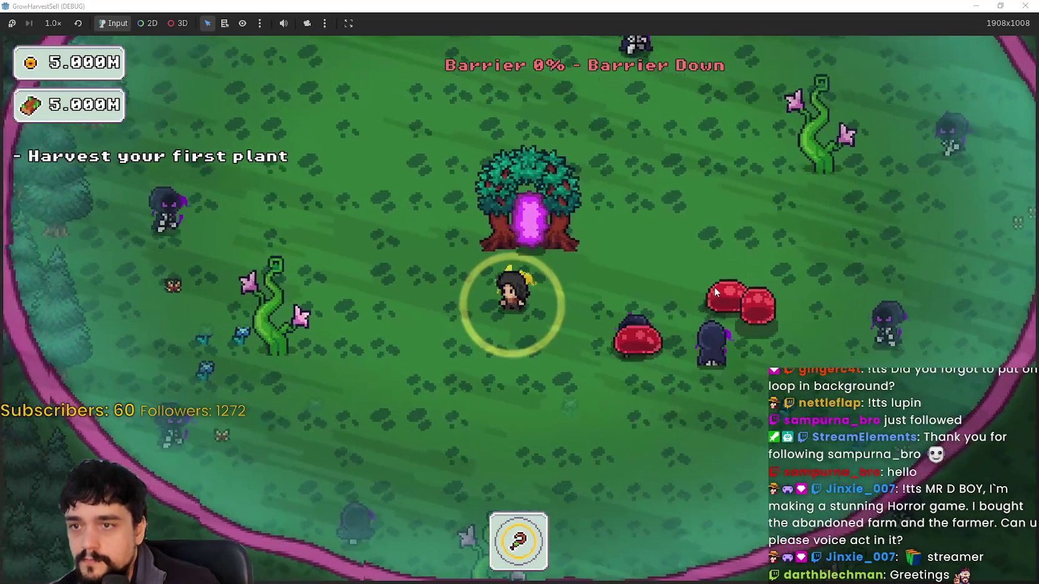
key("w")
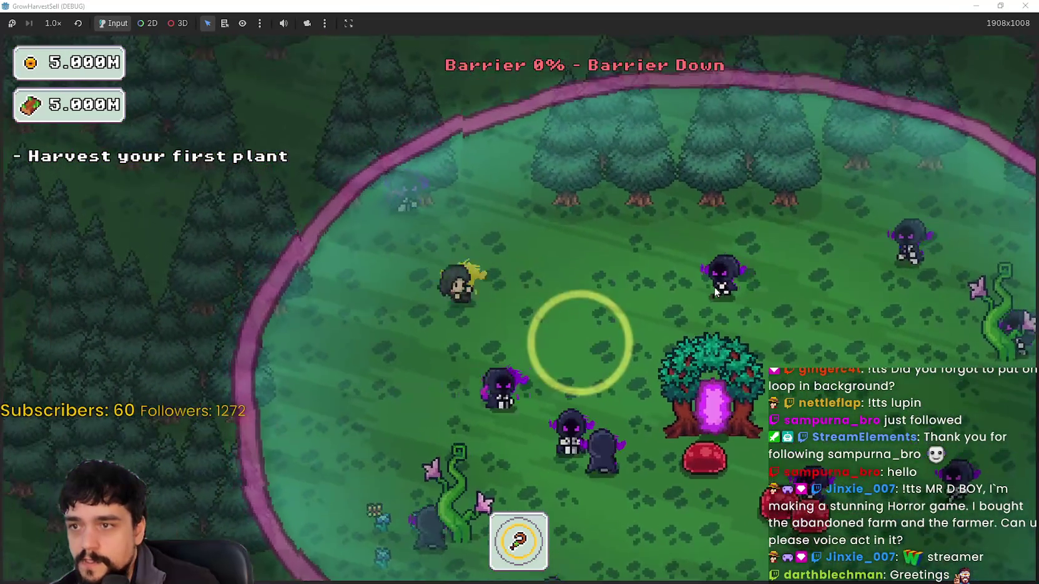
key("d")
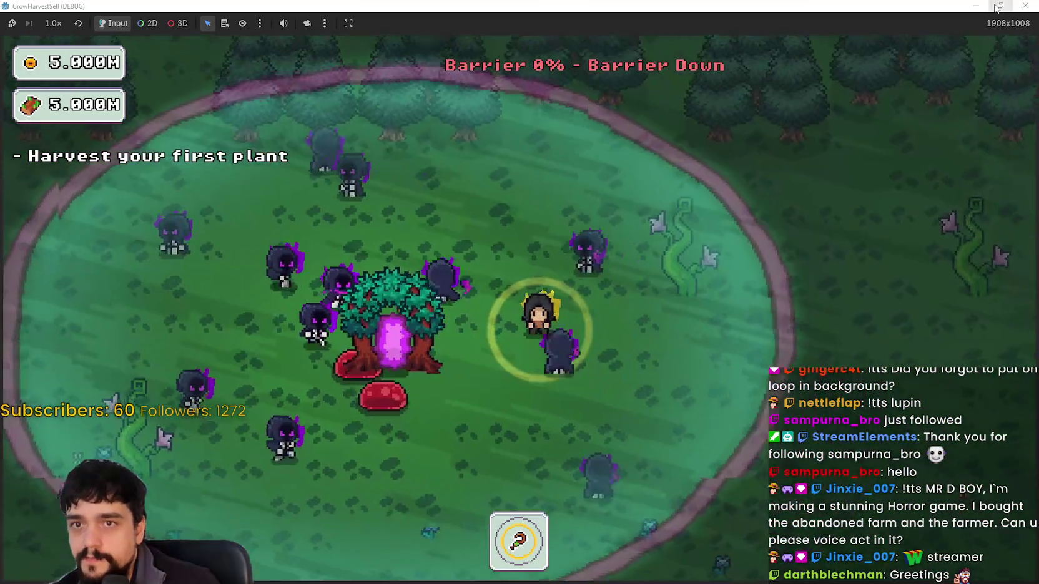
double_click(970, 5)
left_click(813, 25)
scroll(793, 200, "up", 5)
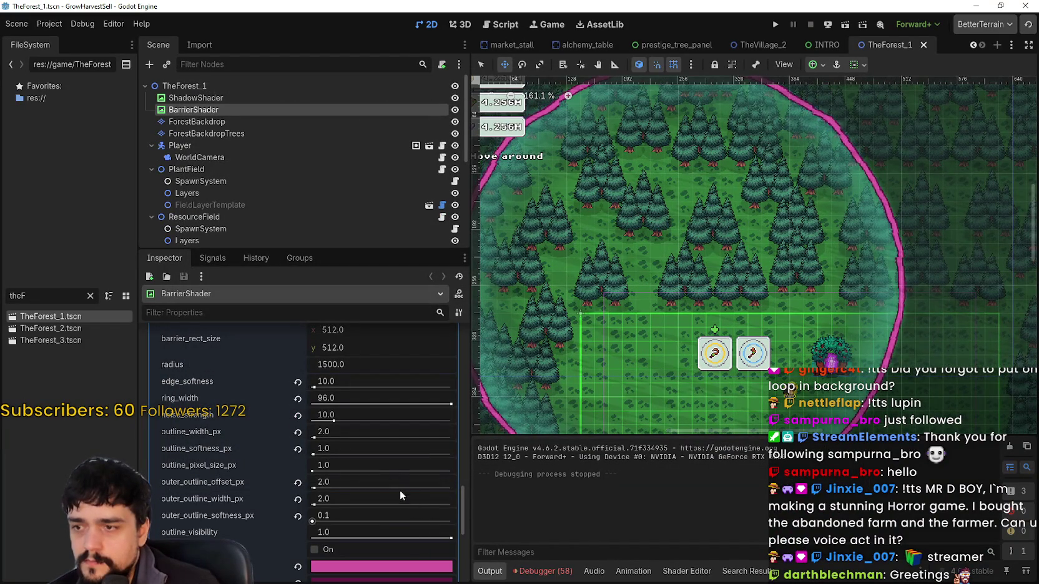
scroll(390, 499, "down", 1)
scroll(369, 499, "down", 1)
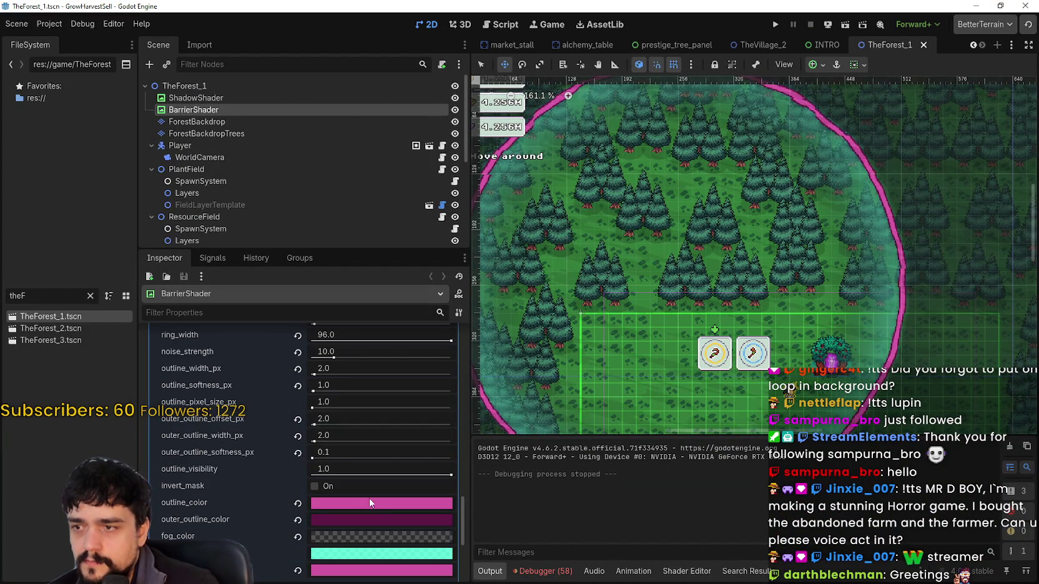
scroll(415, 486, "up", 2)
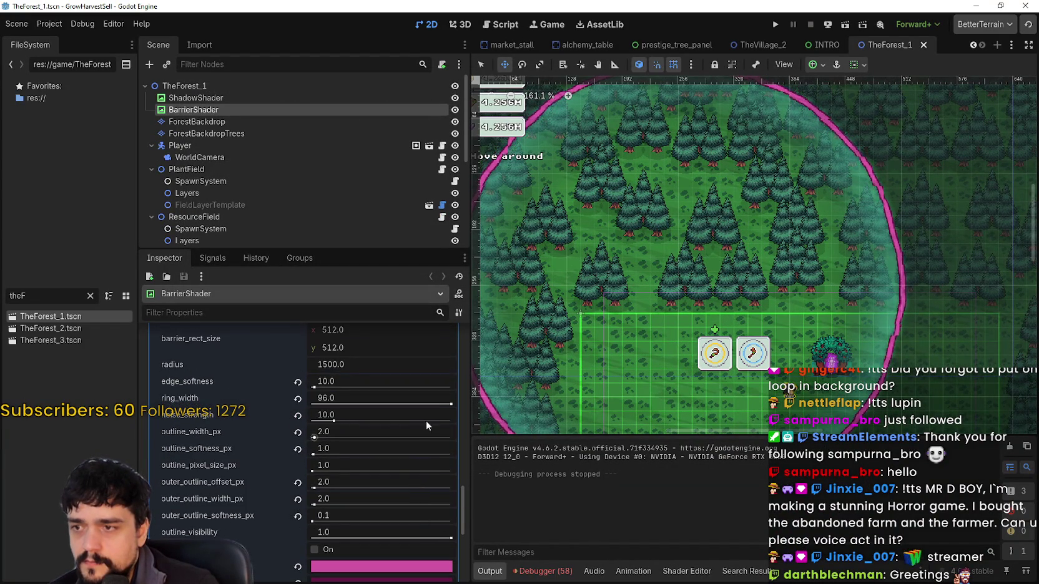
scroll(380, 440, "down", 4)
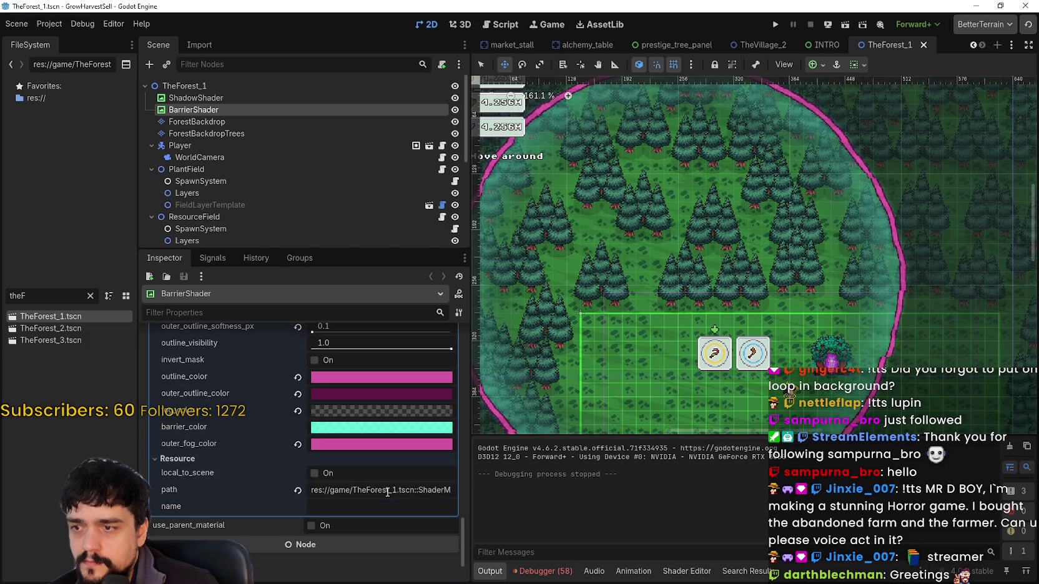
scroll(704, 390, "up", 2)
scroll(724, 382, "up", 2)
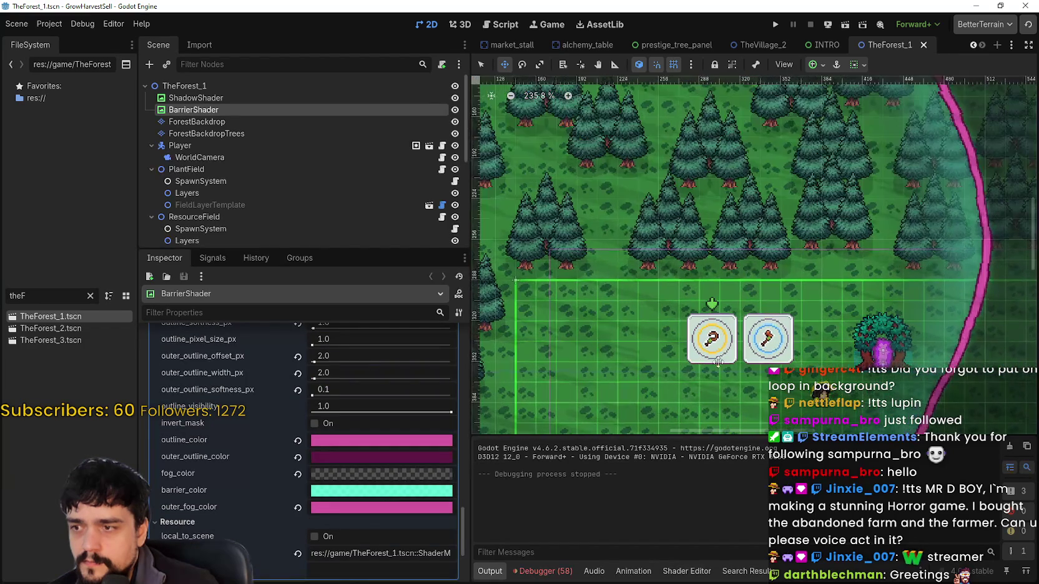
scroll(354, 467, "up", 3)
scroll(724, 231, "down", 2)
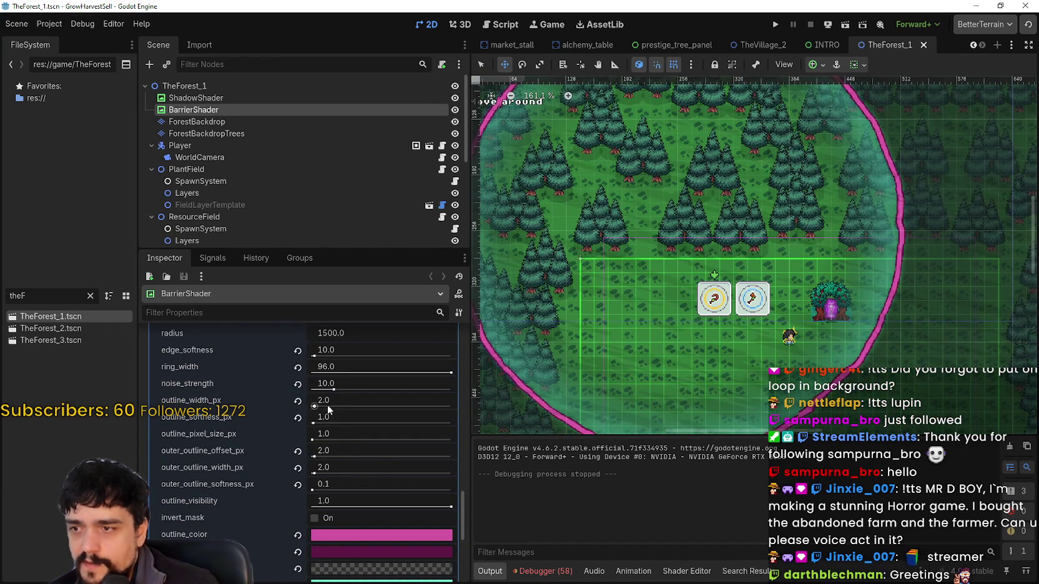
scroll(213, 499, "down", 2)
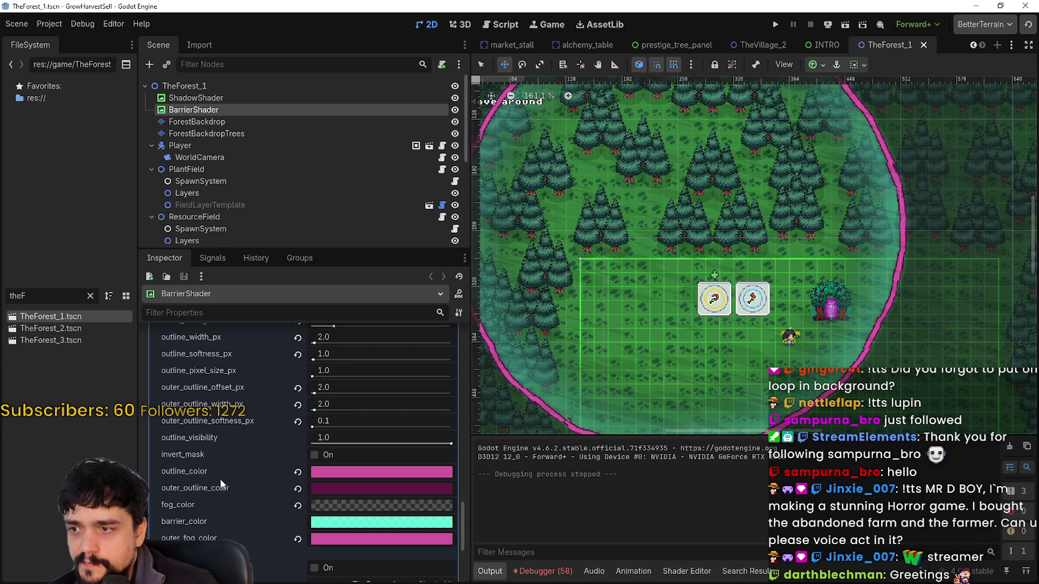
scroll(224, 465, "down", 2)
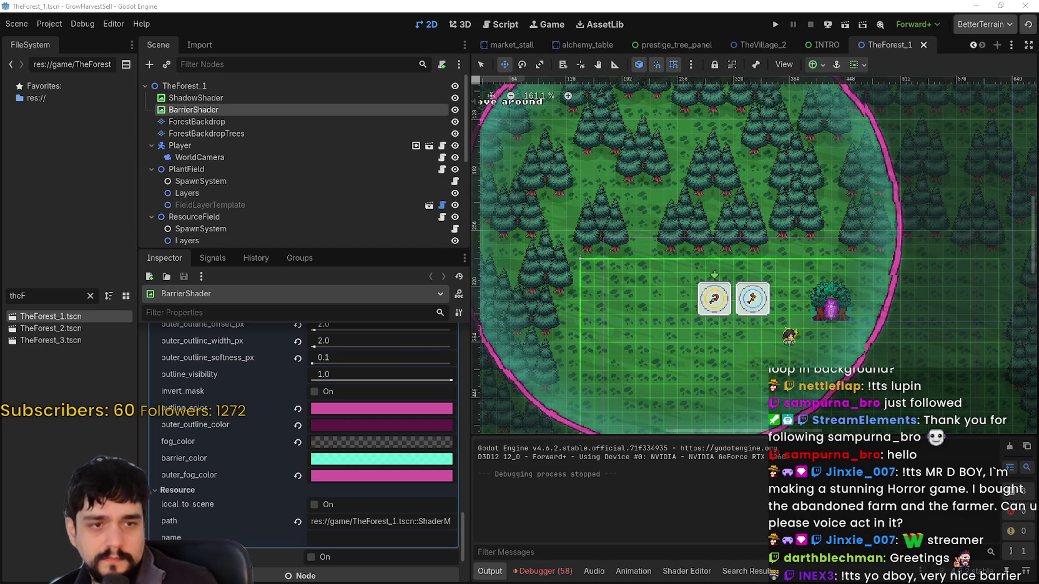
scroll(705, 256, "up", 2)
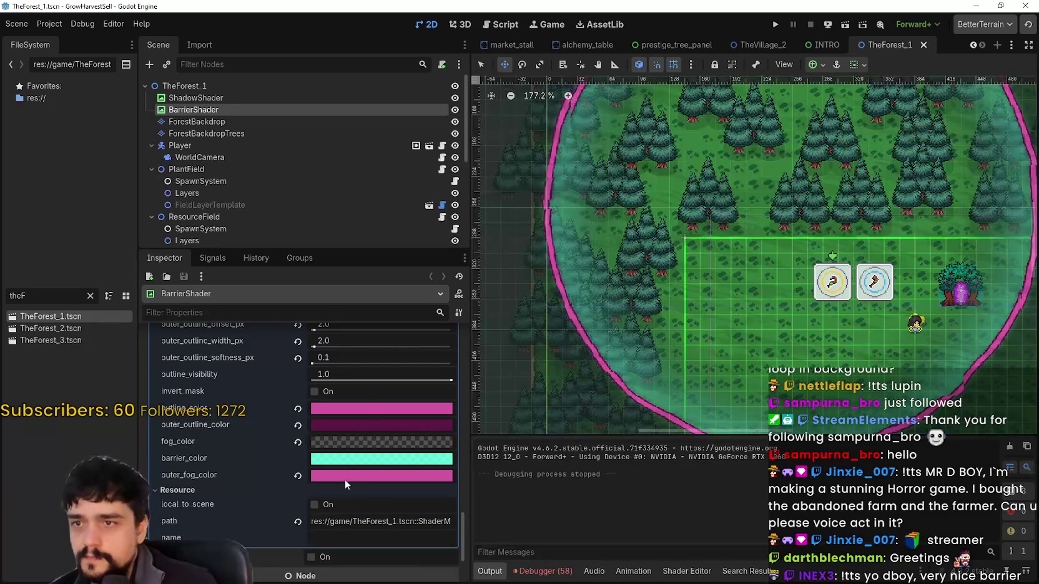
scroll(344, 507, "up", 3)
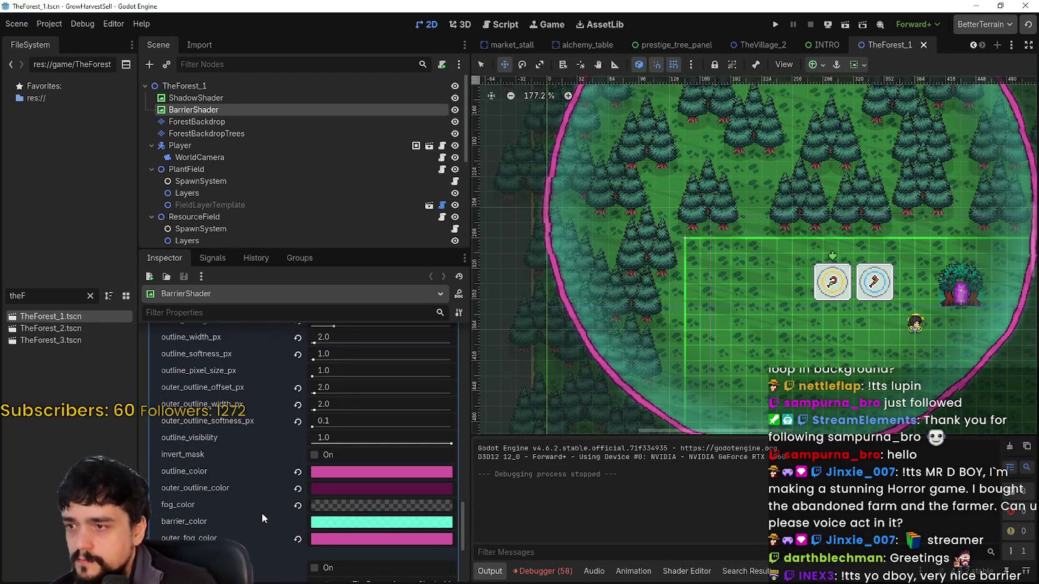
scroll(262, 516, "up", 1)
- Set the barrier's outline_visibility to 1.0 and review the remaining shader parameters
left_click_drag(452, 474, 460, 471)
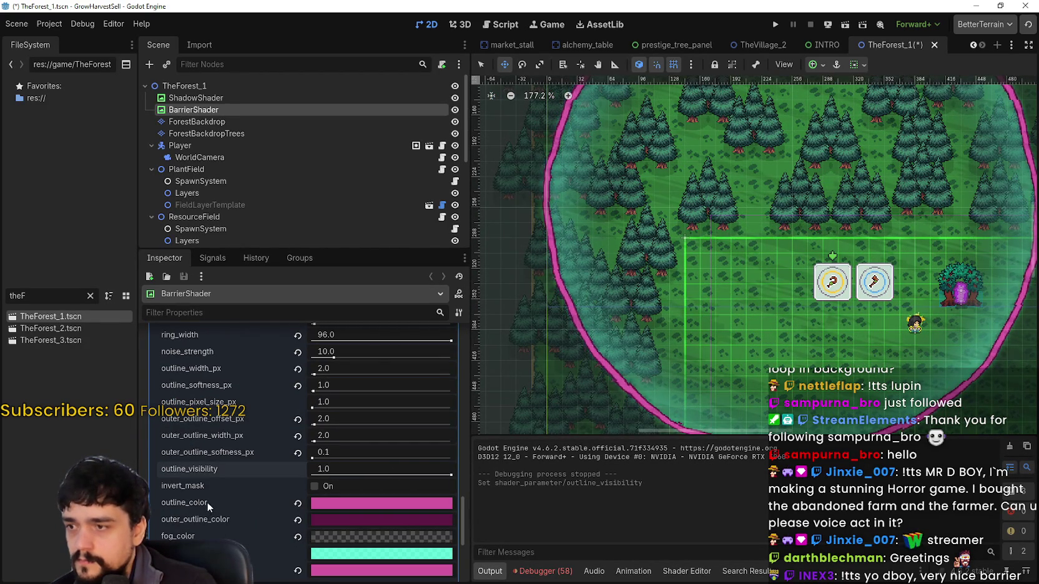
scroll(208, 500, "up", 1)
scroll(227, 484, "down", 1)
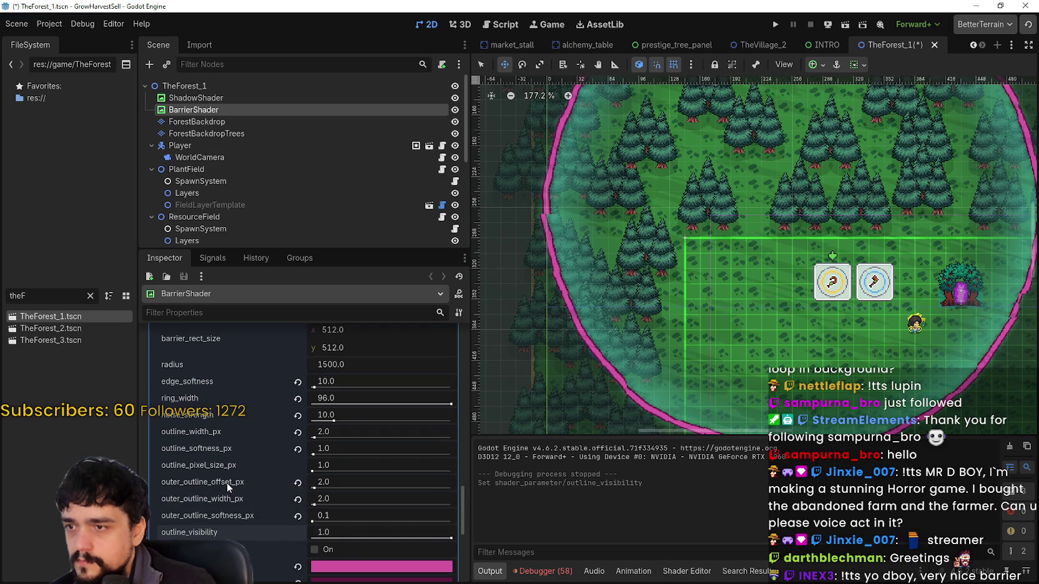
scroll(226, 483, "down", 1)
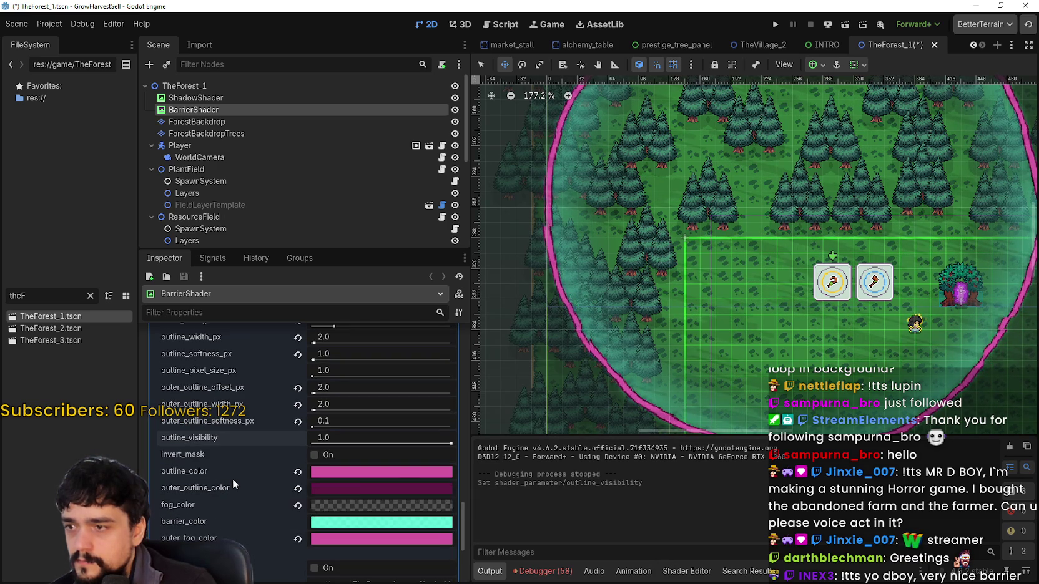
scroll(250, 499, "down", 2)
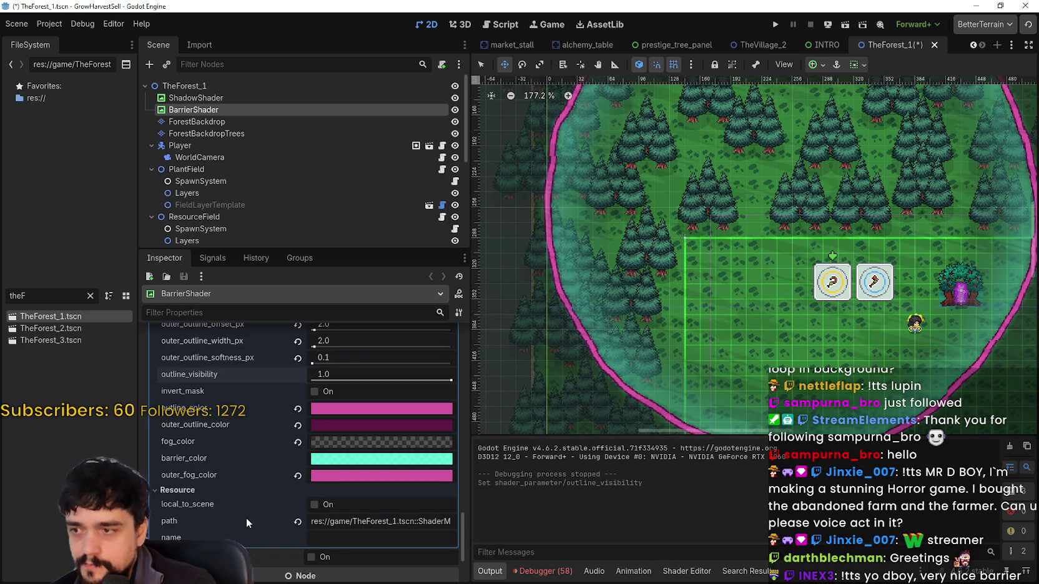
scroll(712, 257, "down", 3)
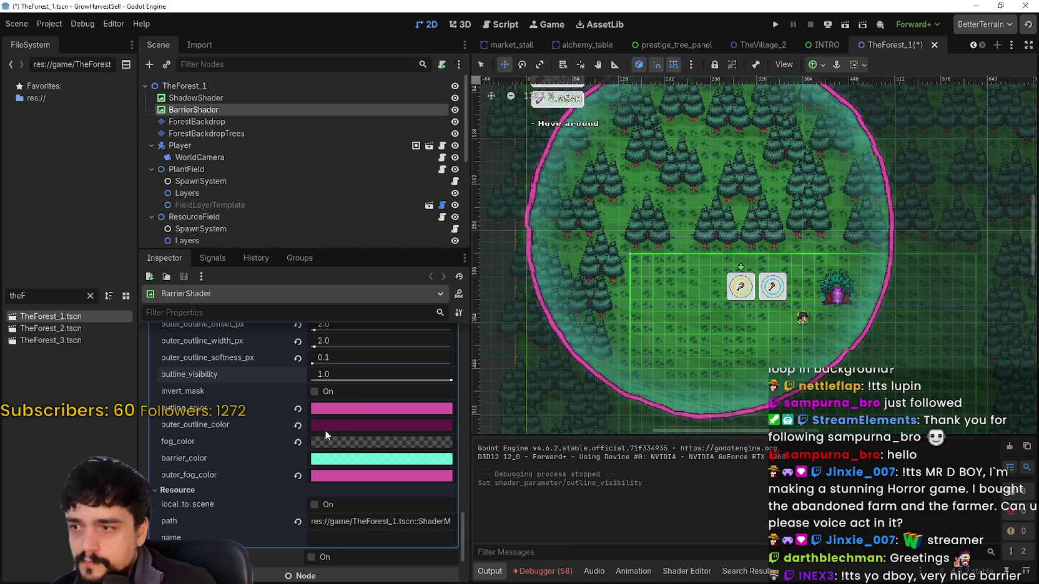
scroll(343, 415, "up", 2)
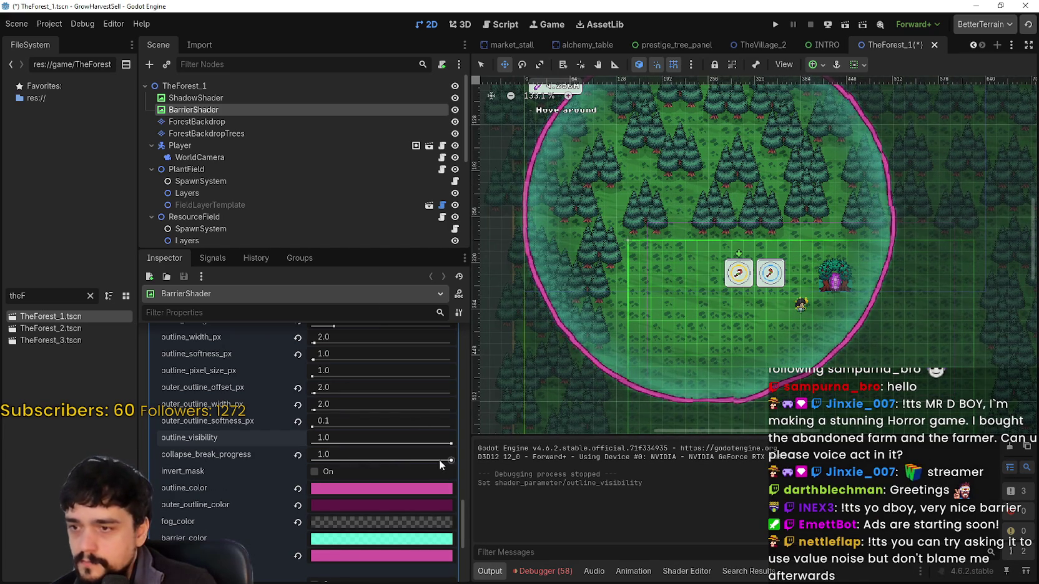
- Drag collapse_break_progress through partial values to preview the barrier breaking, then back near full
mouse_move(449, 460)
left_mouse_down()
mouse_move(299, 463)
mouse_move(379, 464)
left_mouse_up()
scroll(815, 277, "up", 3)
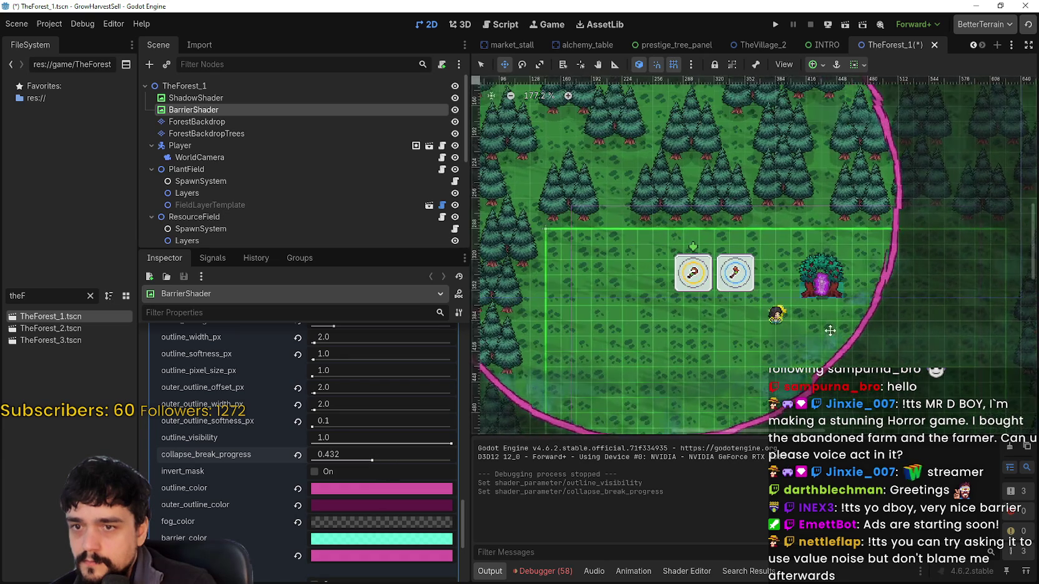
mouse_move(374, 460)
left_mouse_down()
mouse_move(412, 458)
mouse_move(318, 454)
mouse_move(386, 445)
mouse_move(280, 445)
mouse_move(408, 450)
left_mouse_up()
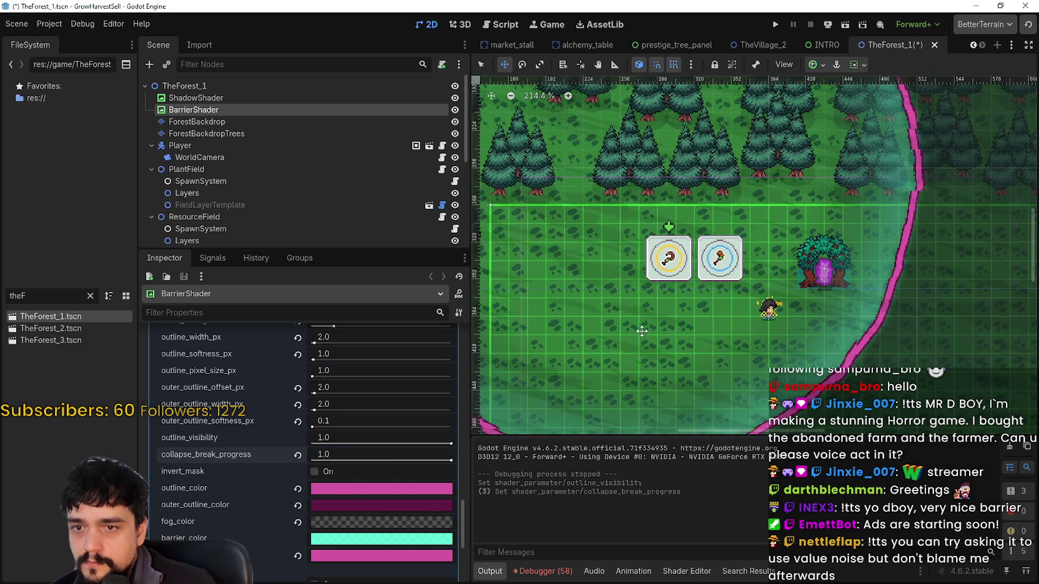
scroll(718, 299, "down", 3)
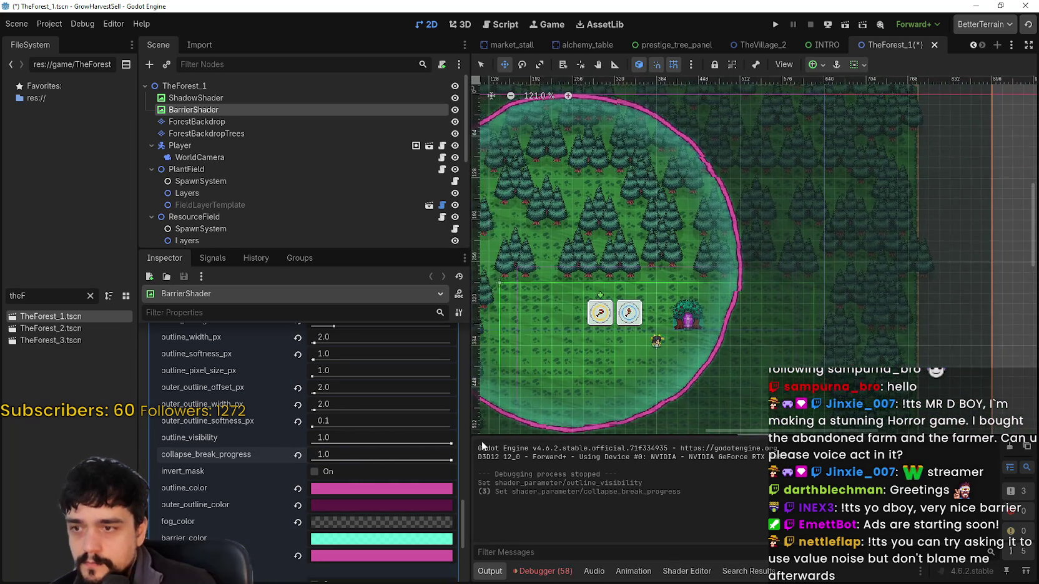
mouse_move(450, 461)
left_mouse_down()
mouse_move(326, 456)
mouse_move(488, 441)
left_mouse_up()
scroll(974, 324, "down", 2)
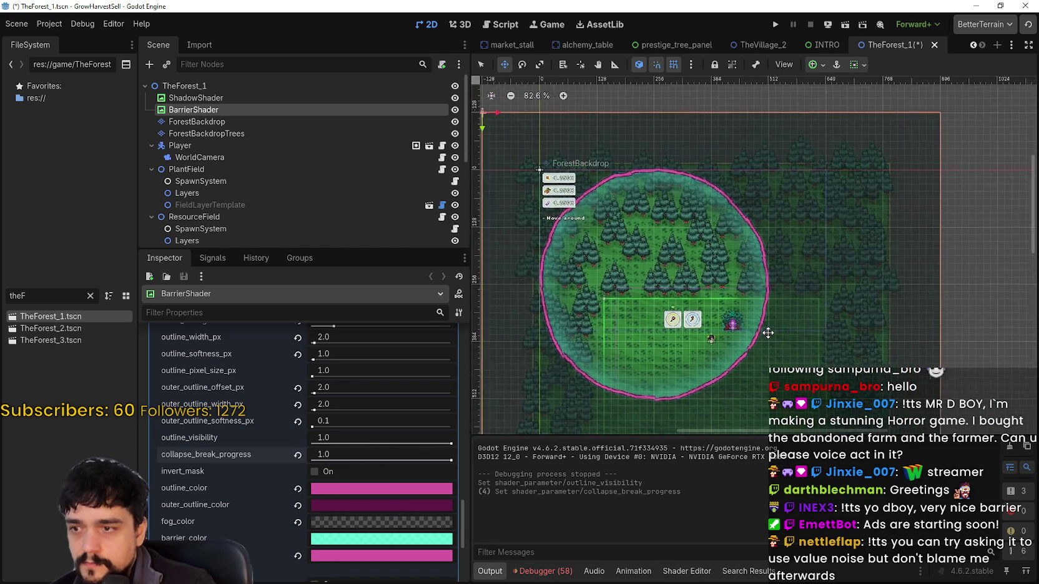
scroll(765, 336, "up", 1)
- Preview a partial collapse with invert_mask on, switch invert_mask off, and save TheForest_1
left_click(316, 471)
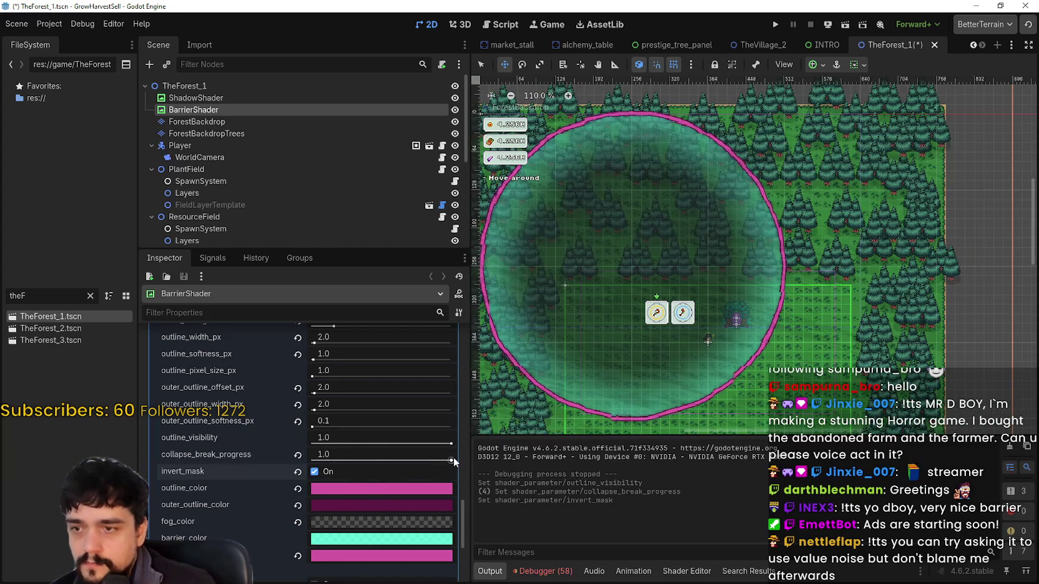
mouse_move(453, 459)
left_mouse_down()
mouse_move(354, 467)
mouse_move(451, 460)
left_mouse_up()
left_click(325, 471)
scroll(723, 337, "up", 2)
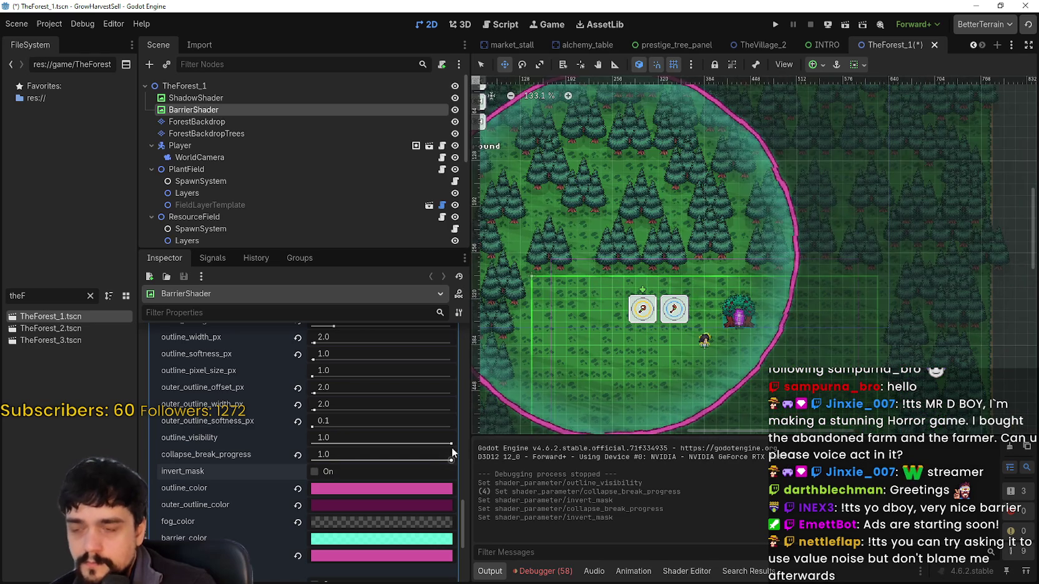
scroll(747, 368, "down", 3)
key("ctrl+s")
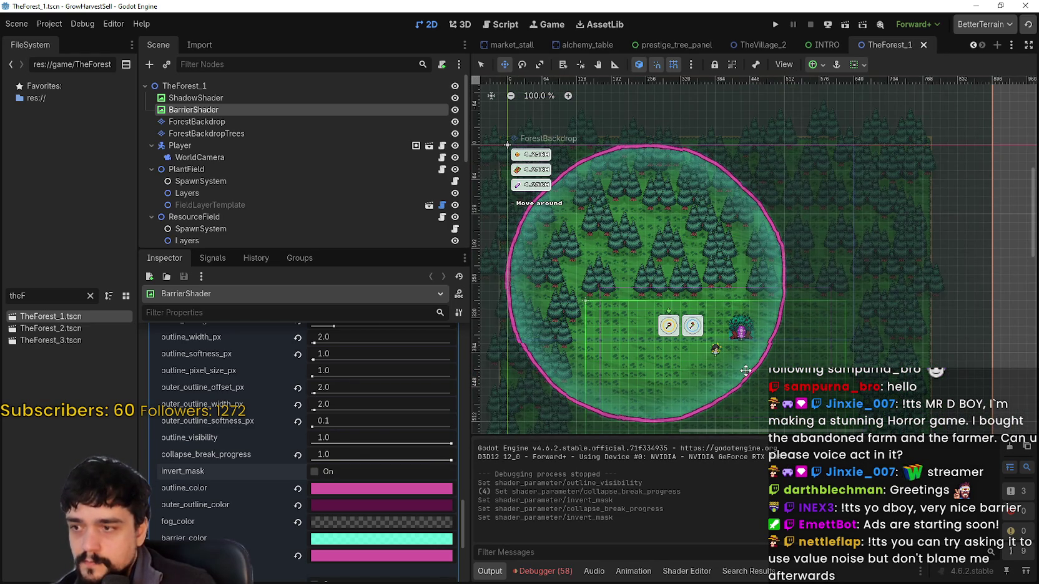
- Run the game maximized, unlock the Mage Tower portal, and travel to Stage 1
left_click(777, 25)
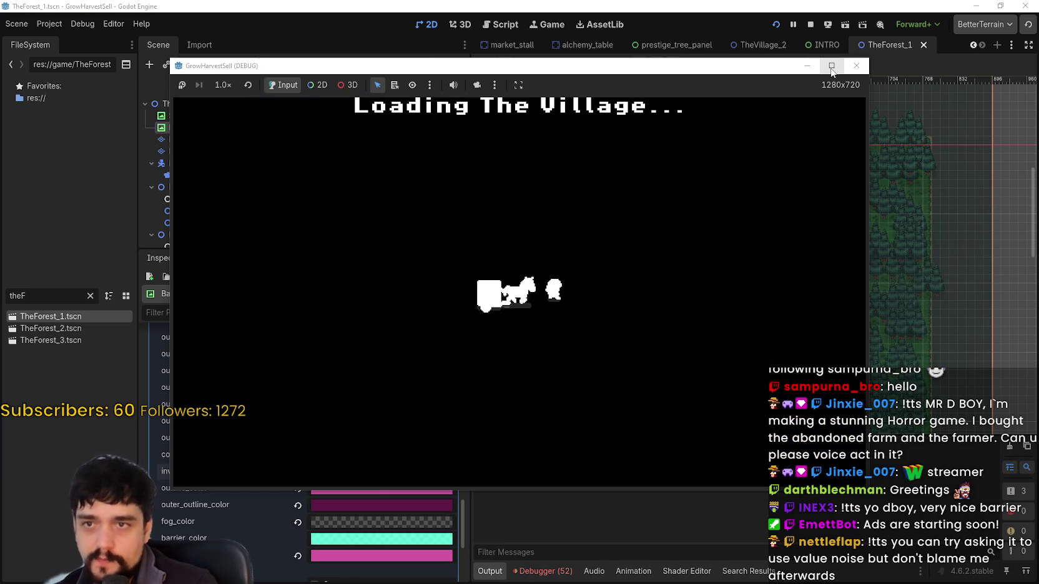
left_click(832, 65)
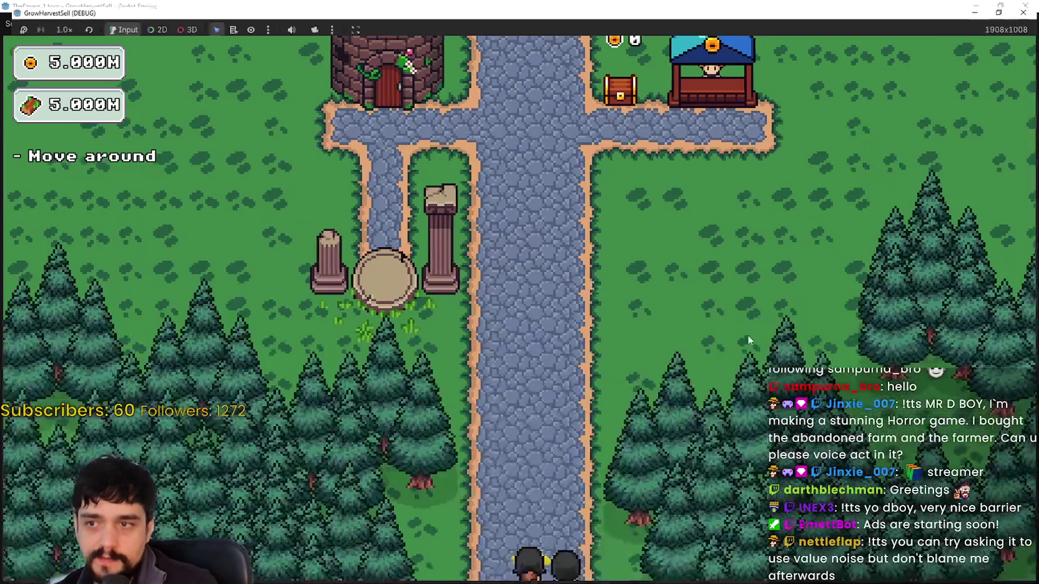
key("w")
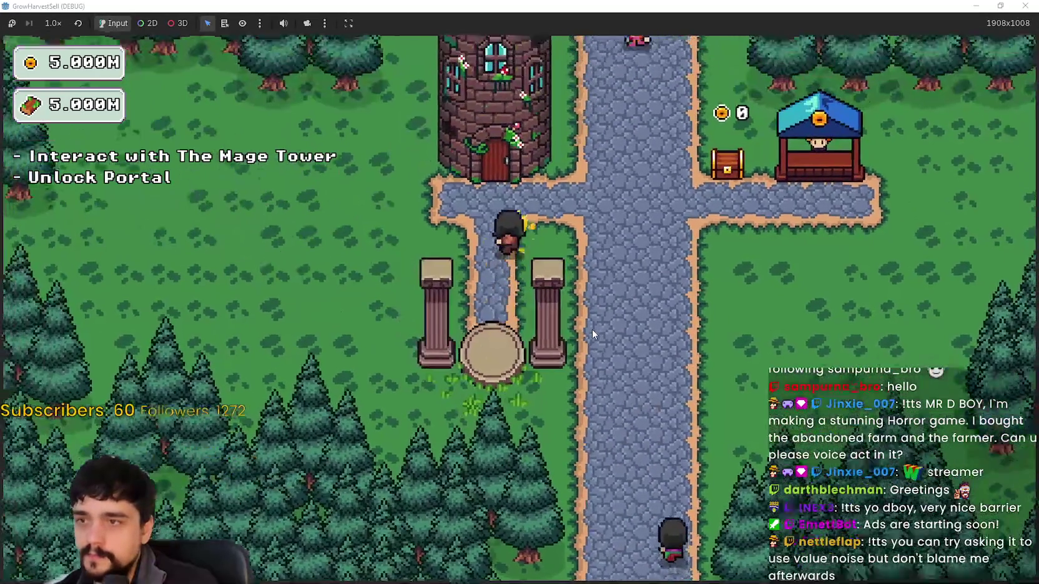
key("e")
key("s")
key("e")
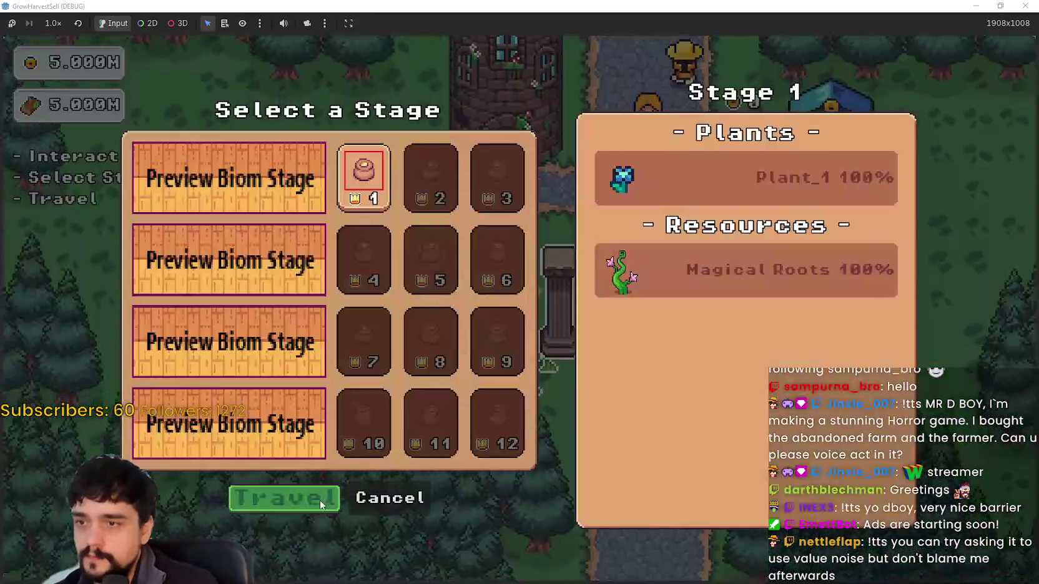
key("Return")
- Walk toward the forest barrier to check it, then stop the game
key("s")
key("d")
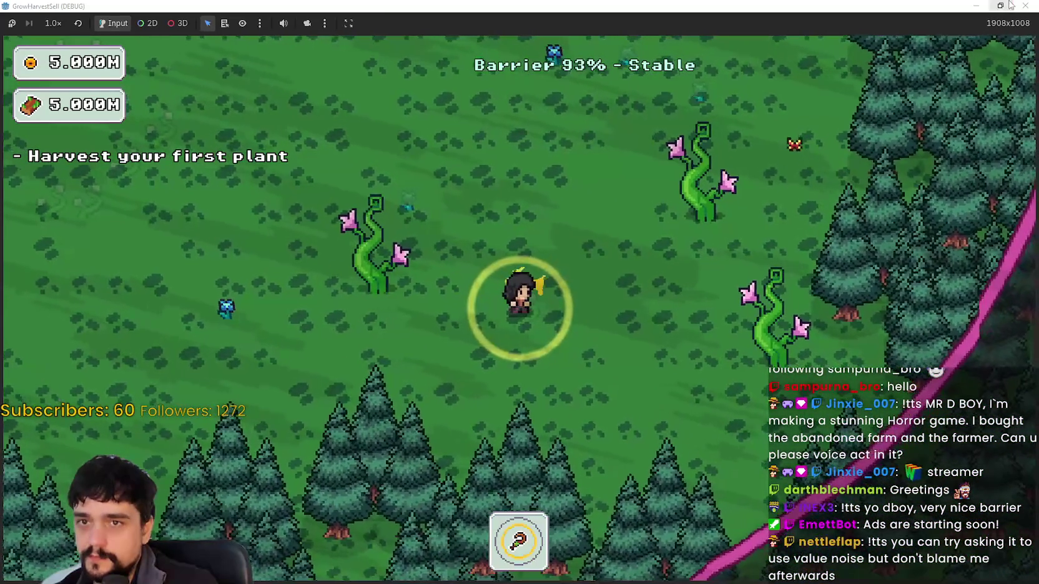
double_click(814, 6)
left_click(812, 23)
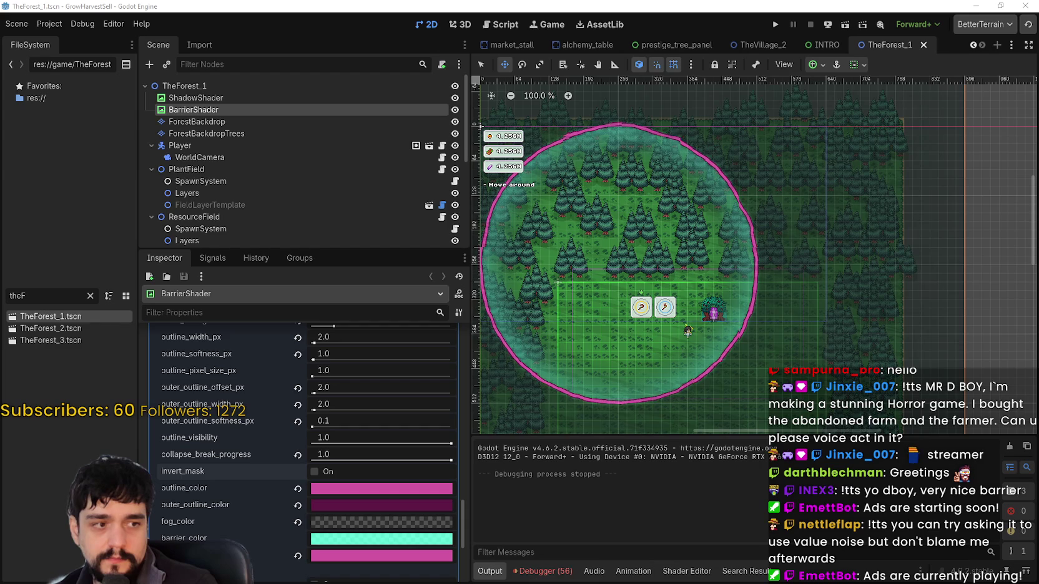
left_click(923, 44)
double_click(46, 317)
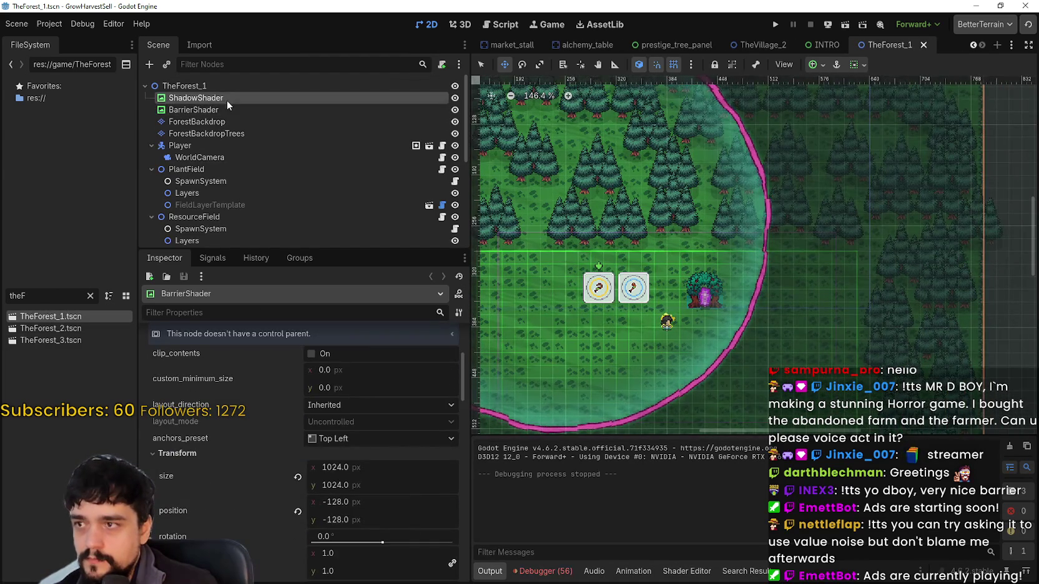
left_click(227, 98)
left_click(228, 110)
scroll(275, 548, "down", 10)
scroll(286, 527, "down", 15)
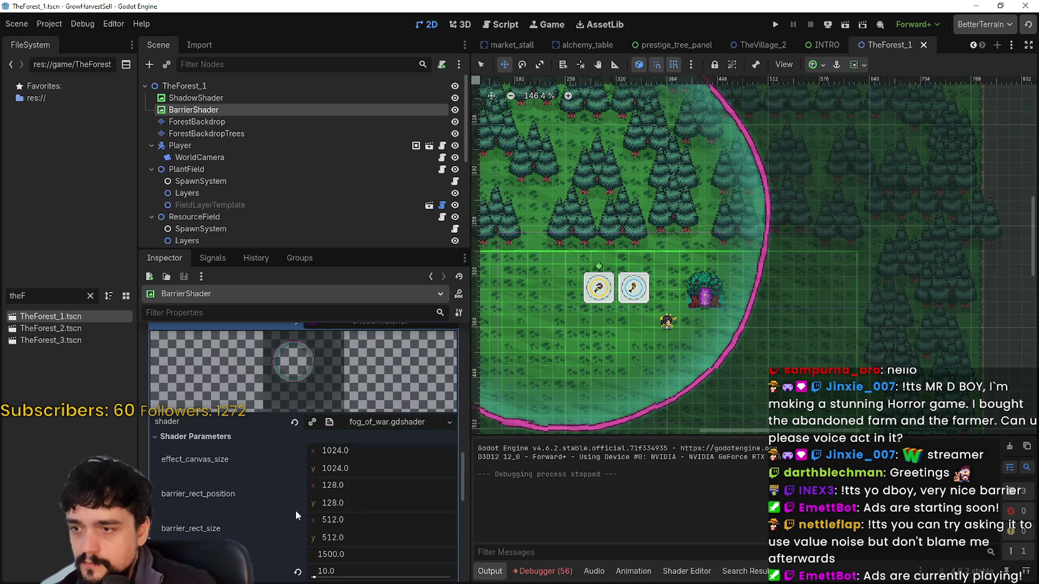
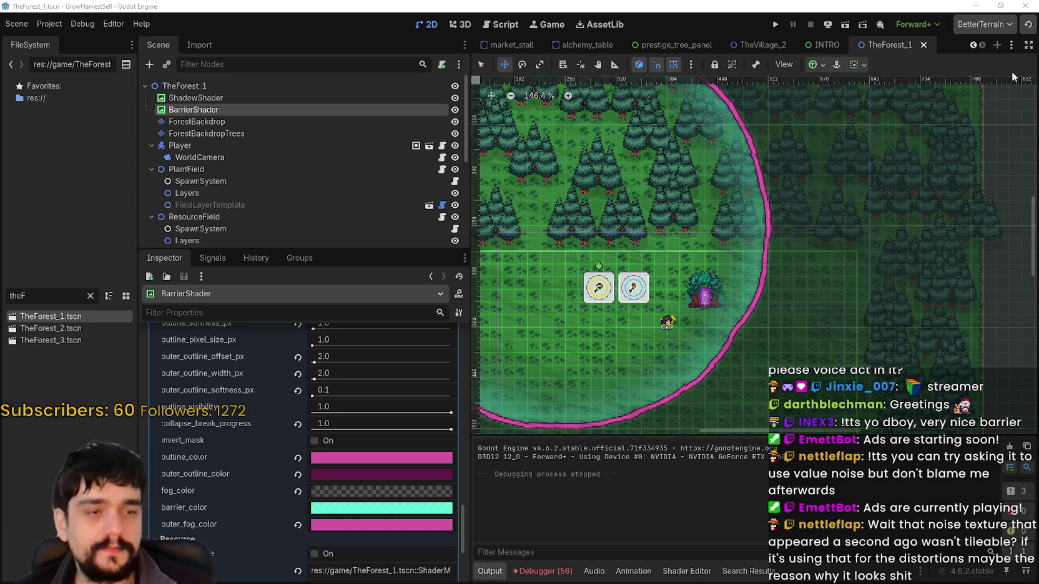
- Run the project with Start Game (Loaded), maximize and restore the debug window, and reach the forest
scroll(855, 279, "down", 3)
scroll(737, 268, "up", 3)
left_click(775, 25)
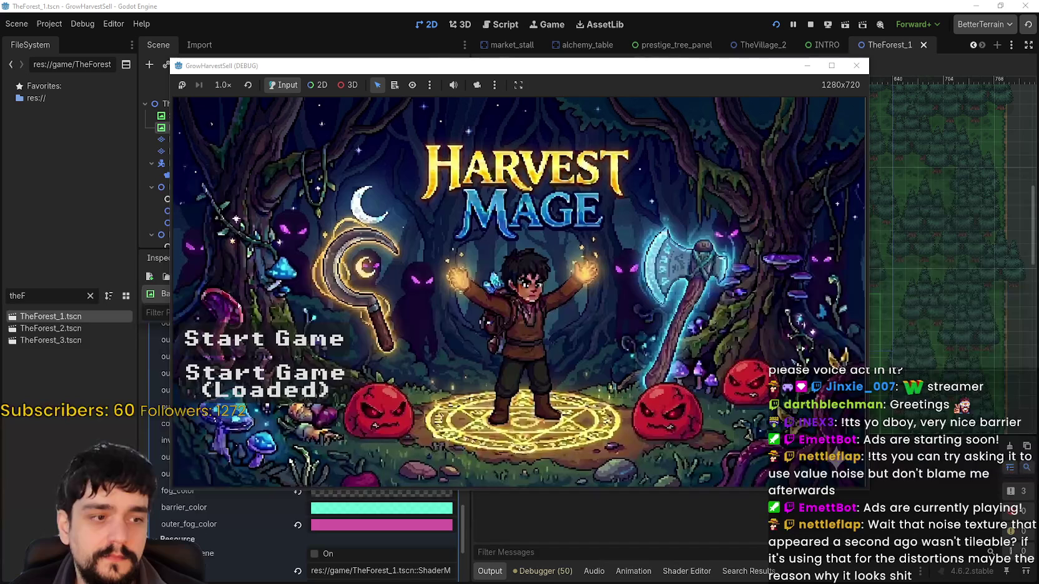
left_click(266, 381)
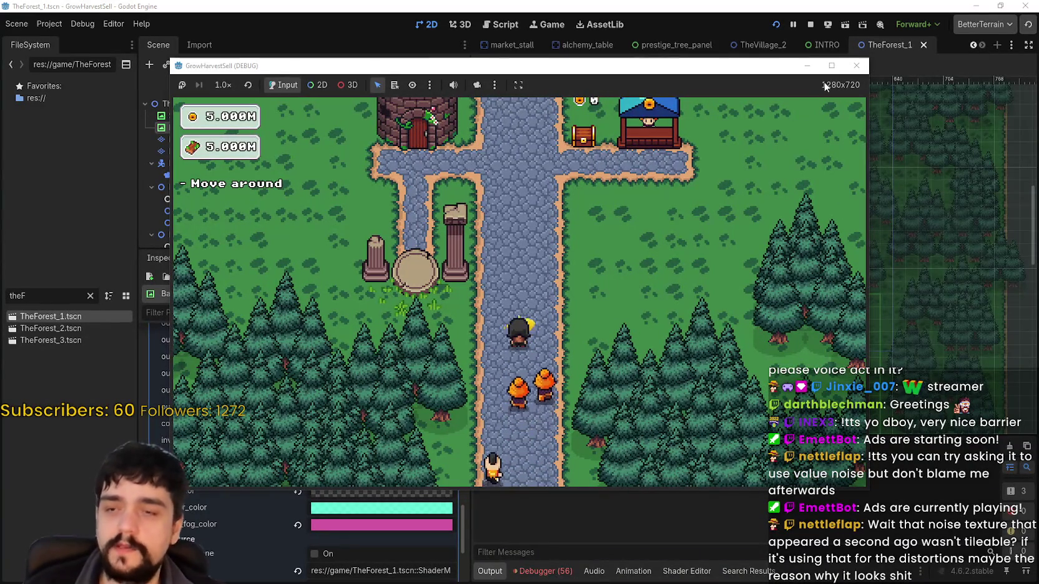
left_click(831, 66)
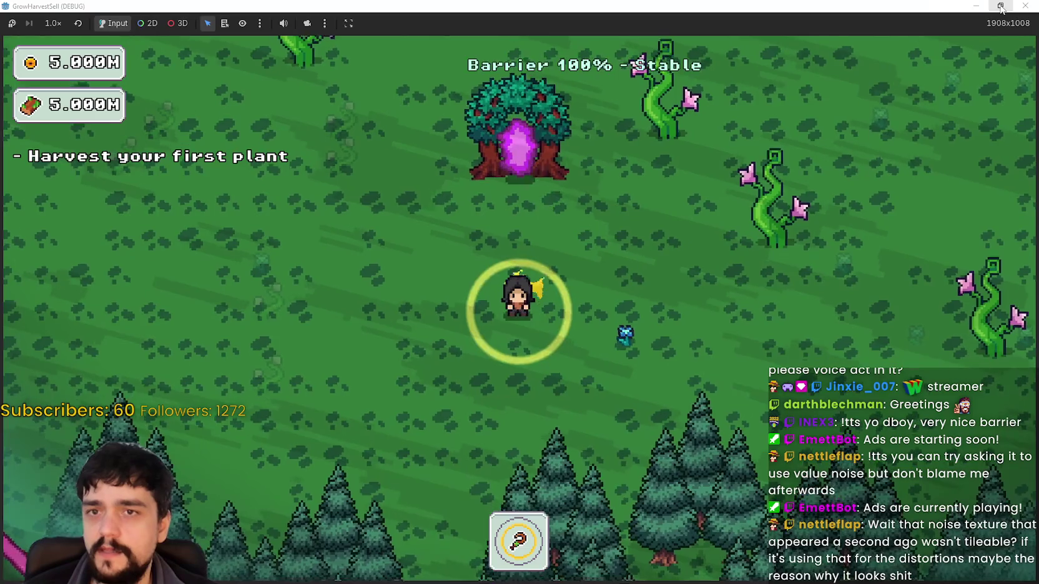
left_click(992, 8)
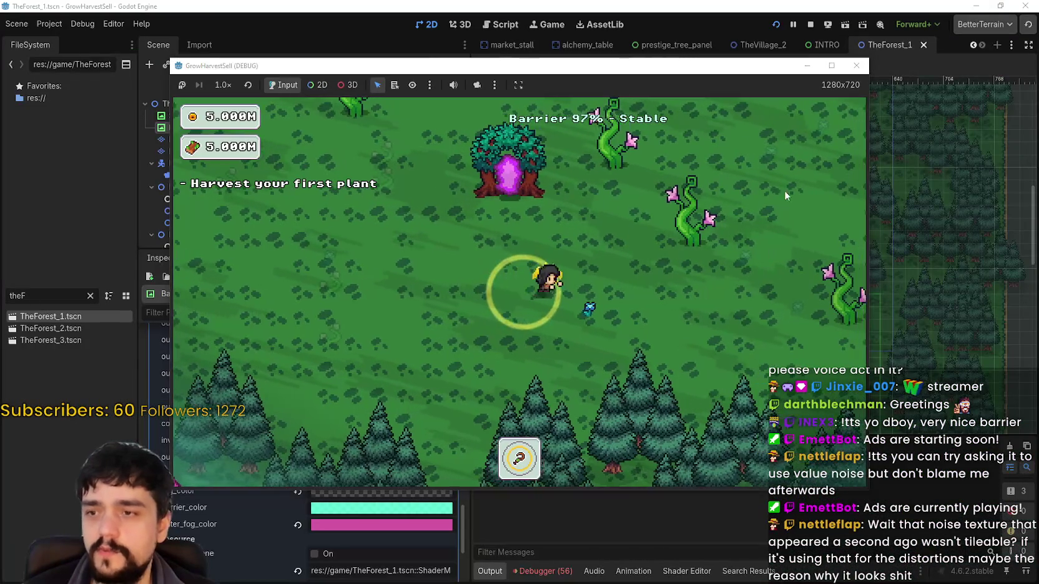
- Maximize the game window and walk the player around the forest inside the barrier ring
left_click(832, 65)
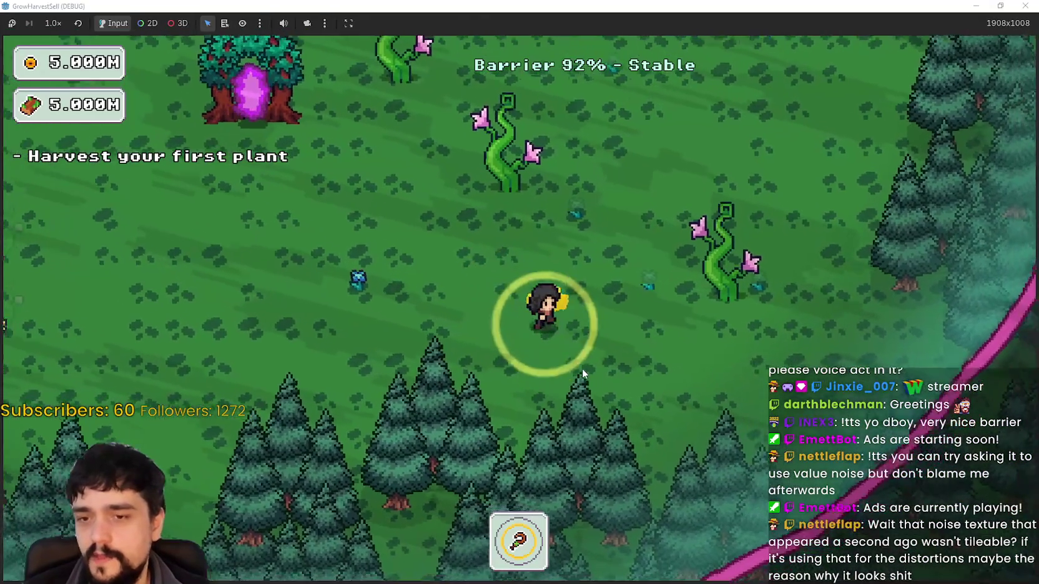
key("w")
key("d")
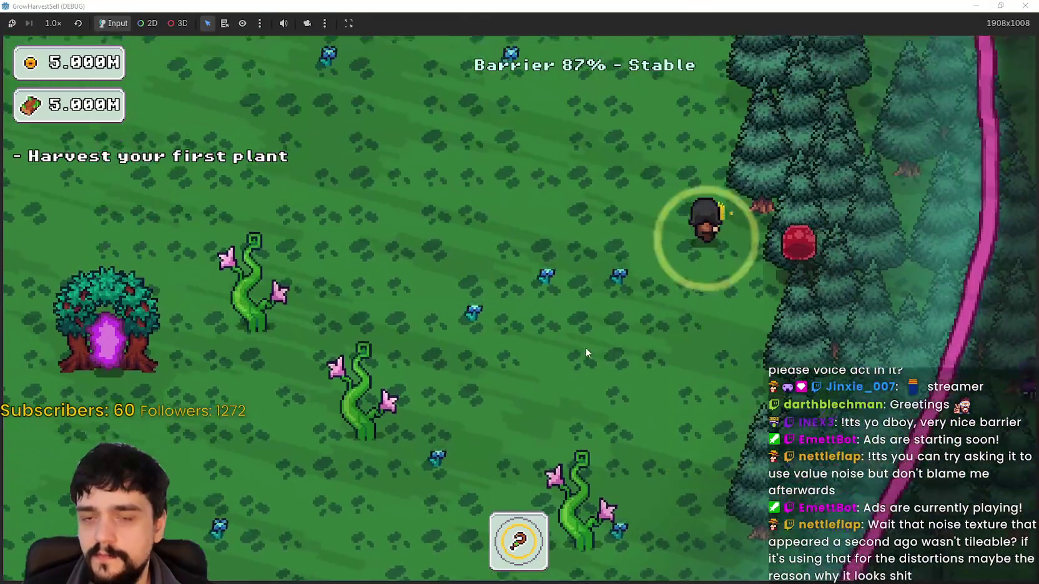
key("w")
key("a")
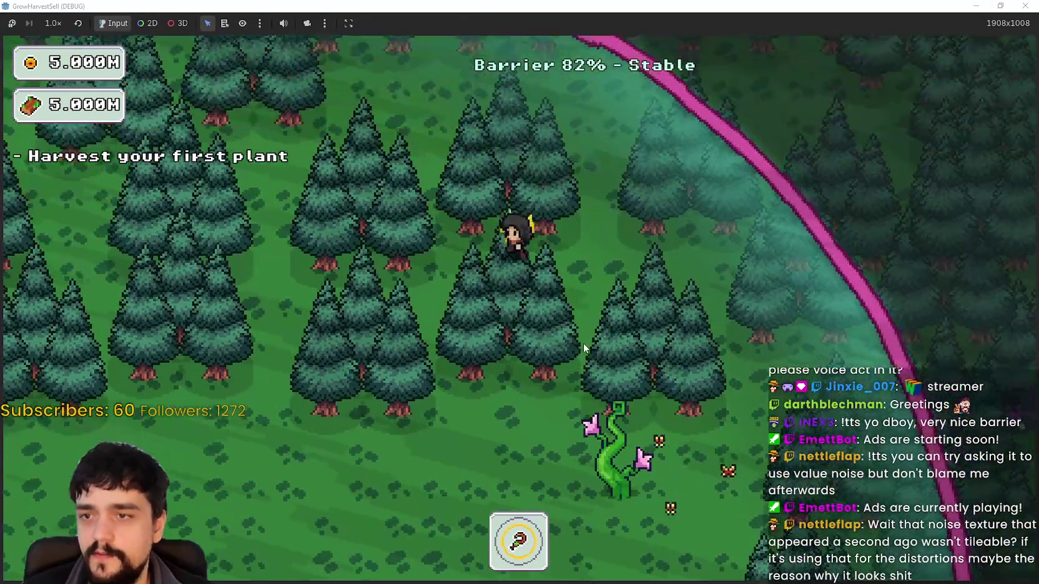
key("a")
key("s")
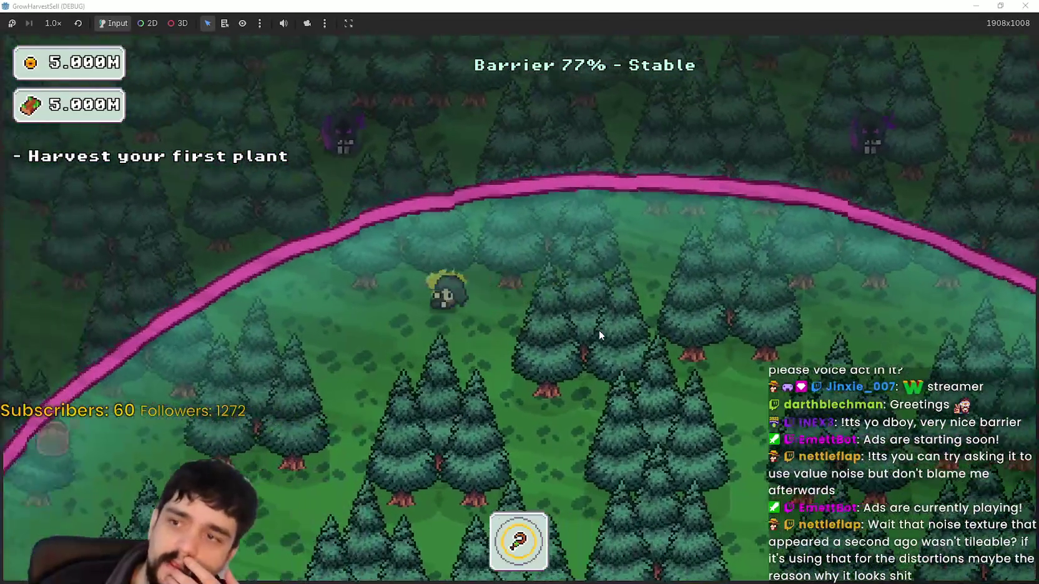
key("s")
key("a")
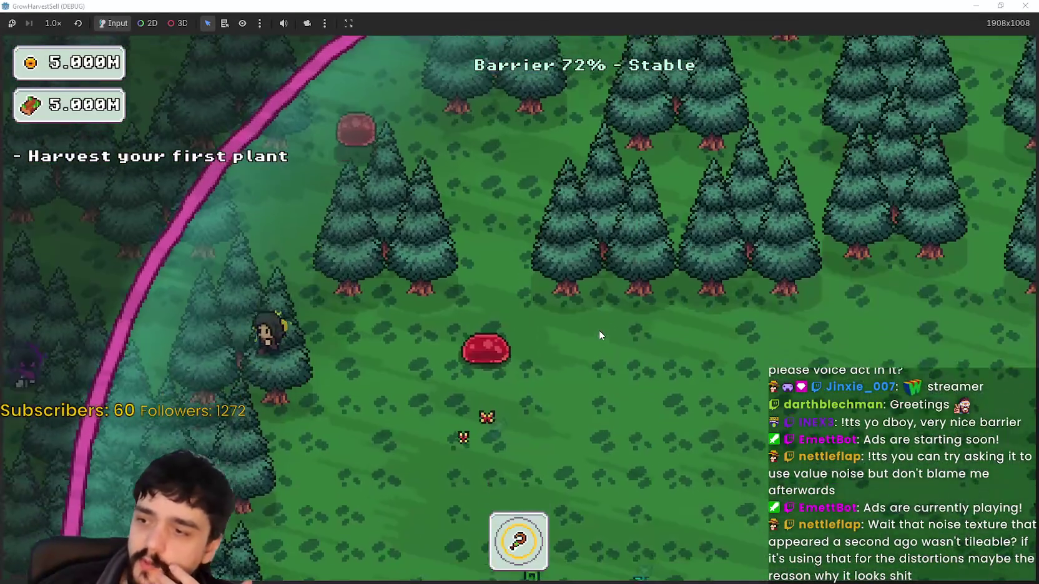
key("s")
key("d")
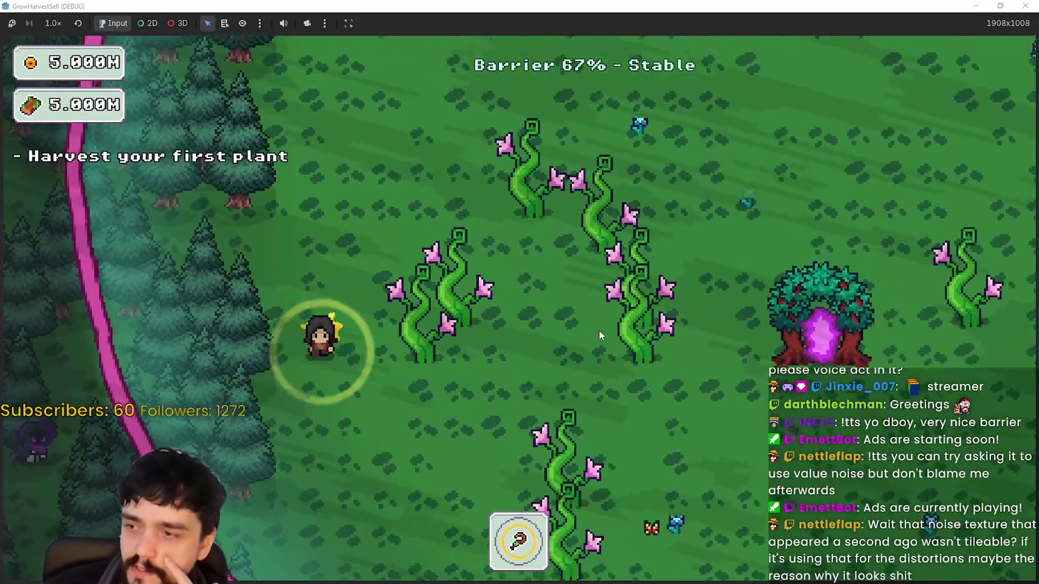
key("s")
key("d")
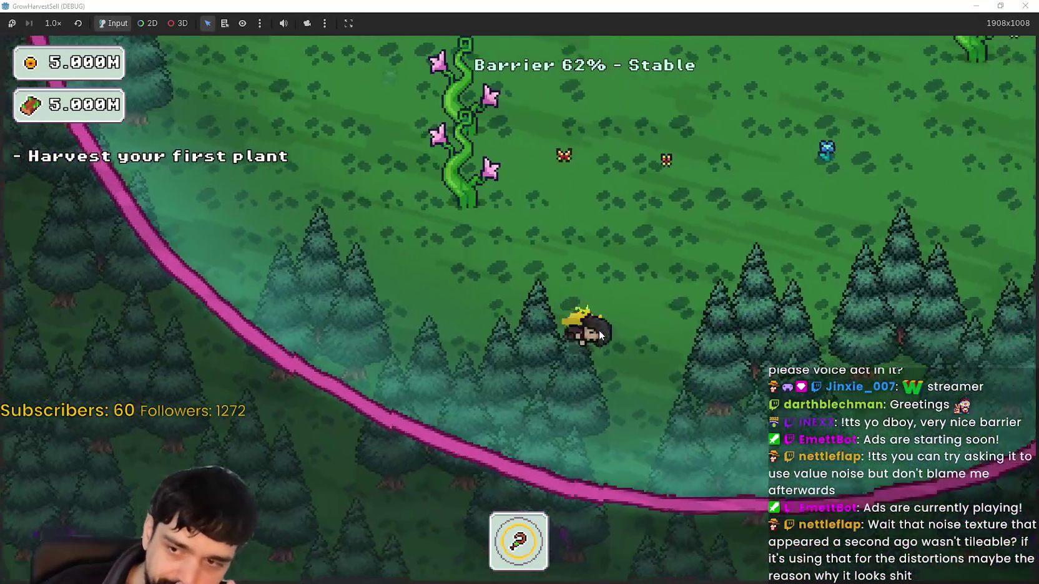
key("w")
key("d")
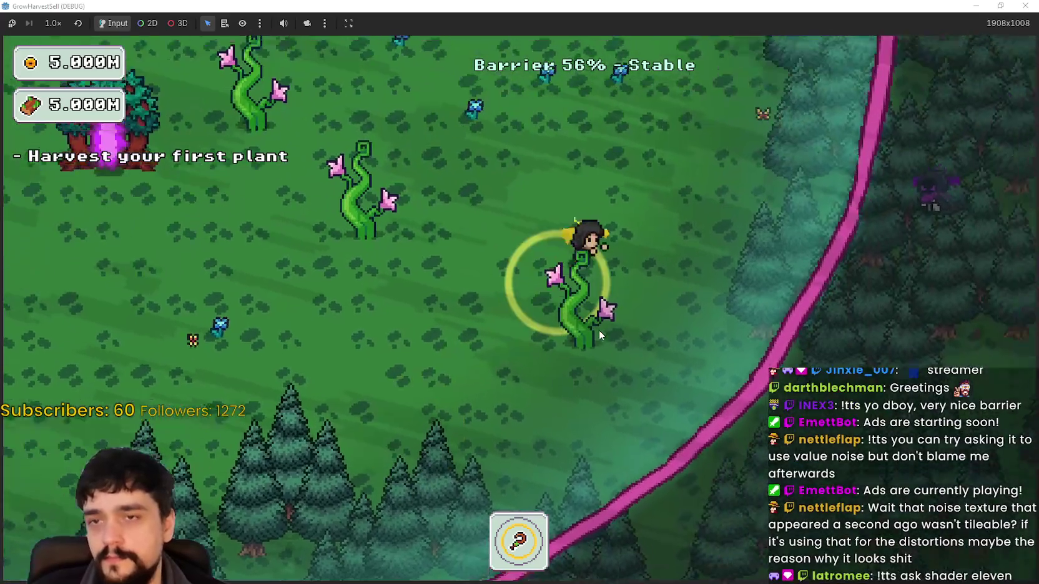
key("w")
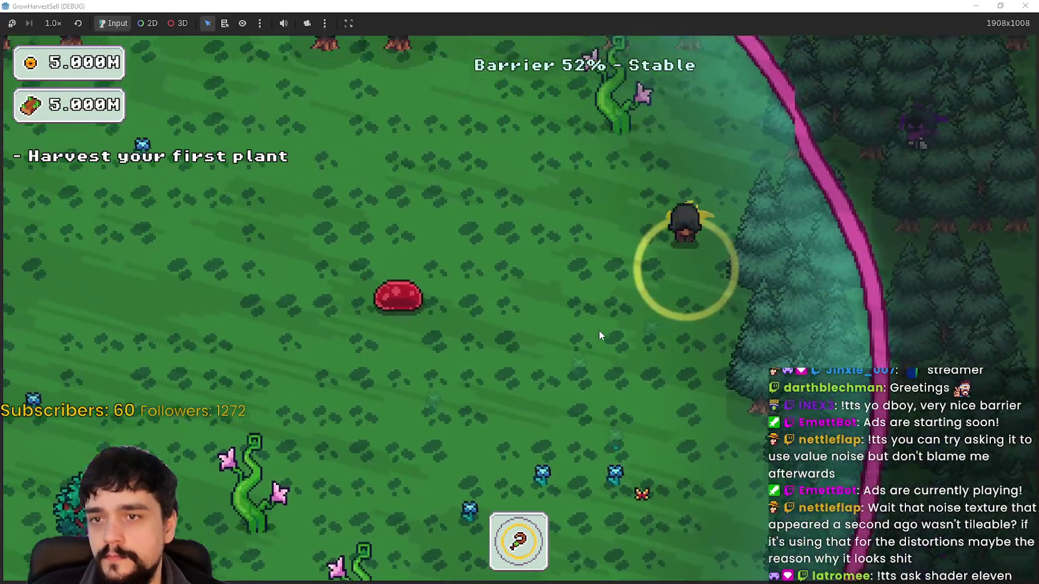
key("w")
key("a")
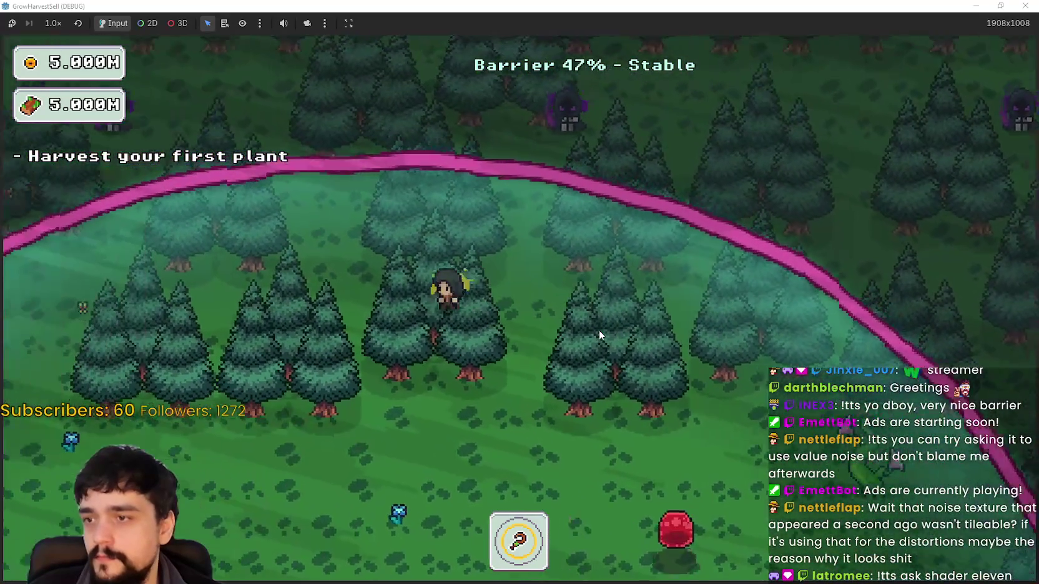
key("s")
key("d")
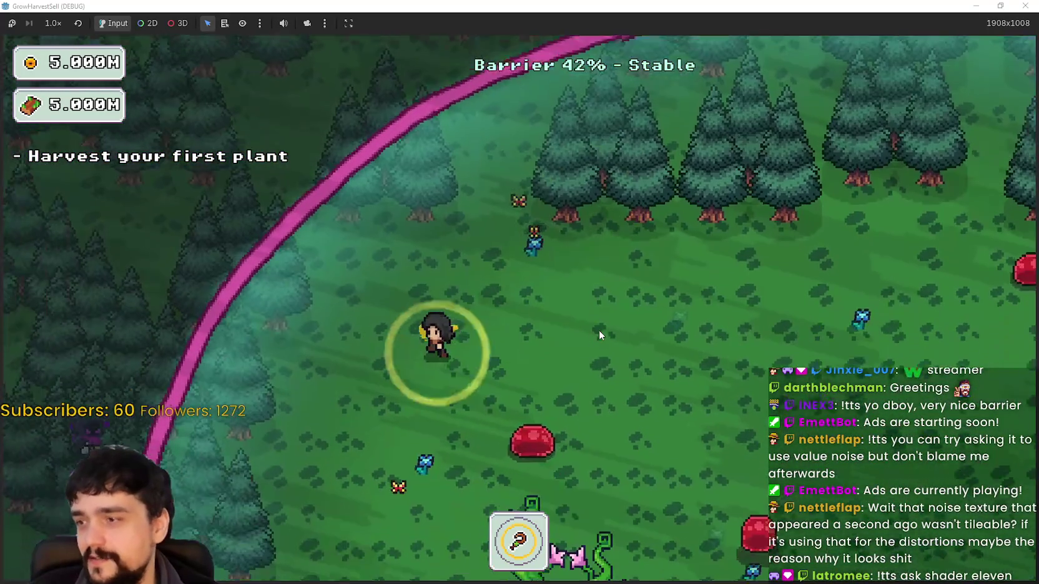
key("s")
key("d")
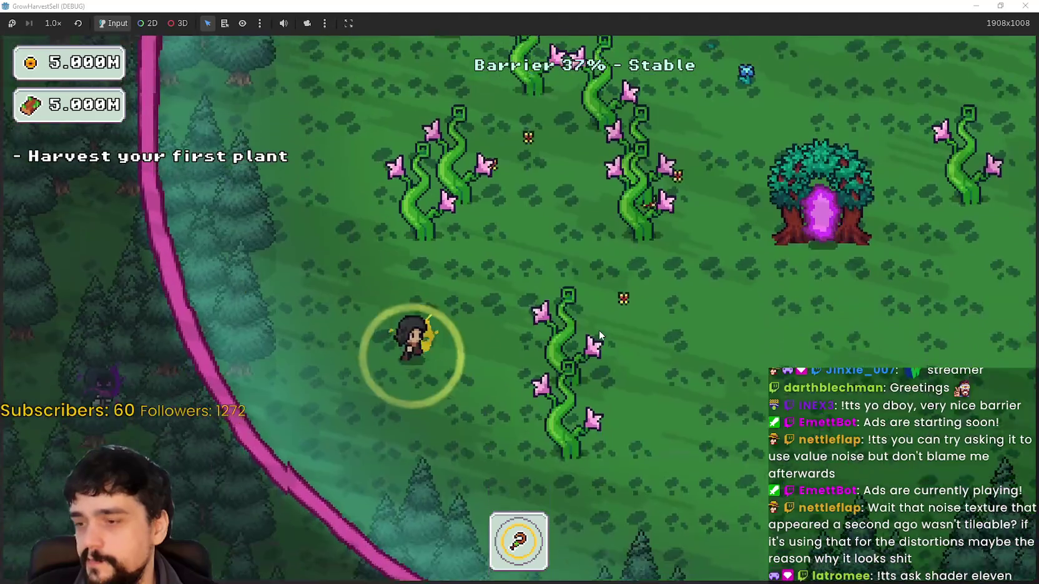
key("s")
key("d")
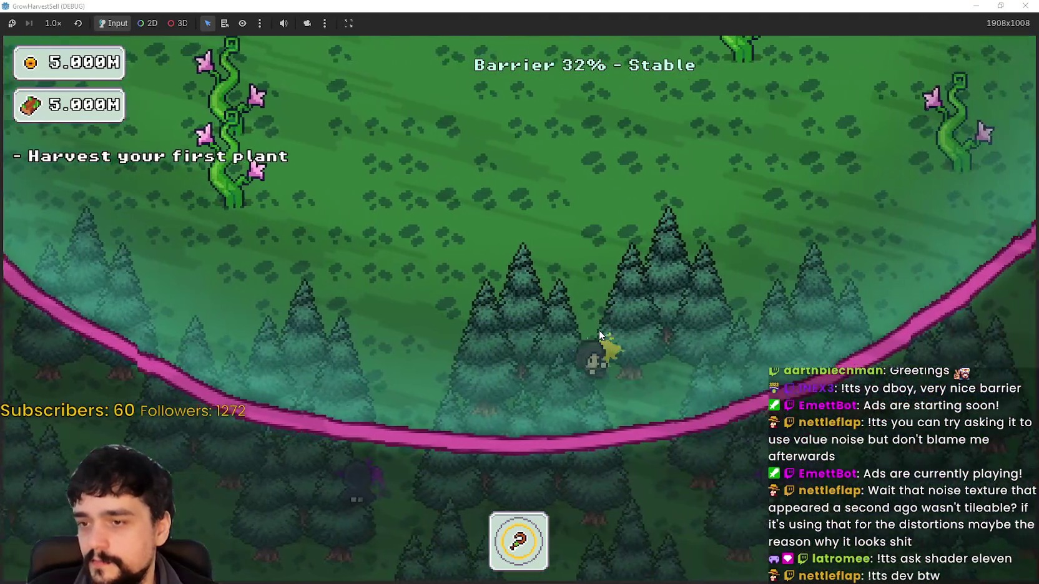
key("w")
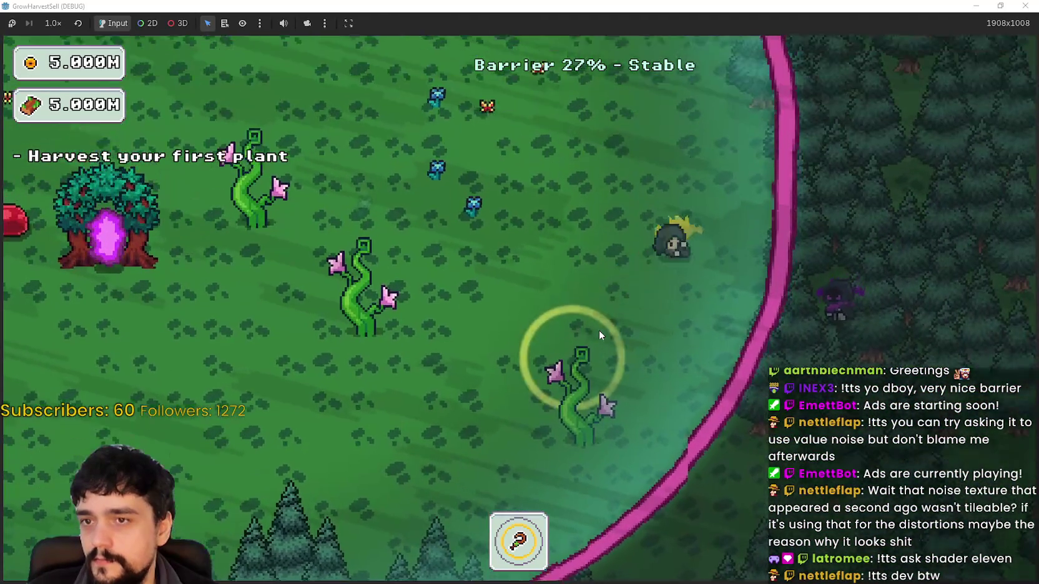
key("w")
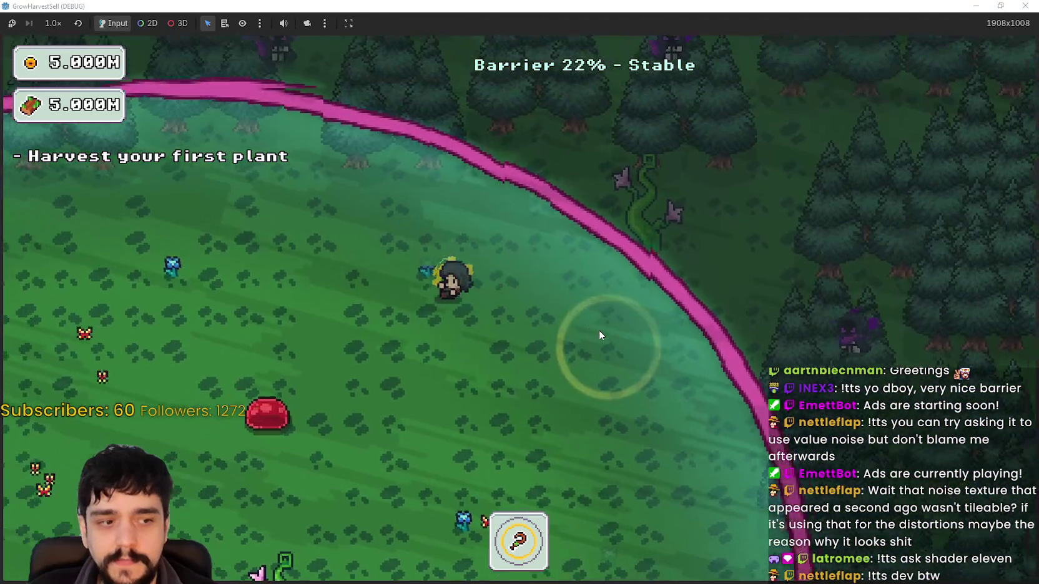
- Walk the player past the ring as the barrier drops to 0%, then restore the 1280x720 window
key("a")
key("s")
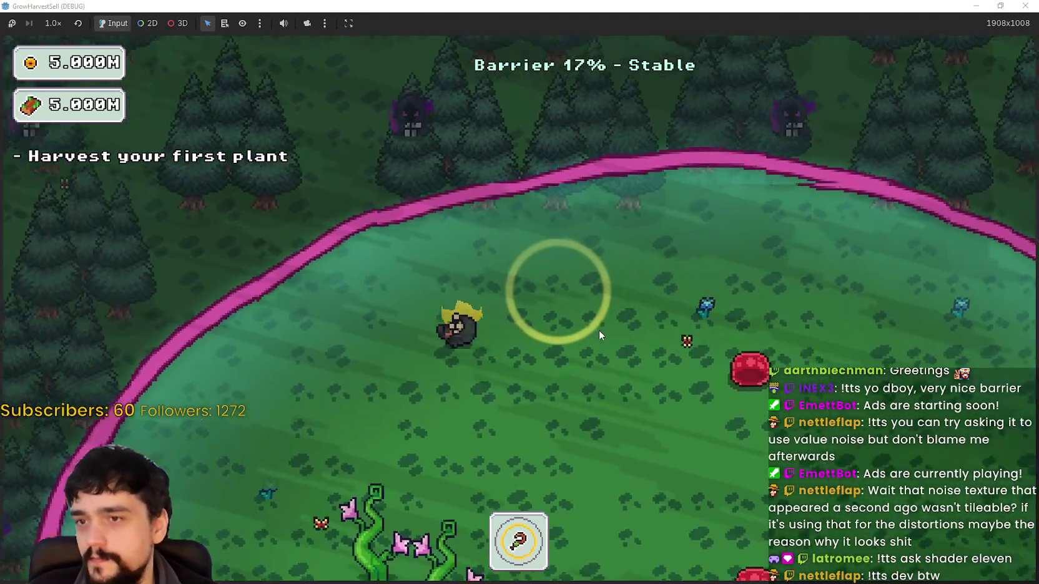
key("s")
key("a")
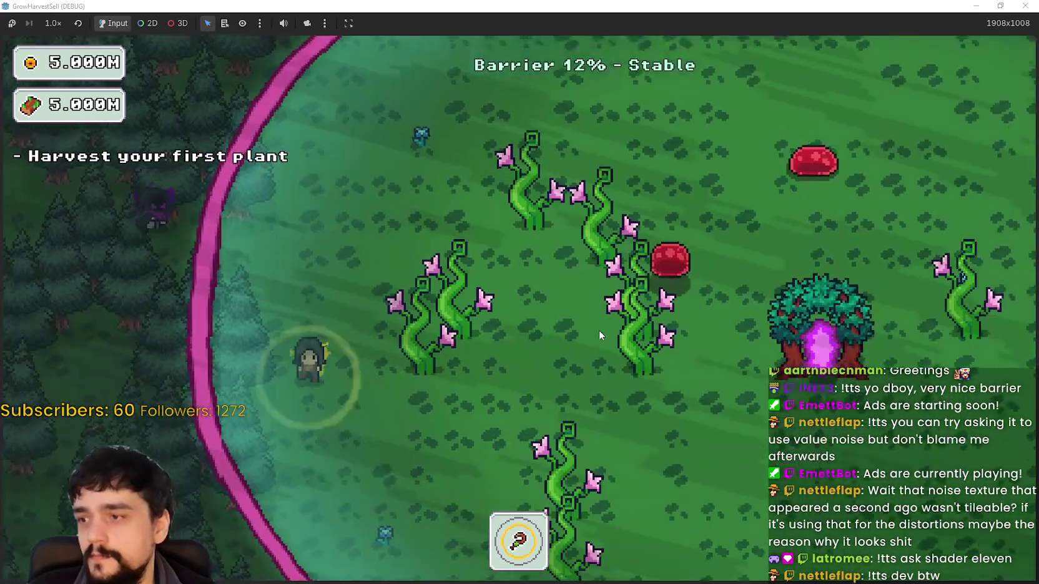
key("s")
key("d")
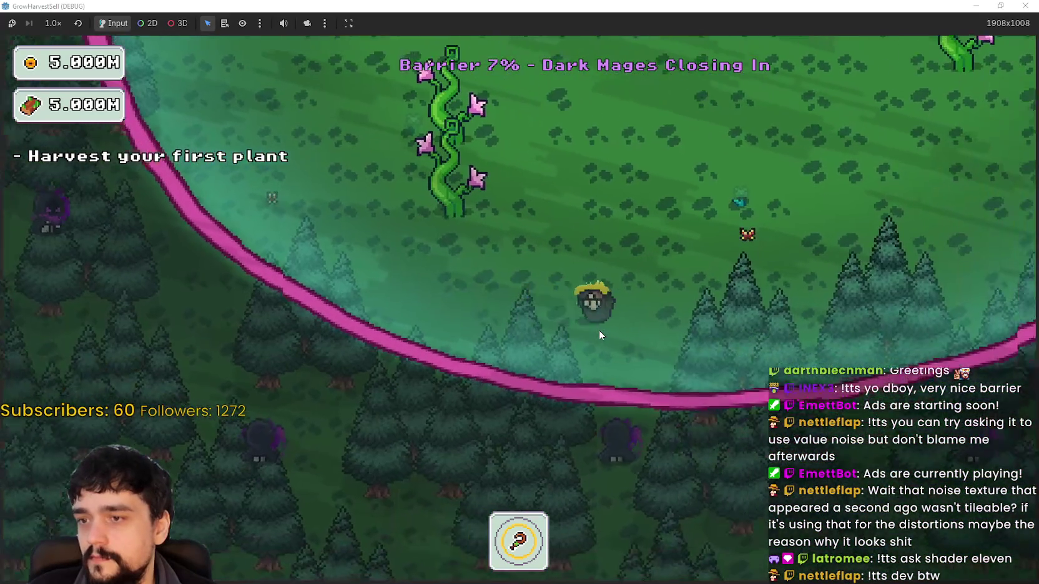
key("w")
key("d")
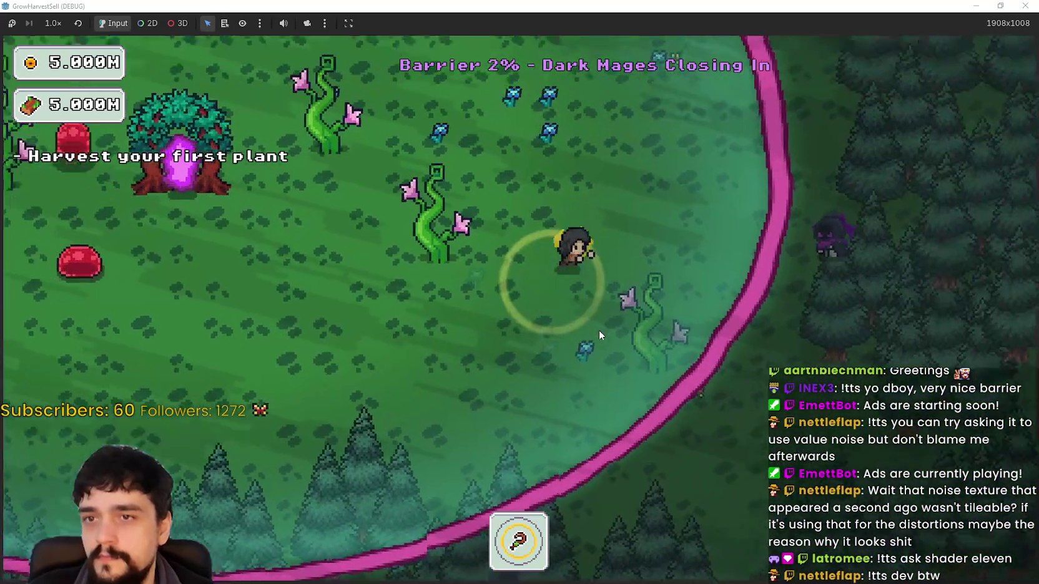
key("a")
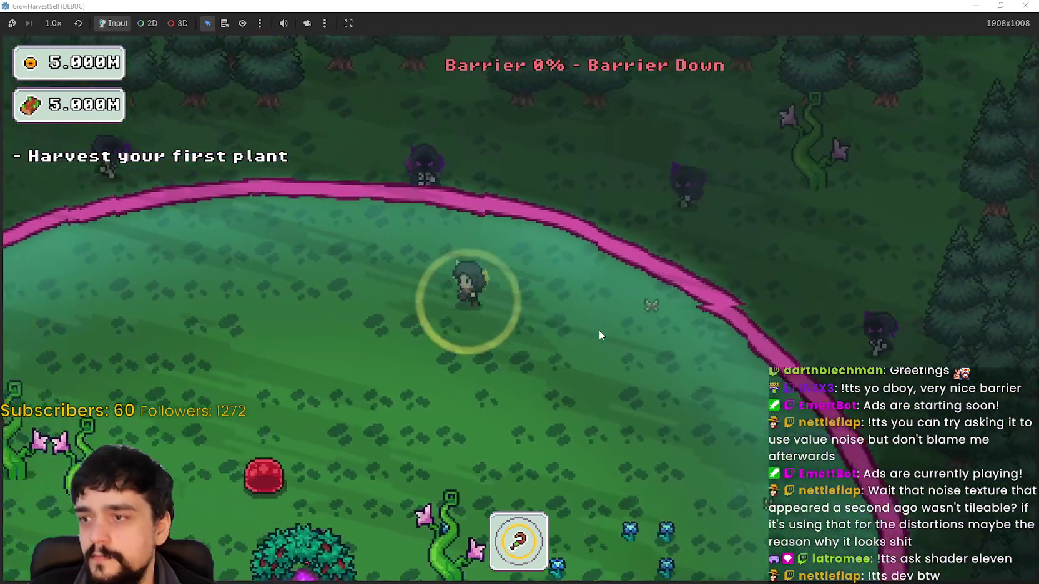
key("s")
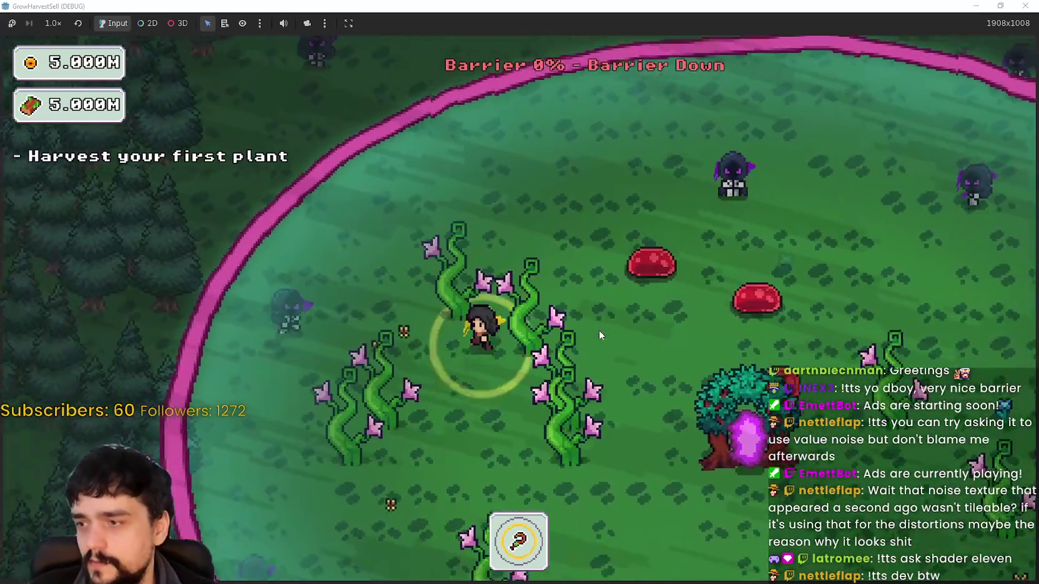
key("d")
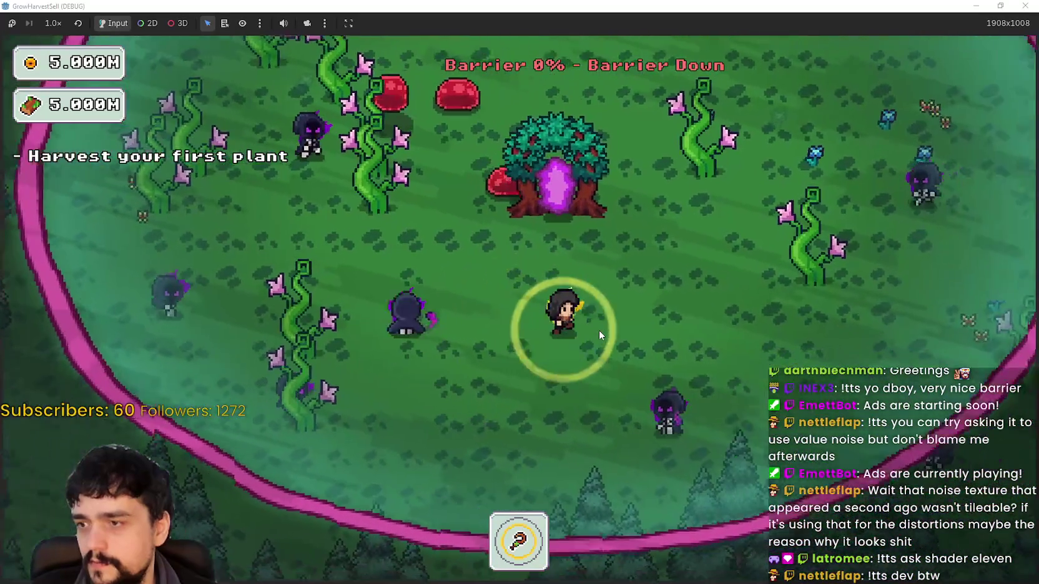
key("d")
key("w")
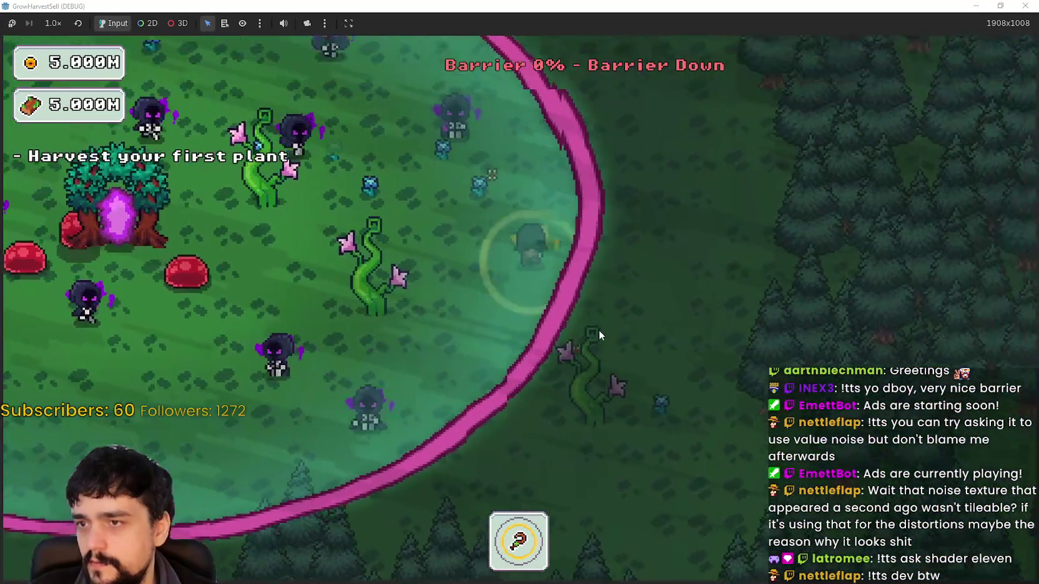
key("a")
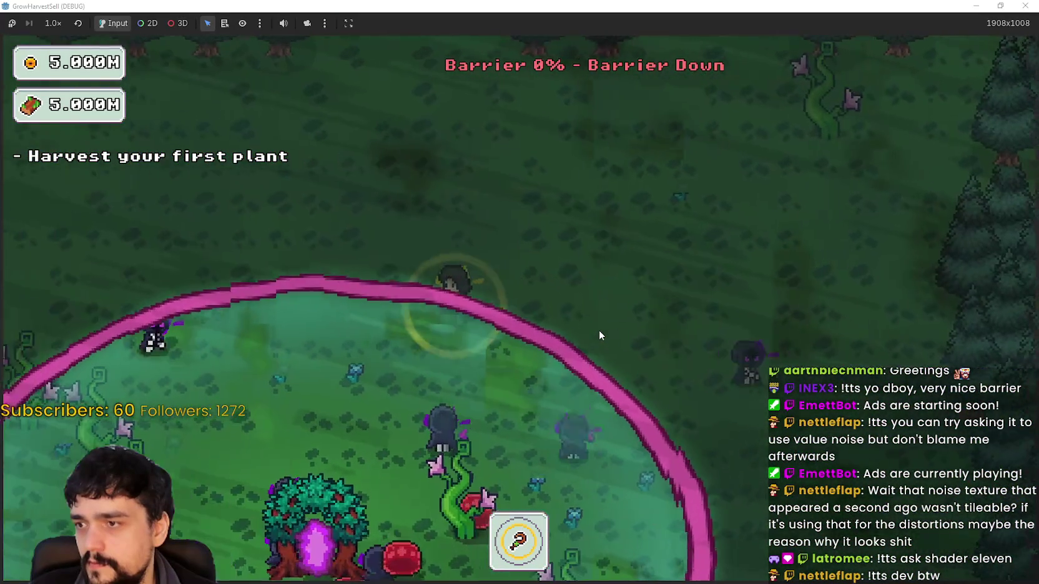
key("a")
key("s")
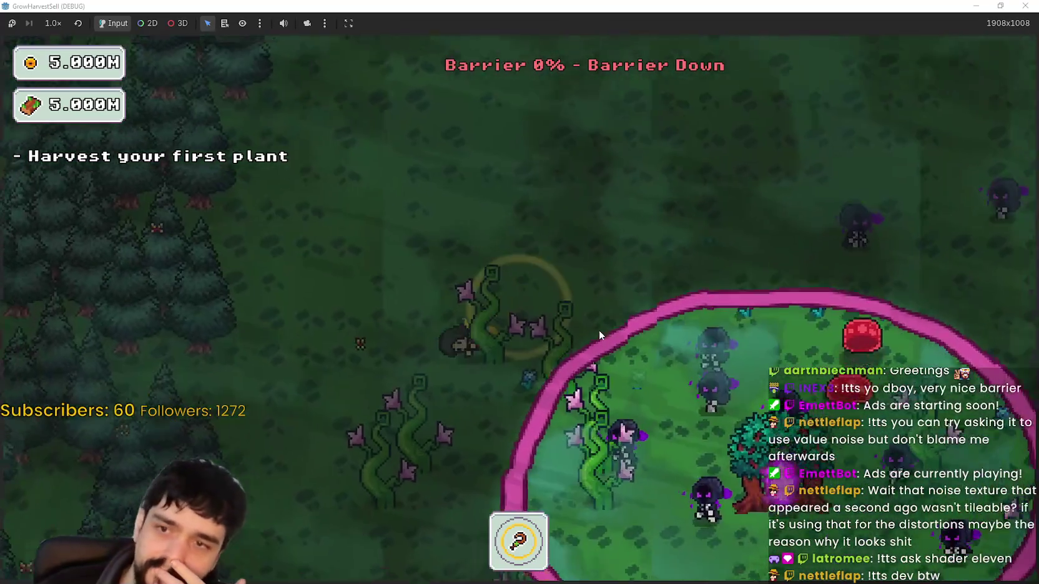
key("s")
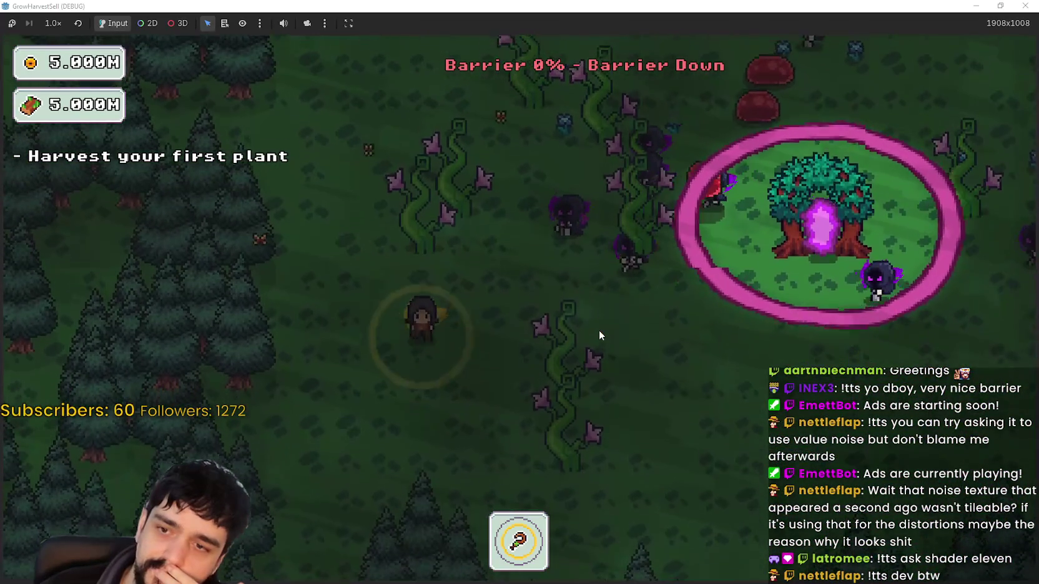
key("d")
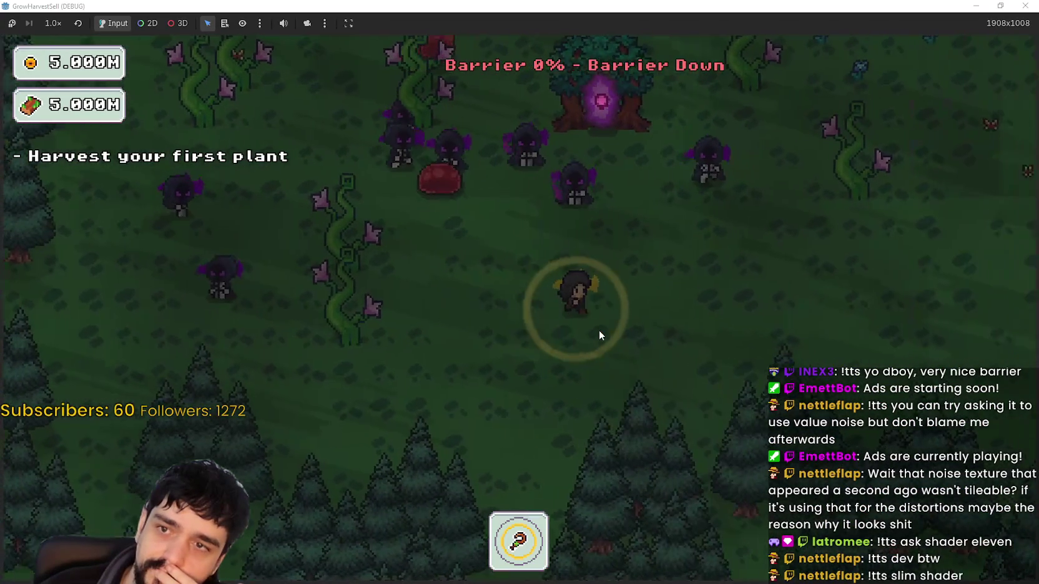
key("w")
key("d")
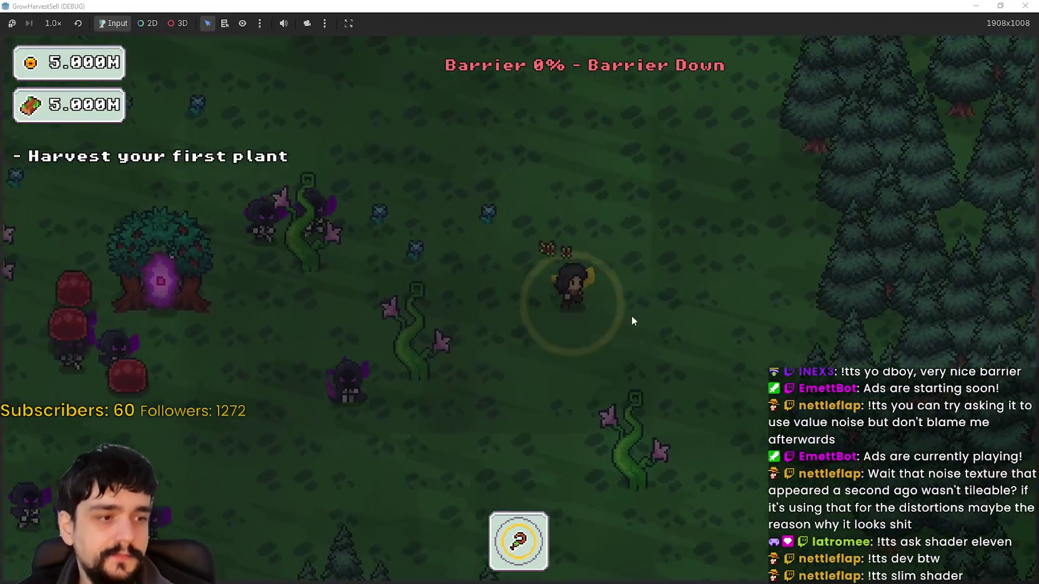
left_click(1001, 6)
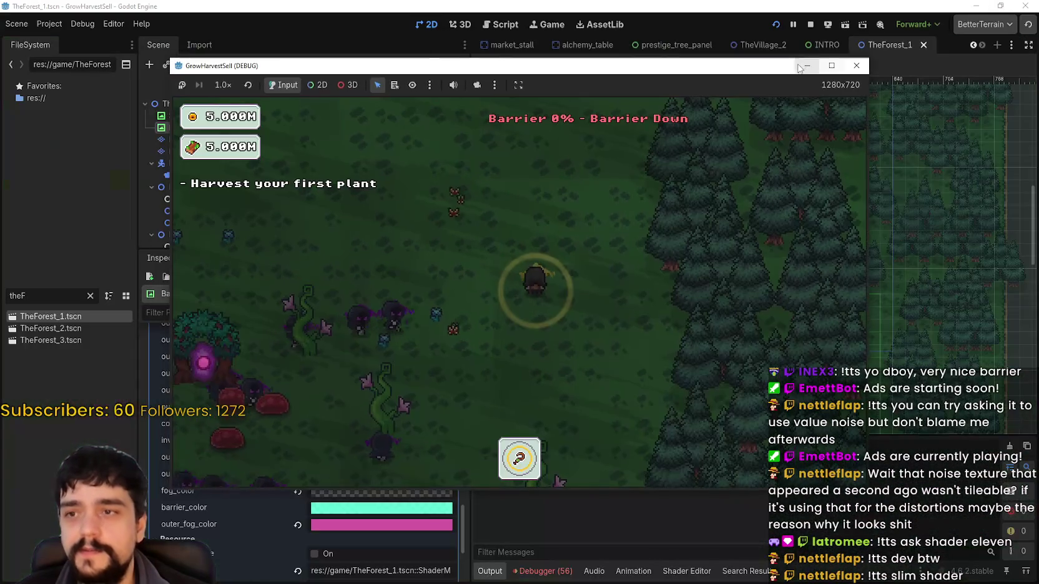
- Stop the game and lower collapse_break_progress in the Inspector to preview the barrier breaking
left_click(857, 66)
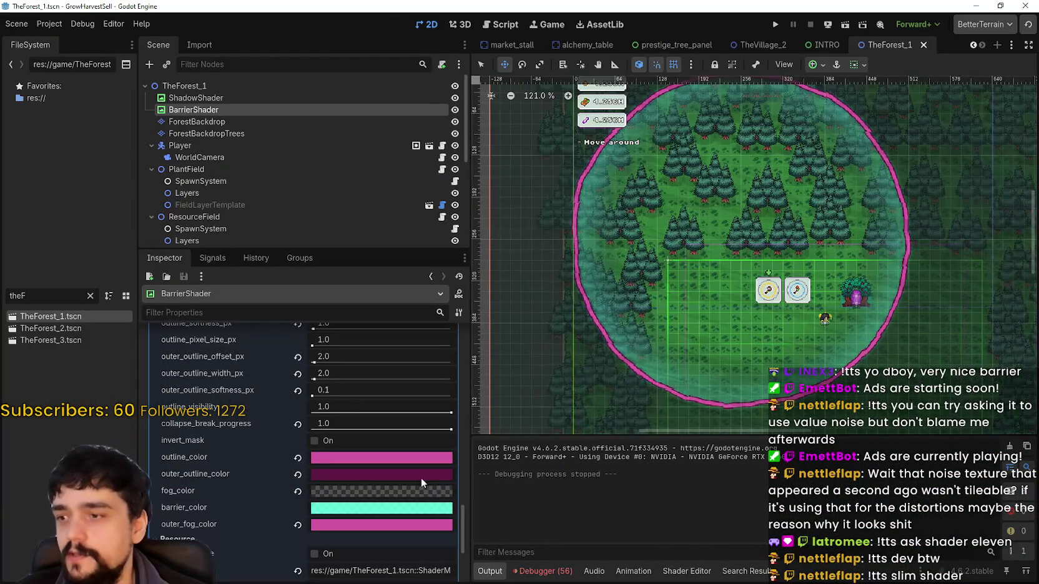
scroll(344, 503, "up", 2)
scroll(344, 502, "up", 3)
scroll(377, 452, "down", 3)
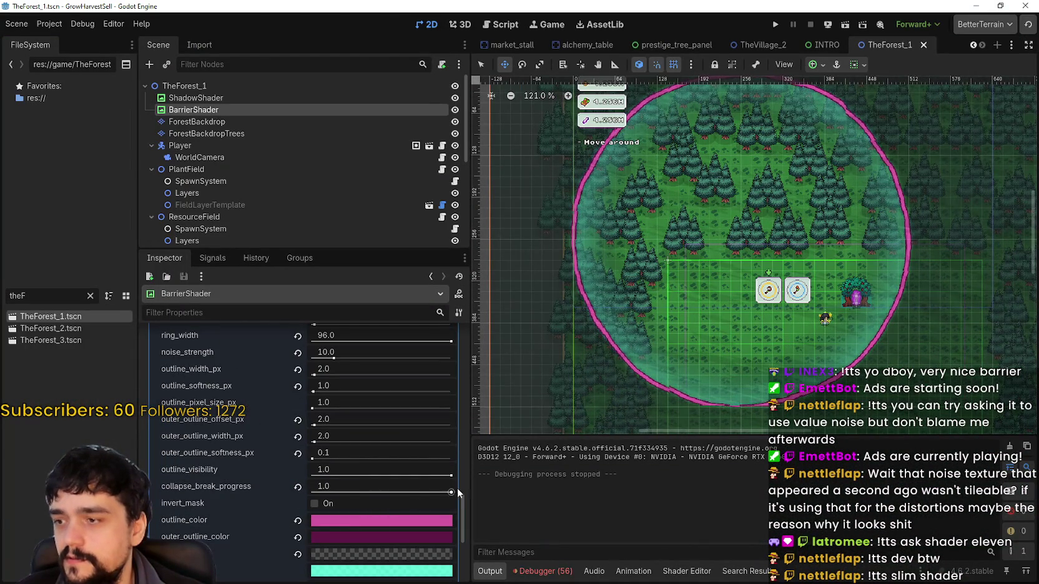
left_click_drag(451, 493, 367, 497)
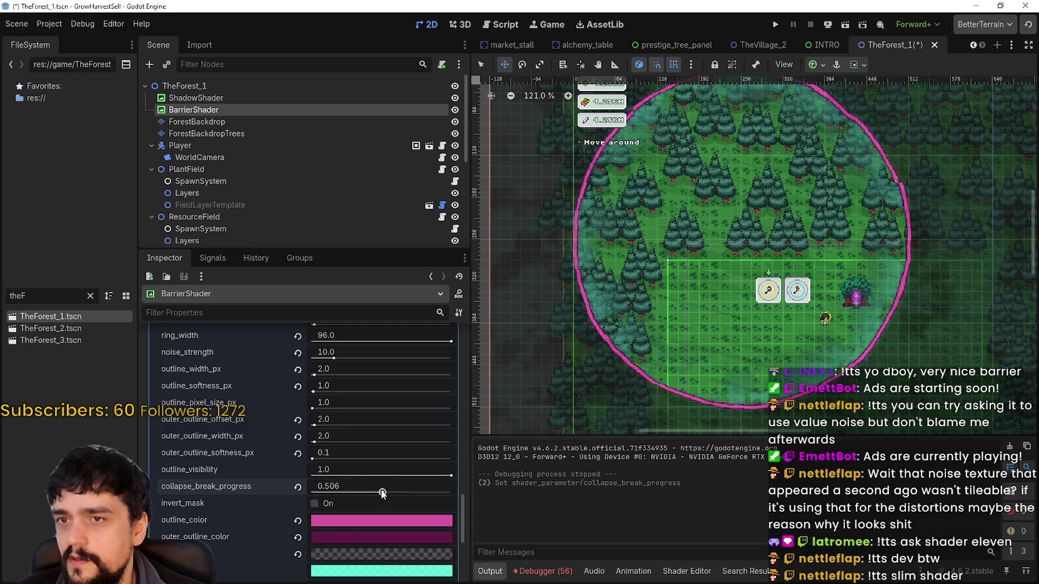
- Experiment with noise_strength, then set it back to 10
scroll(789, 201, "down", 3)
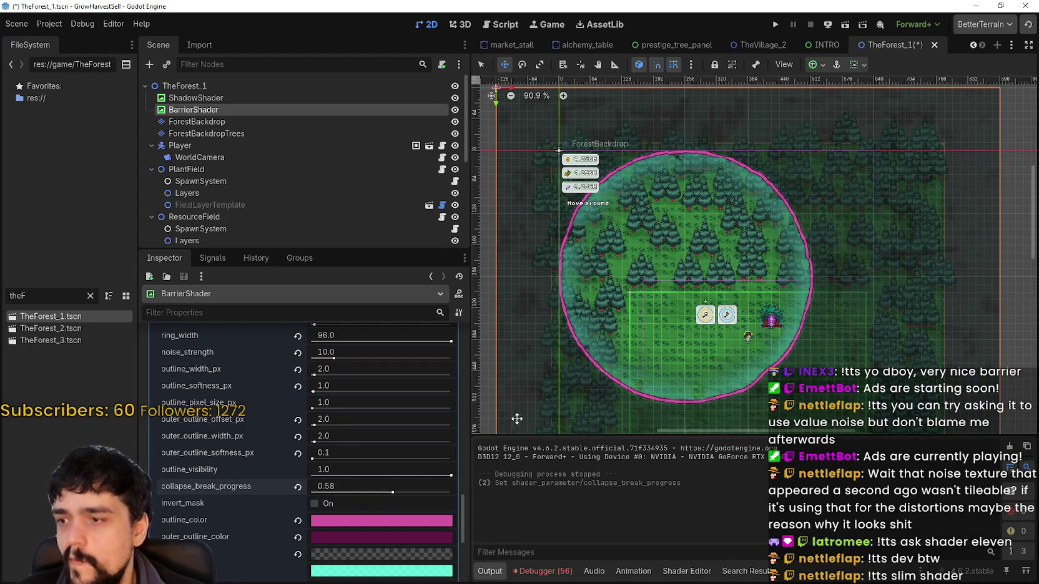
scroll(397, 505, "down", 4)
scroll(401, 507, "up", 4)
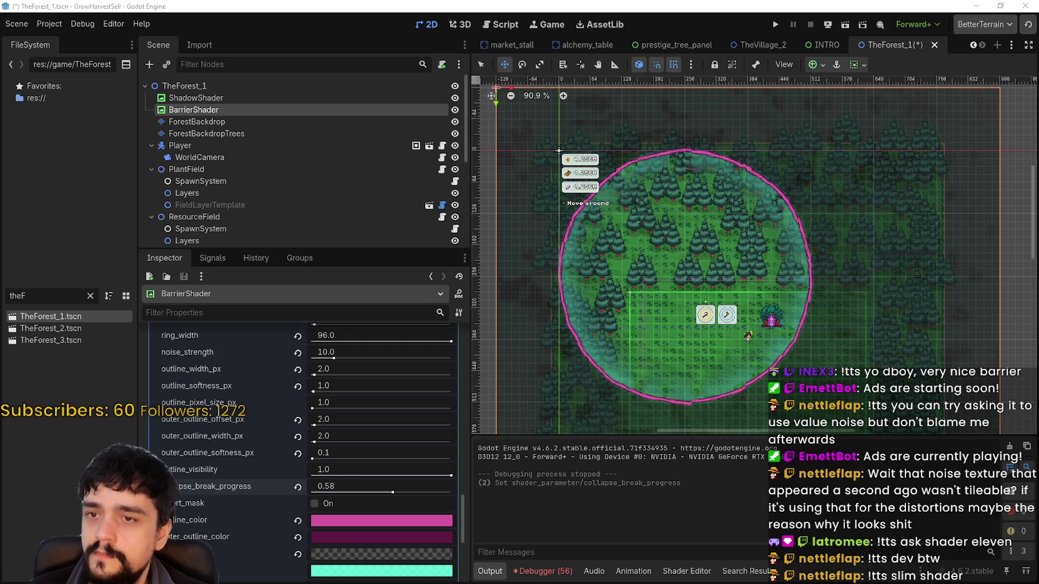
scroll(592, 391, "up", 4)
scroll(593, 390, "down", 2)
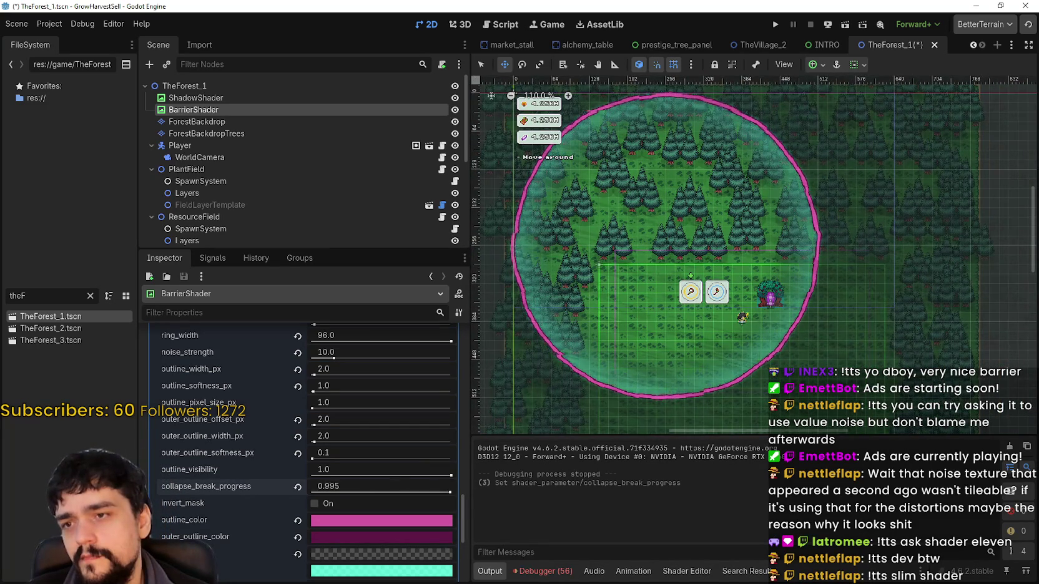
scroll(395, 418, "up", 6)
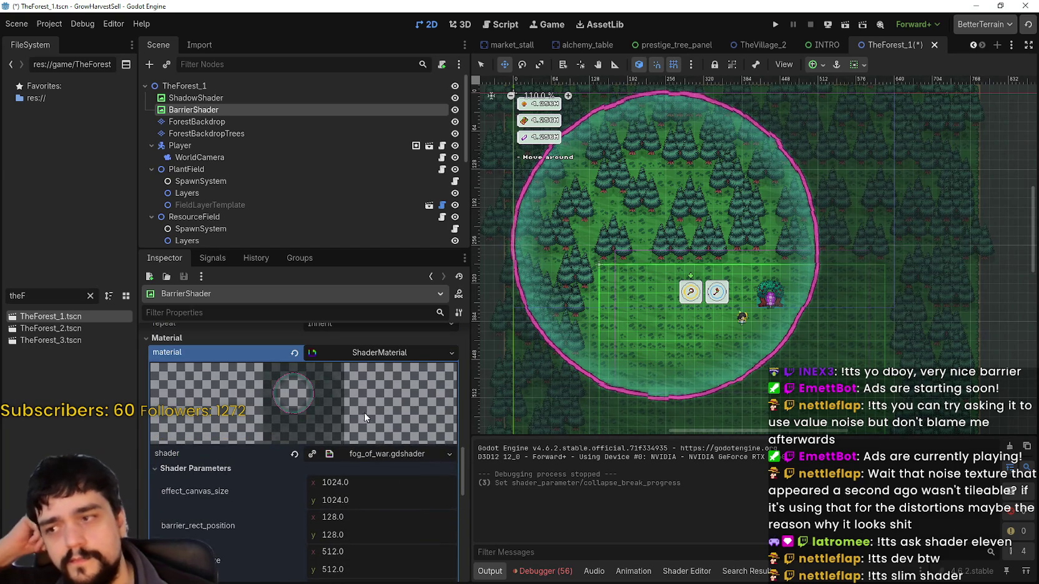
scroll(326, 425, "down", 5)
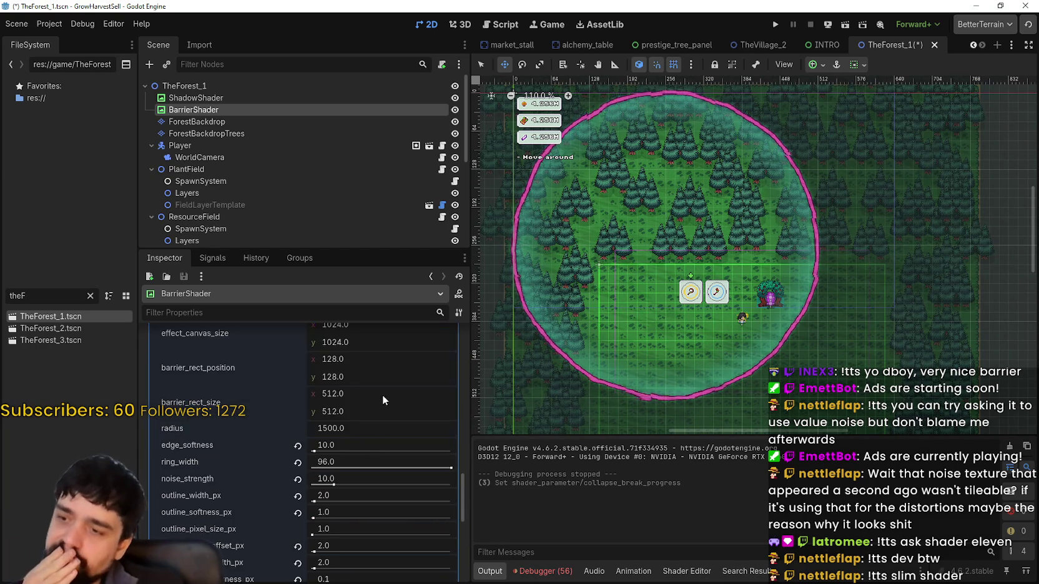
scroll(338, 521, "down", 3)
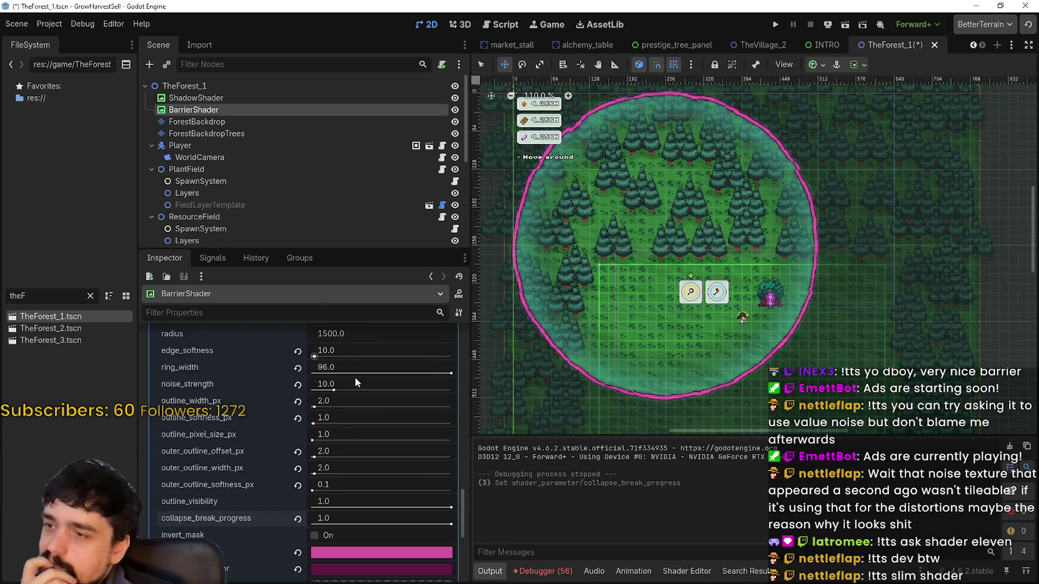
left_click_drag(334, 391, 347, 391)
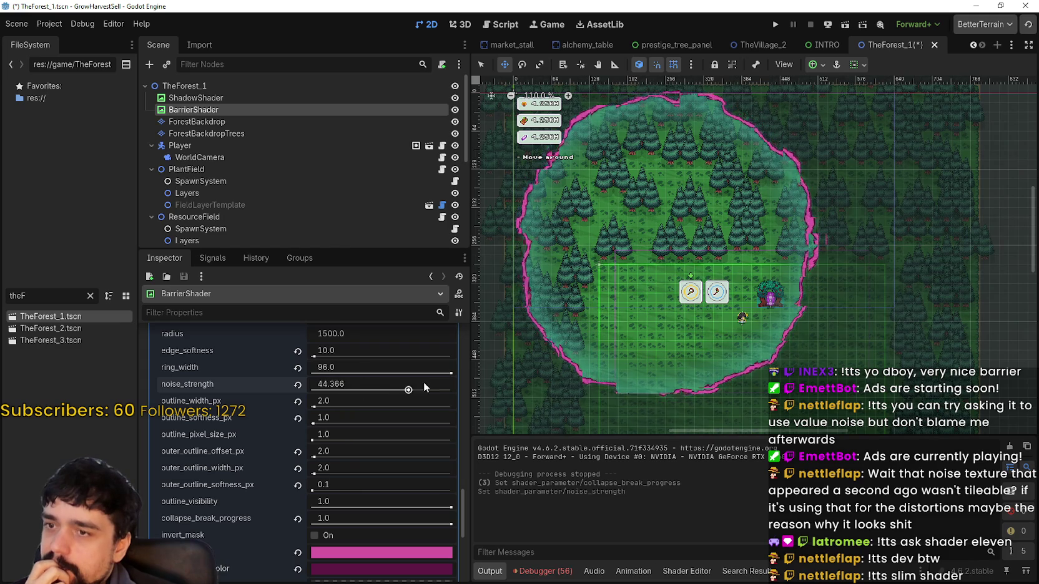
left_click_drag(461, 375, 433, 374)
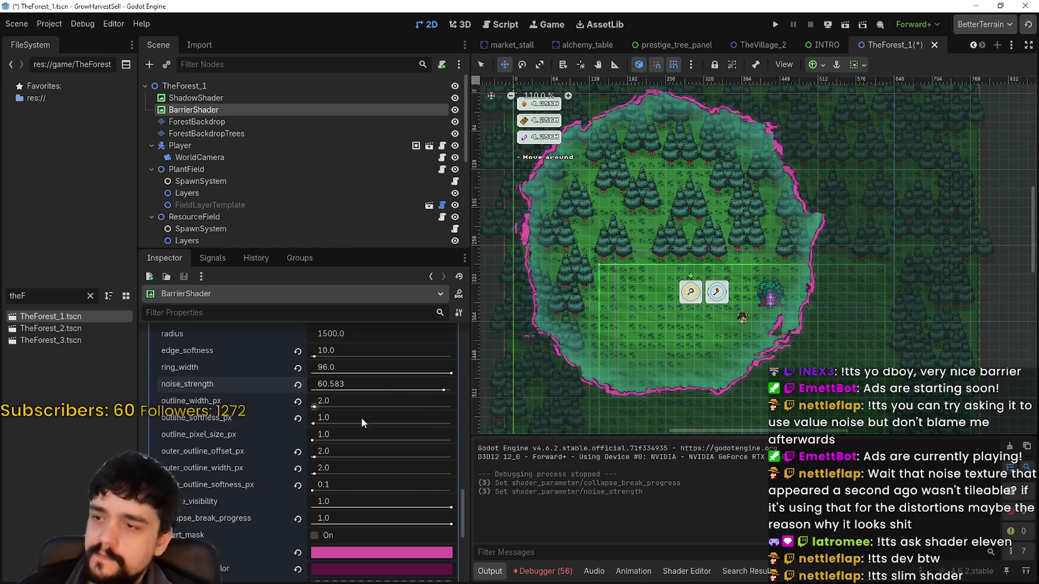
type("10")
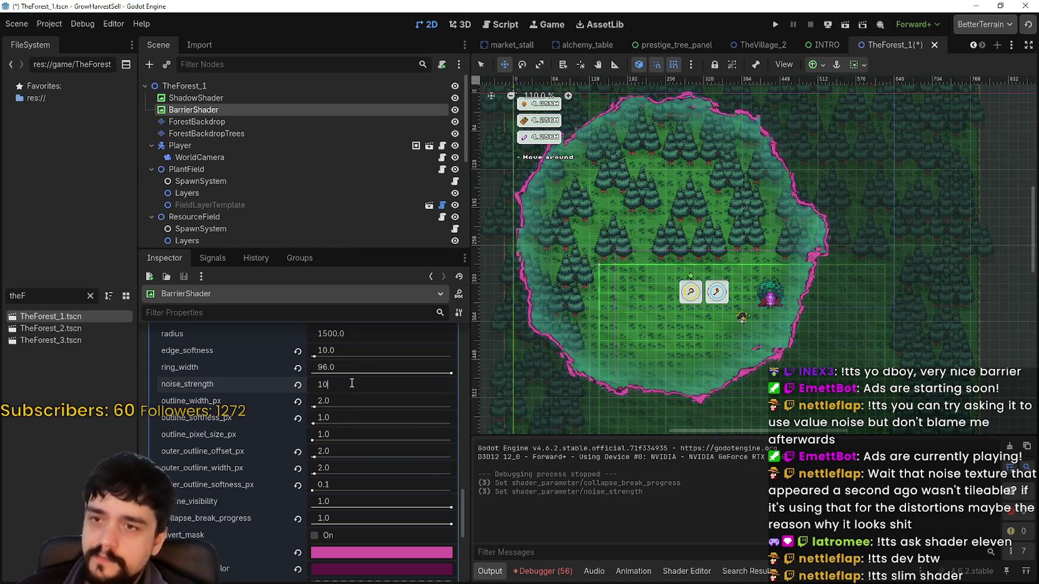
key("Return")
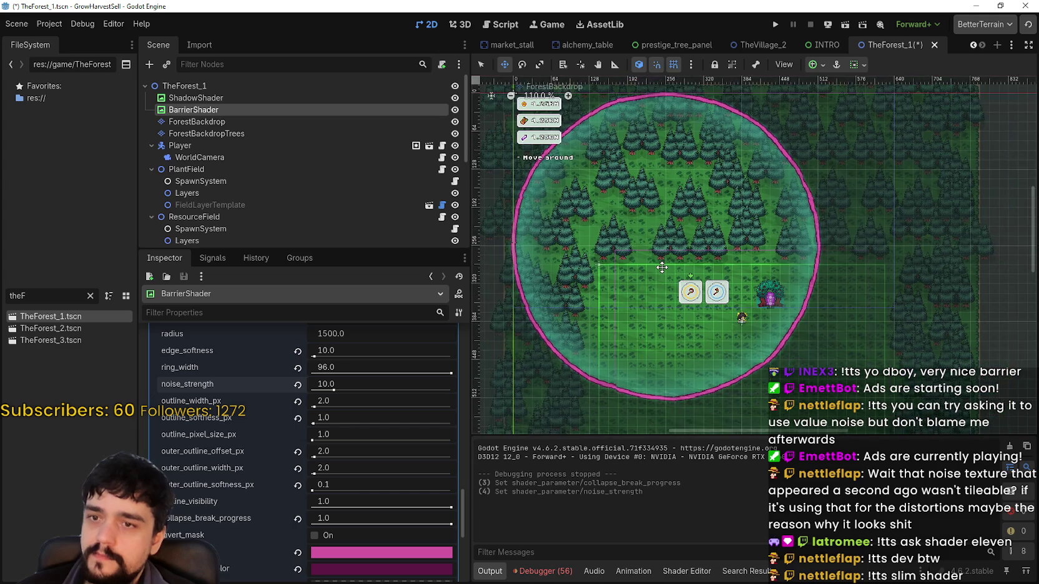
- Set collapse_break_progress to 0.615 and pan to view the partially collapsed barrier circle
scroll(668, 279, "up", 2)
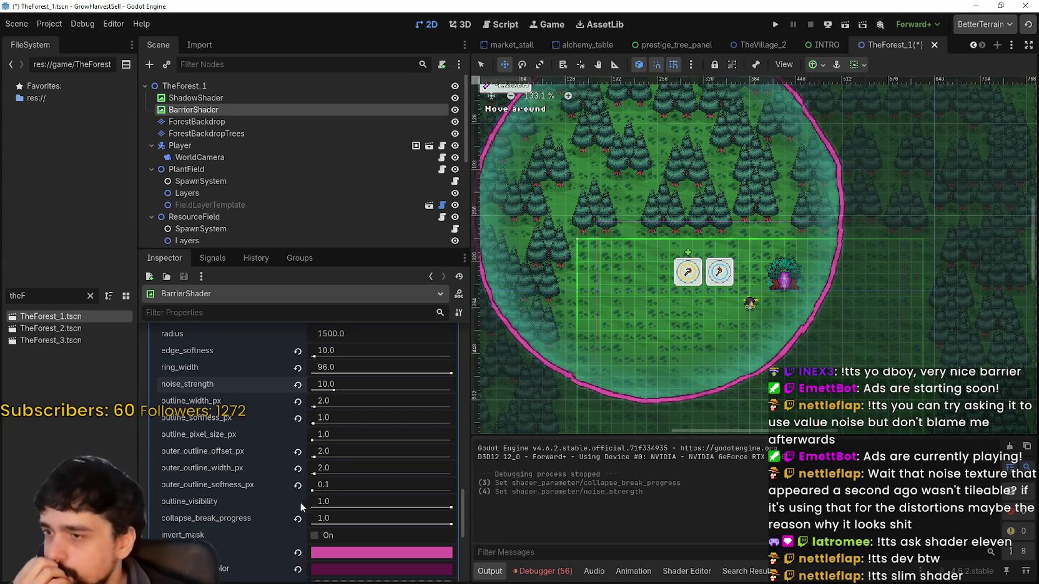
scroll(379, 493, "down", 1)
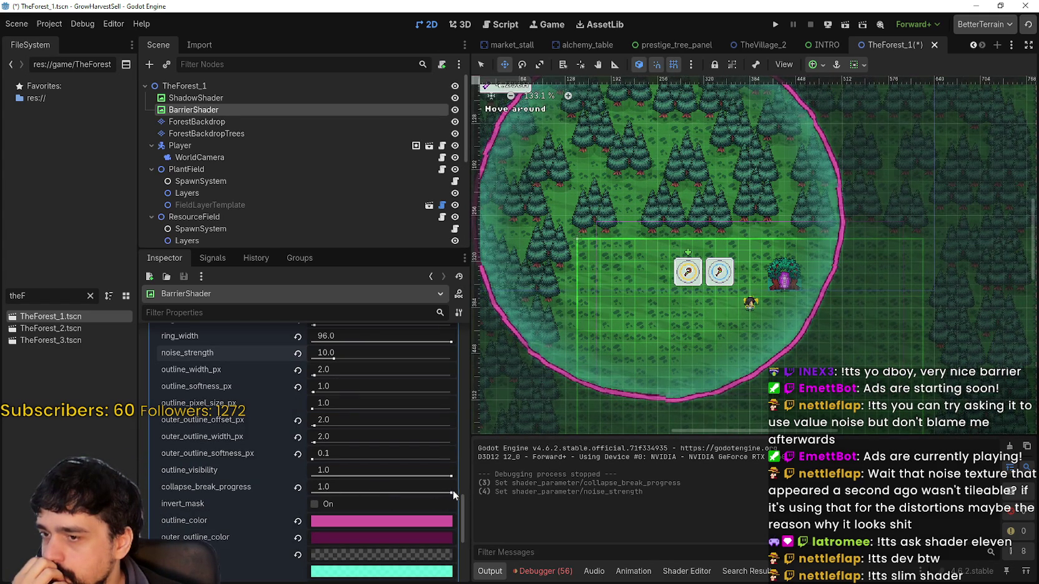
left_click_drag(444, 493, 381, 493)
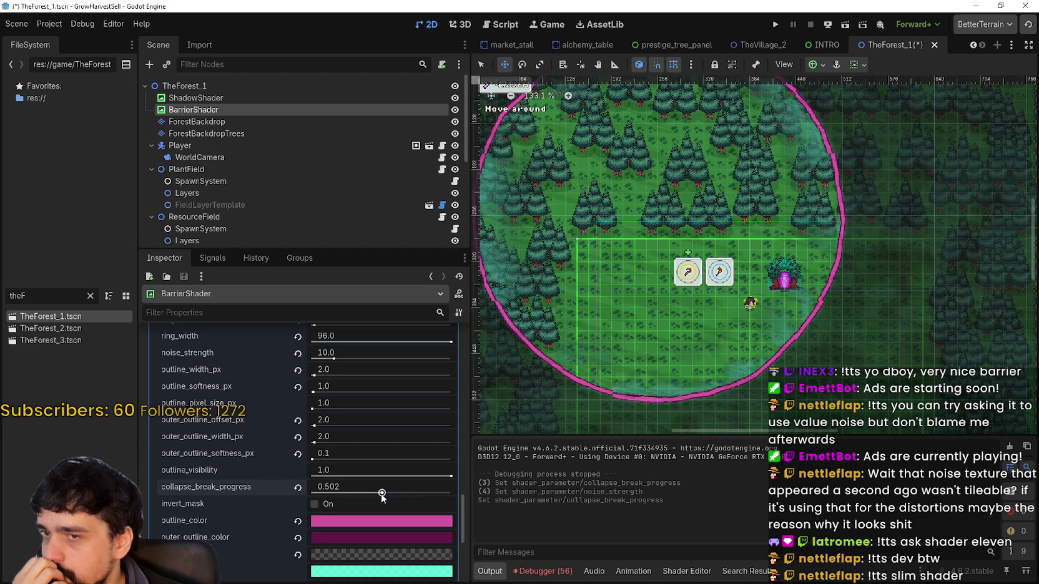
scroll(595, 371, "down", 3)
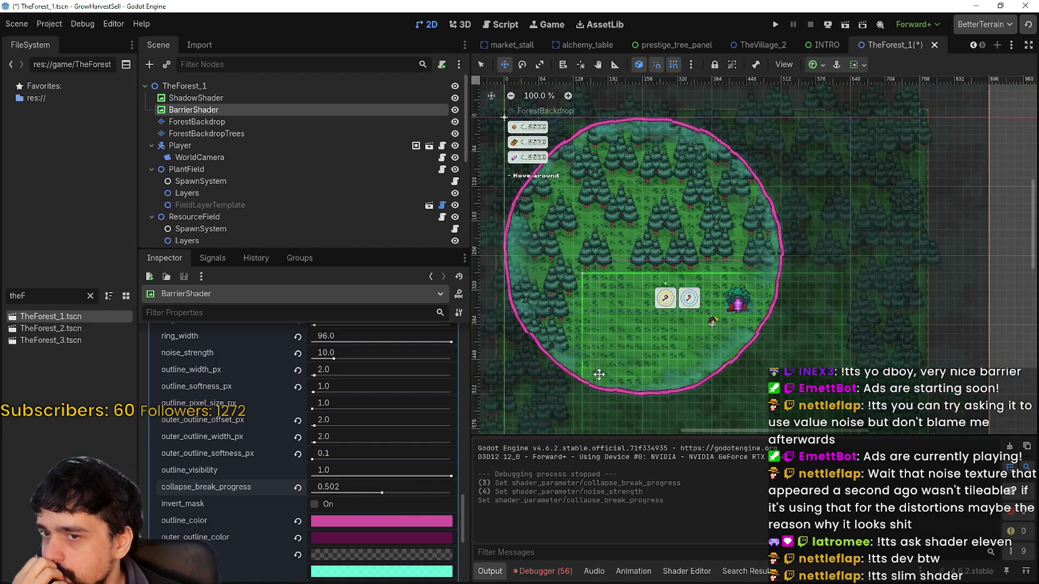
scroll(687, 188, "down", 5)
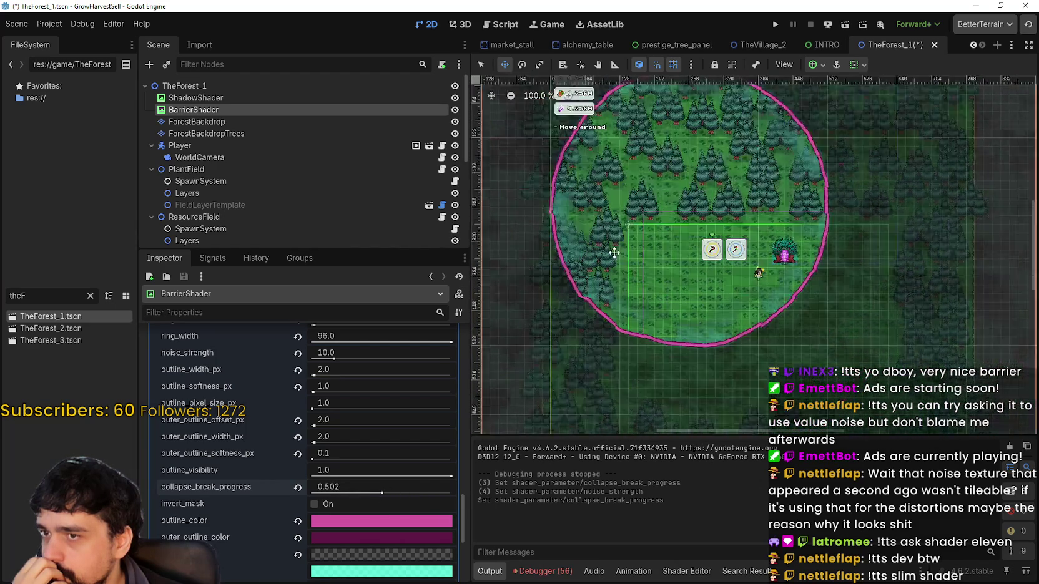
scroll(586, 99, "down", 1)
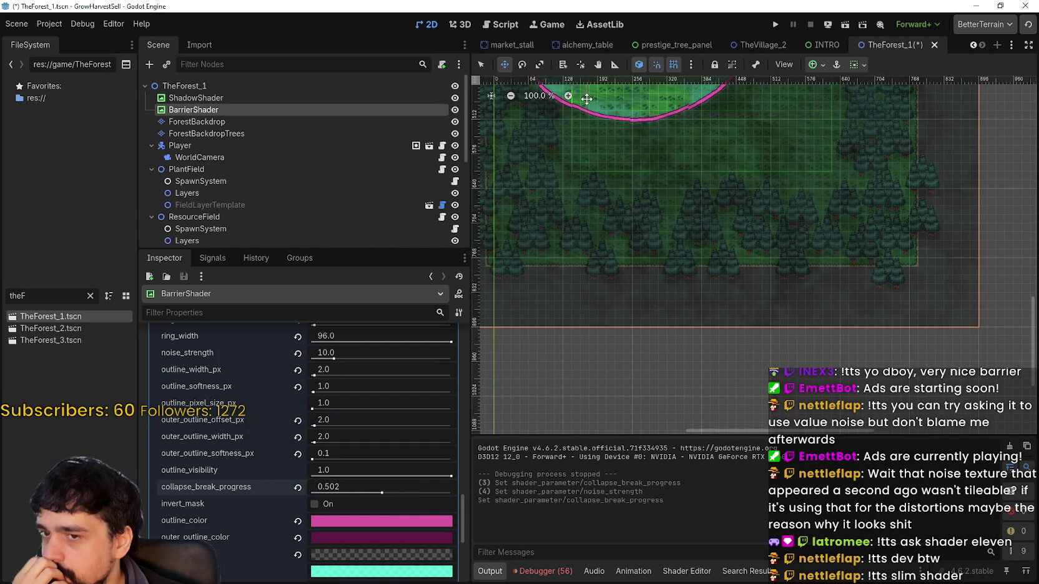
mouse_move(587, 98)
left_mouse_down()
mouse_move(583, 351)
mouse_move(593, 368)
mouse_move(554, 426)
left_mouse_up()
scroll(649, 348, "up", 5)
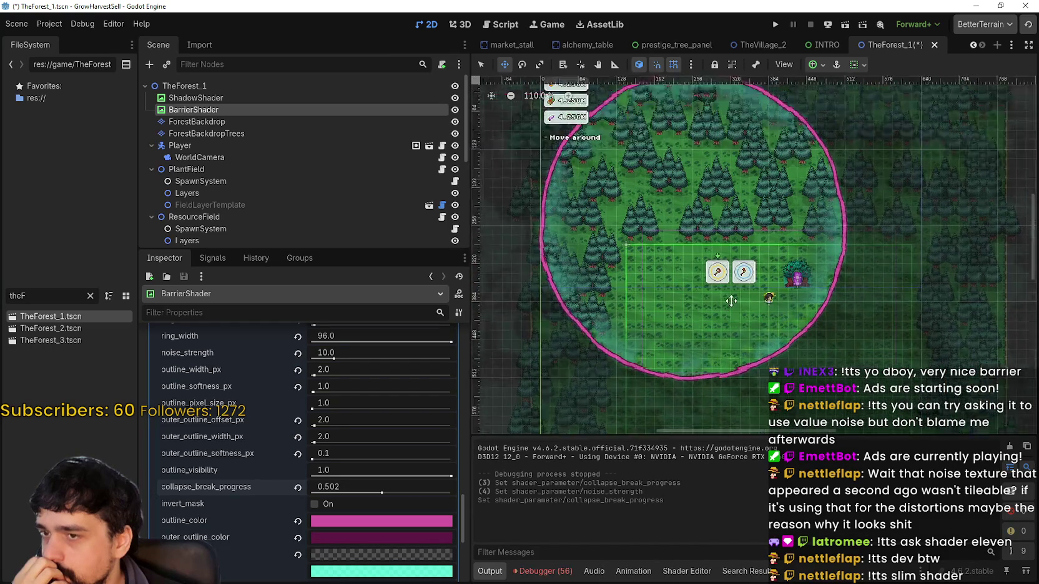
mouse_move(380, 494)
left_mouse_down()
mouse_move(360, 495)
mouse_move(393, 495)
left_mouse_up()
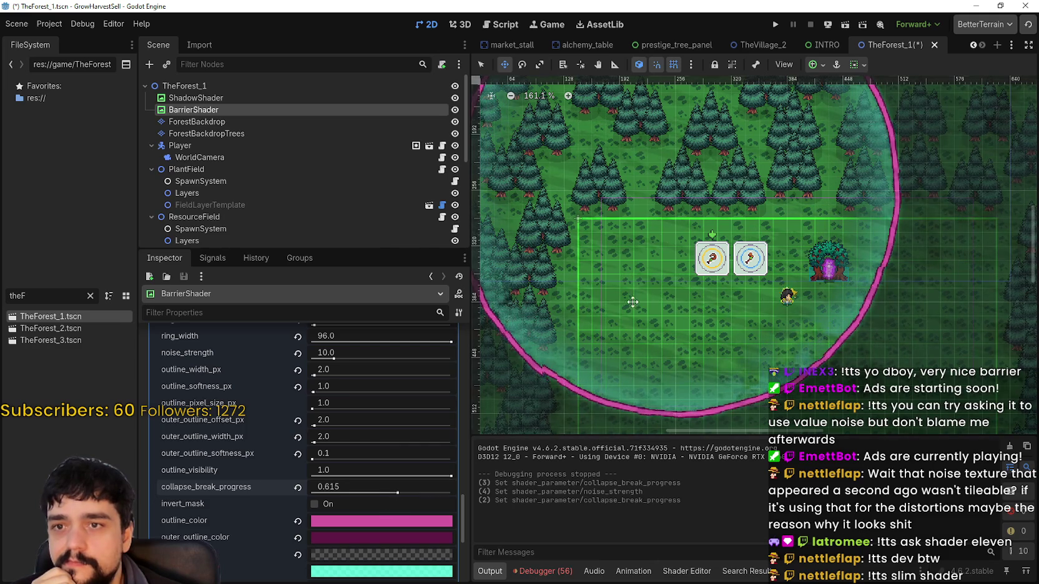
left_click_drag(578, 355, 650, 553)
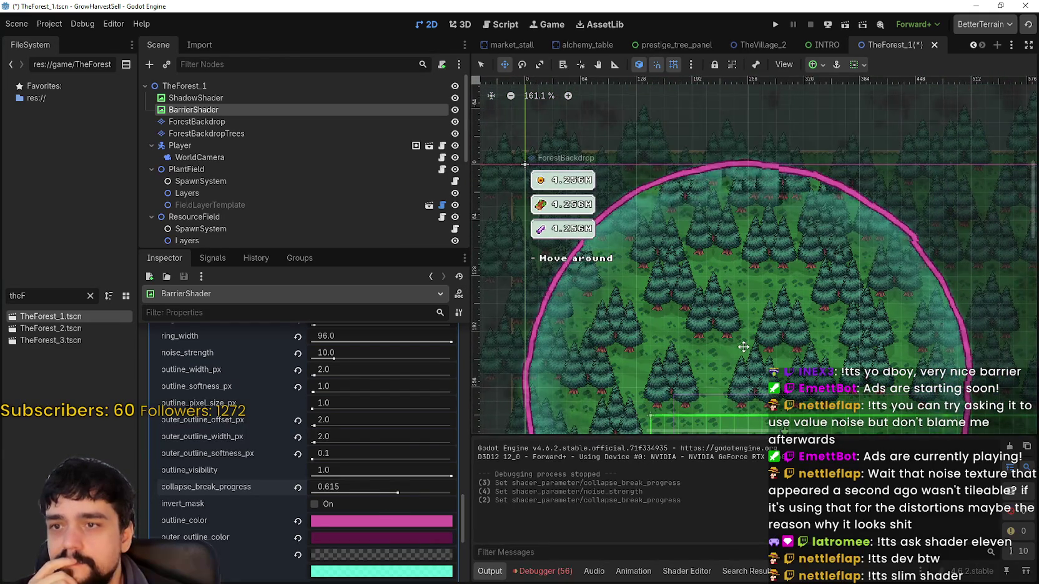
scroll(821, 218, "up", 5)
scroll(874, 275, "up", 5)
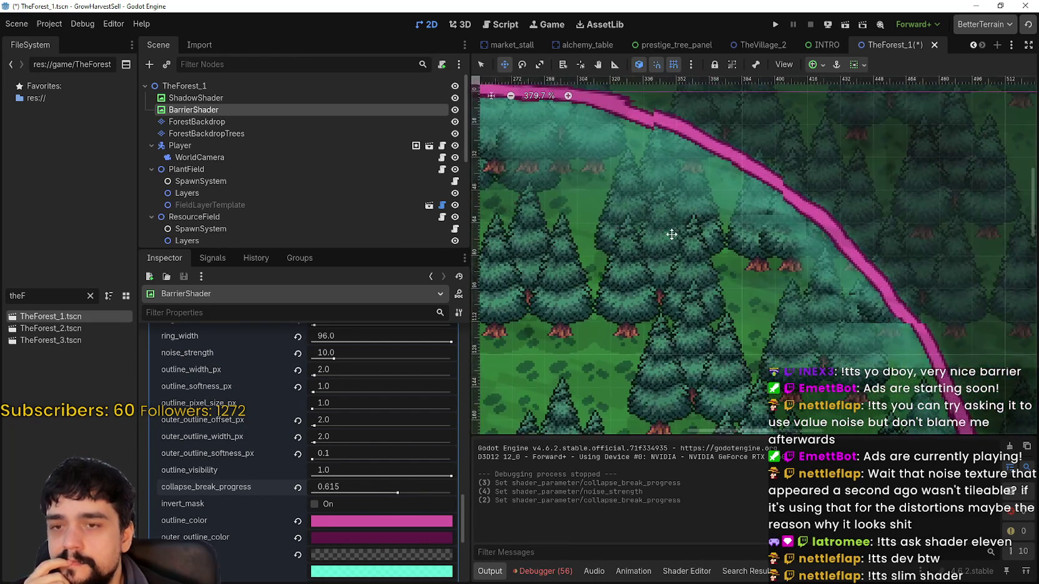
scroll(921, 331, "down", 2)
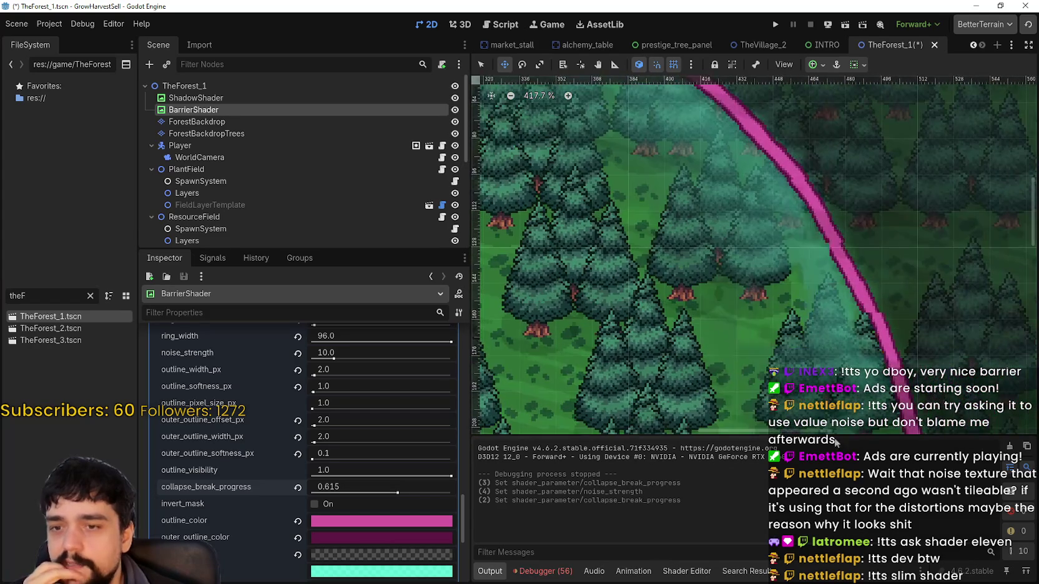
left_click_drag(803, 406, 690, 143)
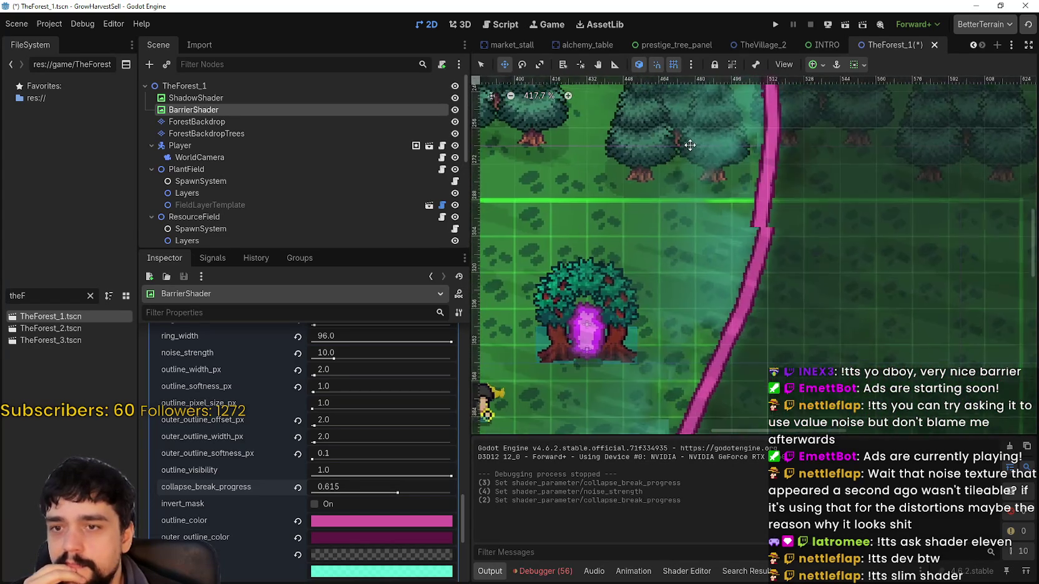
scroll(650, 180, "down", 5)
scroll(650, 180, "left", 2)
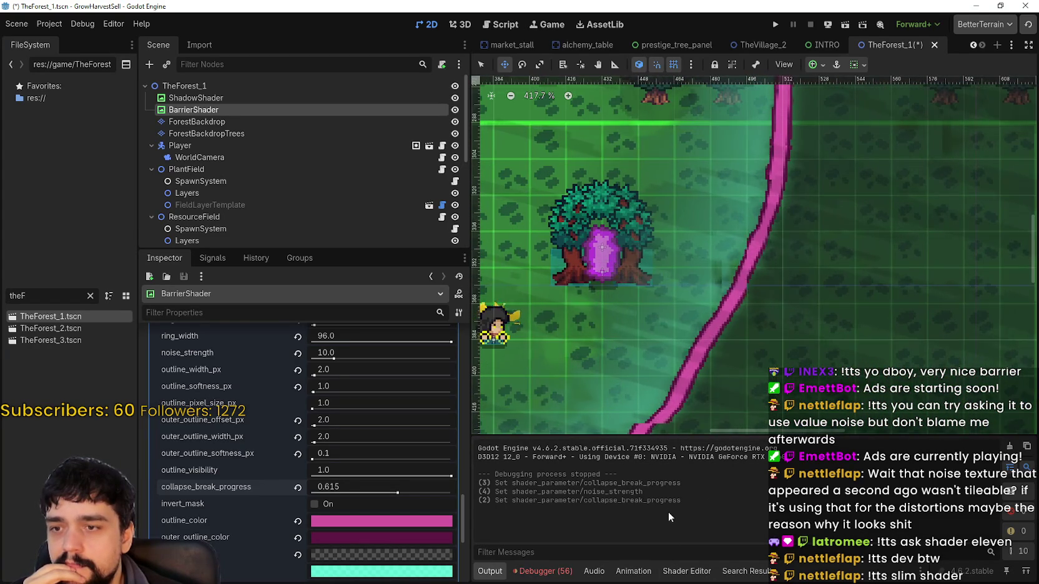
scroll(675, 283, "down", 4)
scroll(685, 273, "up", 4)
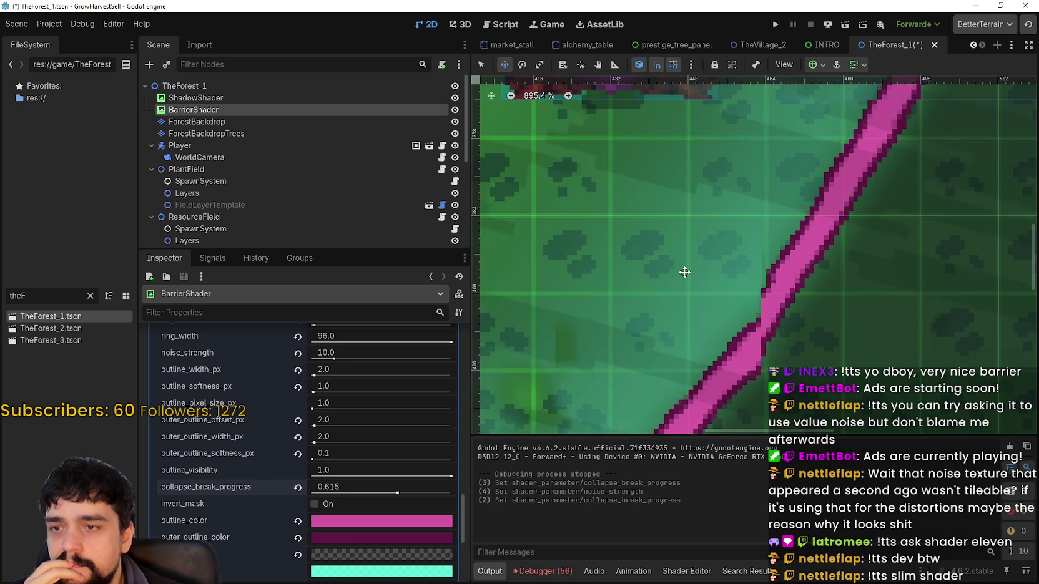
left_click_drag(681, 272, 735, 378)
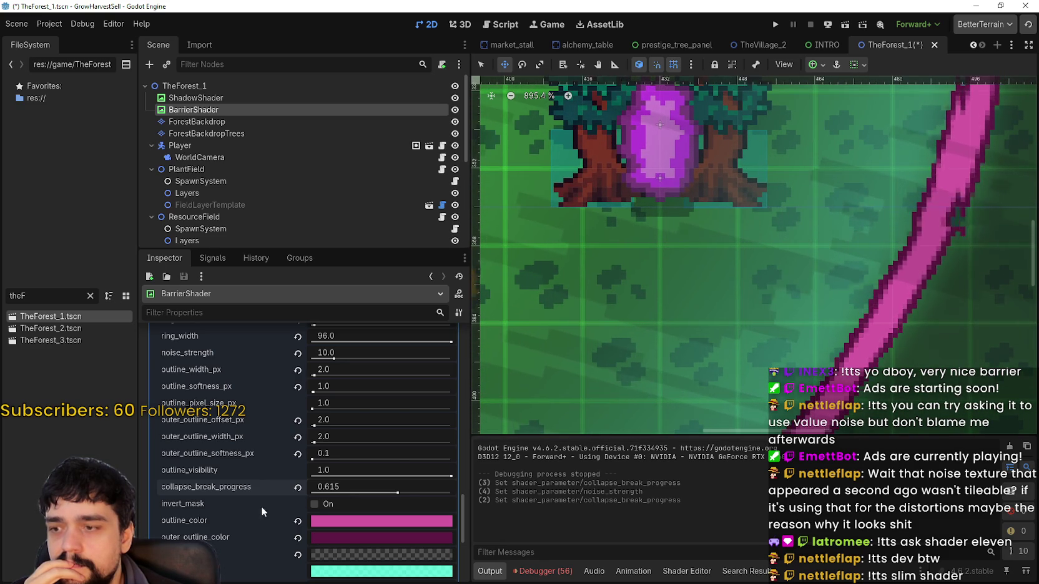
left_click_drag(398, 495, 372, 494)
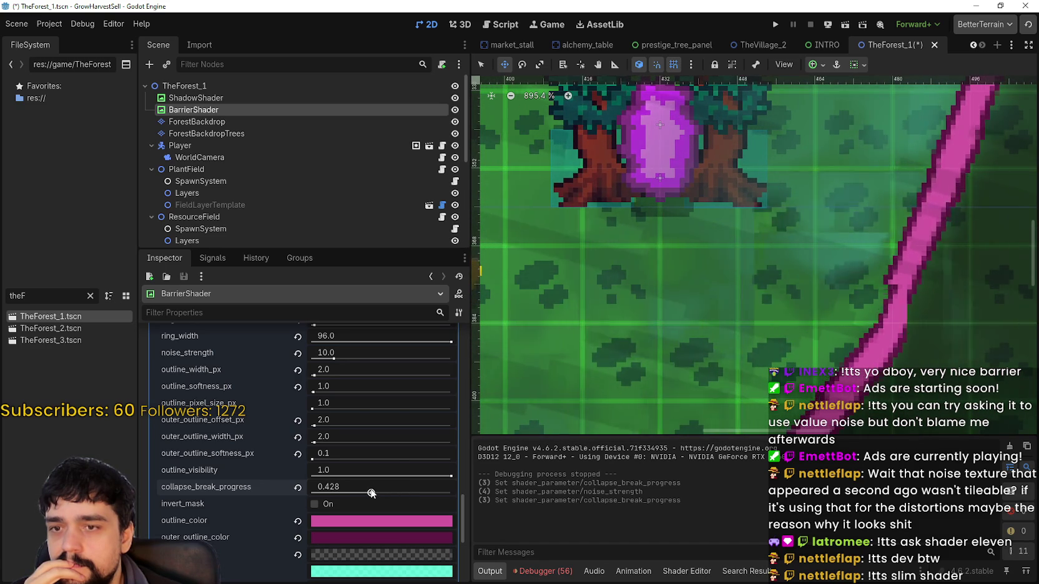
scroll(367, 490, "down", 6)
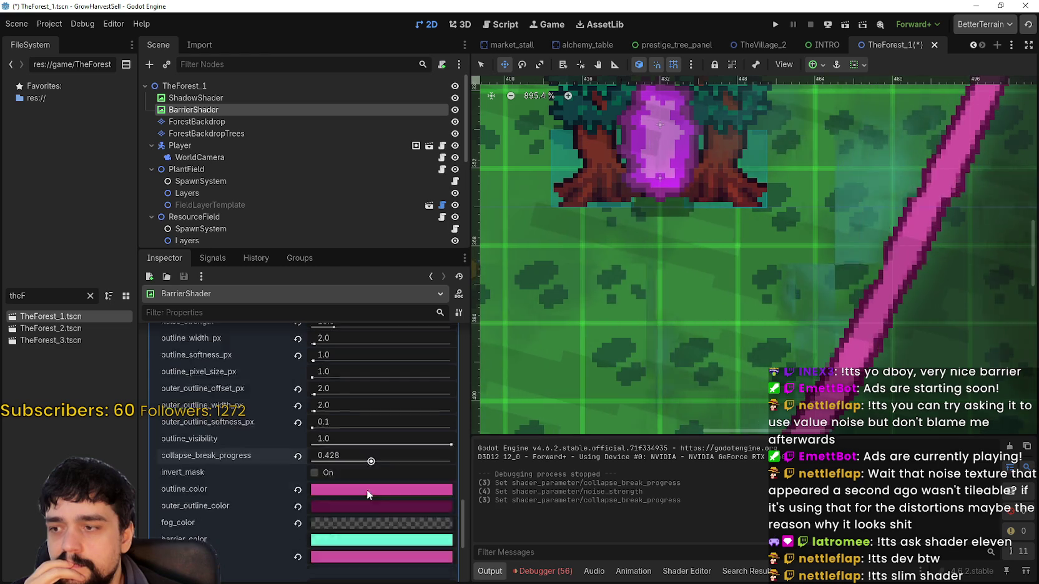
scroll(366, 491, "up", 10)
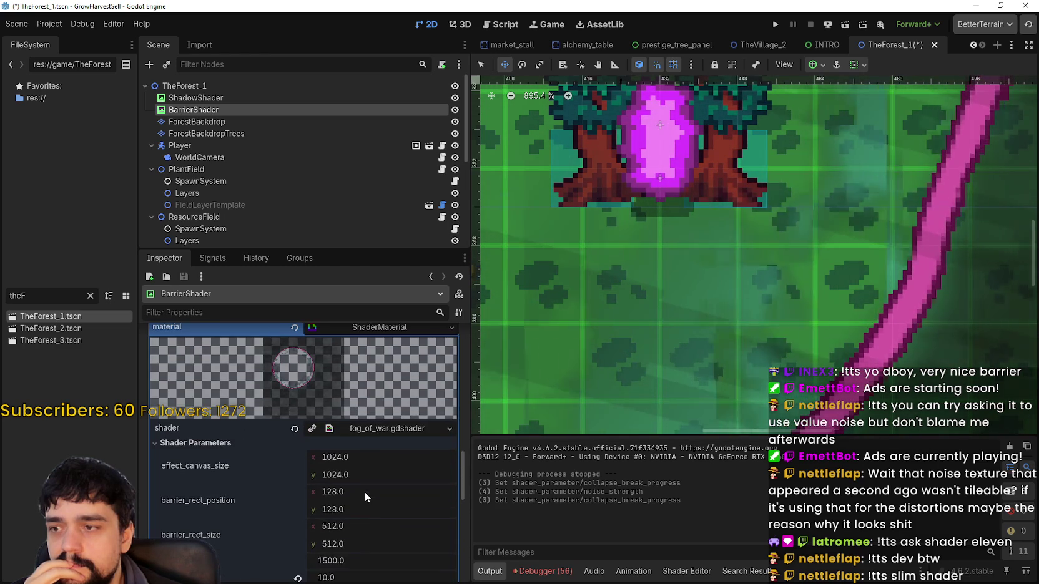
scroll(365, 492, "down", 8)
scroll(703, 237, "down", 6)
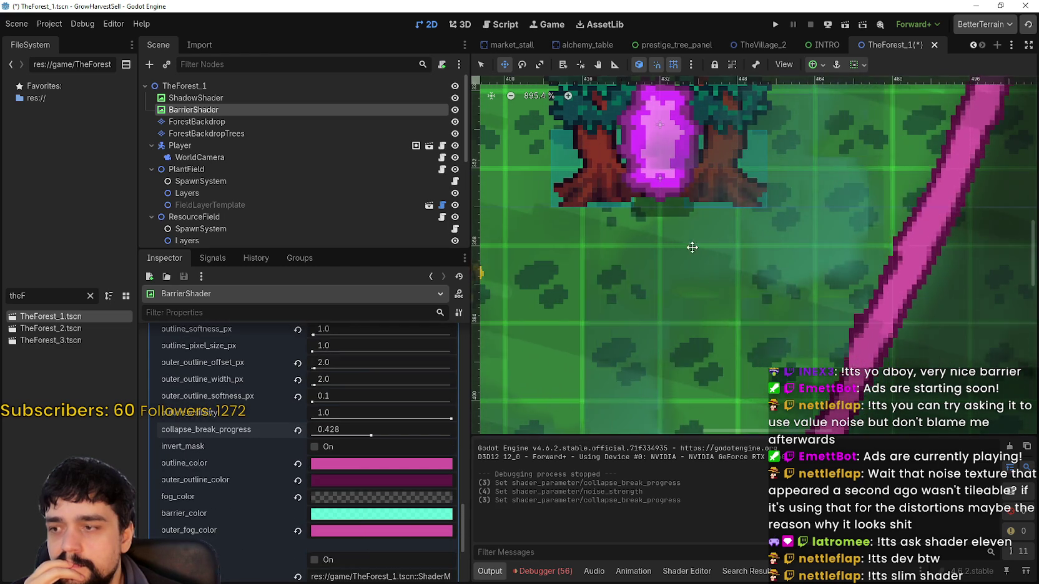
scroll(703, 236, "down", 5)
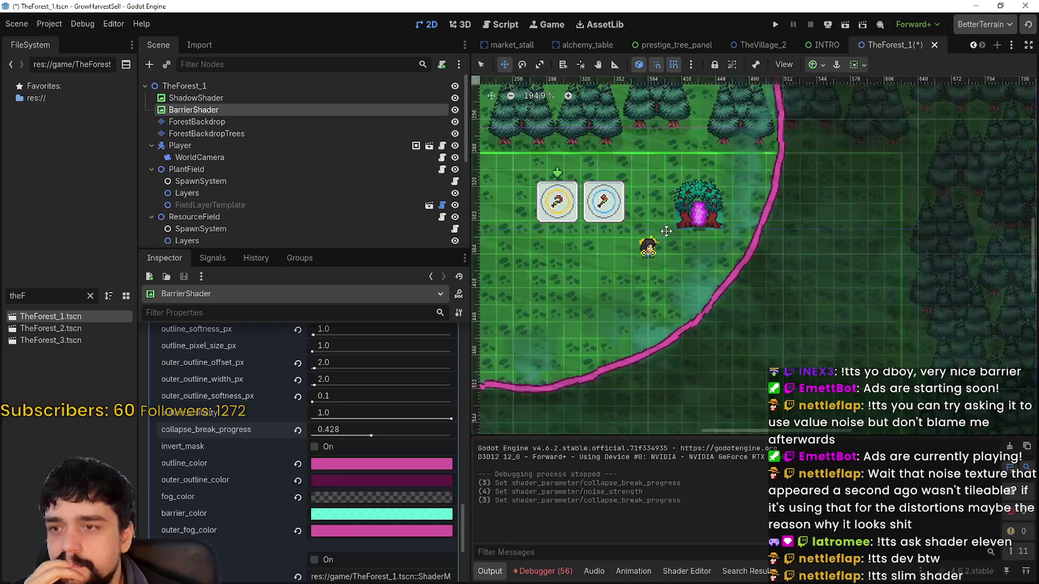
scroll(749, 343, "right", 3)
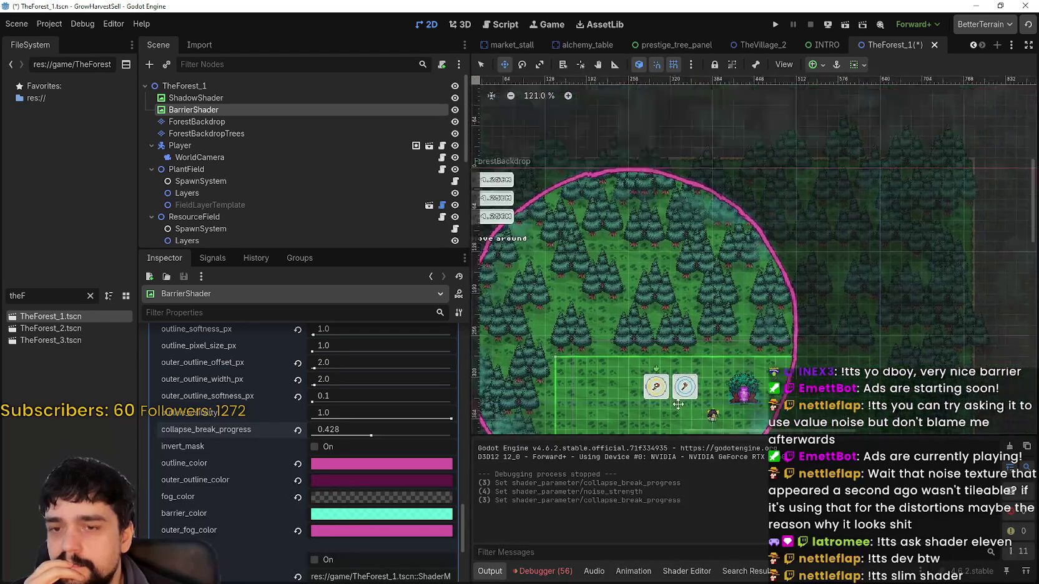
scroll(718, 218, "up", 3)
scroll(624, 281, "down", 8)
scroll(608, 405, "right", 2)
scroll(627, 400, "up", 5)
scroll(710, 318, "left", 4)
scroll(691, 187, "up", 2)
scroll(692, 187, "up", 4)
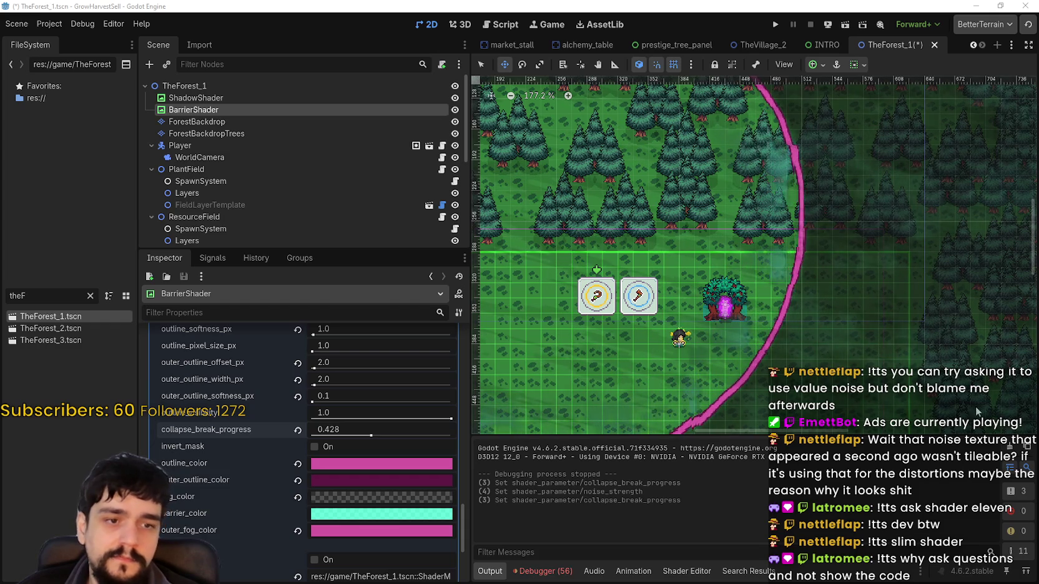
left_click(724, 568)
- Open fog_of_war.gdshader in the Shader Editor and make the panel taller
left_click(687, 570)
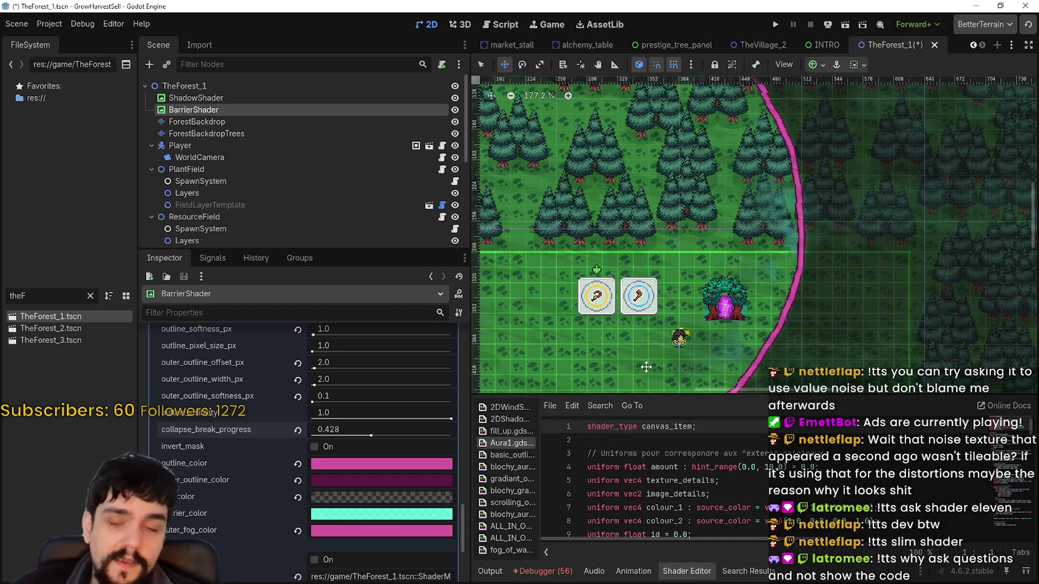
left_click_drag(643, 395, 647, 99)
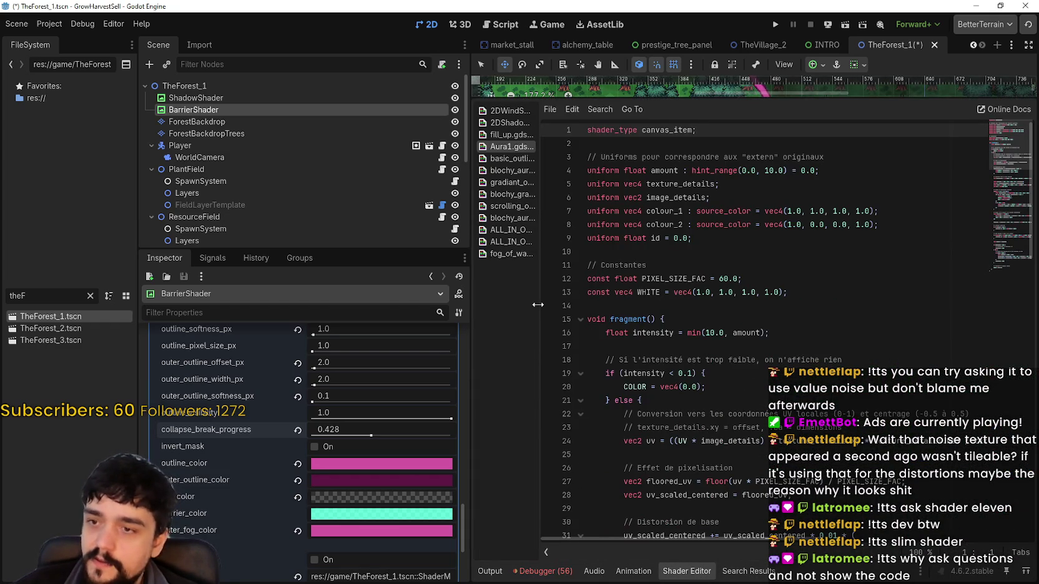
left_click_drag(537, 305, 682, 318)
scroll(408, 465, "up", 6)
scroll(407, 473, "down", 2)
left_click(569, 253)
left_click_drag(684, 326, 529, 327)
scroll(811, 312, "down", 3)
scroll(997, 217, "up", 3)
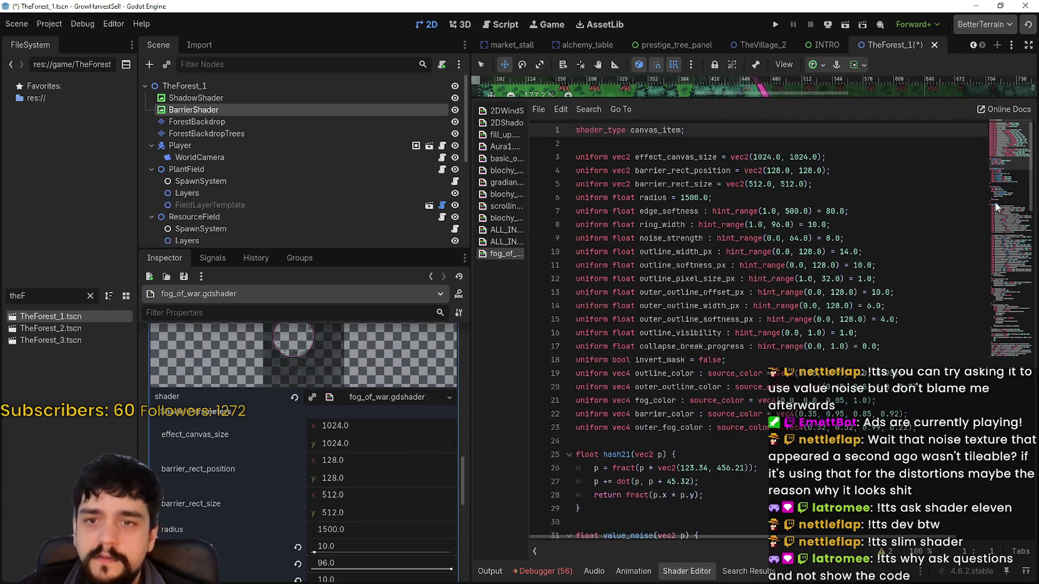
left_click_drag(997, 218, 1011, 148)
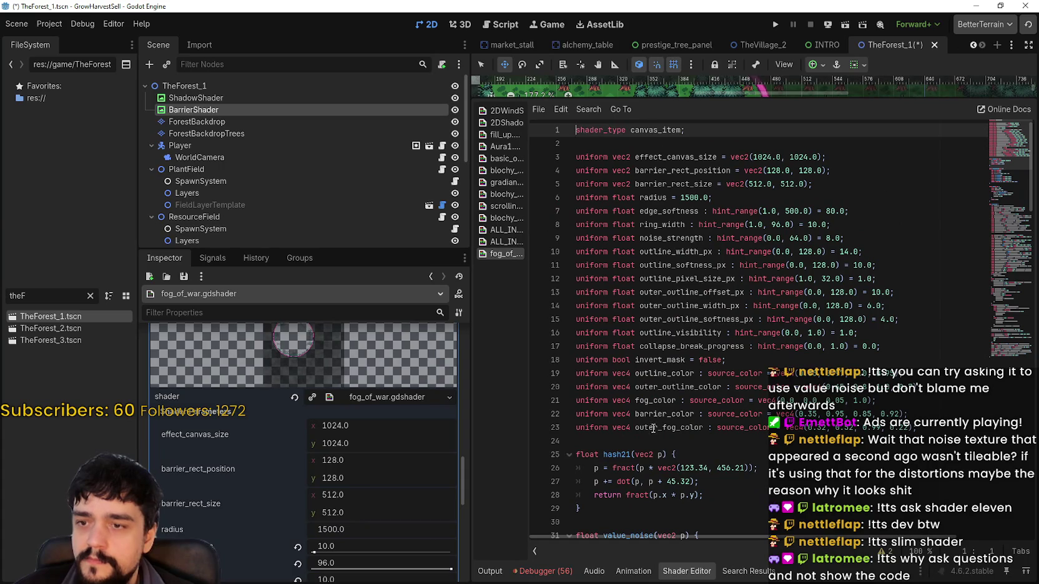
- Search the shader for collapse_break_progress and jump to where it is used
left_click(736, 320)
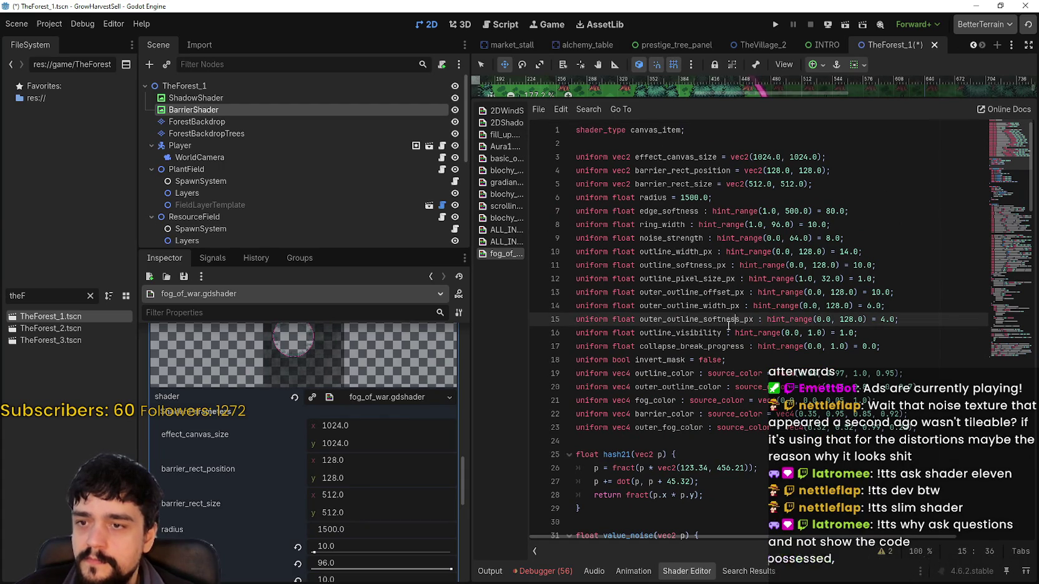
left_click(708, 346)
double_click(732, 347)
key("ctrl+f")
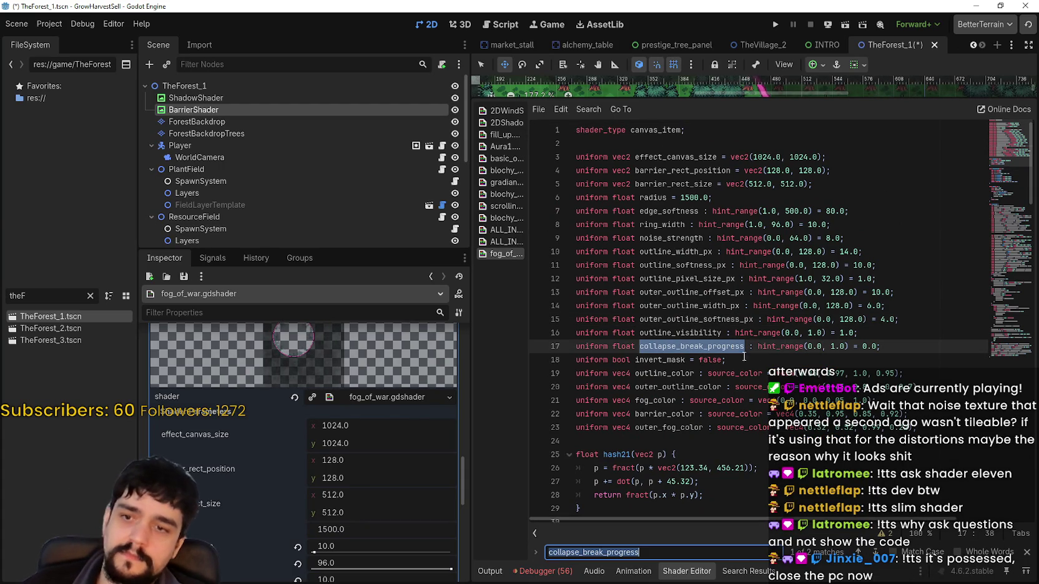
left_click(874, 553)
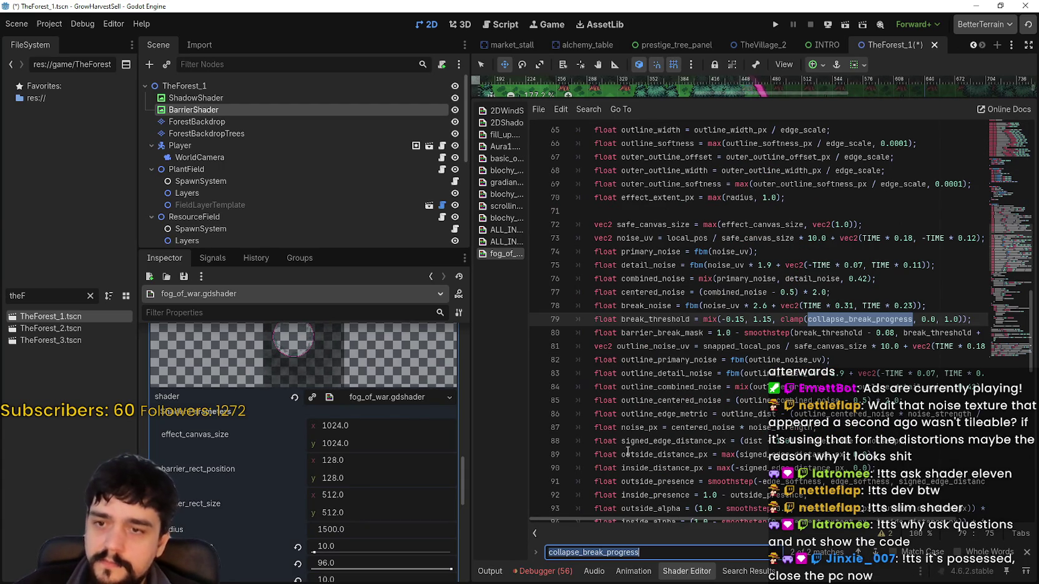
- Search for break_threshold and step through its matches in the break mask code
scroll(864, 413, "down", 2)
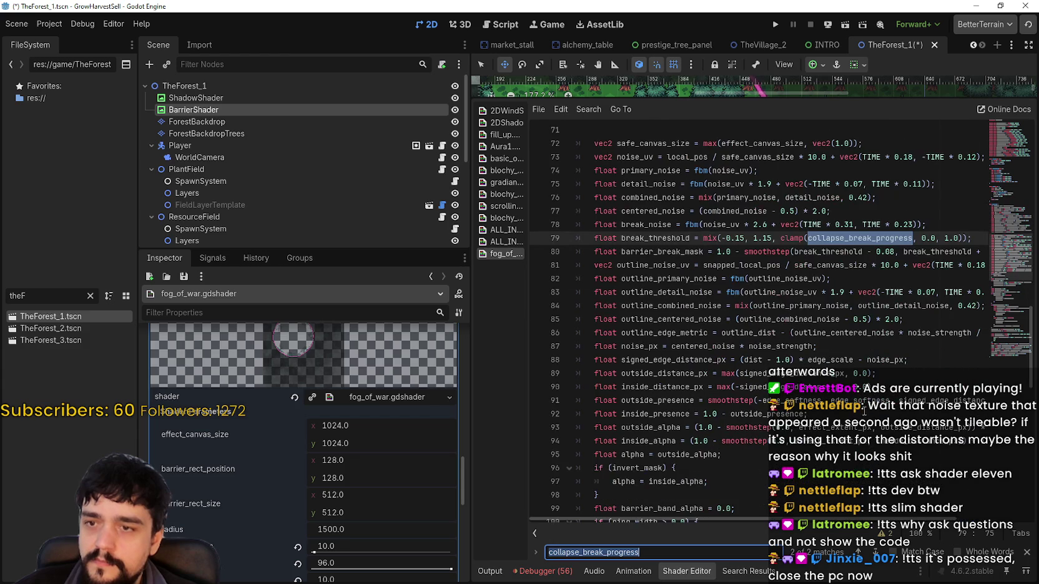
double_click(677, 237)
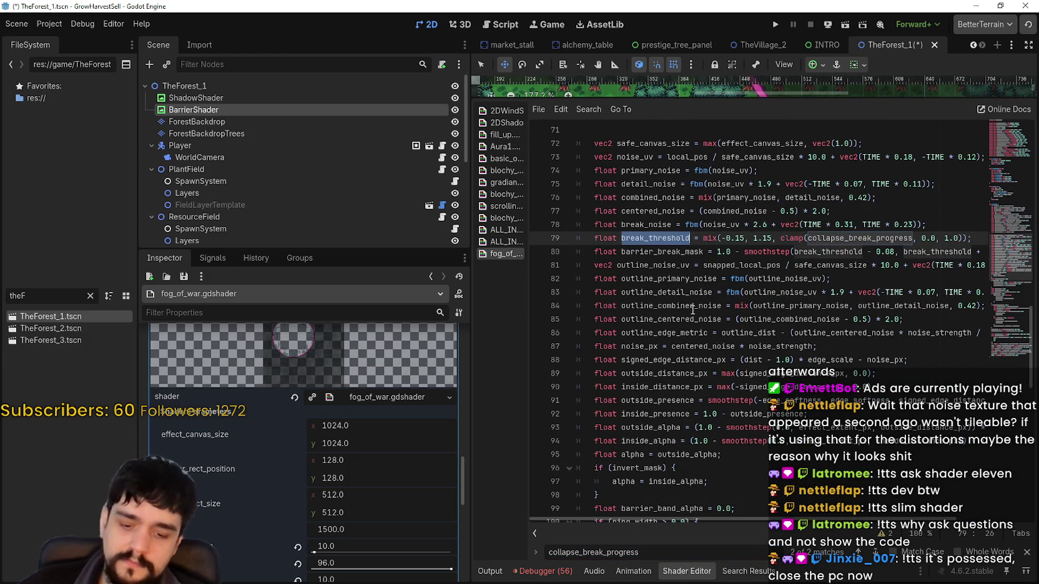
key("ctrl+f")
key("Return")
key("Return")
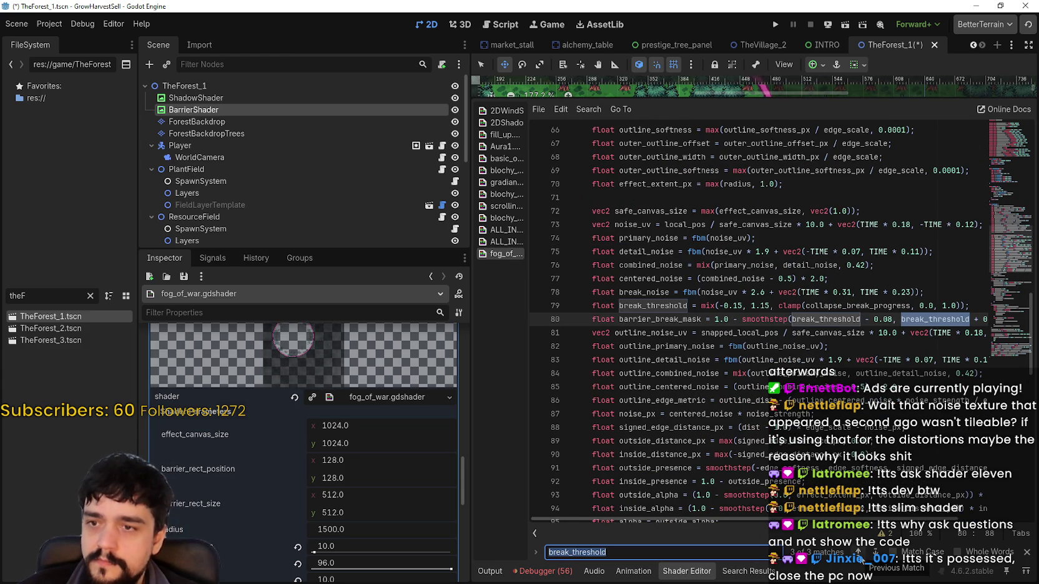
key("Return")
key("Return")
key("Return")
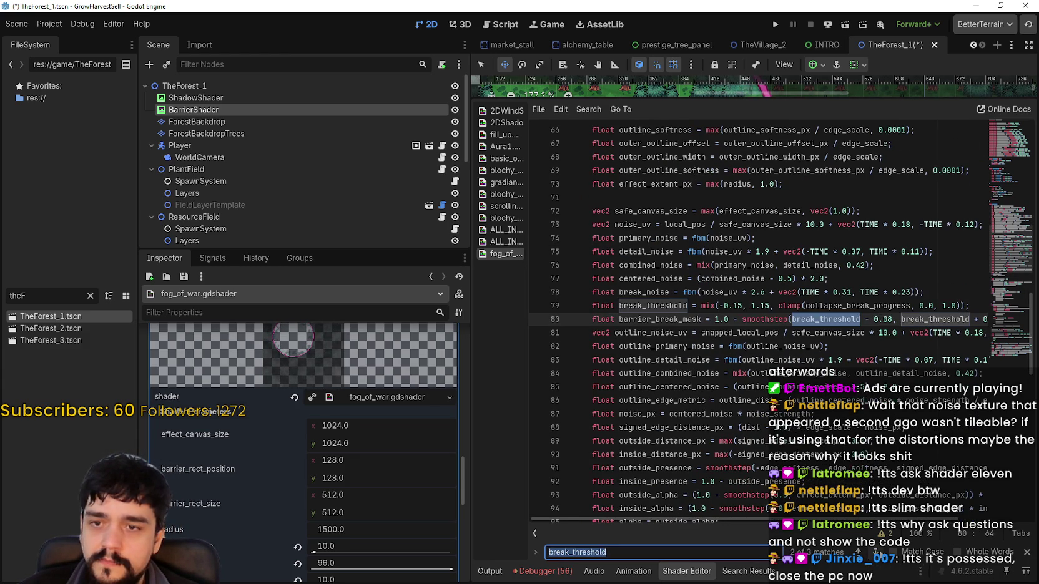
key("shift+Return")
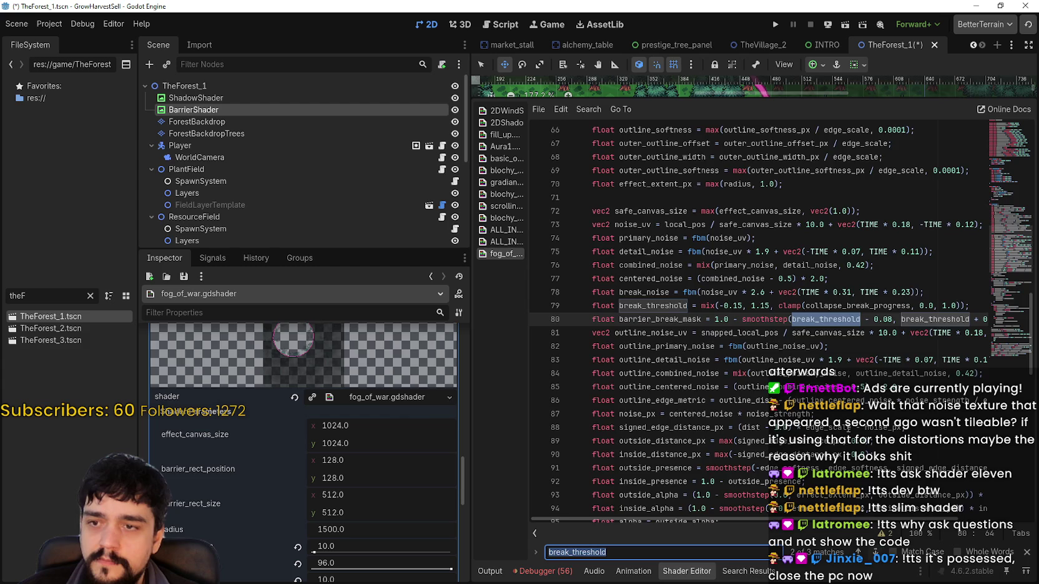
scroll(824, 379, "down", 8)
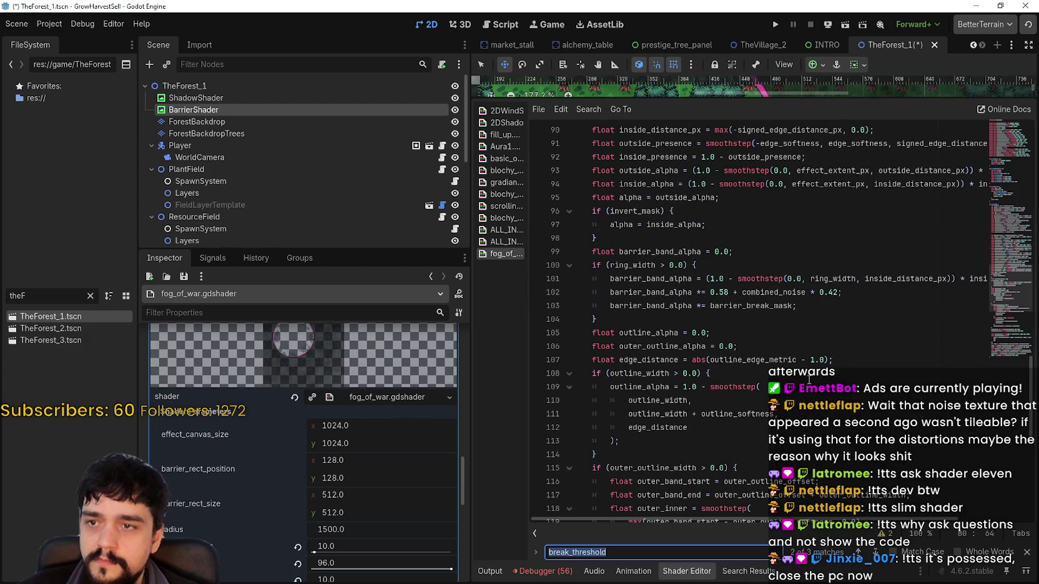
scroll(811, 379, "down", 4)
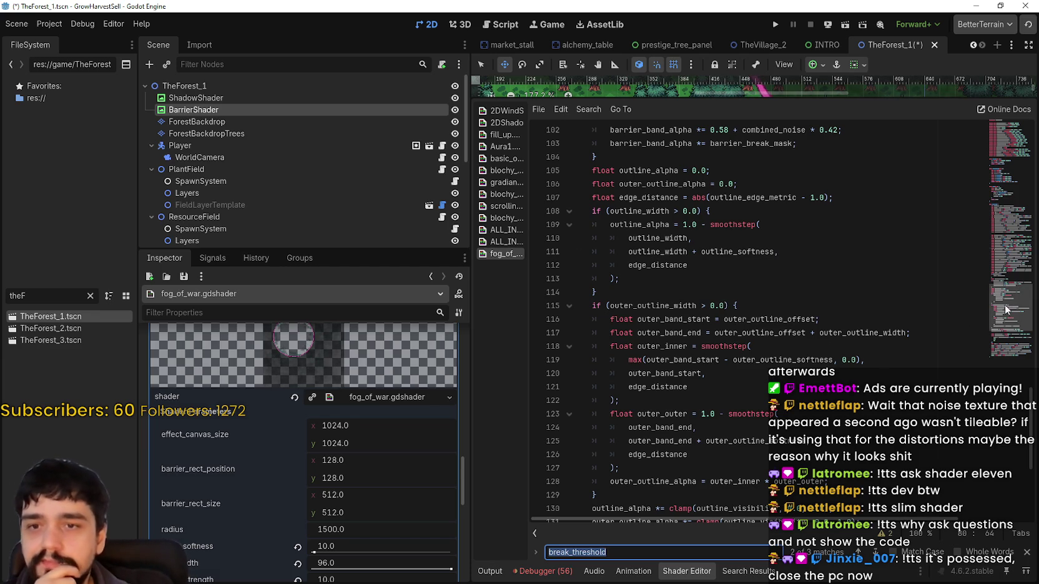
scroll(1012, 301, "down", 1)
scroll(1012, 301, "down", 3)
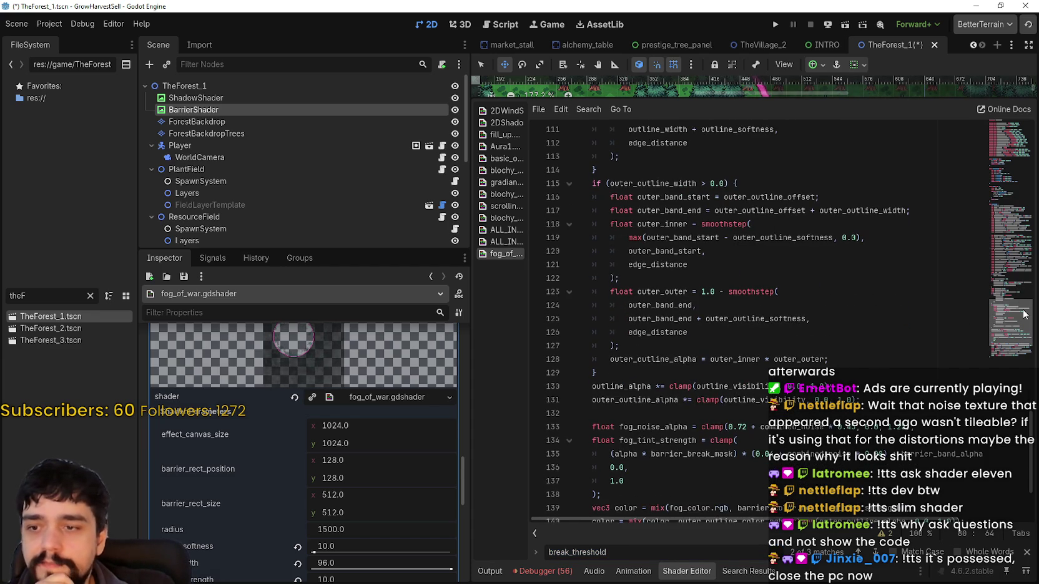
scroll(1024, 314, "down", 3)
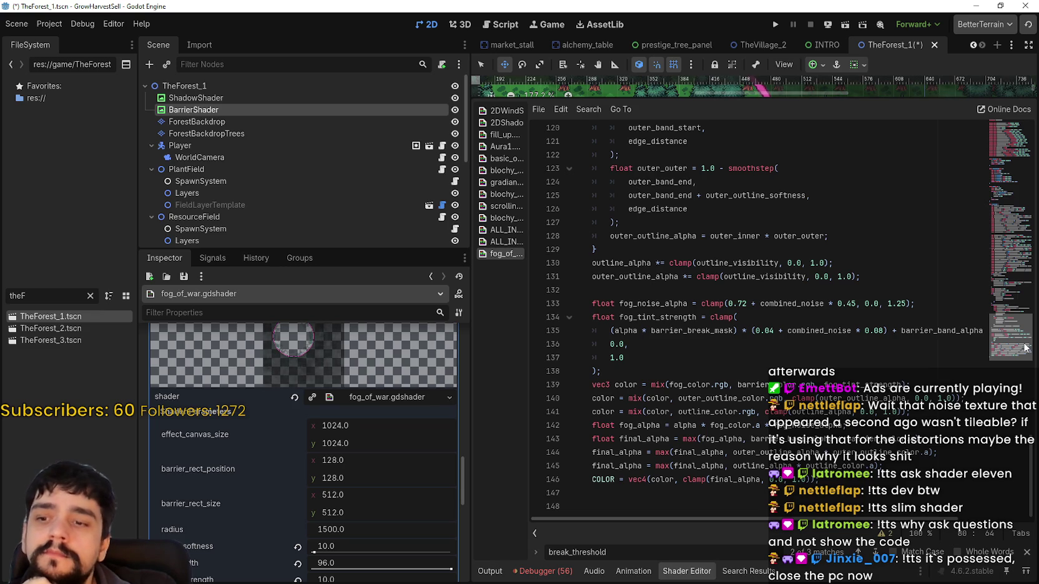
- Widen the shader editor by narrowing the side docks
mouse_move(1026, 333)
left_mouse_down()
mouse_move(1033, 131)
mouse_move(1031, 157)
left_mouse_up()
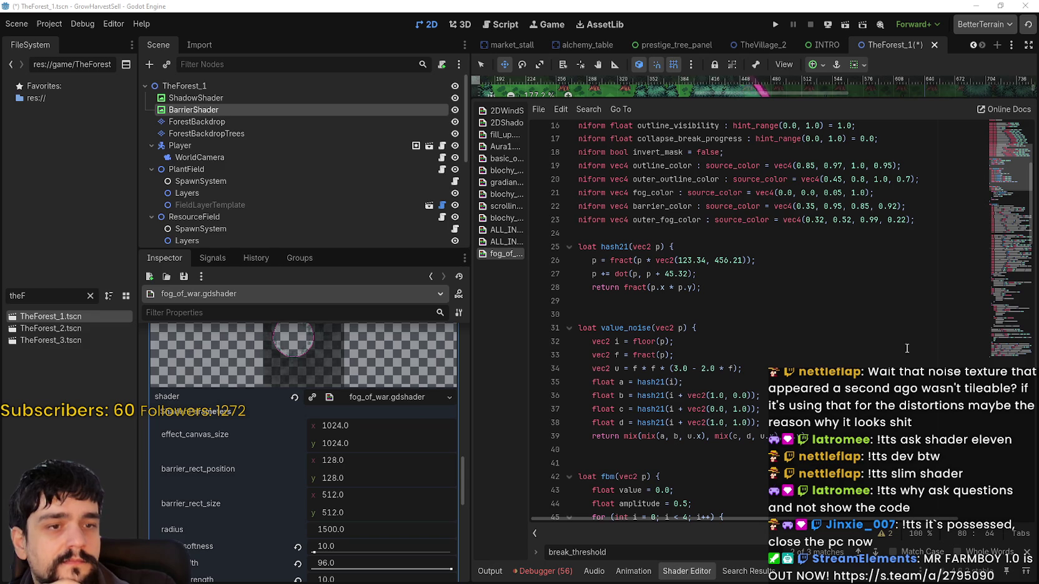
left_click_drag(1009, 179, 1002, 257)
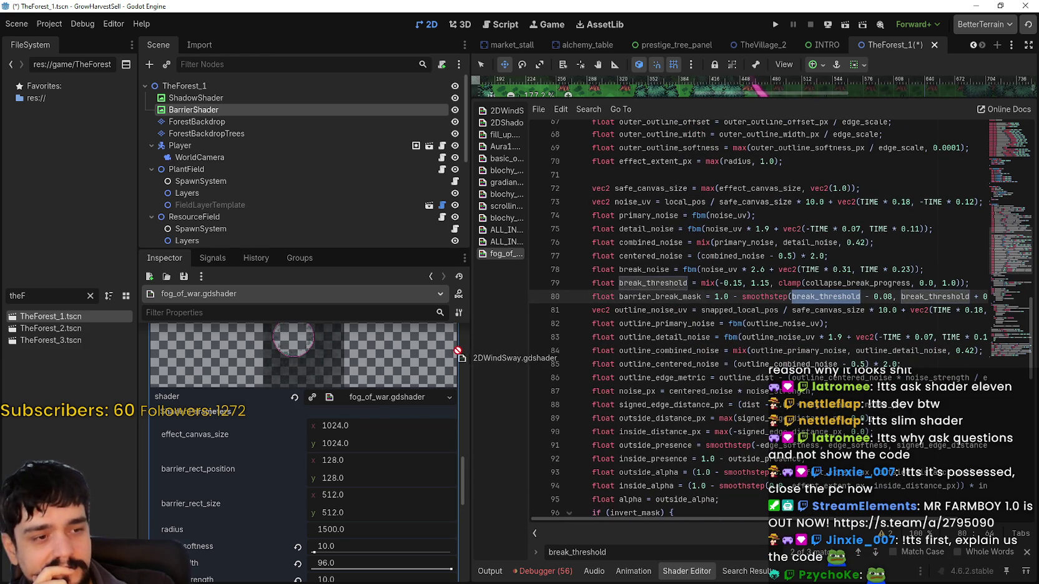
left_click_drag(471, 352, 375, 354)
- Review the break_noise and break_threshold lines and close the break_threshold search
key("Down")
key("Down")
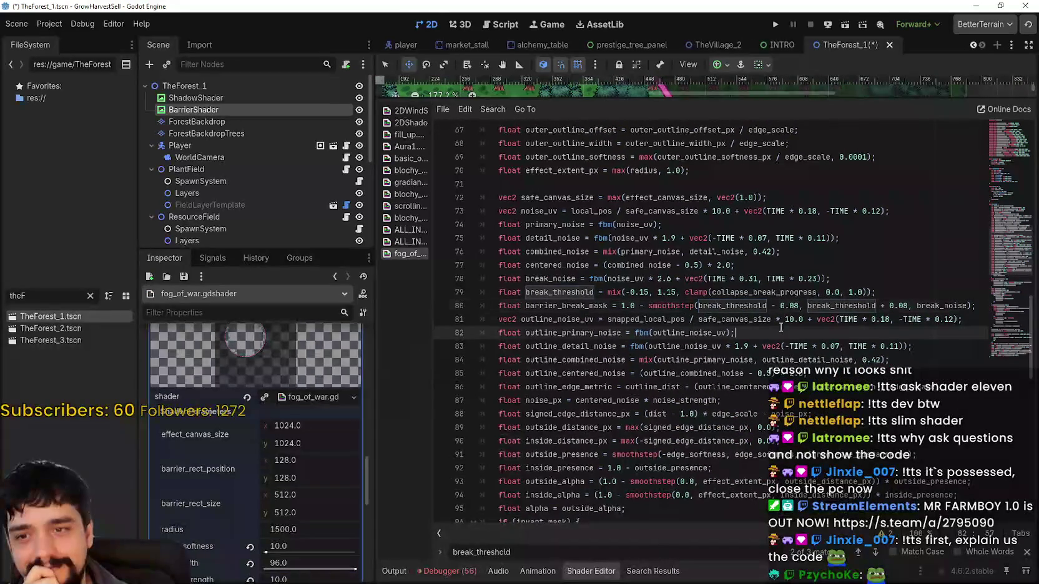
left_click(954, 307)
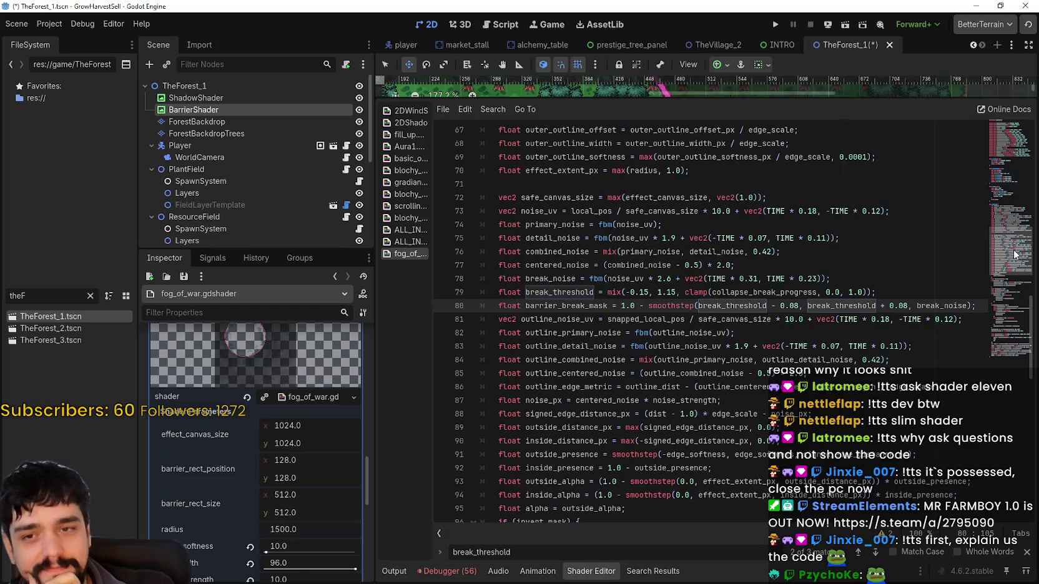
left_click_drag(1012, 252, 999, 344)
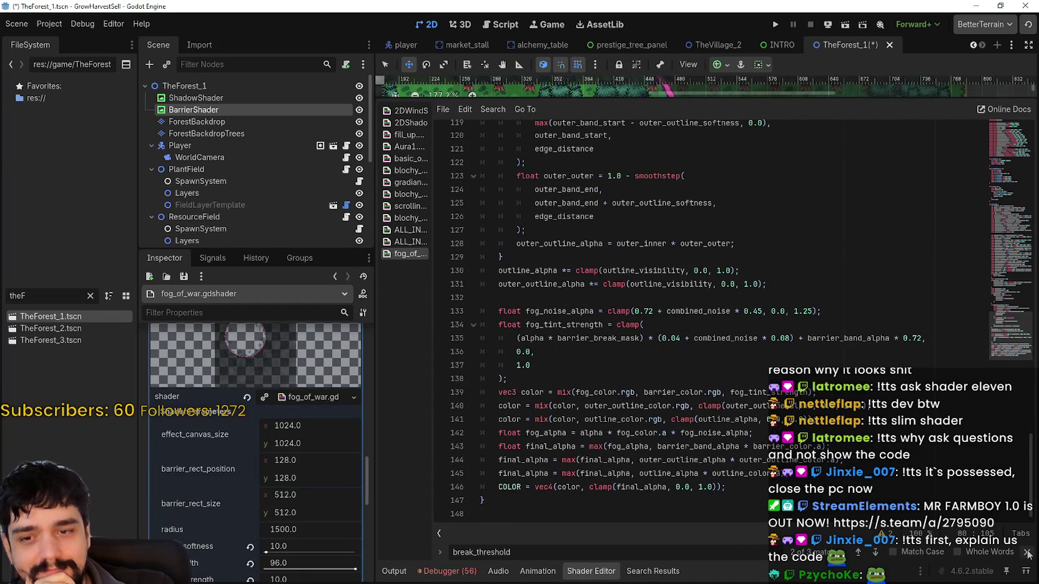
left_click(1027, 551)
scroll(723, 451, "up", 15)
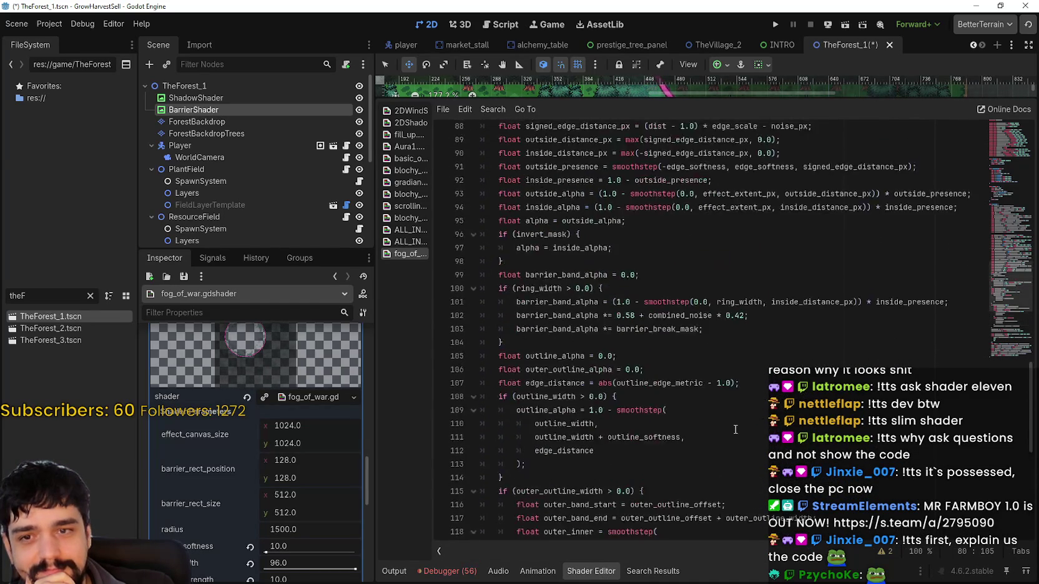
scroll(736, 424, "up", 4)
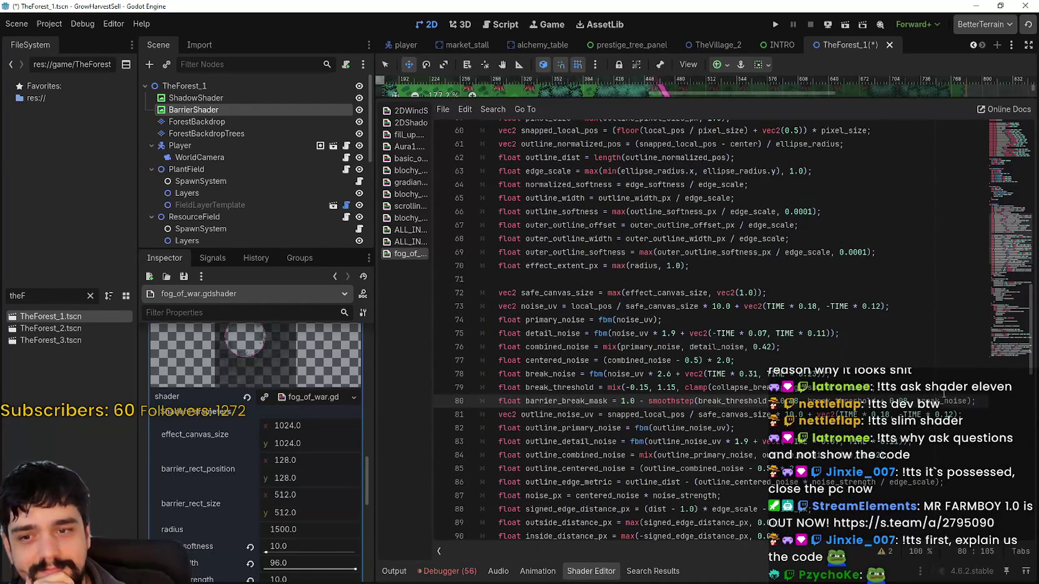
left_click(784, 388)
left_click(844, 481)
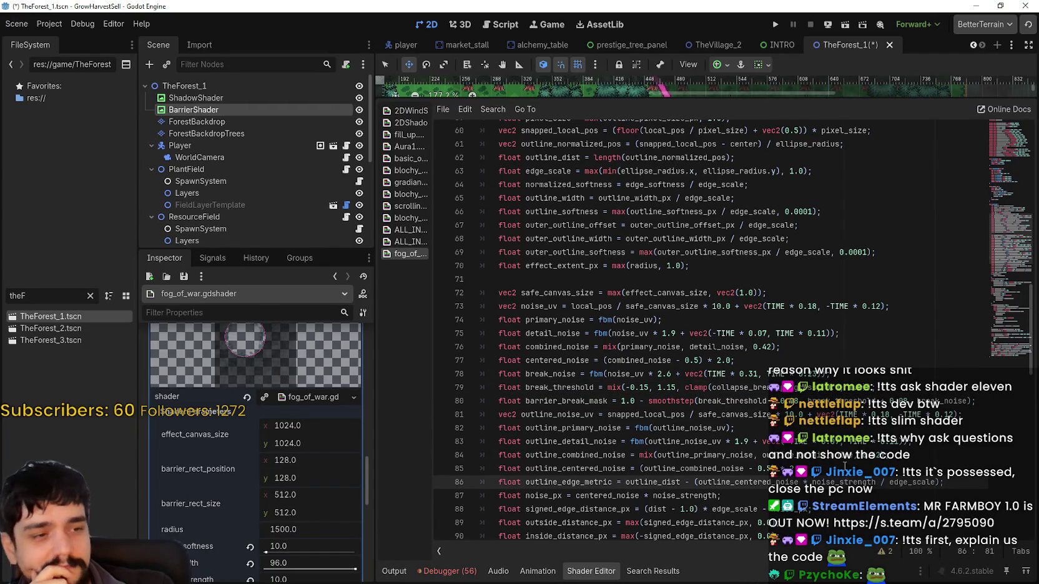
- Read down to the inside_distance_px line, then enlarge the 2D view above the shader code
scroll(844, 465, "down", 1)
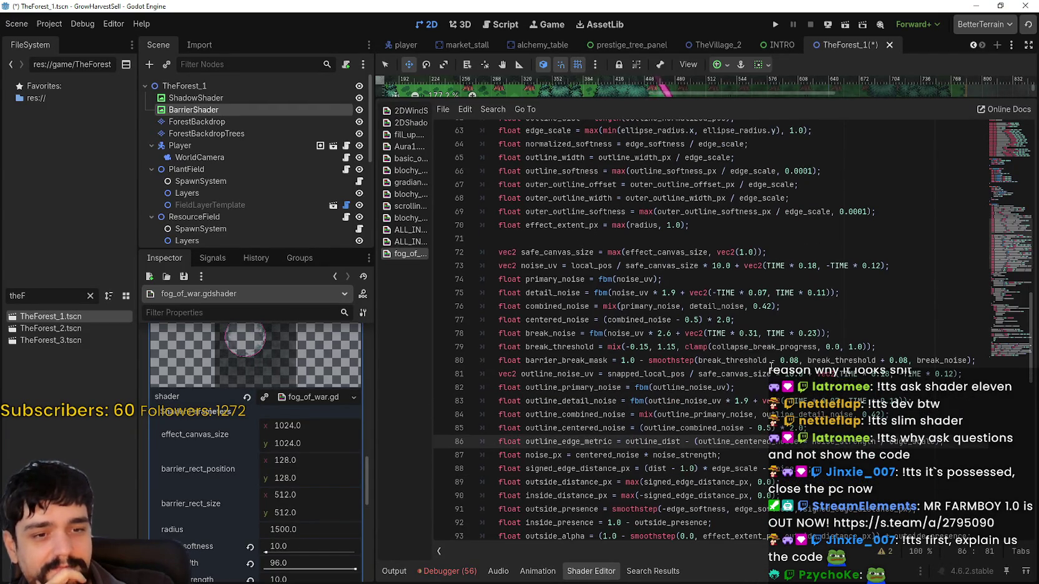
scroll(711, 327, "down", 1)
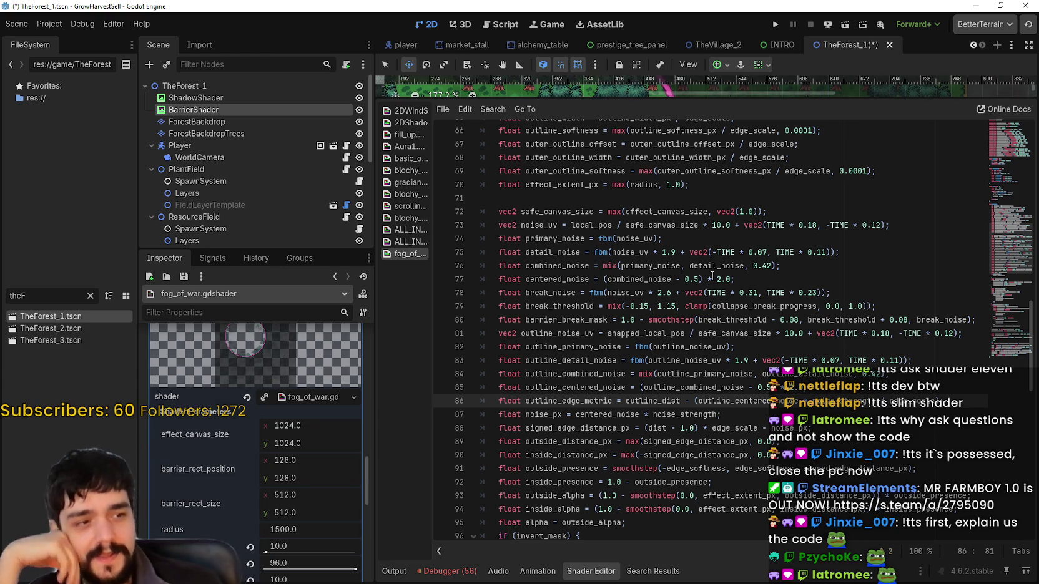
scroll(732, 374, "down", 2)
left_click(731, 373)
scroll(731, 381, "down", 9)
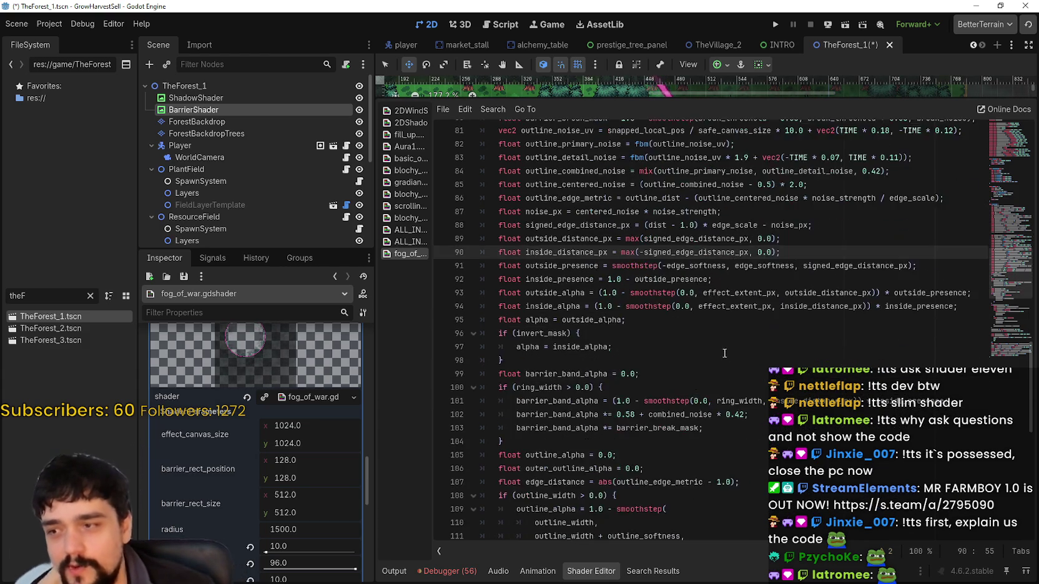
scroll(730, 390, "down", 8)
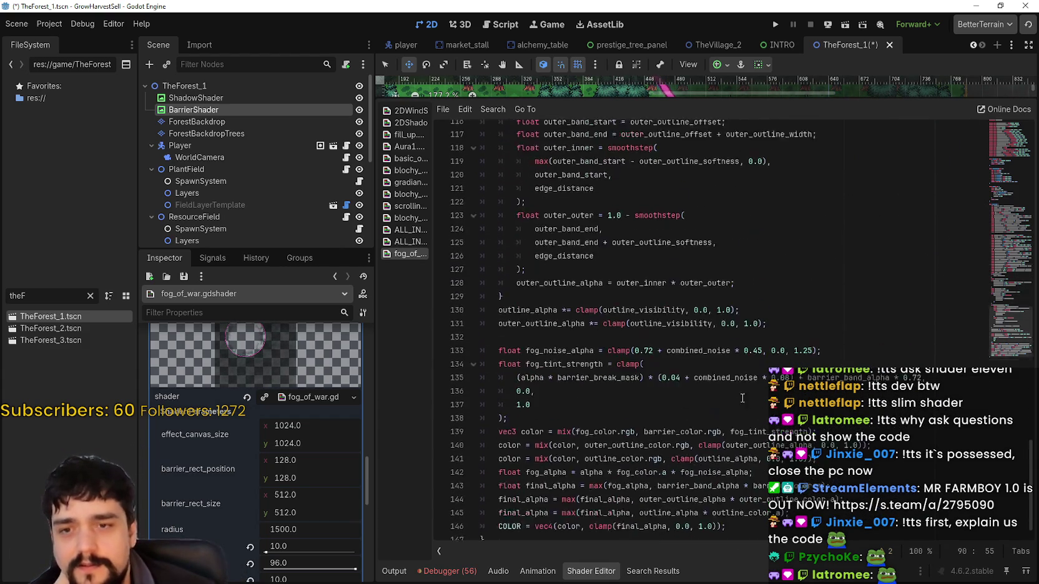
scroll(730, 390, "up", 7)
left_click_drag(631, 99, 631, 395)
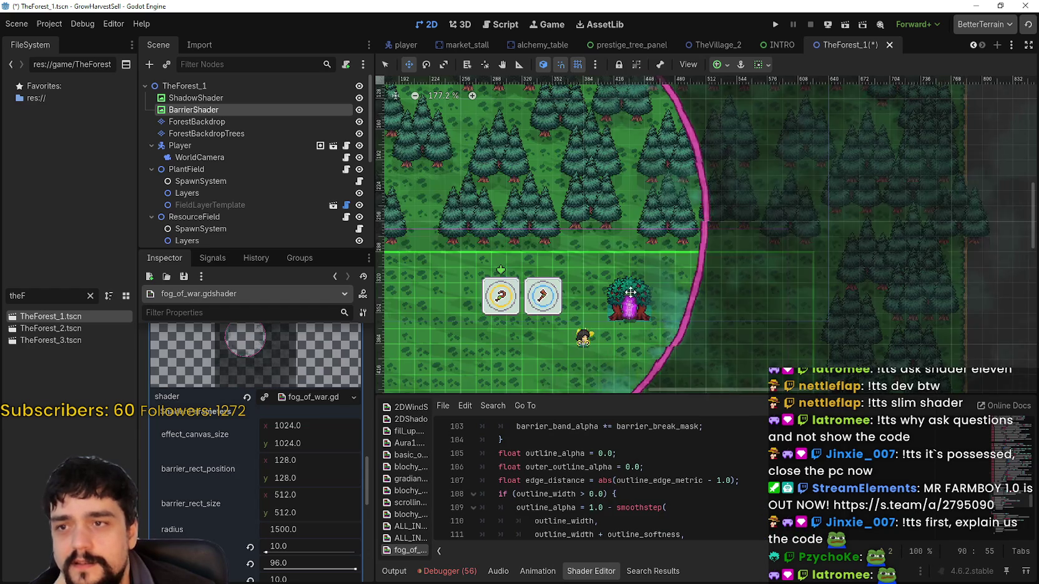
- Enlarge the Inspector, revert collapse_break_progress to 0.0, then drag it up to 1.0
scroll(737, 228, "down", 3)
scroll(282, 539, "down", 2)
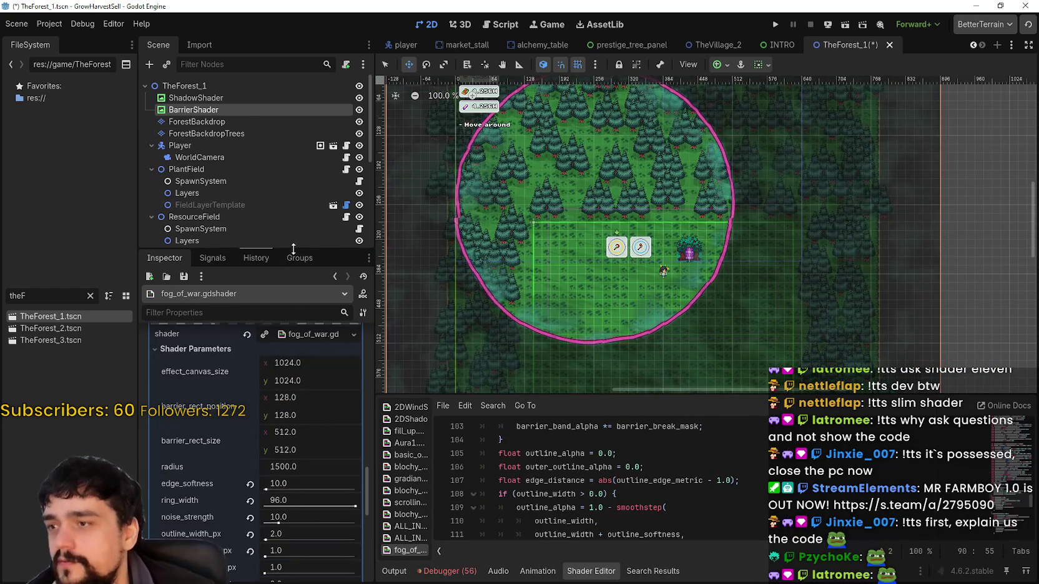
left_click_drag(281, 249, 280, 105)
scroll(291, 437, "down", 2)
scroll(292, 368, "down", 3)
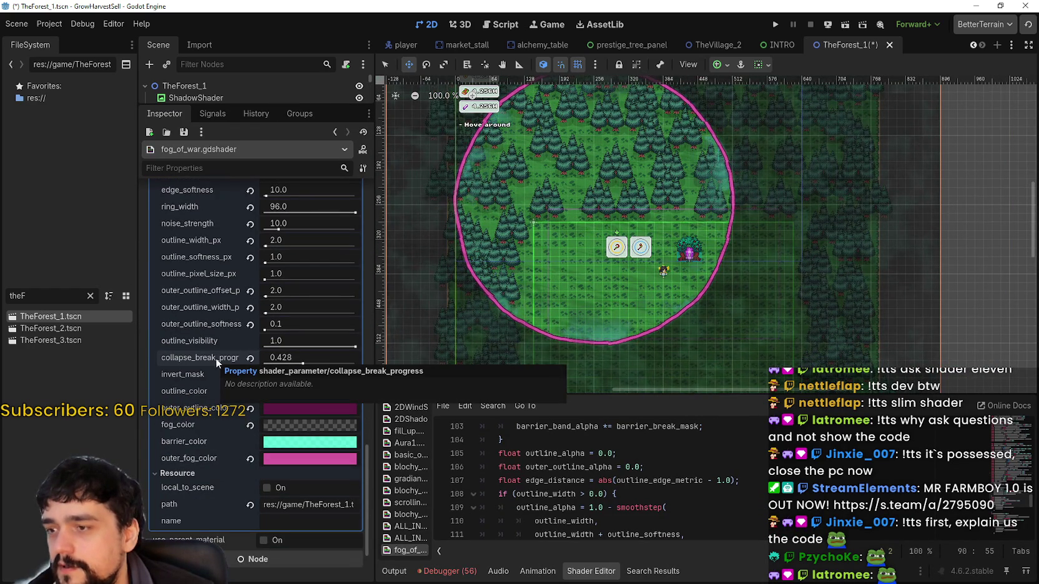
left_click(250, 357)
scroll(691, 251, "up", 4)
scroll(691, 251, "up", 1)
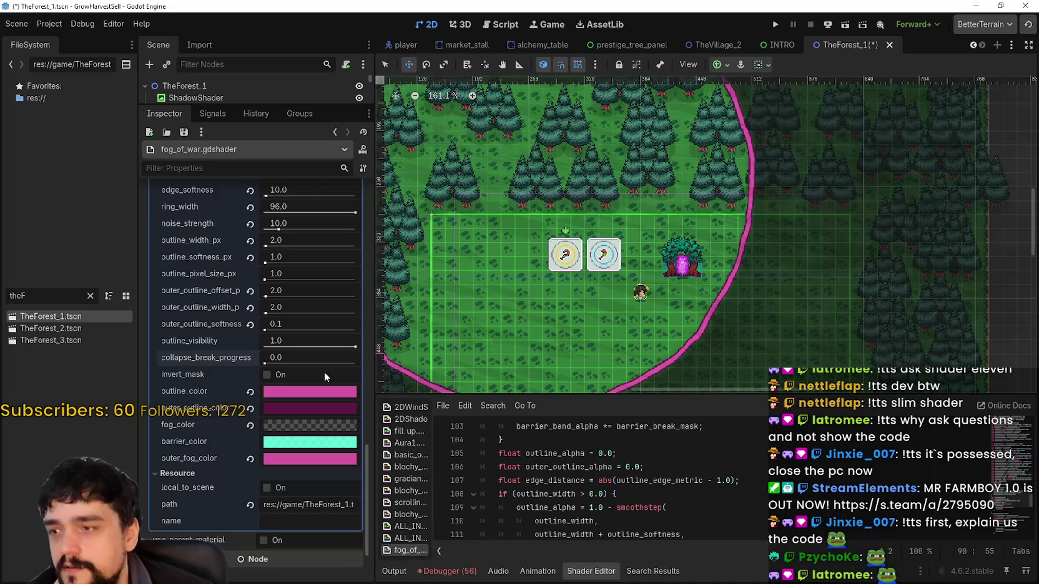
left_click_drag(273, 360, 356, 360)
scroll(646, 282, "down", 3)
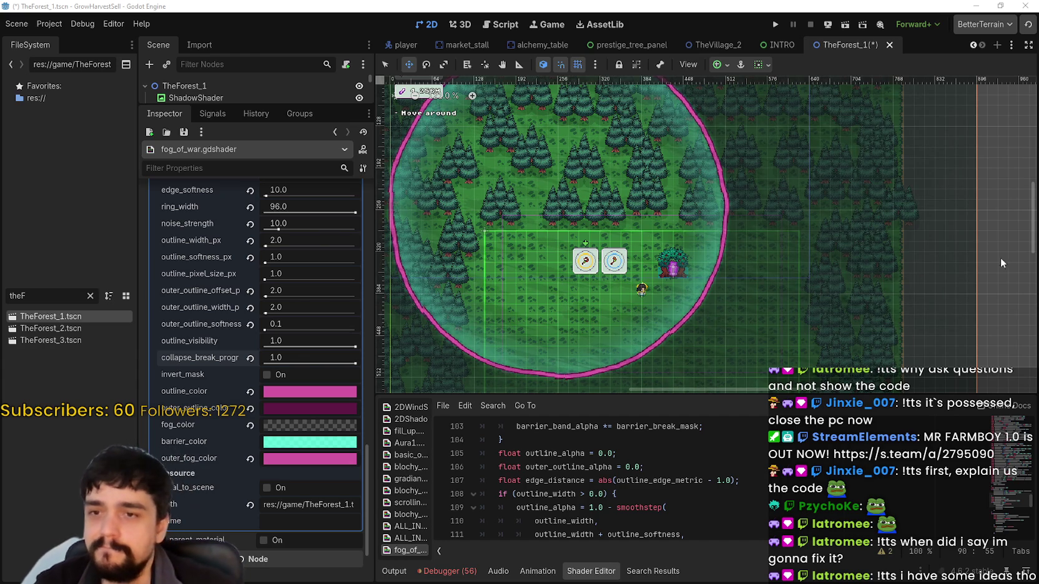
scroll(664, 315, "down", 3)
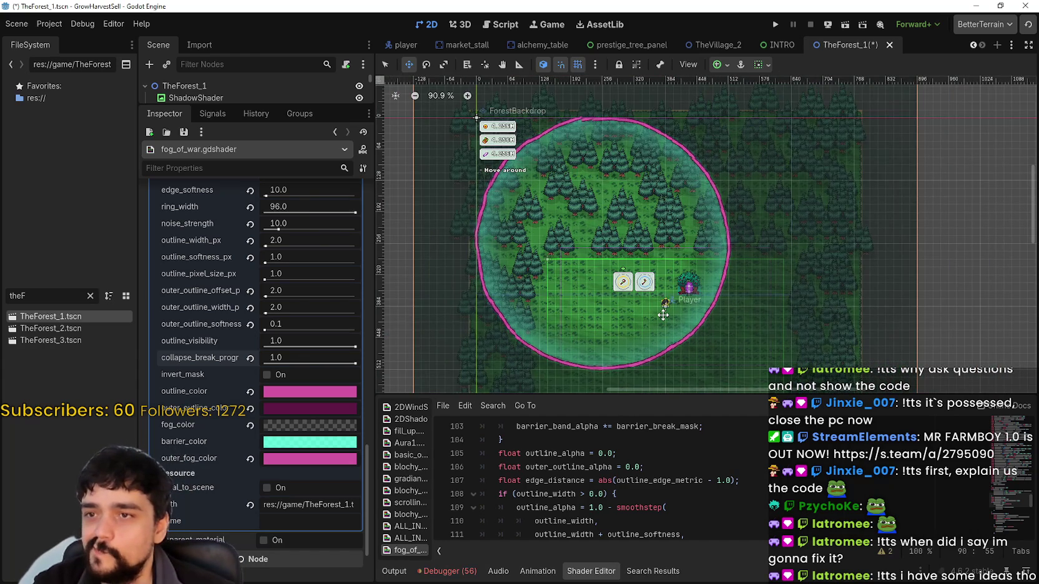
scroll(663, 315, "down", 2)
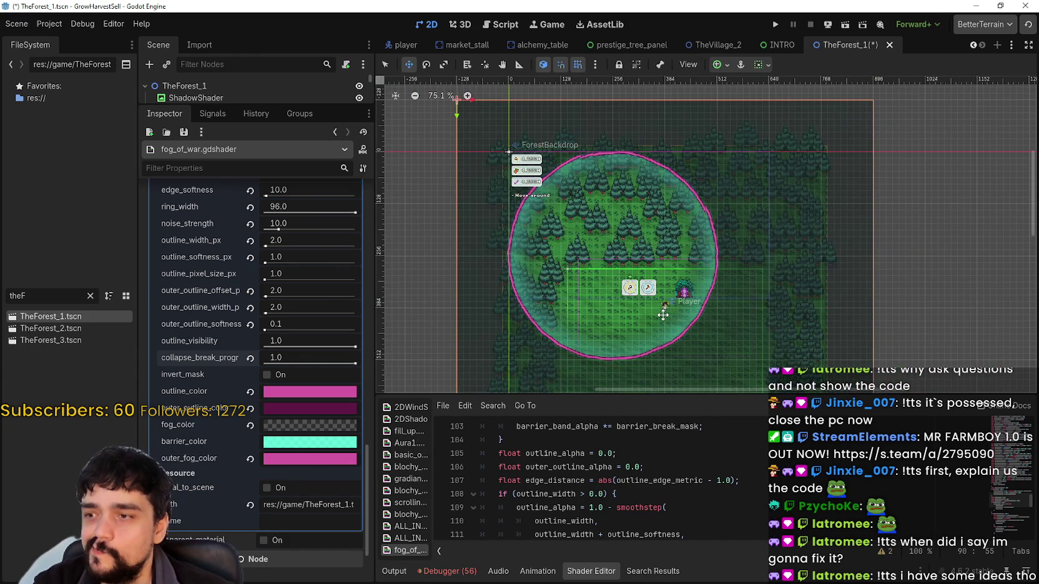
scroll(663, 315, "up", 3)
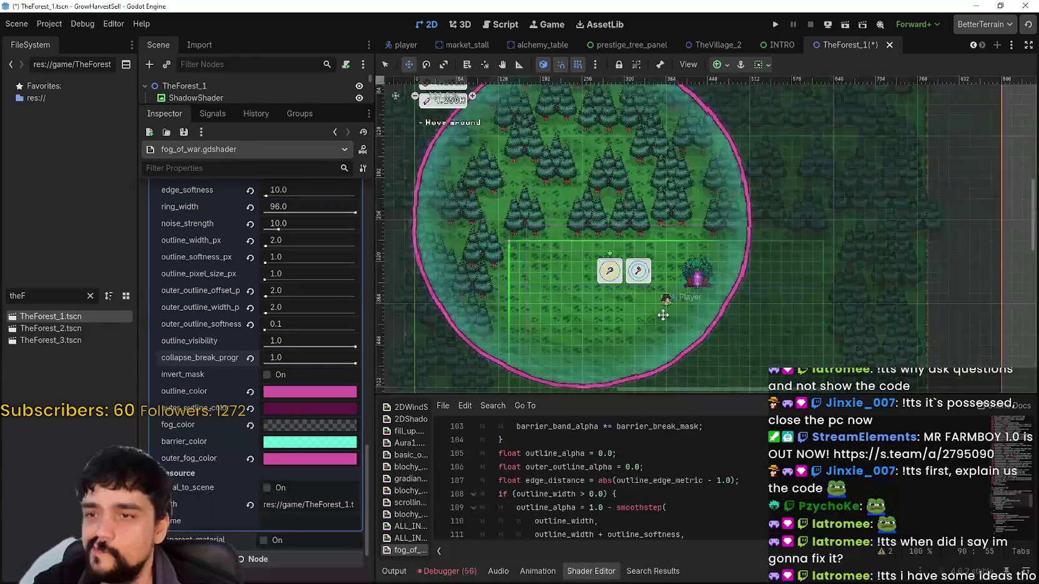
scroll(663, 316, "down", 3)
scroll(663, 316, "up", 3)
scroll(663, 315, "down", 3)
scroll(662, 315, "up", 3)
scroll(662, 316, "down", 3)
scroll(659, 316, "up", 1)
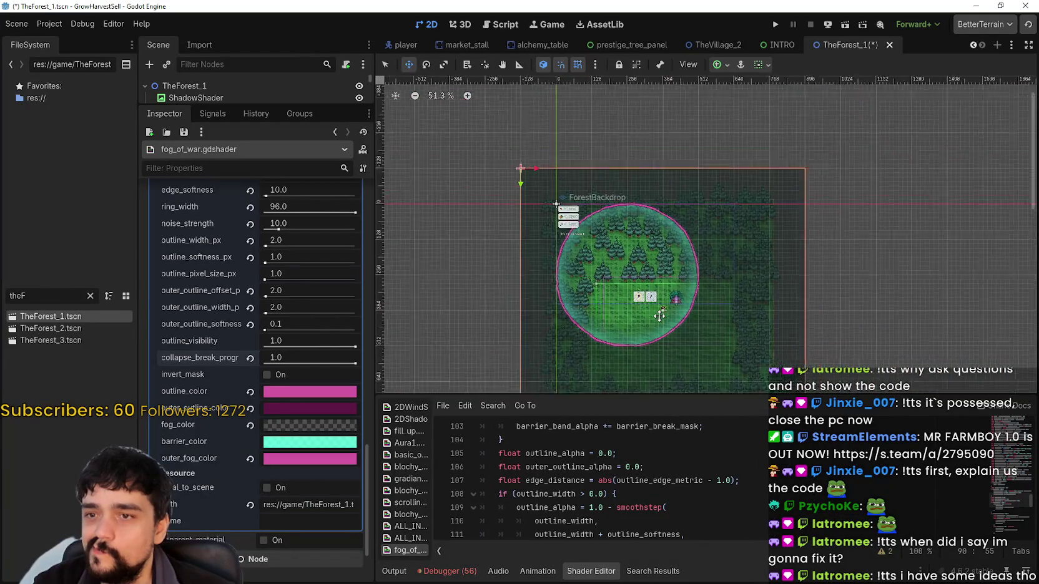
scroll(659, 316, "up", 3)
scroll(659, 316, "up", 2)
scroll(659, 316, "down", 7)
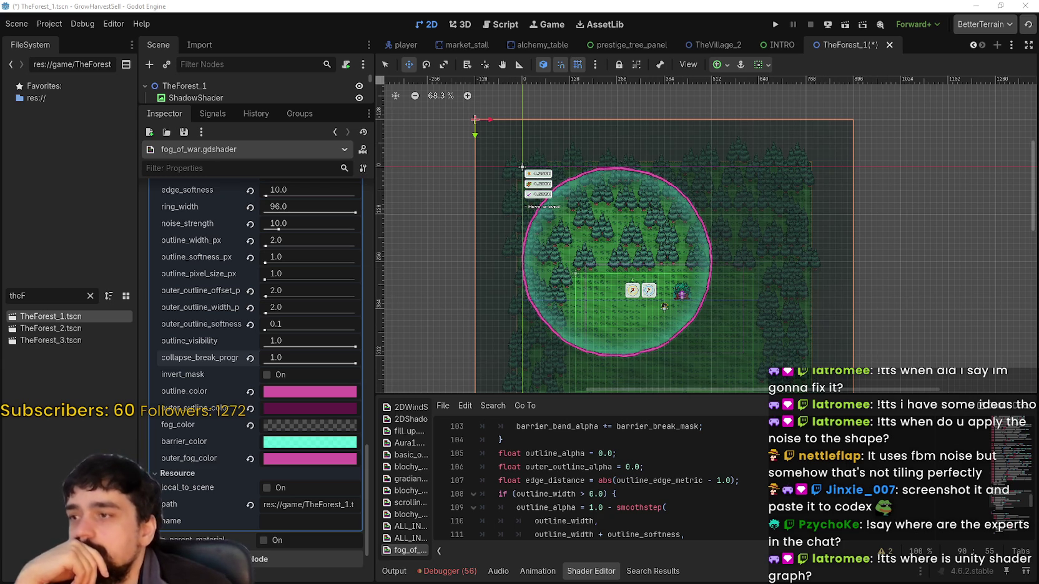
scroll(309, 416, "up", 3)
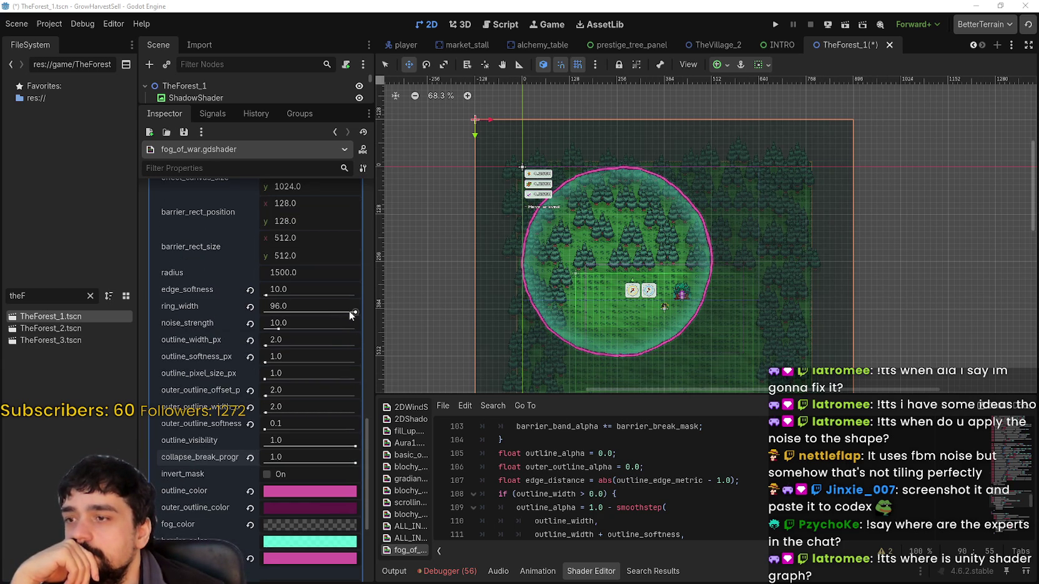
- Test smaller ring_width values and drag edge_softness down to 1.0 to sharpen the ring
mouse_move(355, 313)
left_mouse_down()
mouse_move(328, 312)
mouse_move(416, 318)
left_mouse_up()
scroll(416, 319, "up", 4)
mouse_move(351, 313)
left_mouse_down()
mouse_move(314, 316)
mouse_move(371, 315)
left_mouse_up()
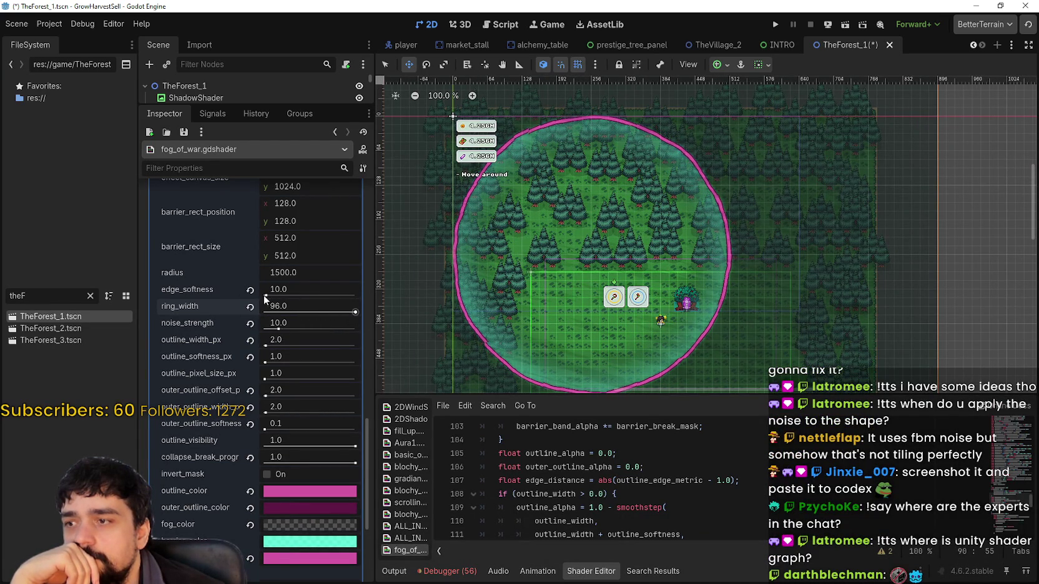
mouse_move(268, 295)
left_mouse_down()
mouse_move(401, 299)
mouse_move(235, 292)
mouse_move(286, 295)
mouse_move(263, 298)
left_mouse_up()
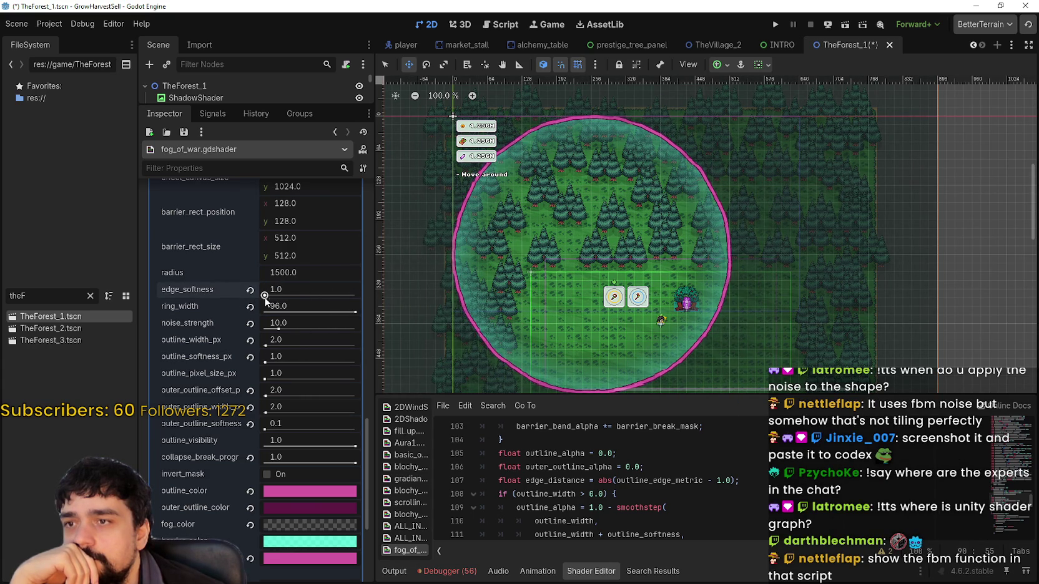
- Preview a lower collapse_break_progress and recentre the view on the forest ring
scroll(484, 299, "down", 4)
scroll(503, 374, "up", 6)
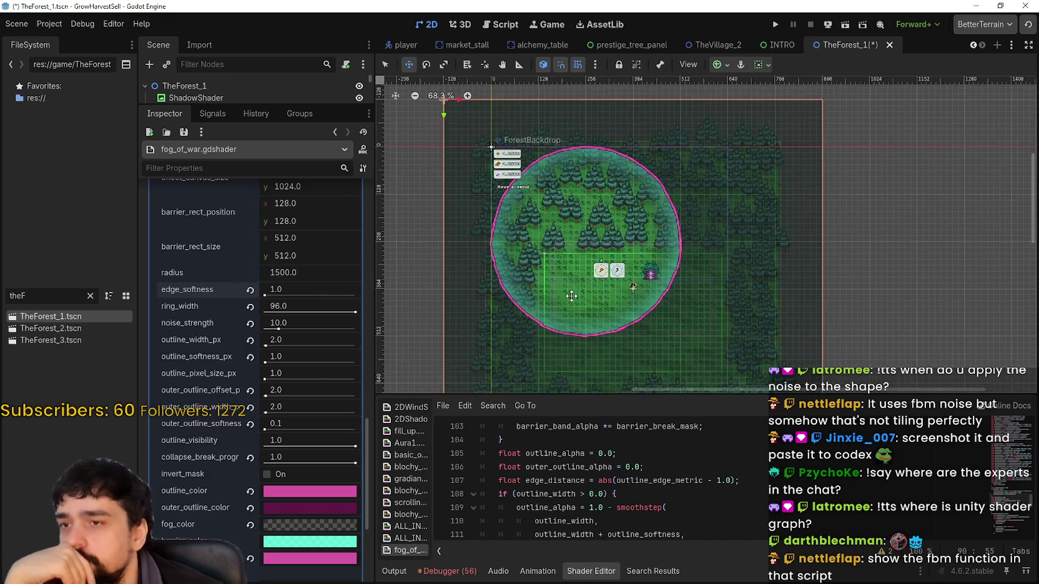
scroll(313, 408, "down", 3)
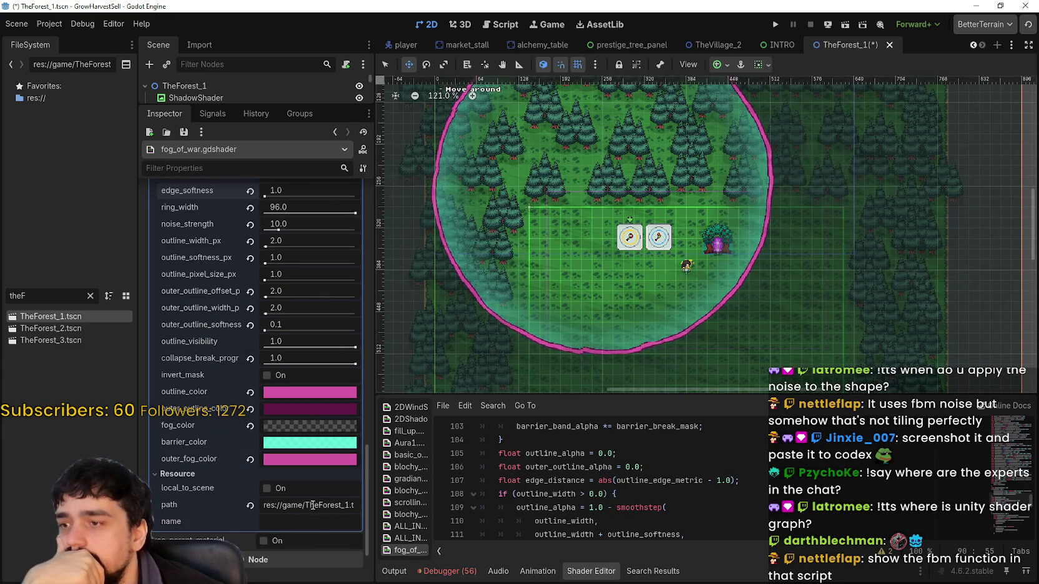
scroll(592, 271, "down", 1)
scroll(592, 271, "down", 3)
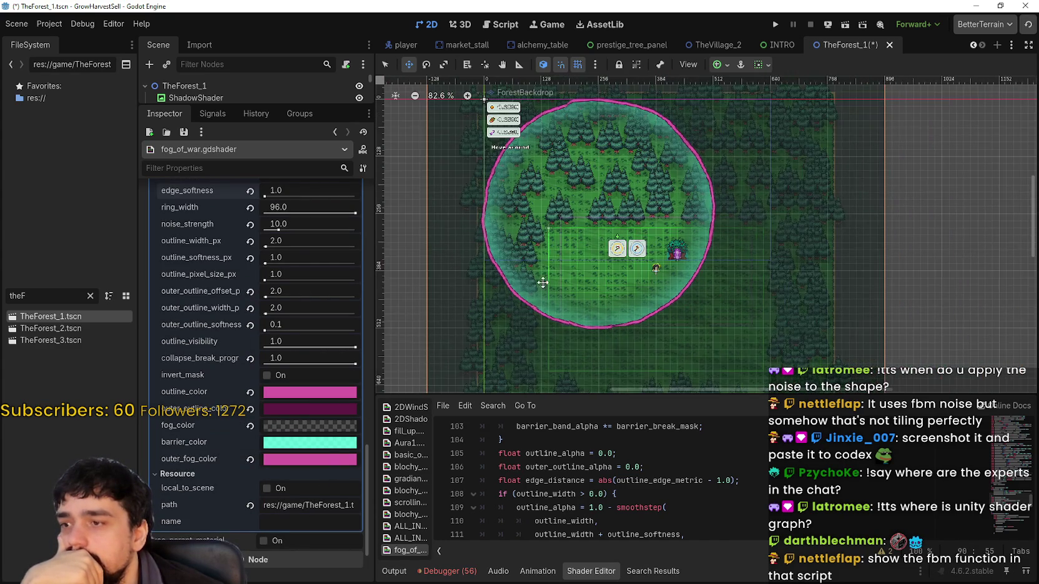
mouse_move(355, 363)
left_mouse_down()
mouse_move(294, 364)
mouse_move(393, 364)
mouse_move(261, 361)
mouse_move(371, 354)
mouse_move(296, 363)
mouse_move(356, 362)
left_mouse_up()
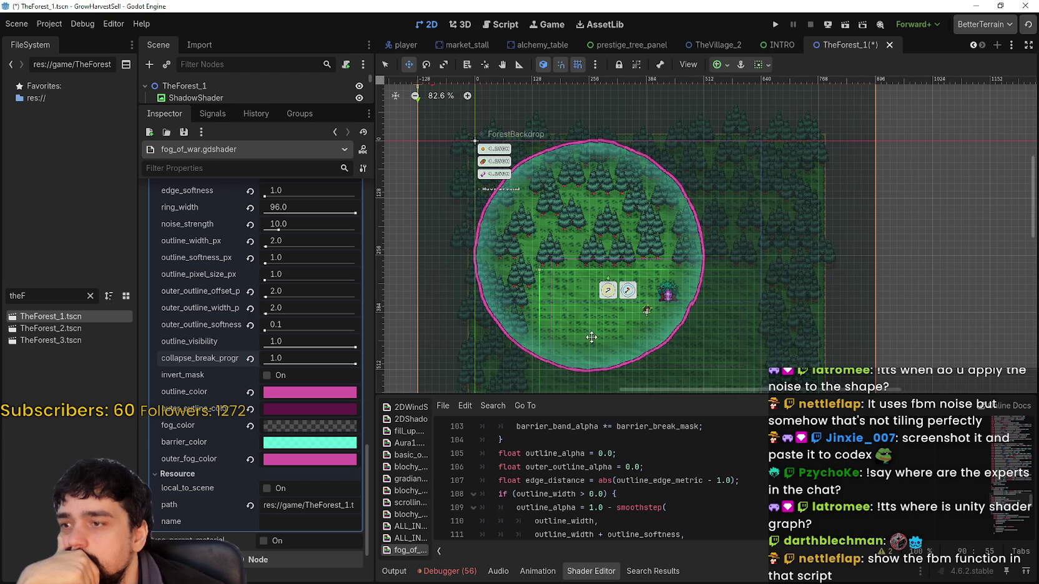
scroll(728, 319, "down", 2)
left_click_drag(729, 318, 725, 293)
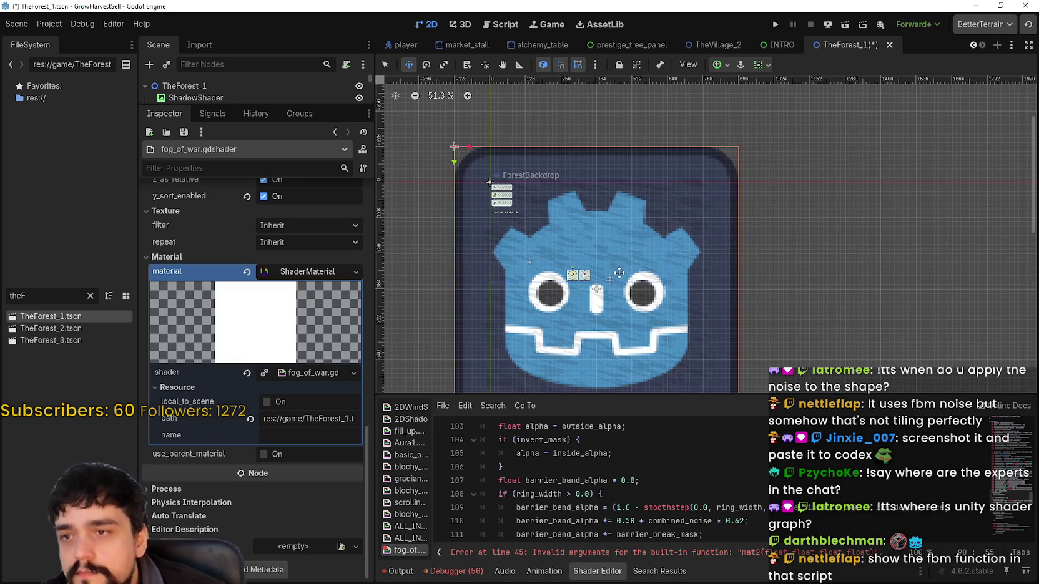
- Jump from the shader error message to line 45 of the fog_of_war shader
scroll(734, 225, "left", 3)
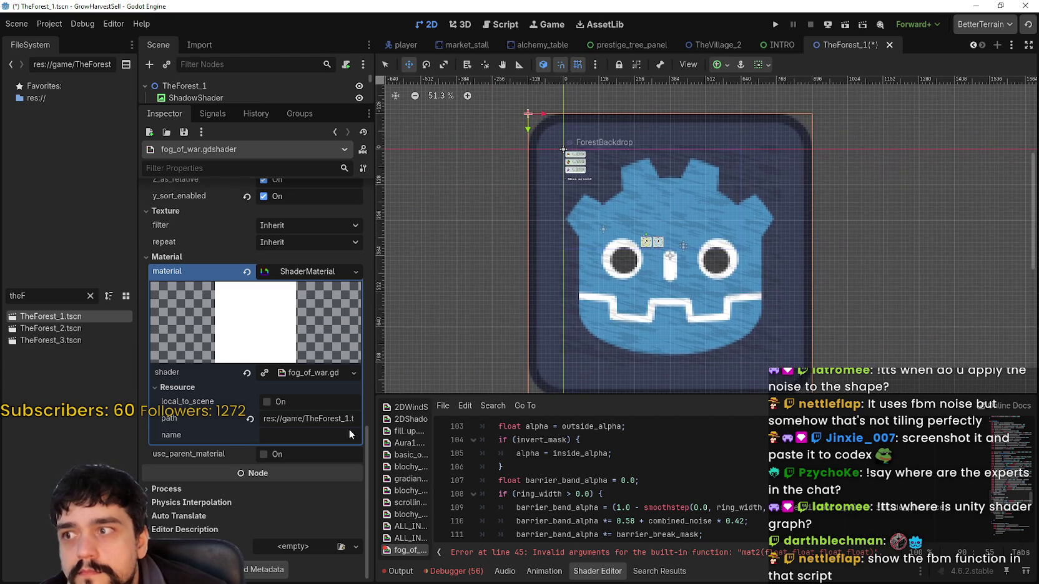
scroll(300, 501, "up", 3)
scroll(583, 496, "down", 2)
scroll(582, 495, "down", 13)
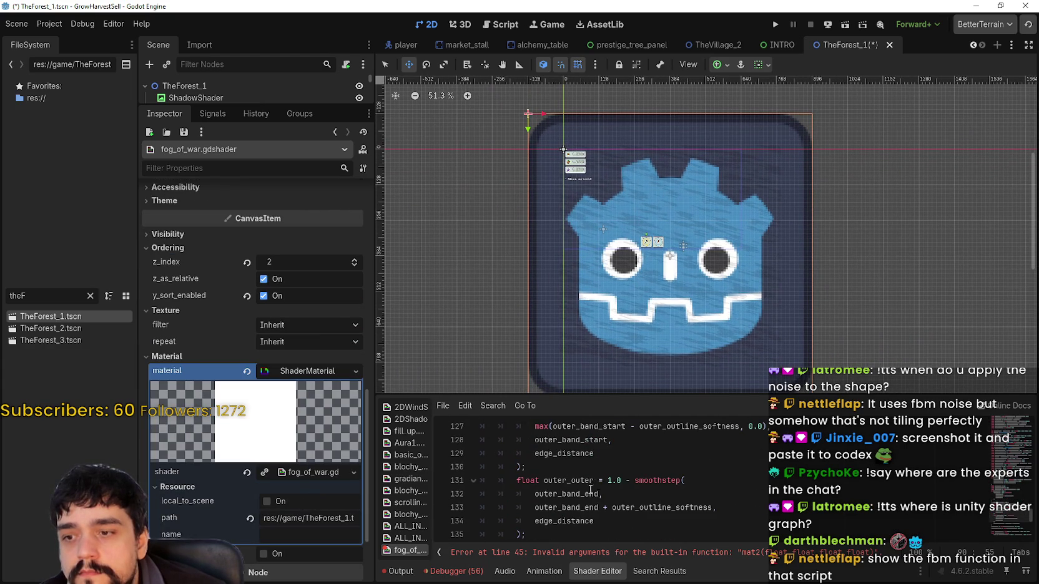
left_click(763, 554)
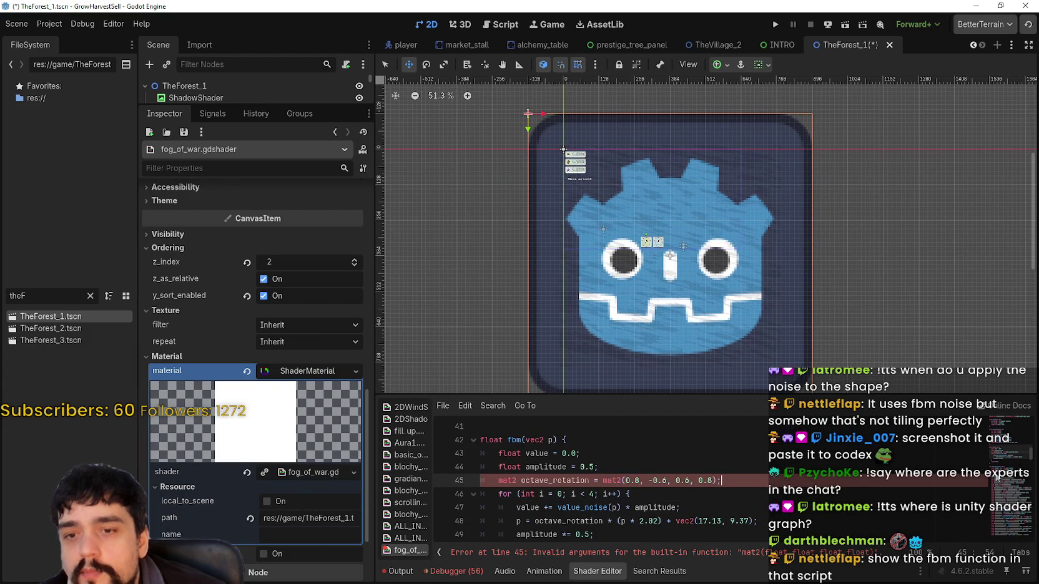
scroll(583, 487, "up", 3)
scroll(250, 312, "up", 5)
scroll(637, 257, "down", 5)
scroll(637, 258, "up", 5)
scroll(649, 286, "down", 2)
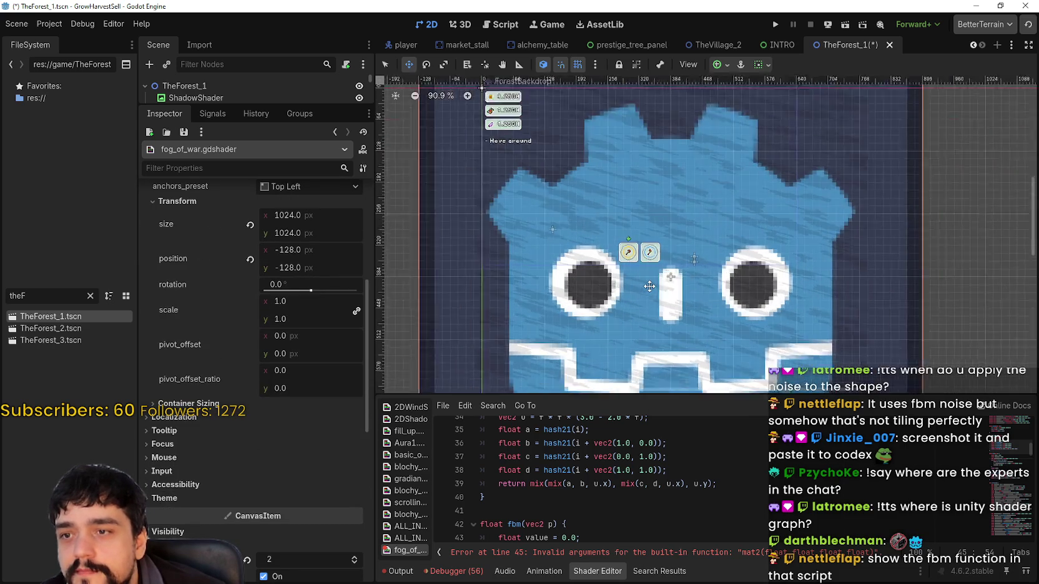
scroll(312, 430, "up", 1)
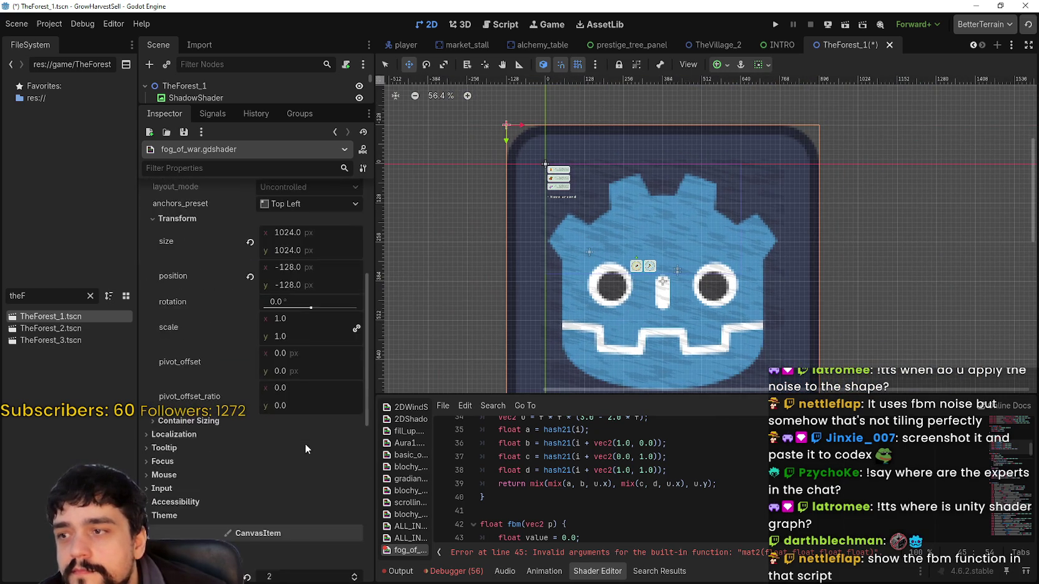
scroll(305, 444, "down", 8)
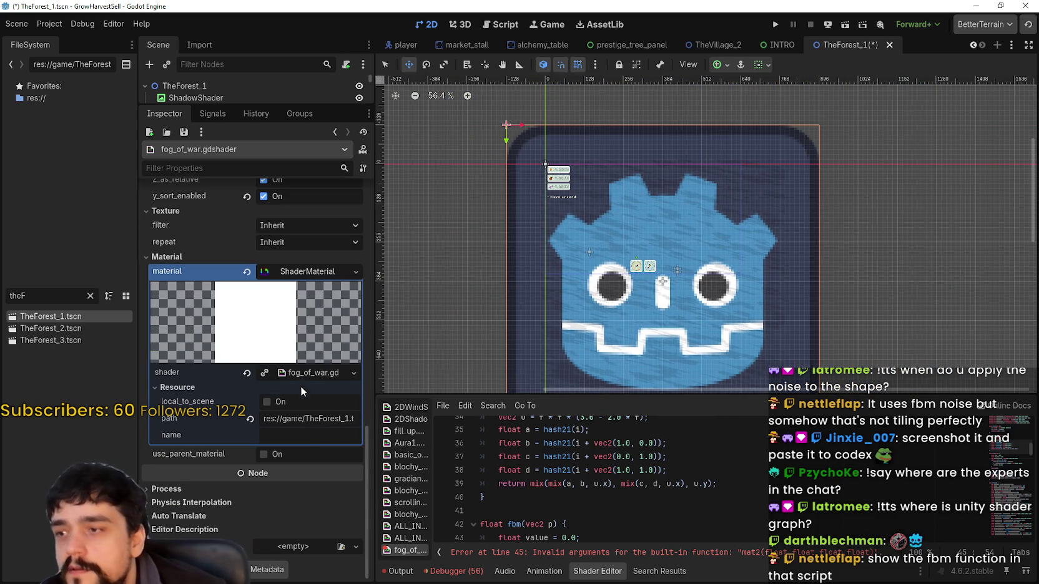
scroll(611, 443, "down", 3)
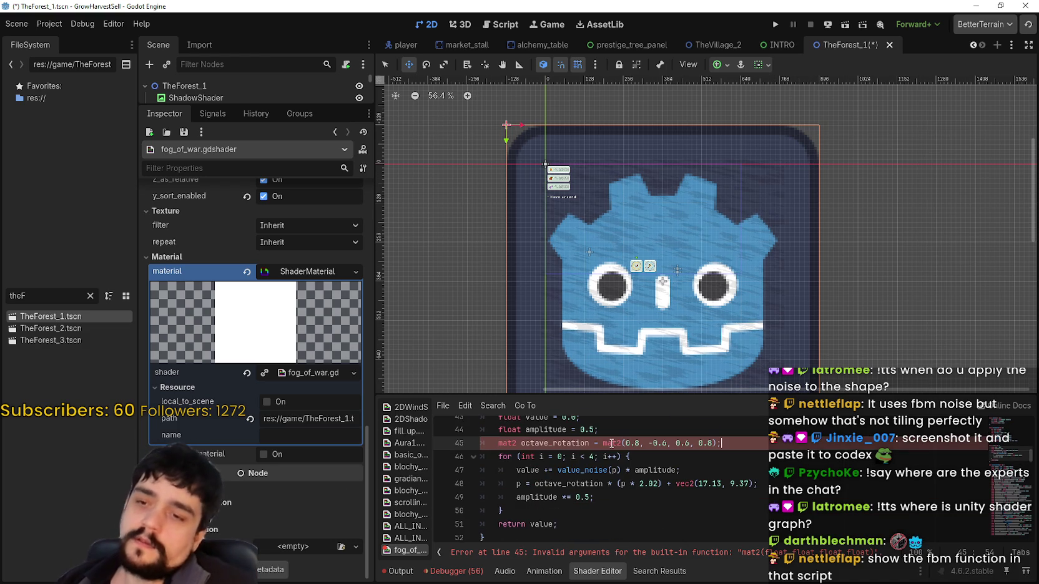
- Place the cursor in the faulty octave_rotation mat2 call on line 45
left_click(611, 443)
scroll(611, 443, "up", 1)
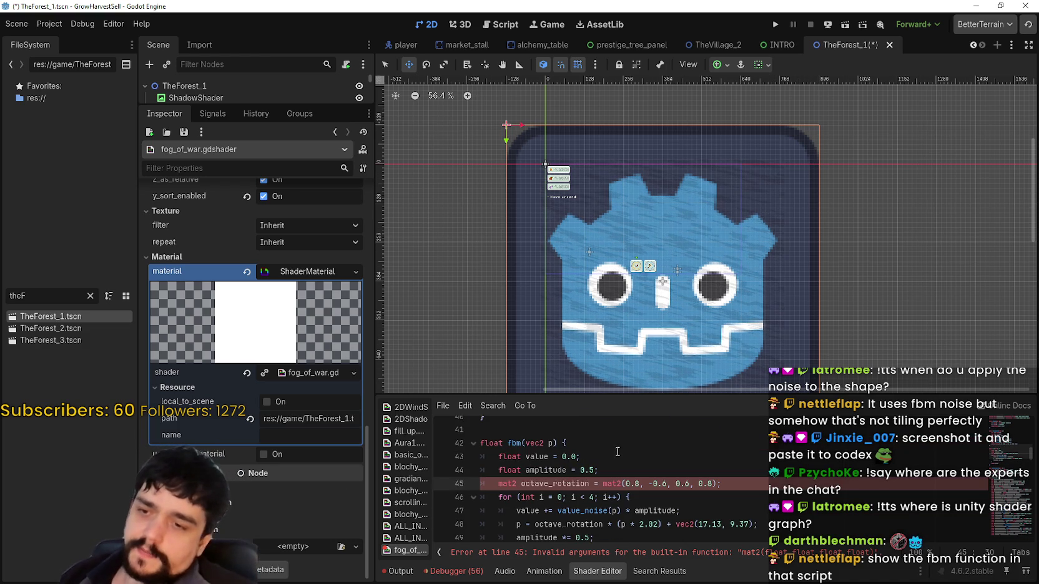
scroll(624, 452, "up", 3)
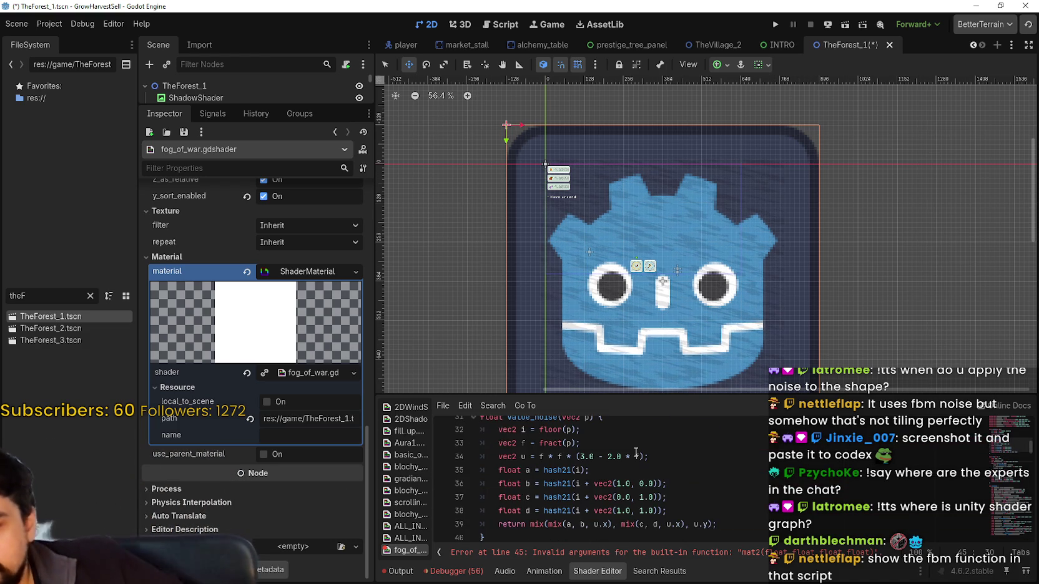
scroll(759, 470, "down", 4)
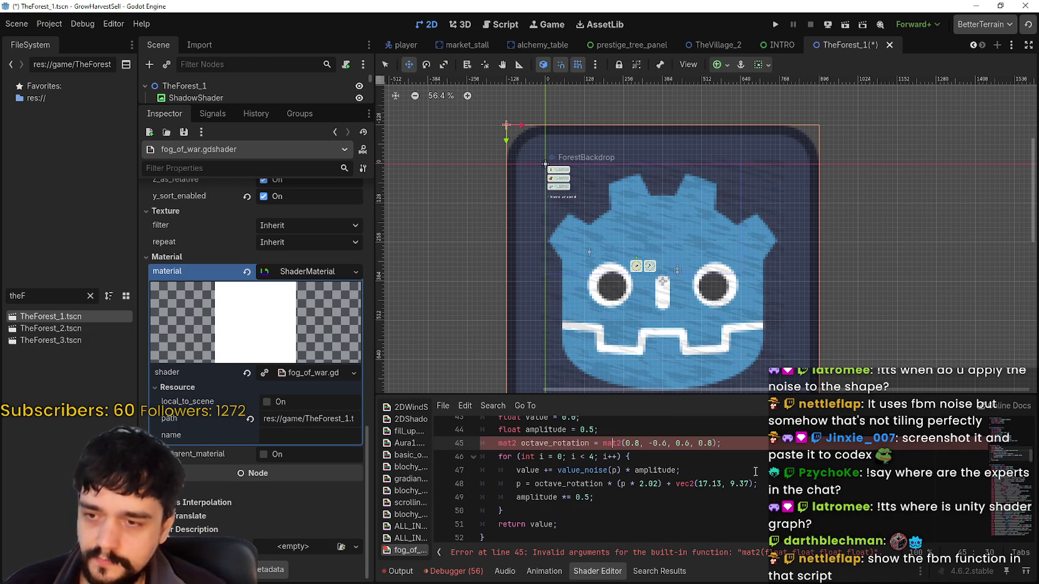
left_click(685, 556)
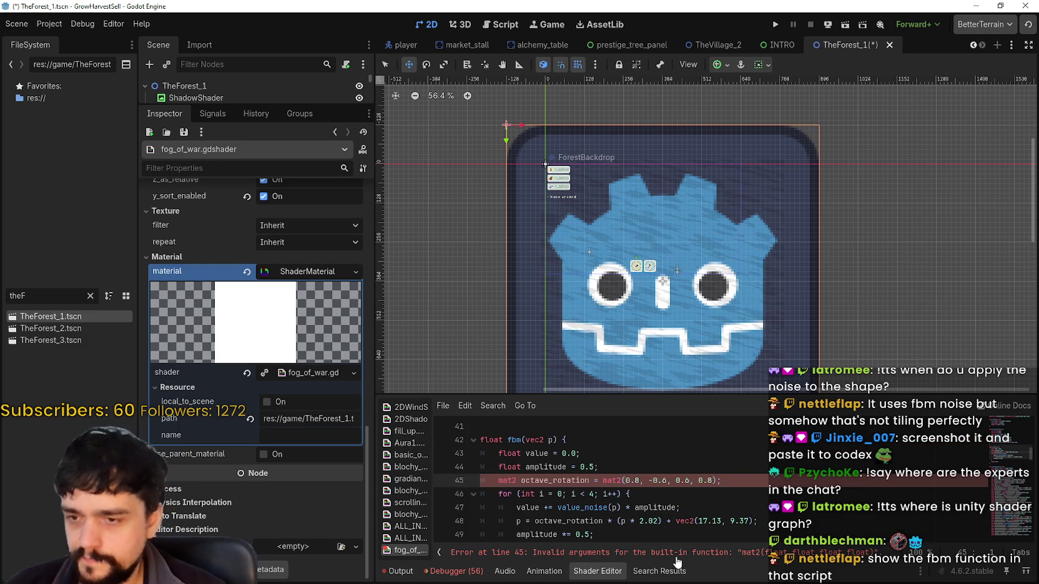
left_click(615, 479)
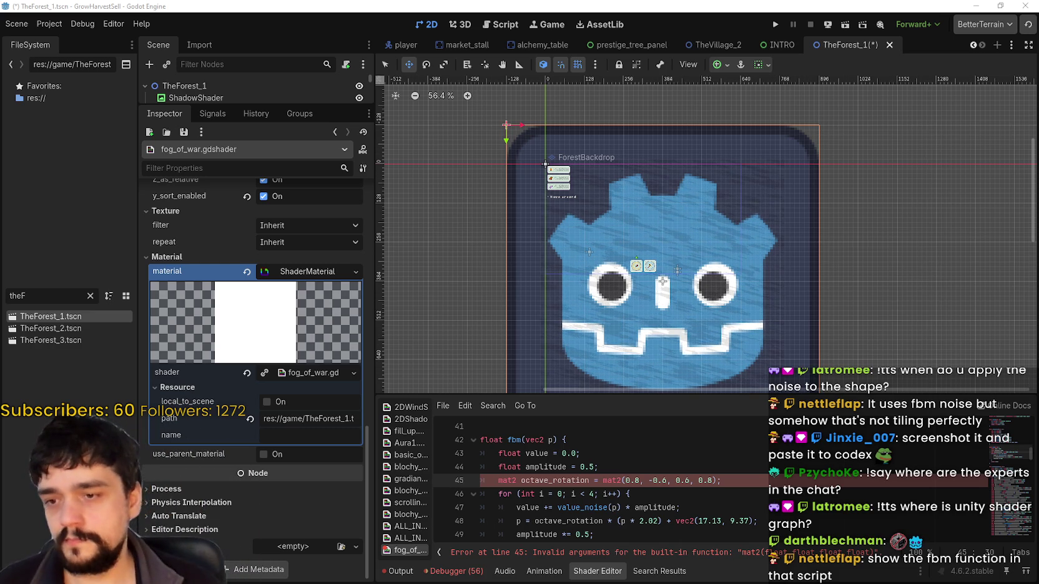
scroll(624, 487, "down", 5)
scroll(624, 487, "up", 5)
- Enlarge the shader code panel, then shrink it back to restore the scene view
left_click_drag(713, 393, 724, 233)
scroll(723, 291, "down", 2)
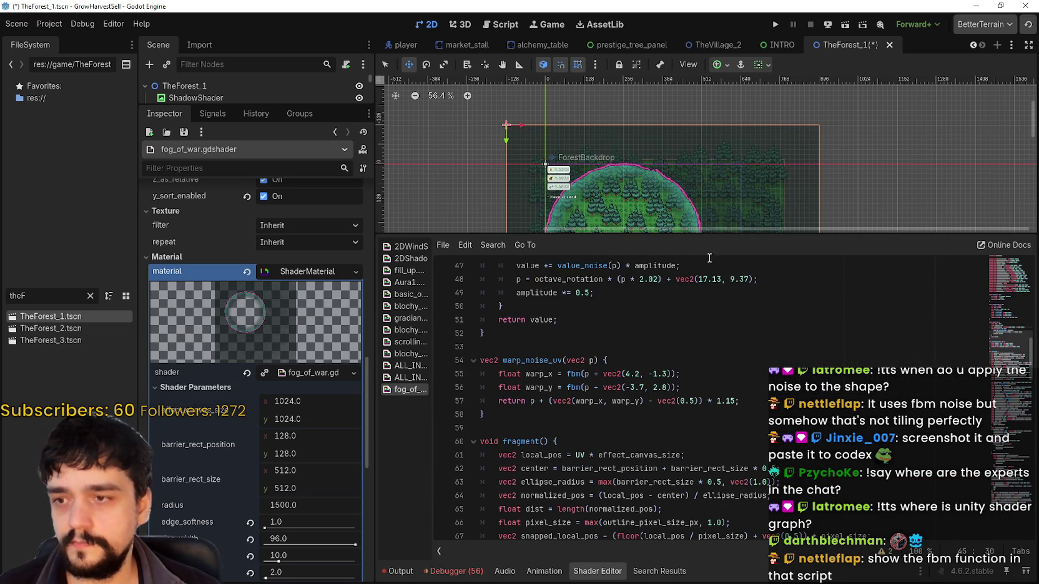
left_click_drag(698, 236, 698, 397)
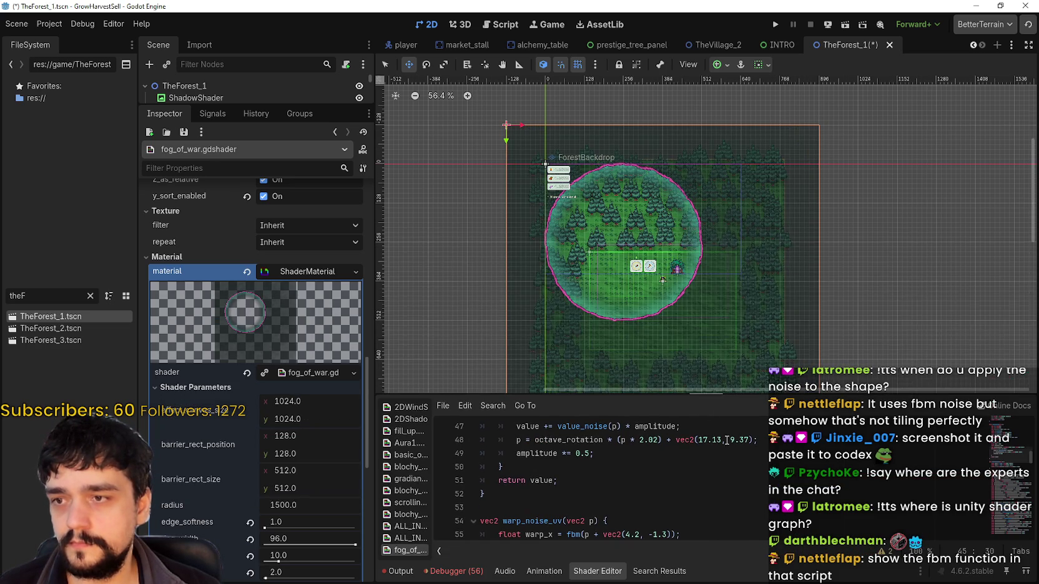
- Zoom in on the pink pixelated ring around the teal fog circle and bring up Shader Parameters
scroll(691, 285, "up", 4)
scroll(628, 202, "up", 4)
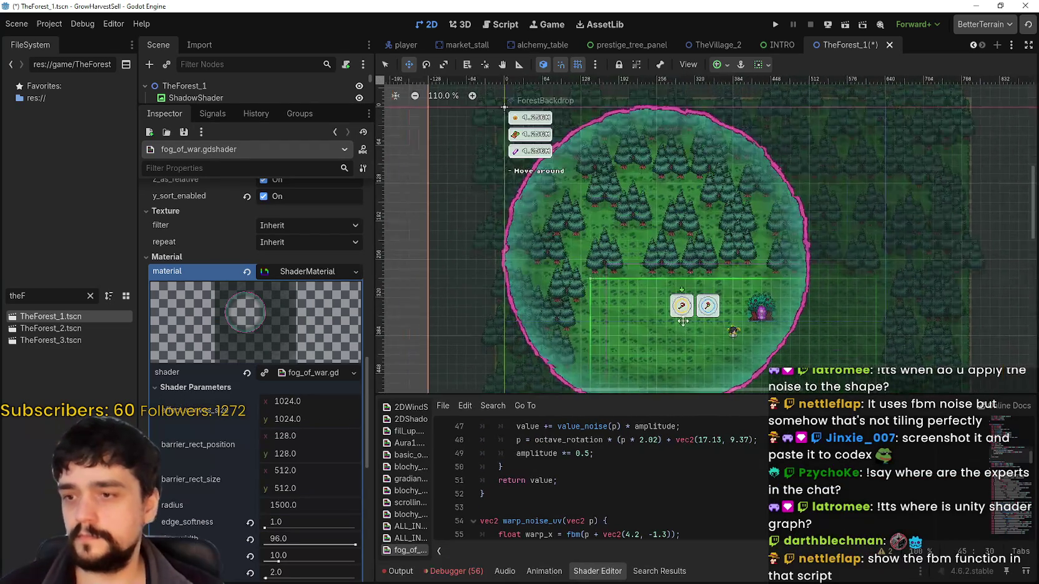
scroll(828, 204, "up", 5)
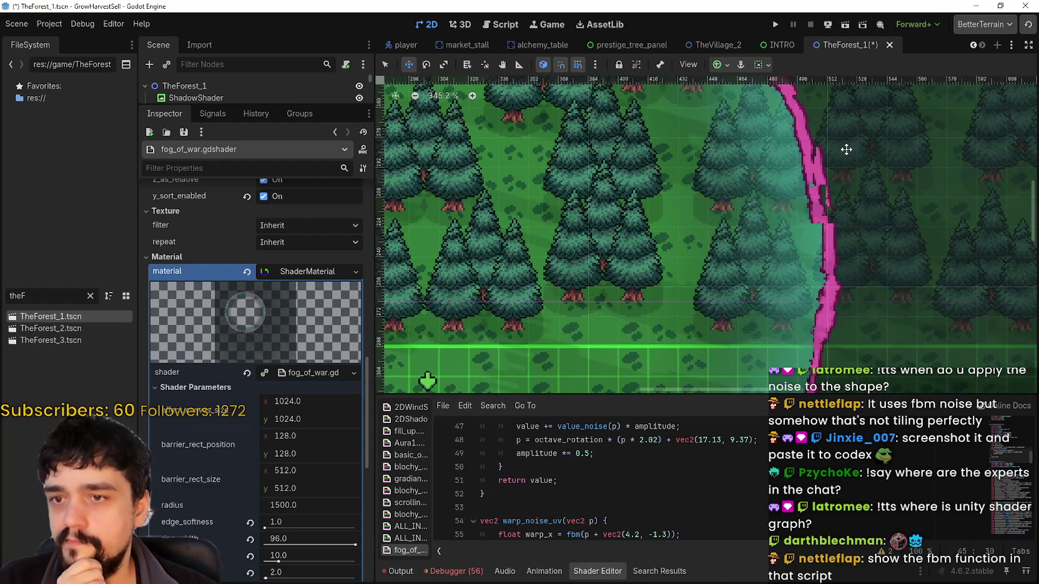
scroll(770, 217, "down", 4)
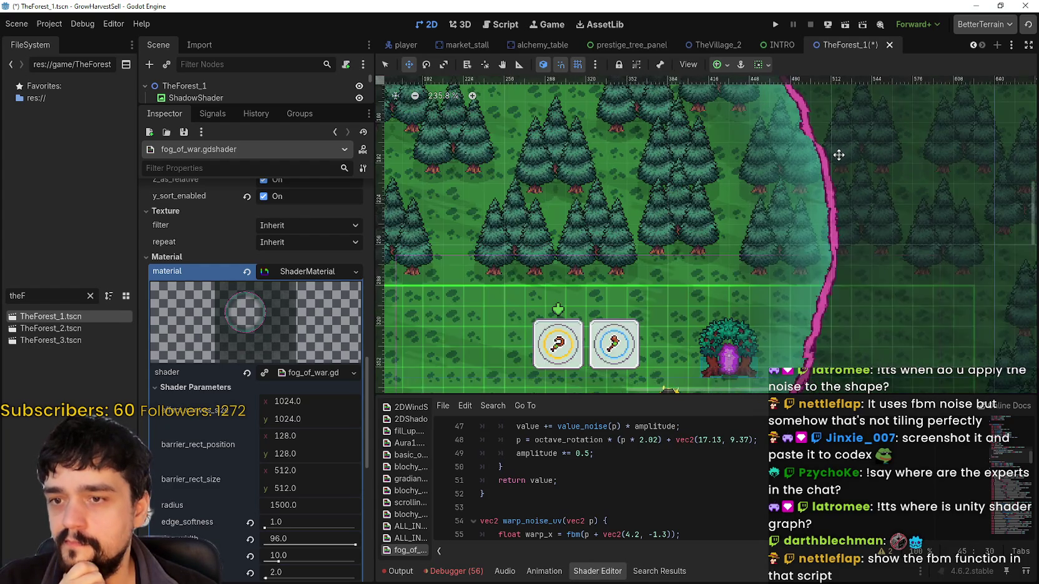
scroll(771, 216, "down", 3)
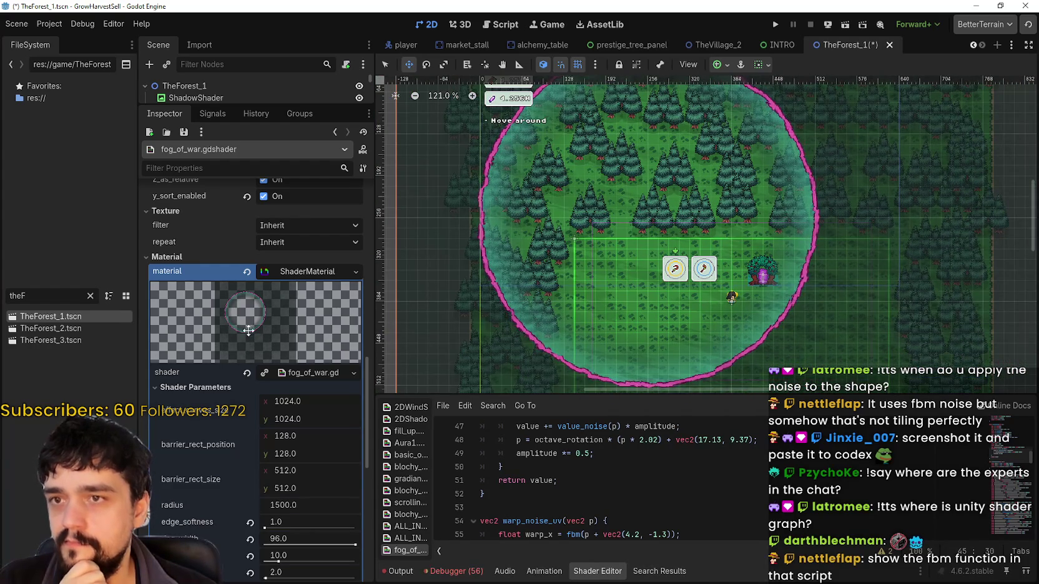
scroll(310, 274, "up", 5)
scroll(297, 447, "up", 5)
scroll(316, 433, "down", 5)
scroll(285, 441, "down", 10)
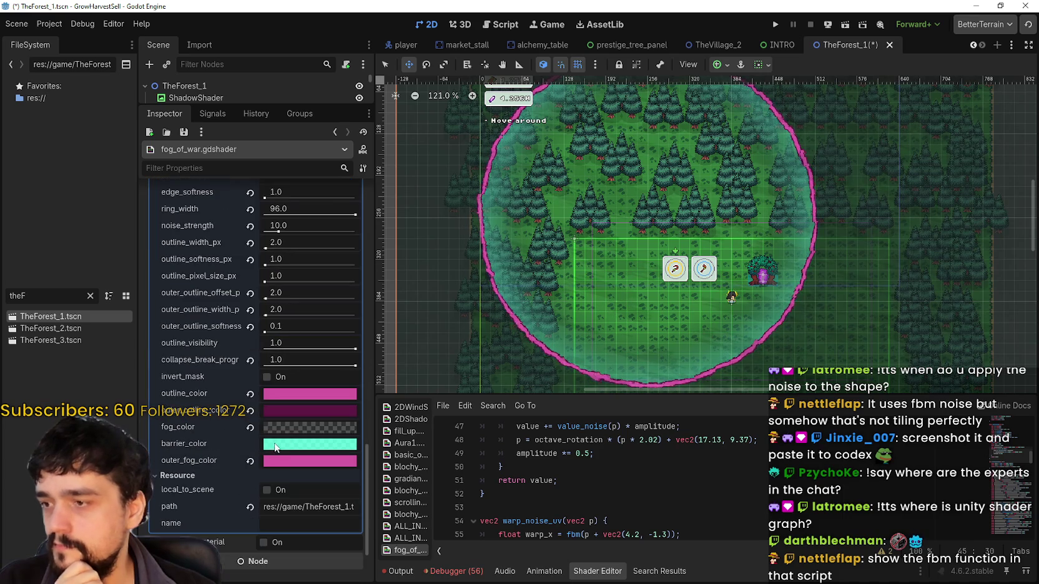
left_click_drag(839, 187, 871, 202)
scroll(886, 156, "right", 1)
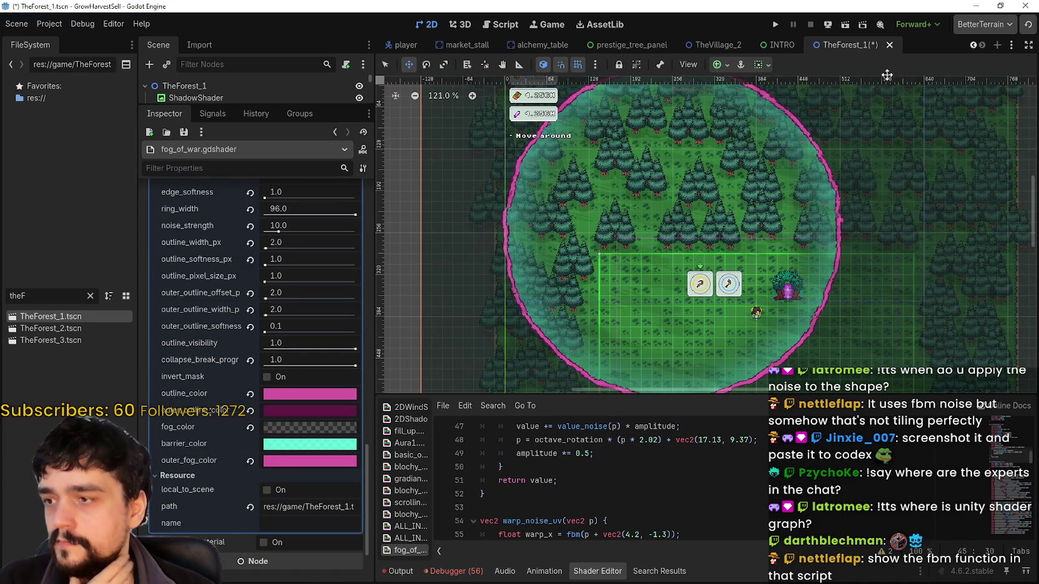
- Save and run the game, choose Start Game, and travel to The Forest (forest_1) via the portal
left_click(776, 24)
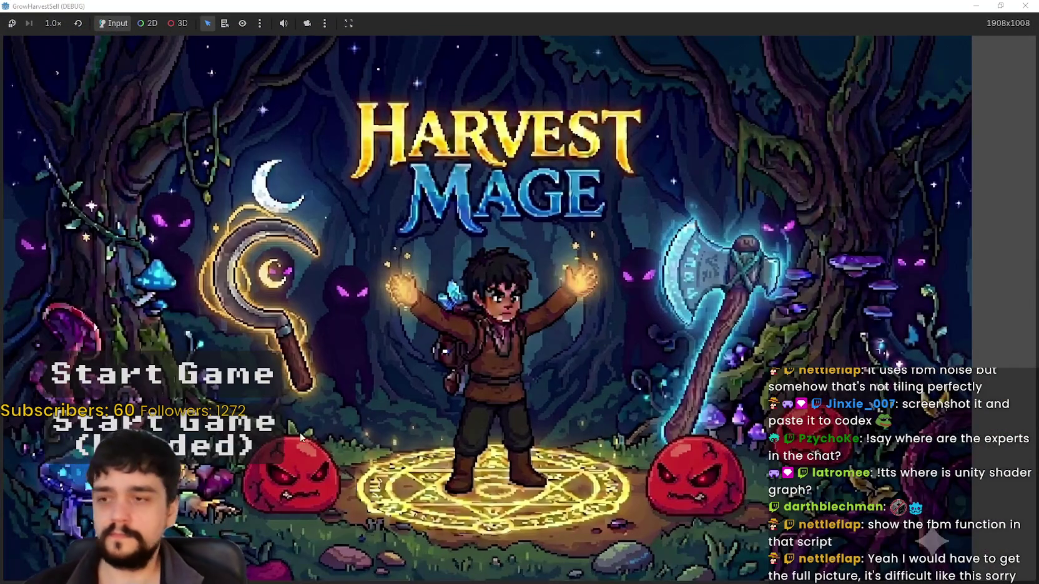
left_click(340, 438)
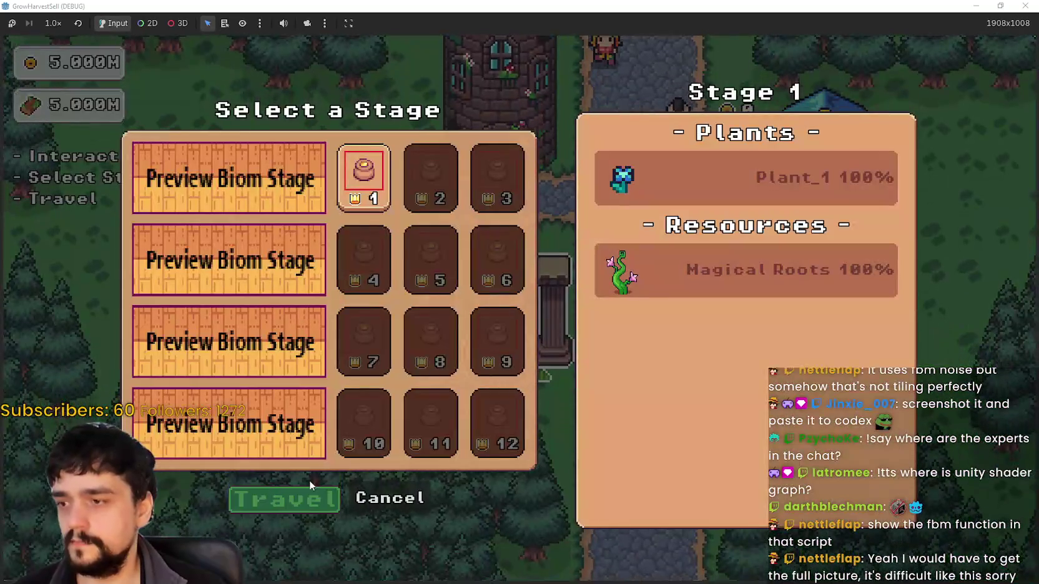
left_click(309, 484)
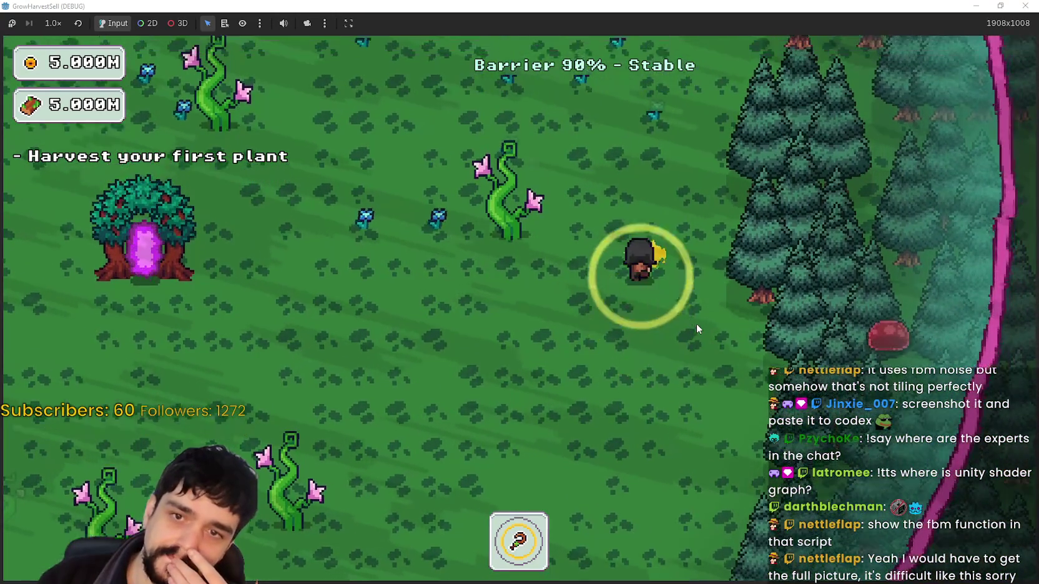
- Walk the character north to the pink barrier, west along it, then south toward the portal tree
key("w")
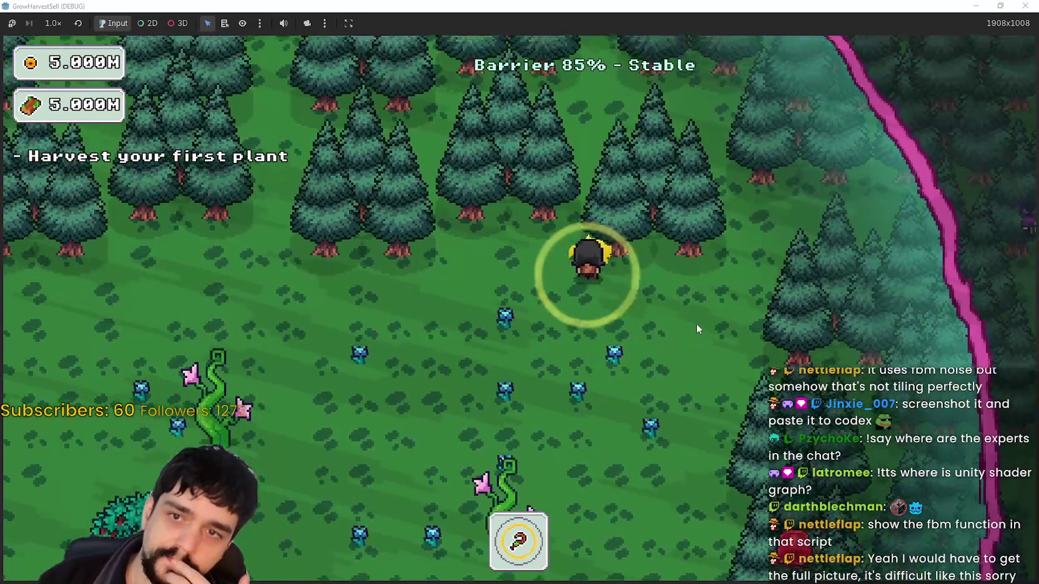
key("w")
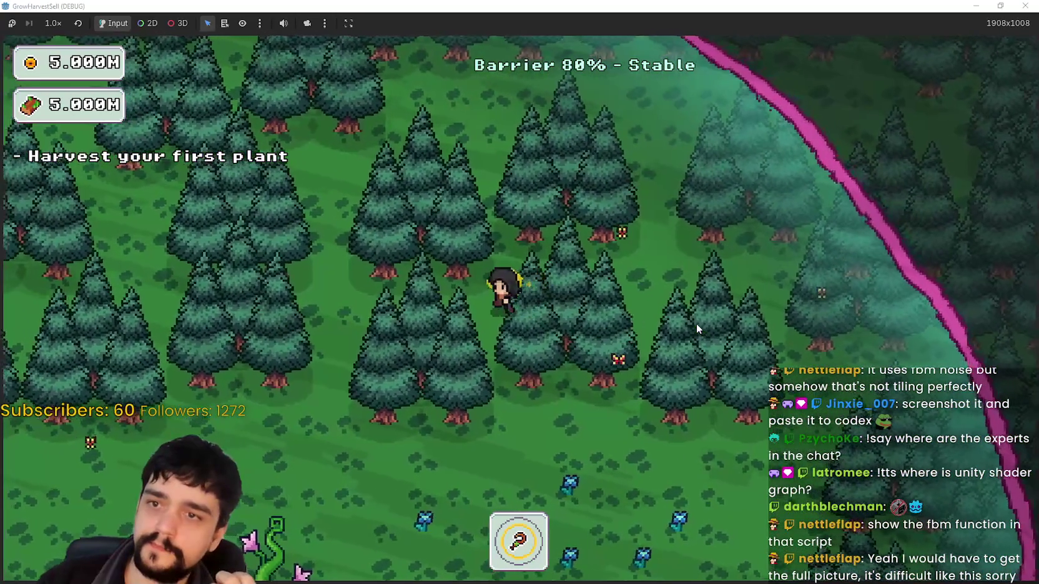
key("w")
key("a")
key("a")
key("s")
key("a")
key("s")
key("s")
- Walk east through the plant patch, then back west past the red plant
key("d")
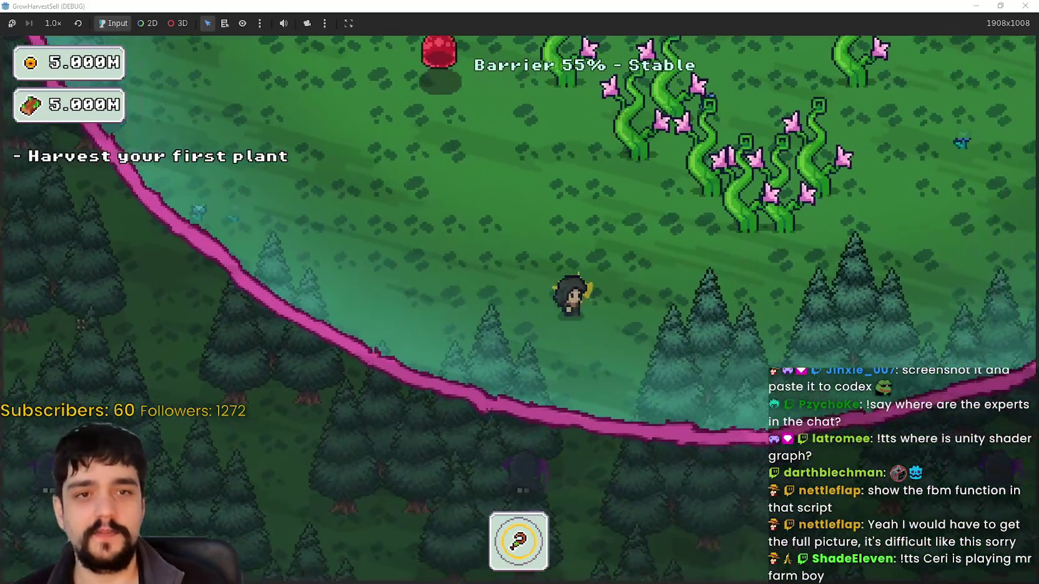
key("d")
key("w")
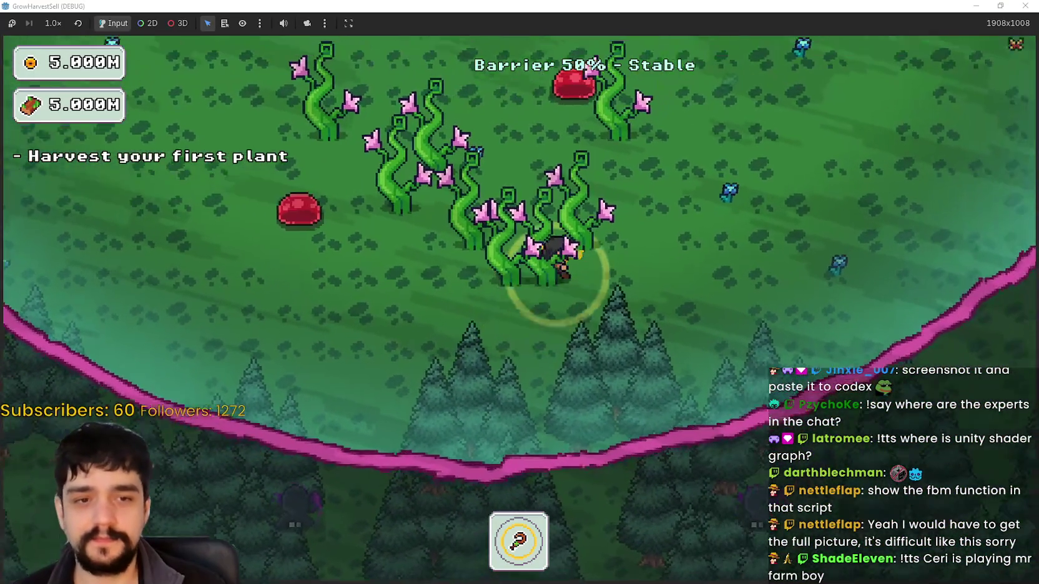
key("d")
key("w")
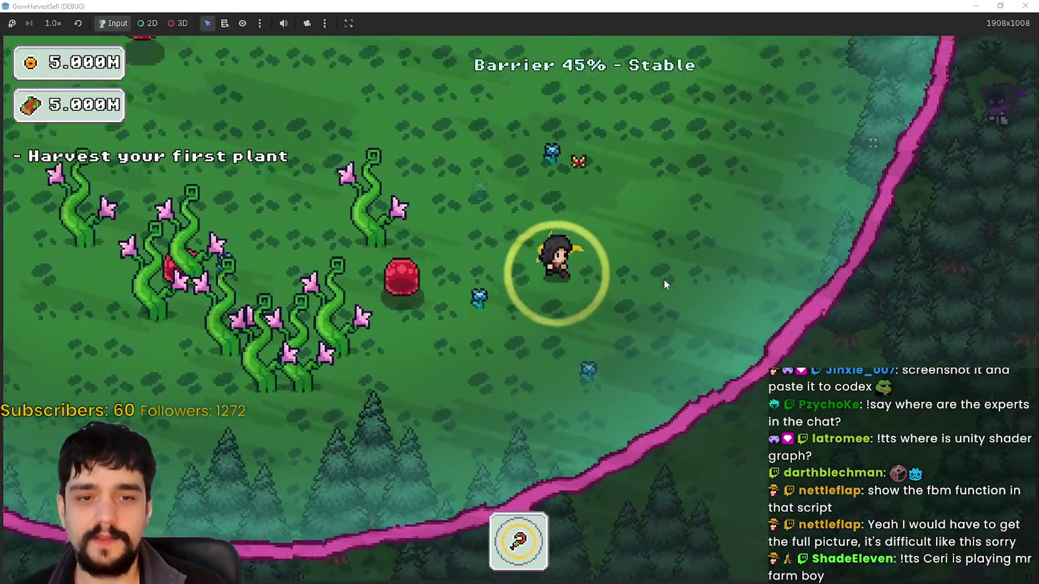
key("w")
key("a")
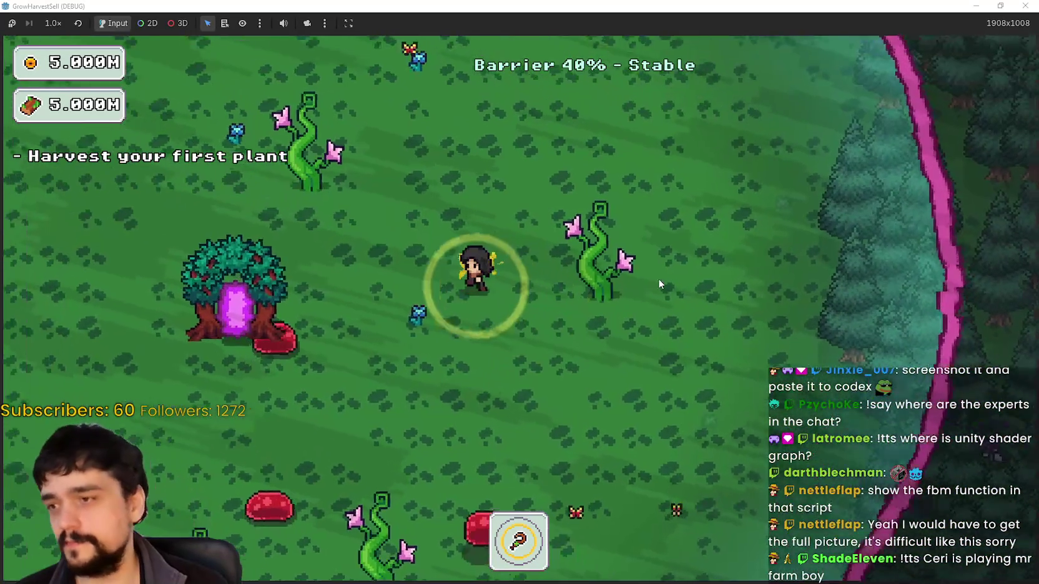
key("a")
key("s")
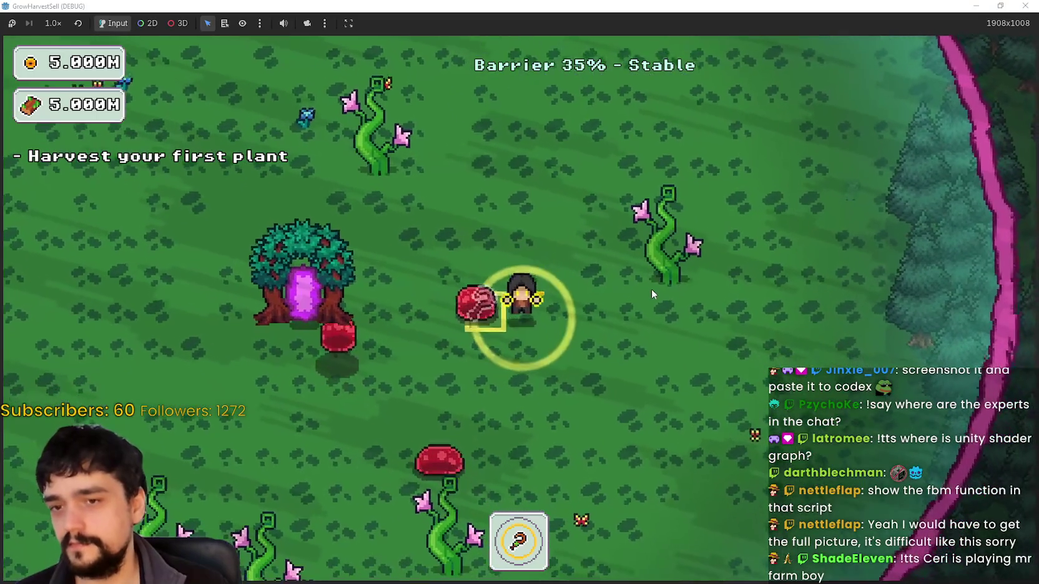
key("s")
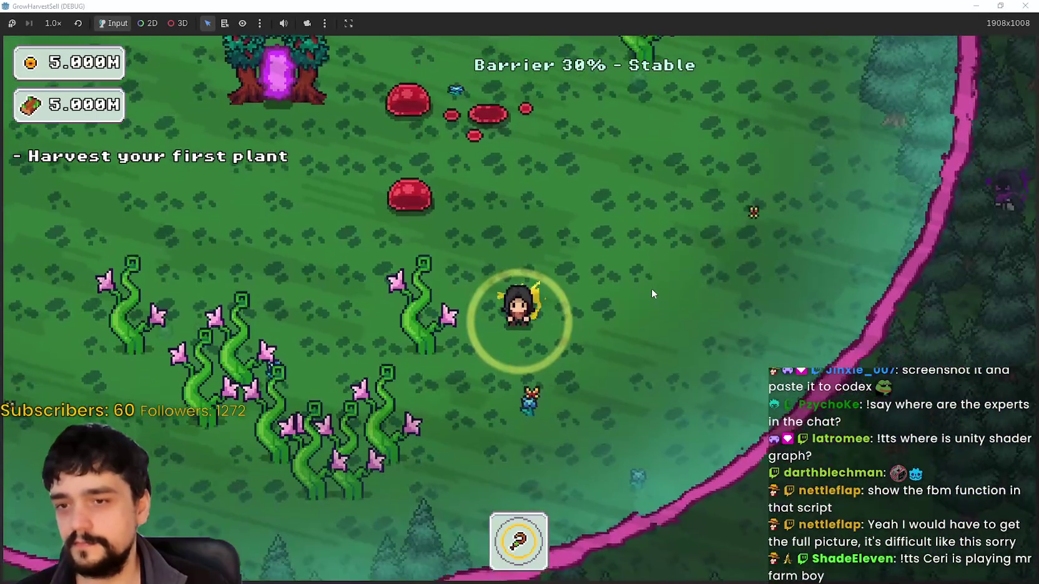
key("s")
key("a")
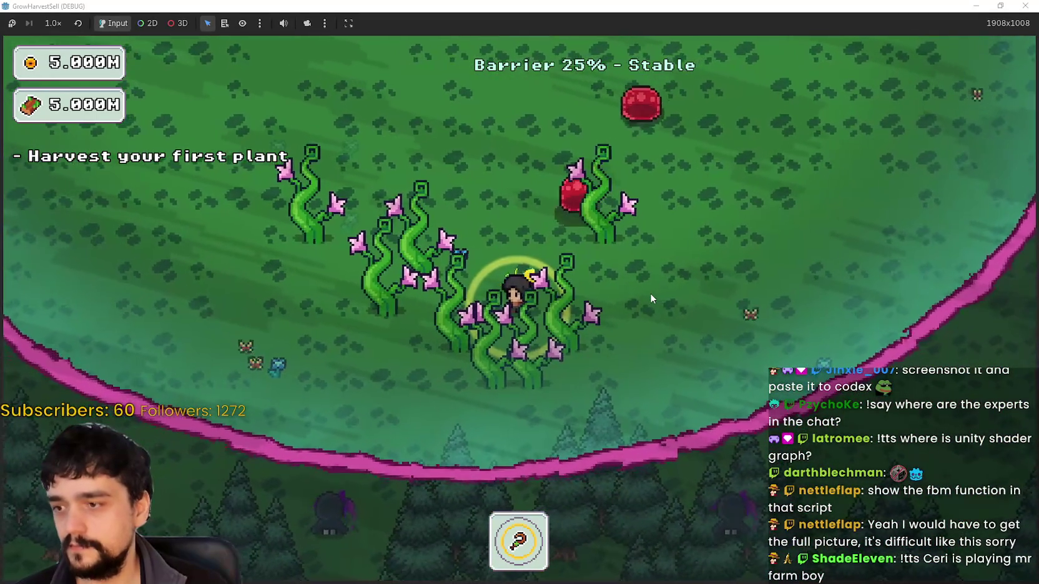
key("a")
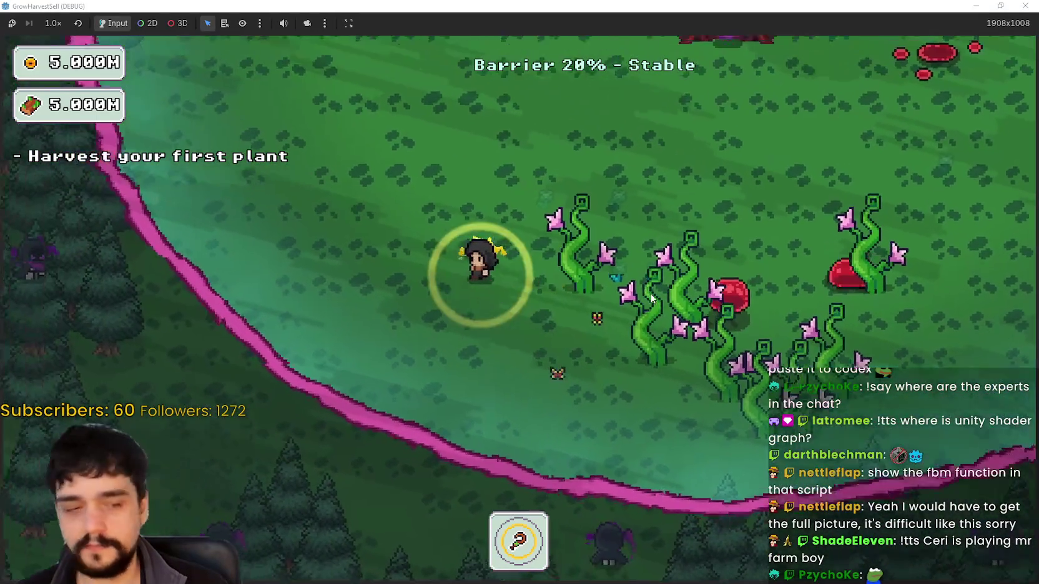
- Circle inside the barrier ring north, east and back west as the barrier goes down
key("w")
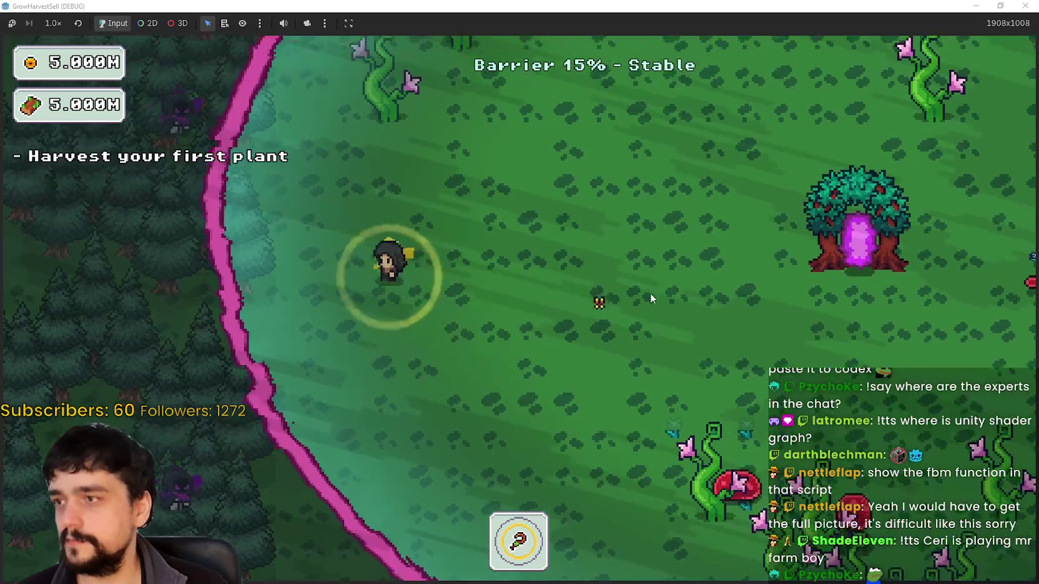
key("w")
key("d")
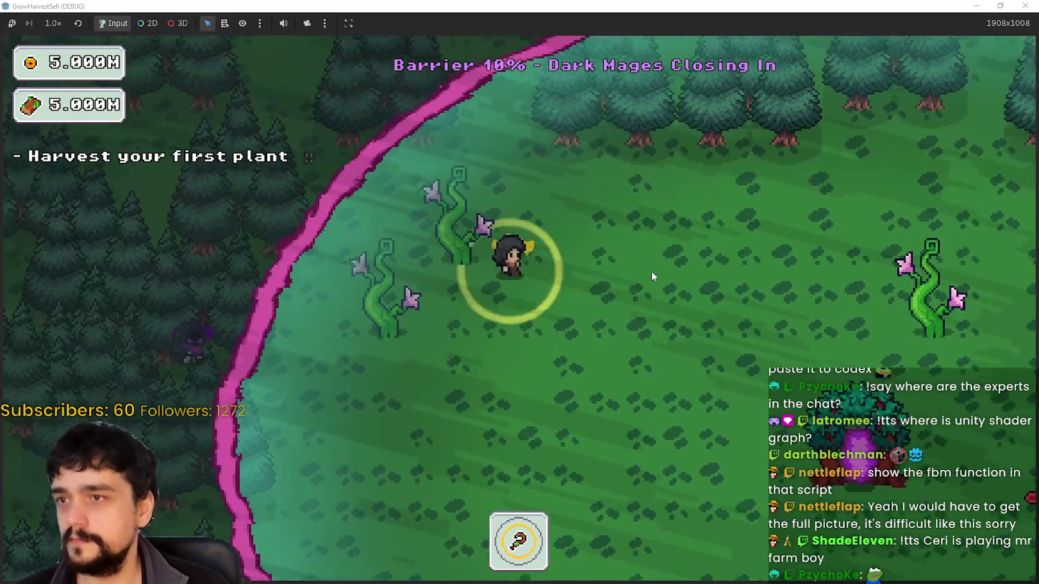
key("w")
key("d")
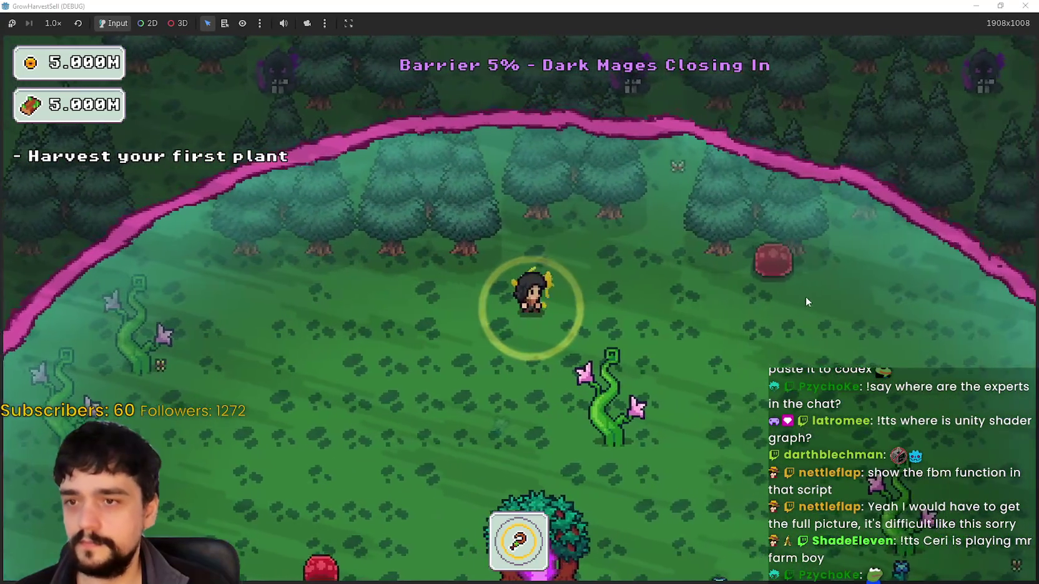
key("d")
key("s")
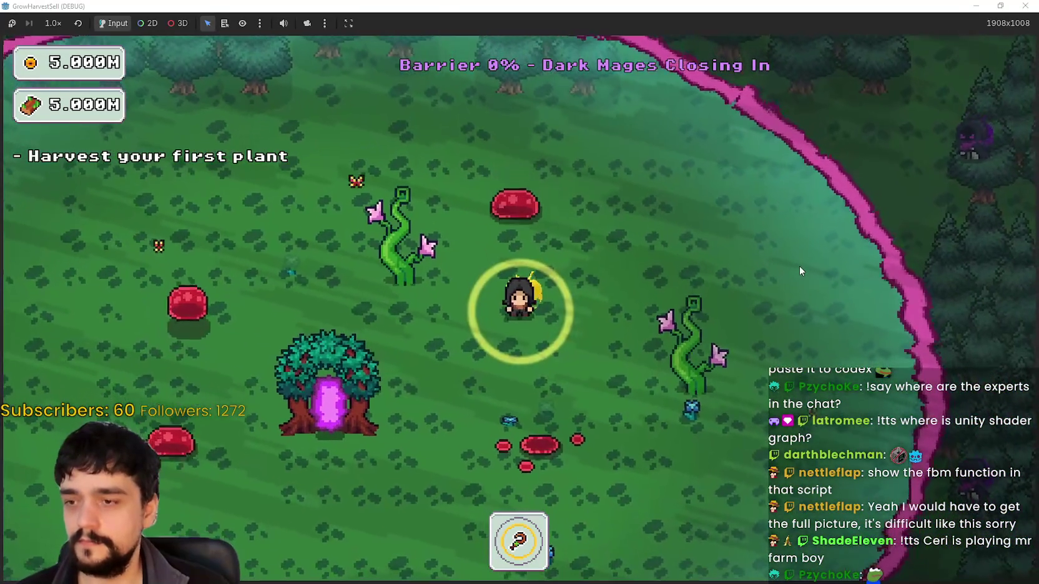
key("s")
key("d")
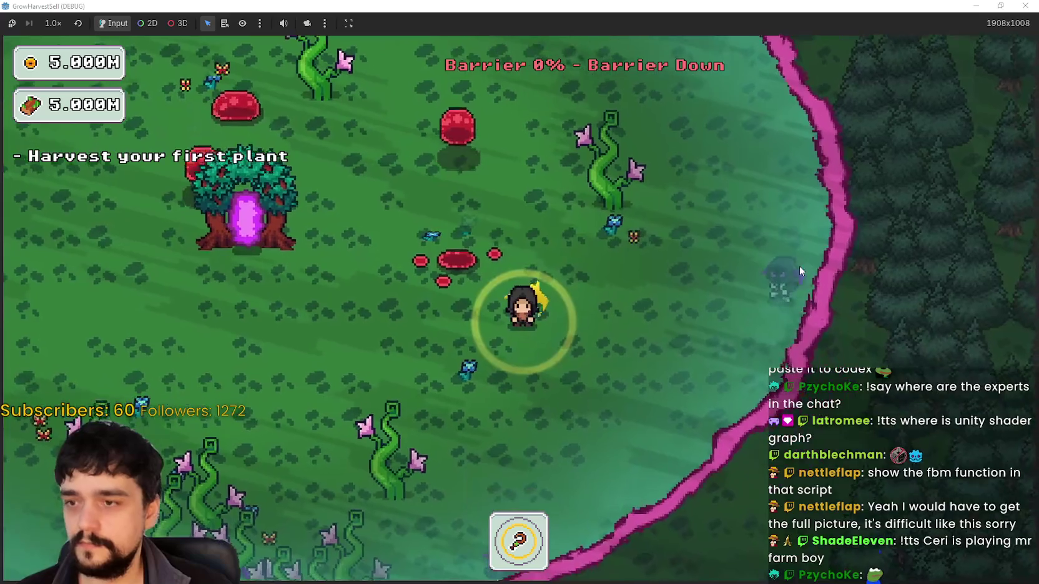
key("s")
key("a")
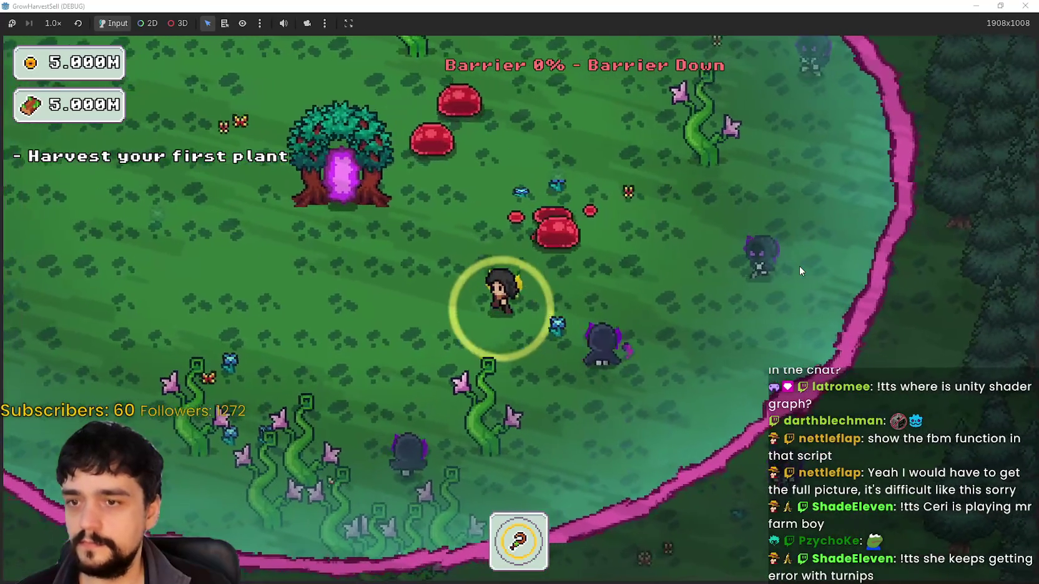
key("a")
key("a")
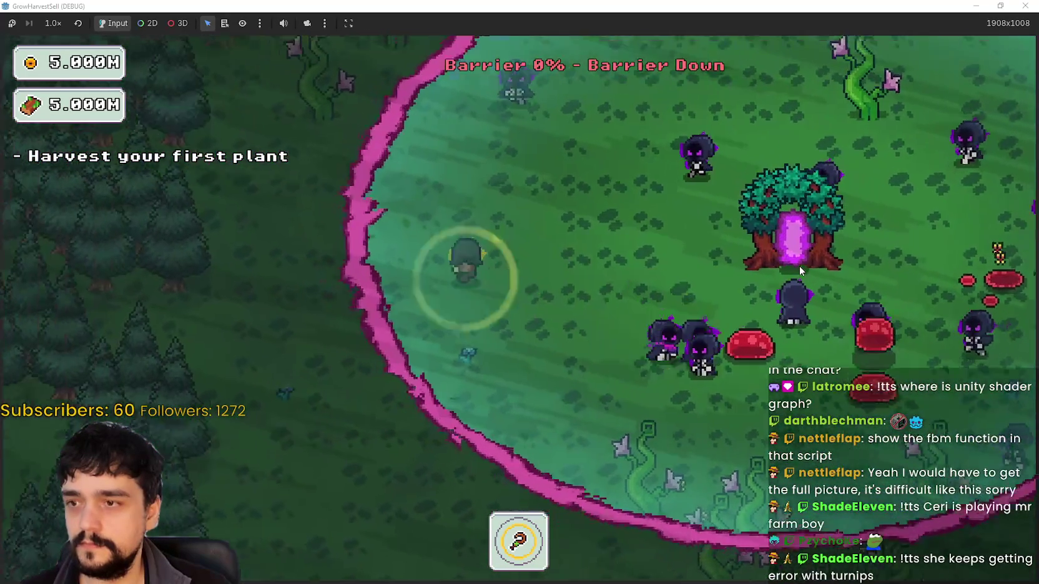
- Wander the clearing among the dark mages, then walk into the portal tree to load the village
key("a")
key("w")
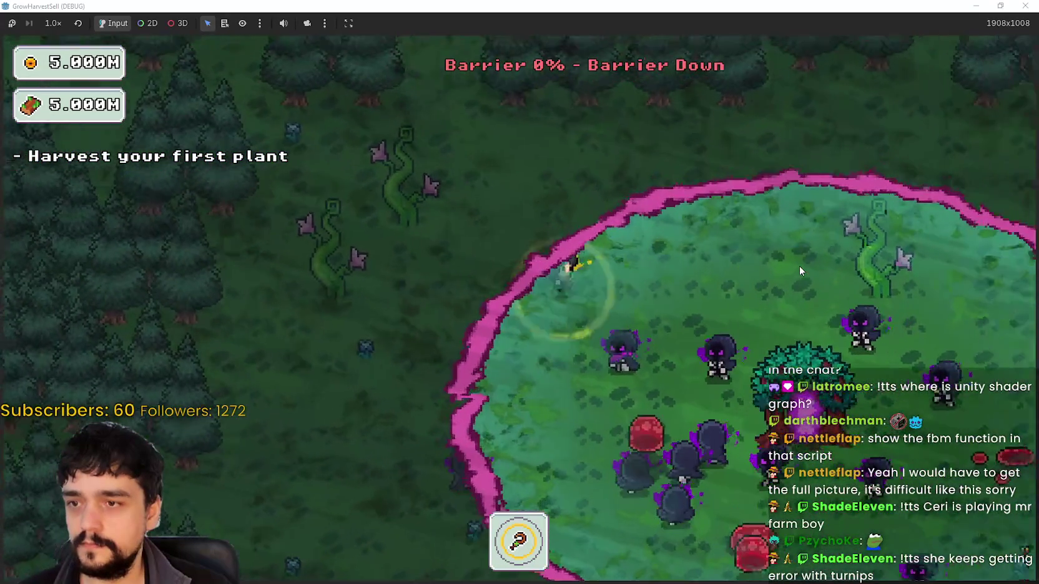
key("d")
key("w")
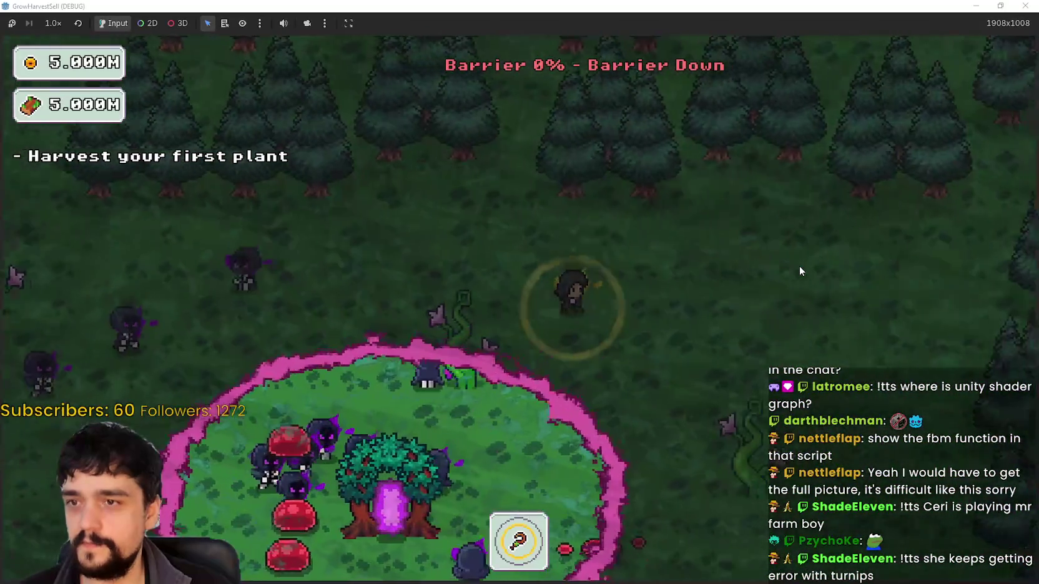
key("s")
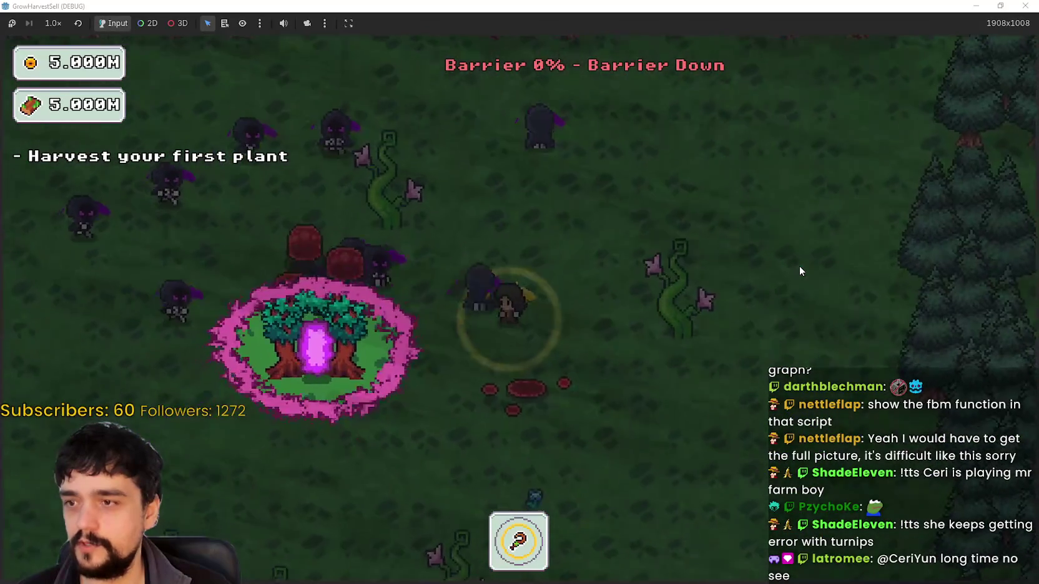
key("a")
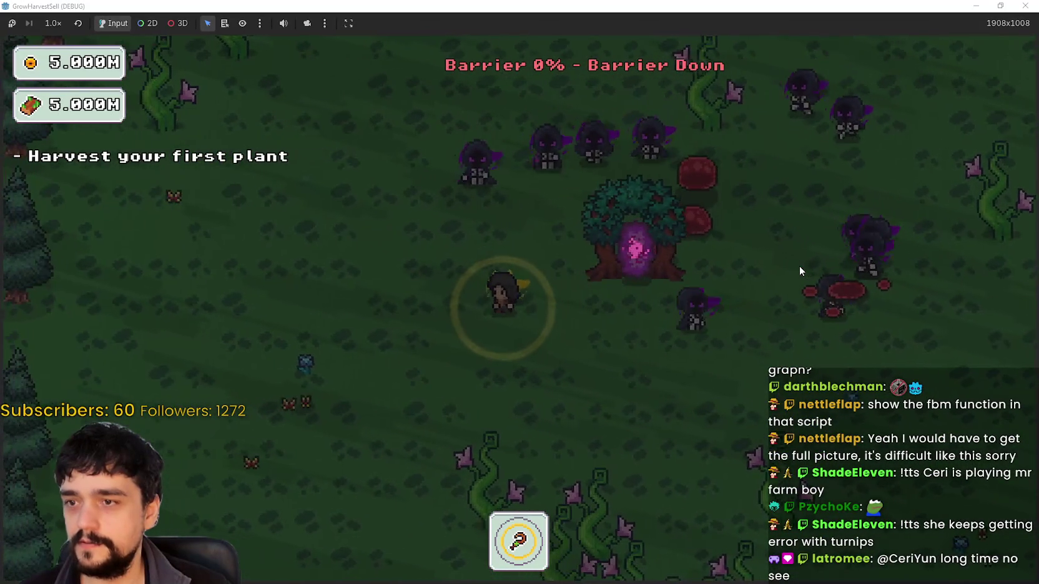
key("w")
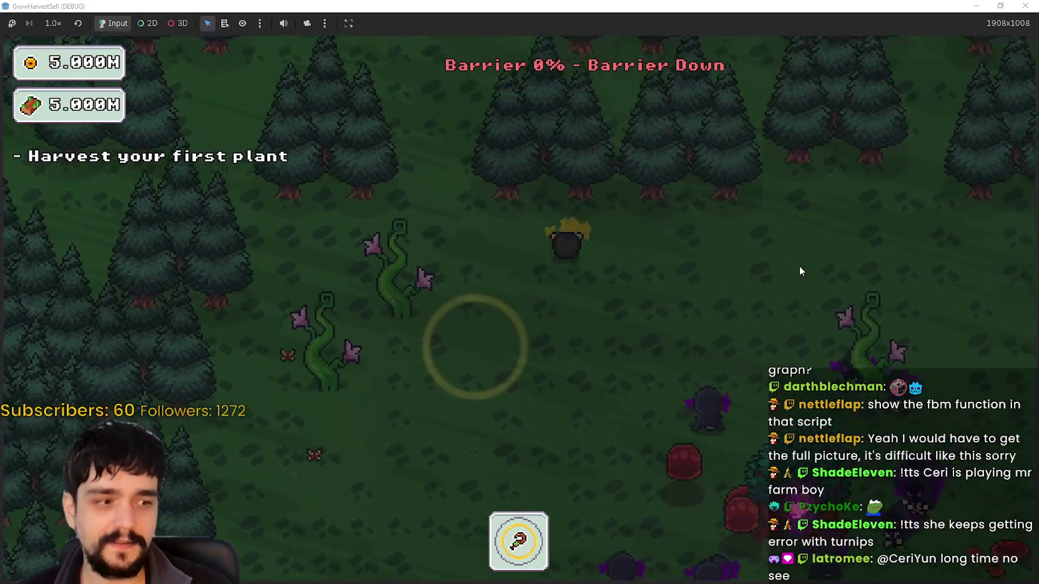
key("d")
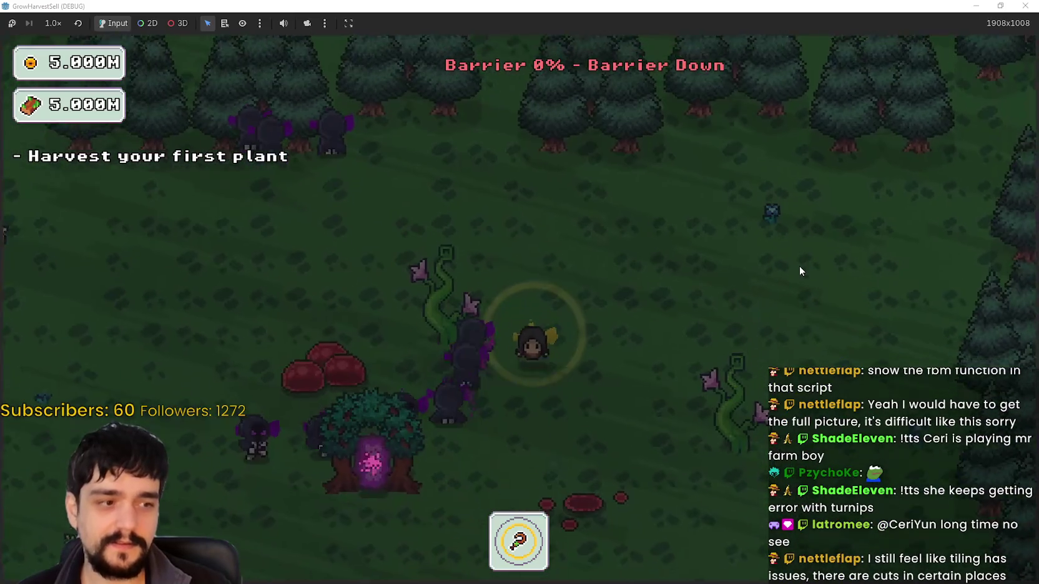
key("s")
key("a")
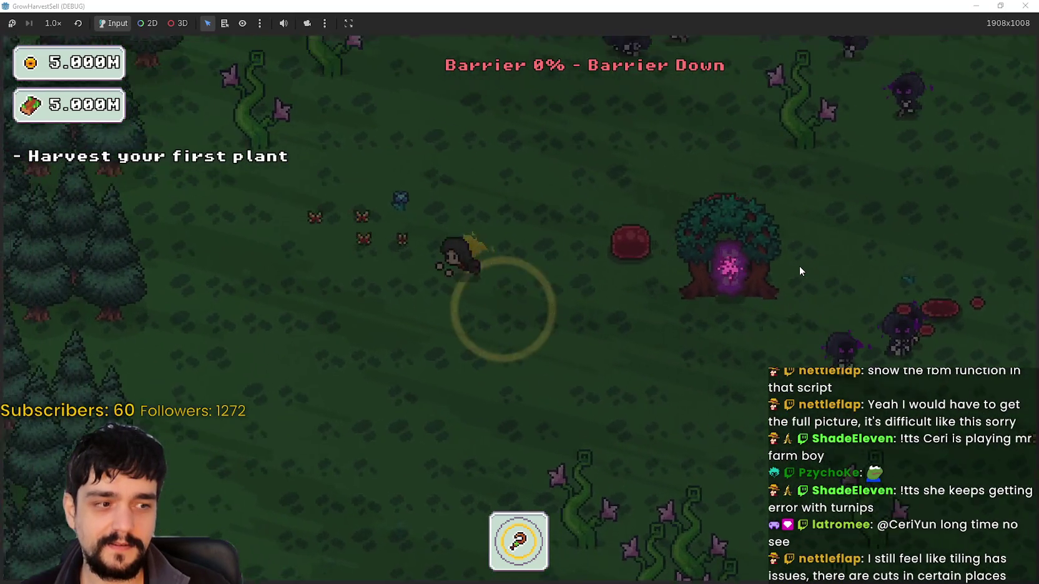
key("w")
key("a")
key("d")
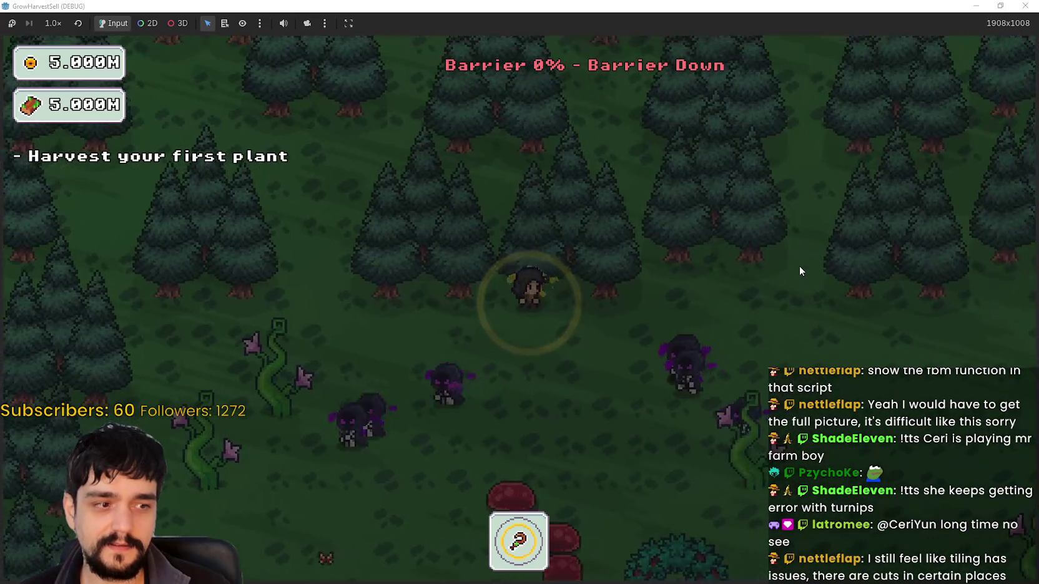
key("s")
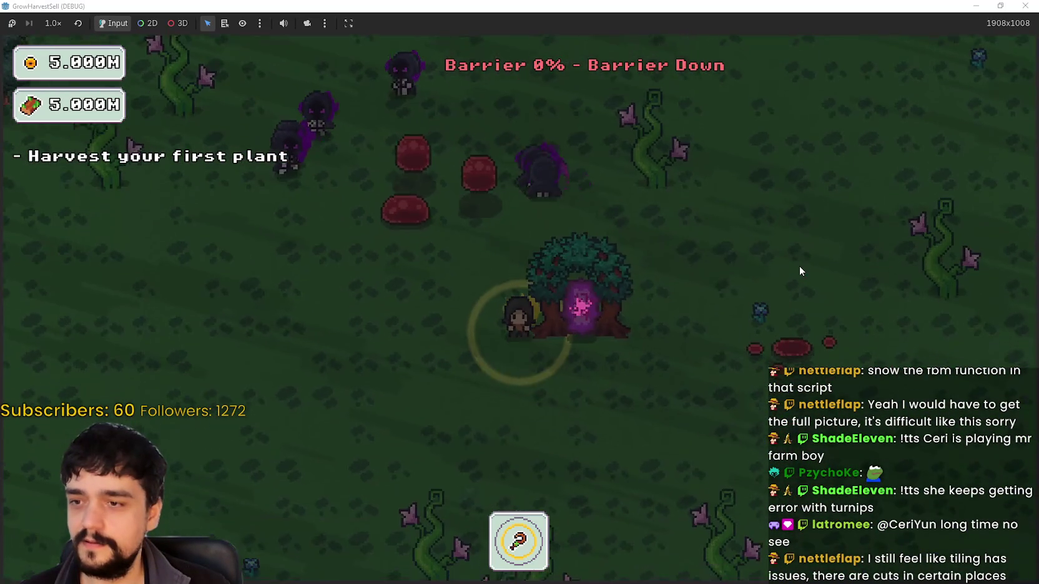
key("d")
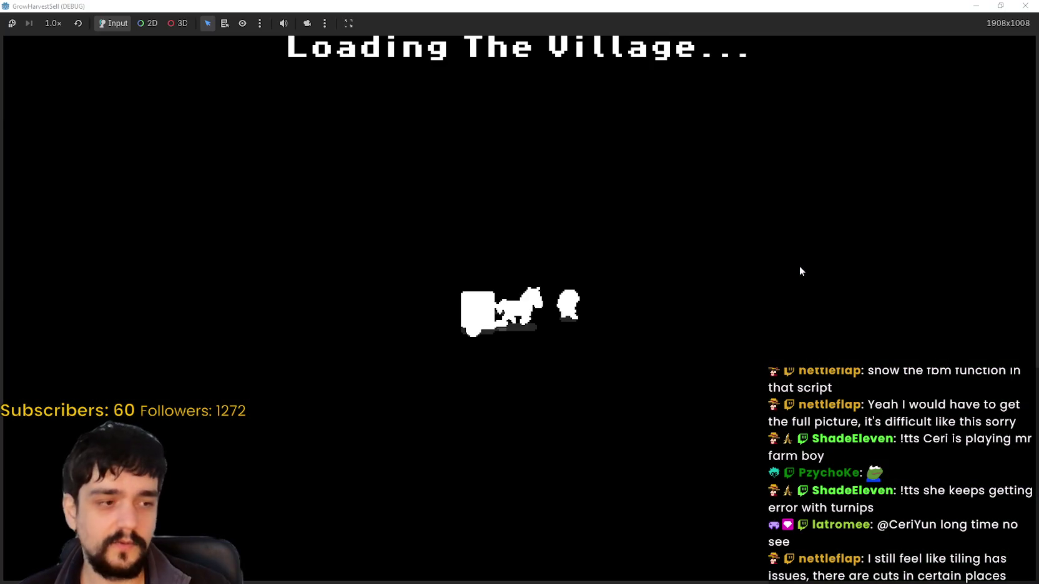
- Walk to the village portal and travel back to Stage 1 in the forest
key("a")
key("s")
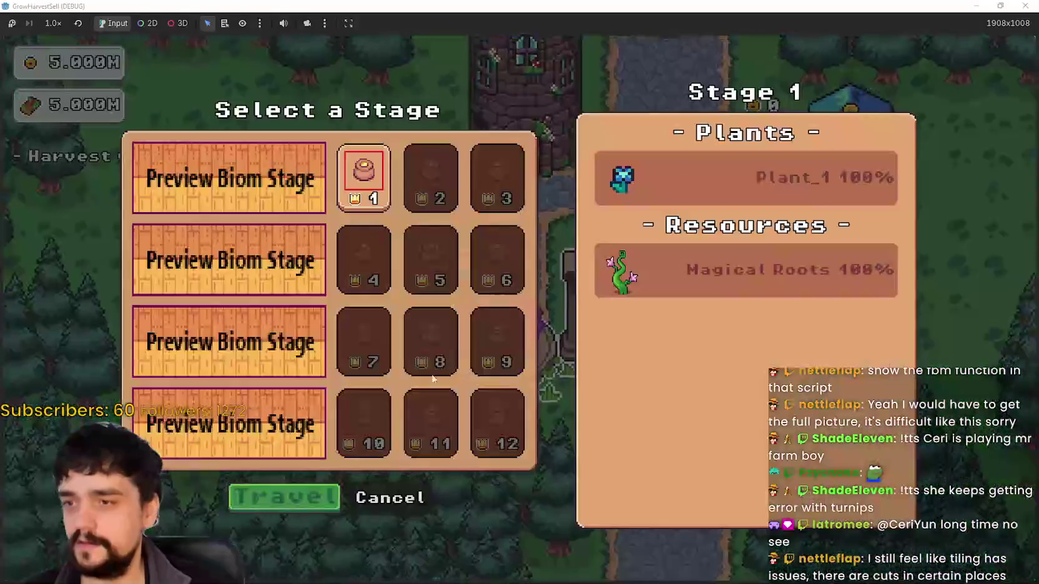
left_click(284, 502)
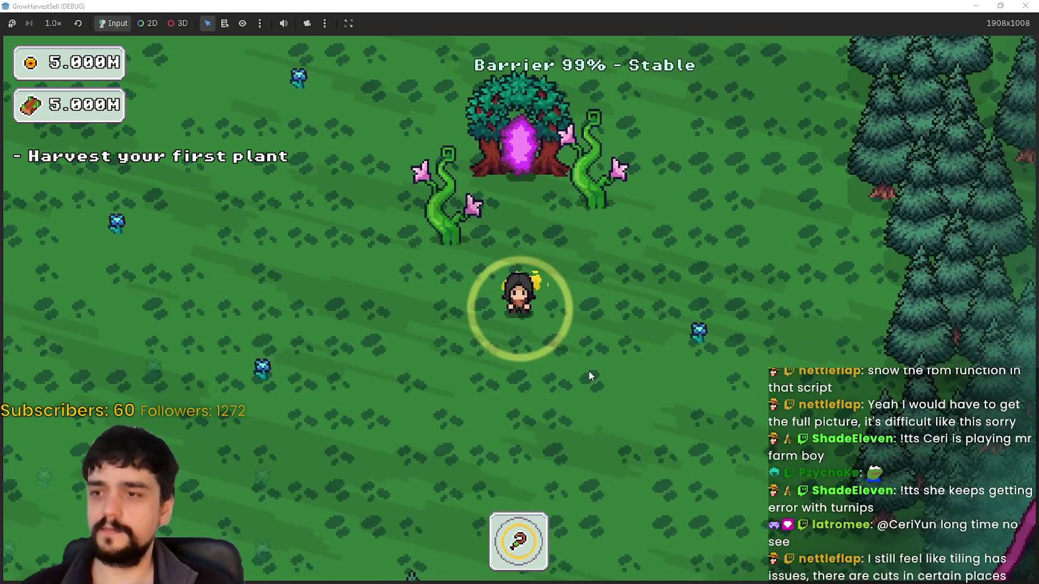
- Walk north into the pines, then west and south-east along the pink barrier ring
key("d")
key("w")
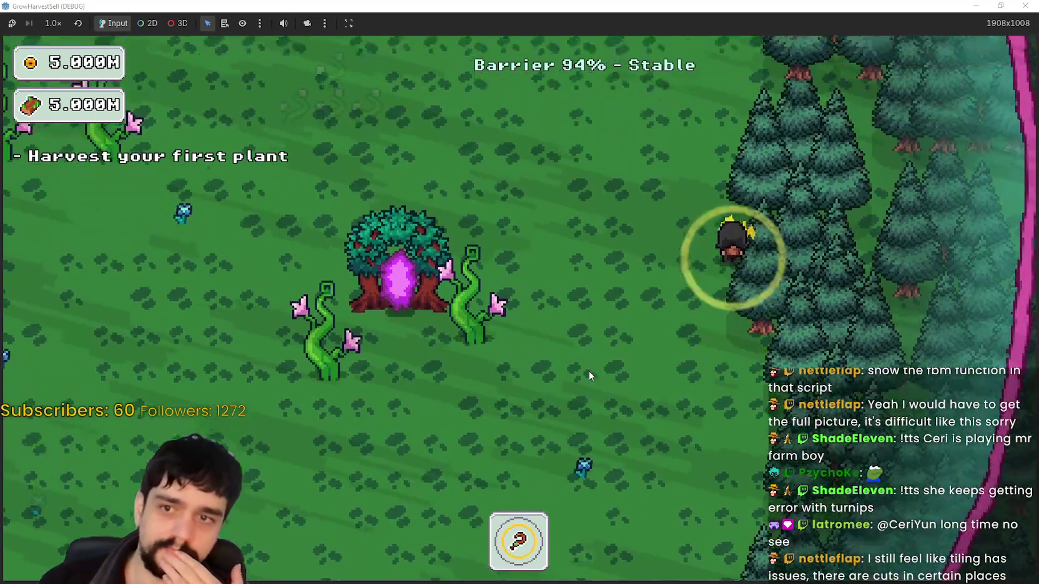
key("w")
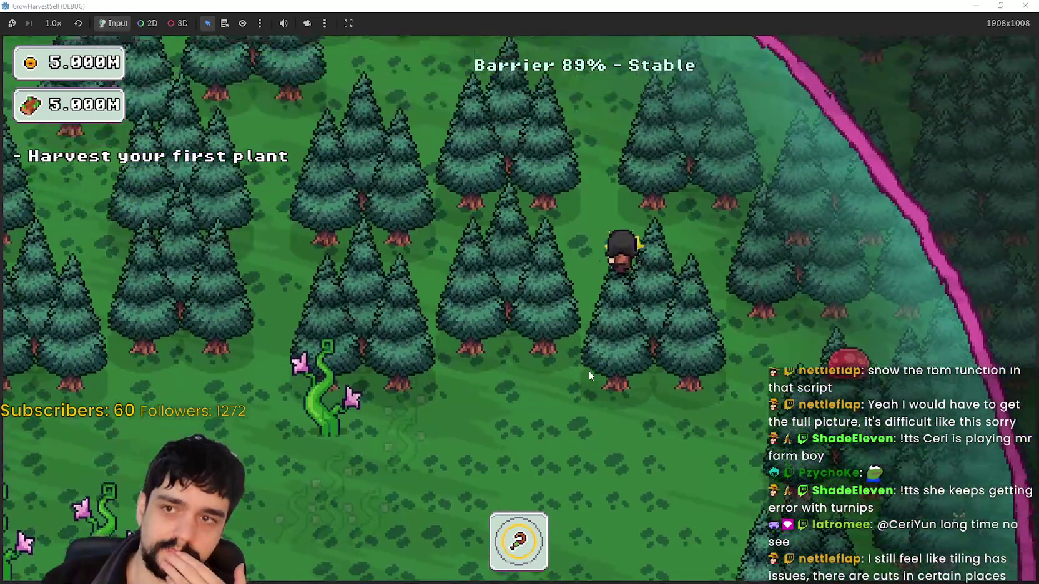
key("w")
key("a")
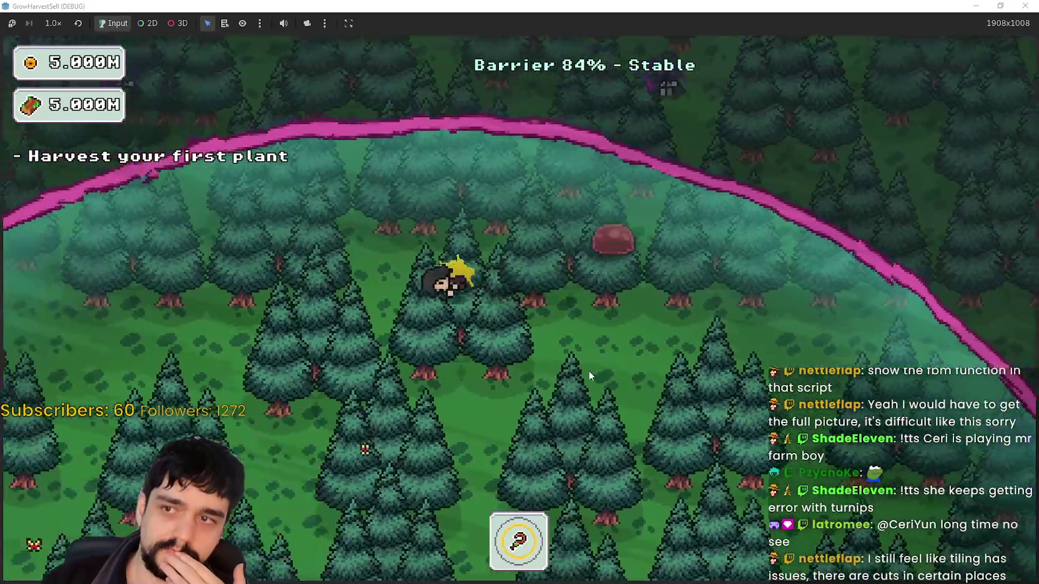
key("a")
key("s")
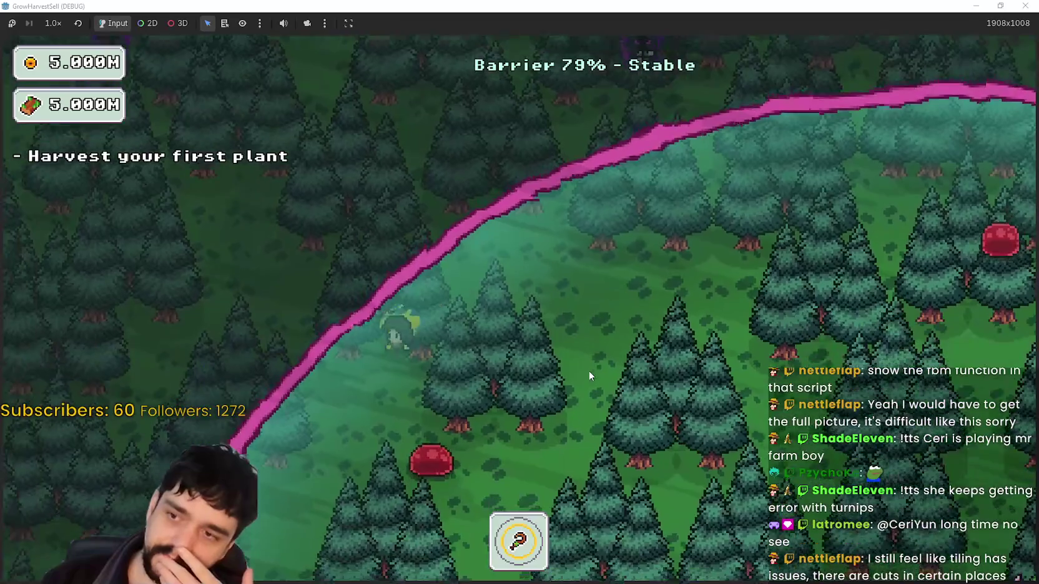
key("s")
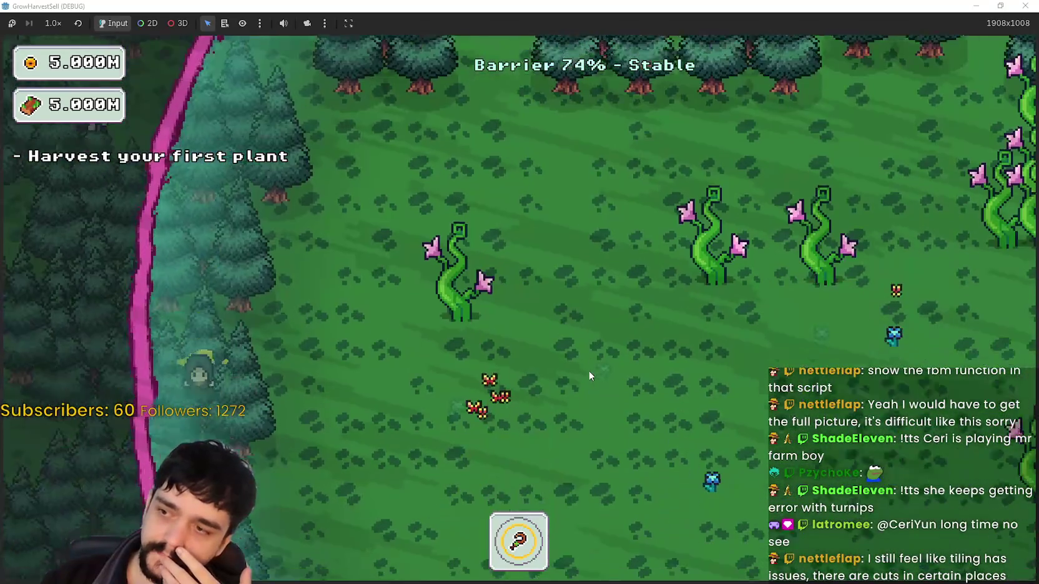
key("s")
key("d")
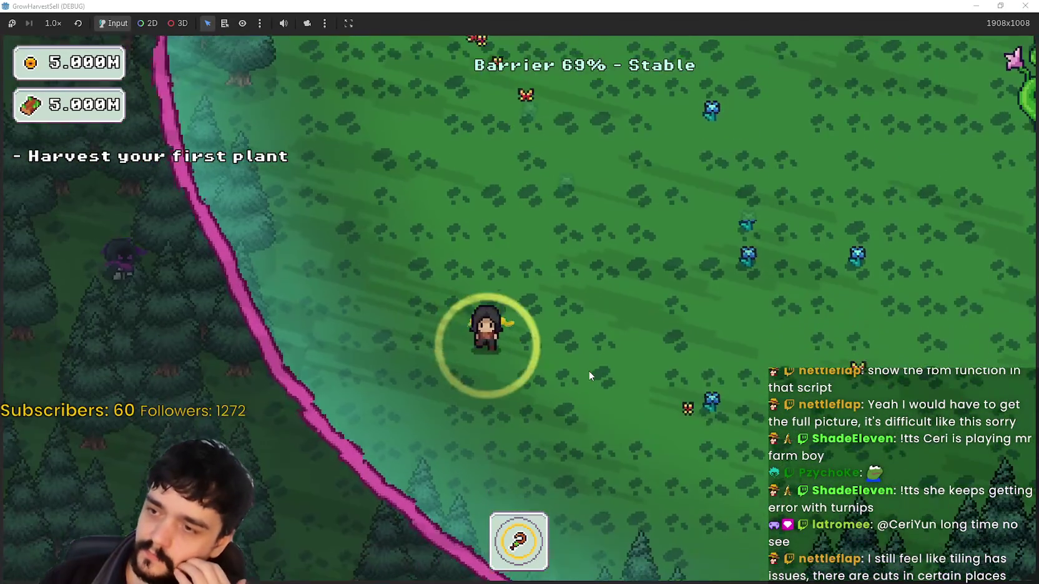
key("s")
key("d")
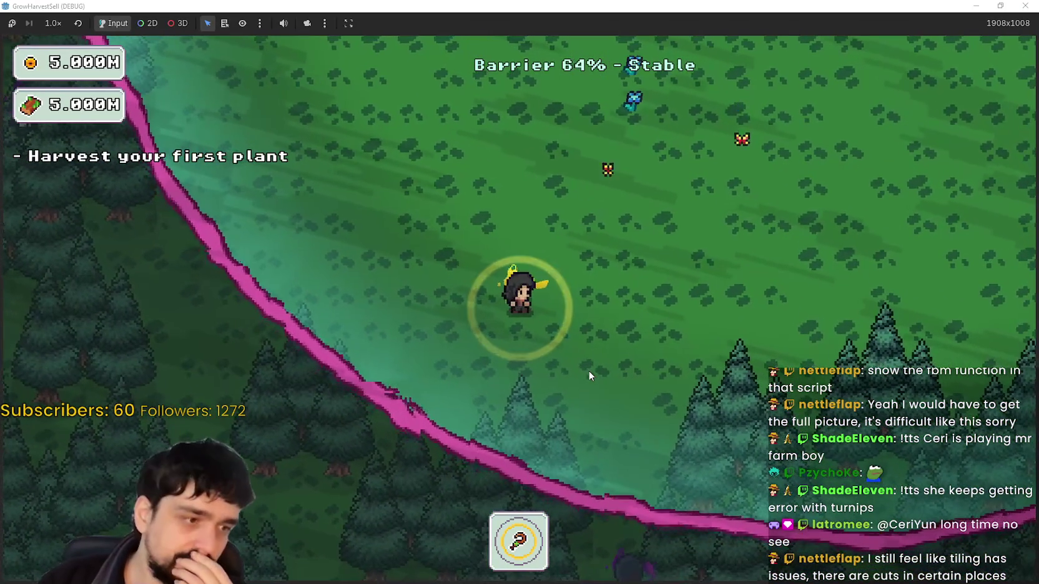
- Walk north-east past the portal tree, across the barrier's top, and east along its lower edge
key("w")
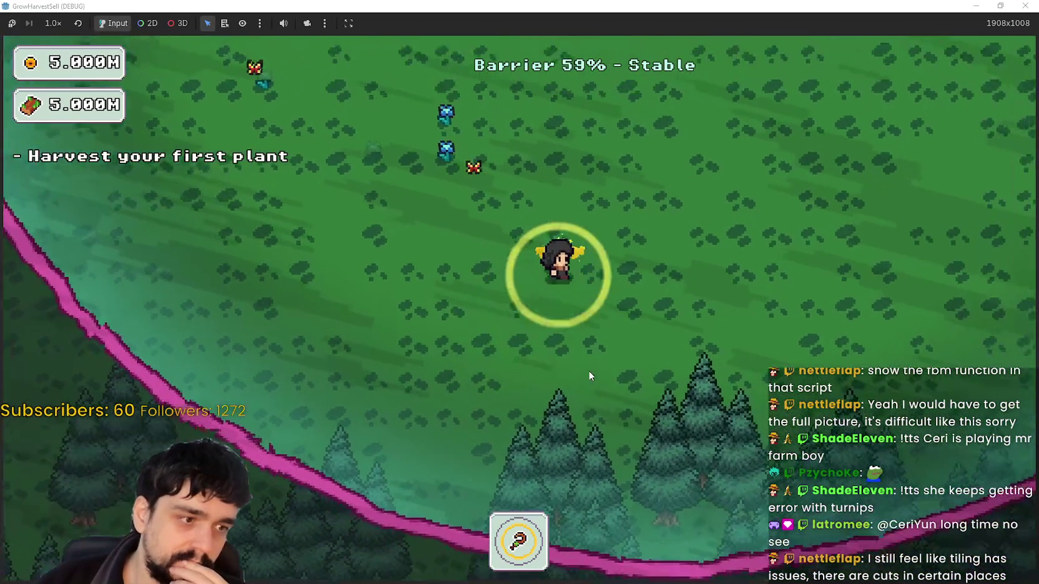
key("w")
key("d")
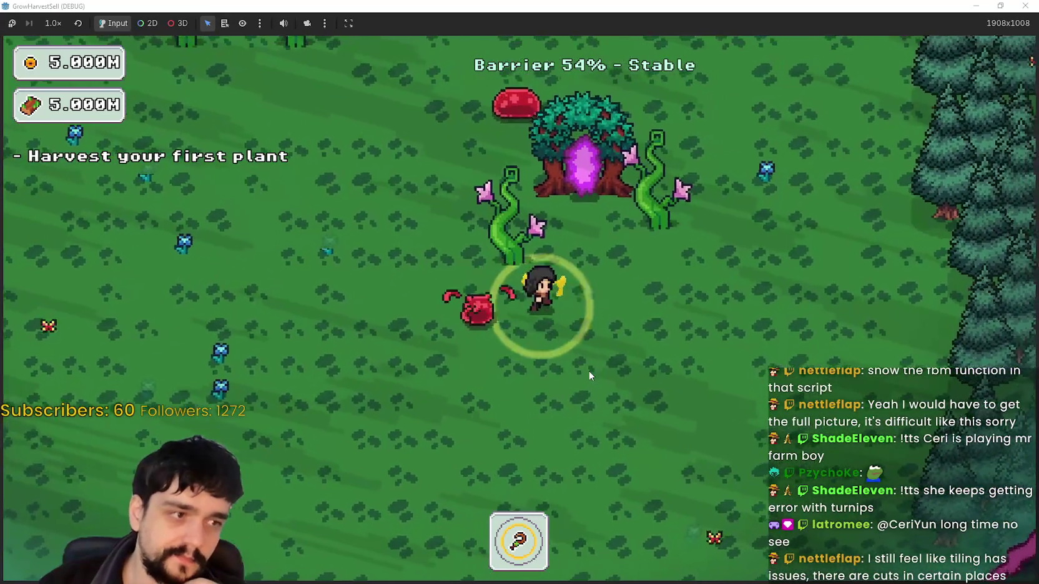
key("w")
key("d")
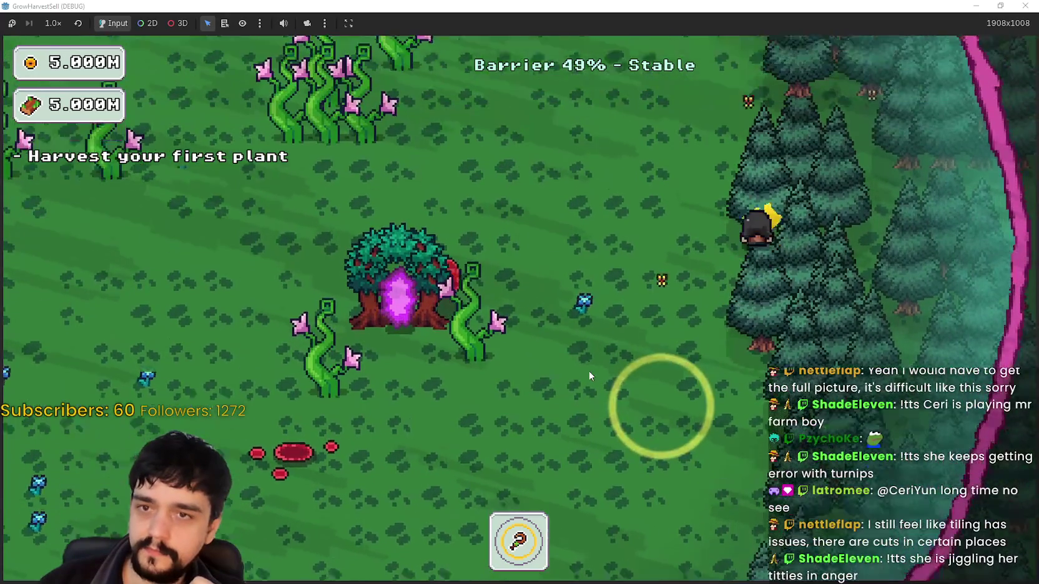
key("w")
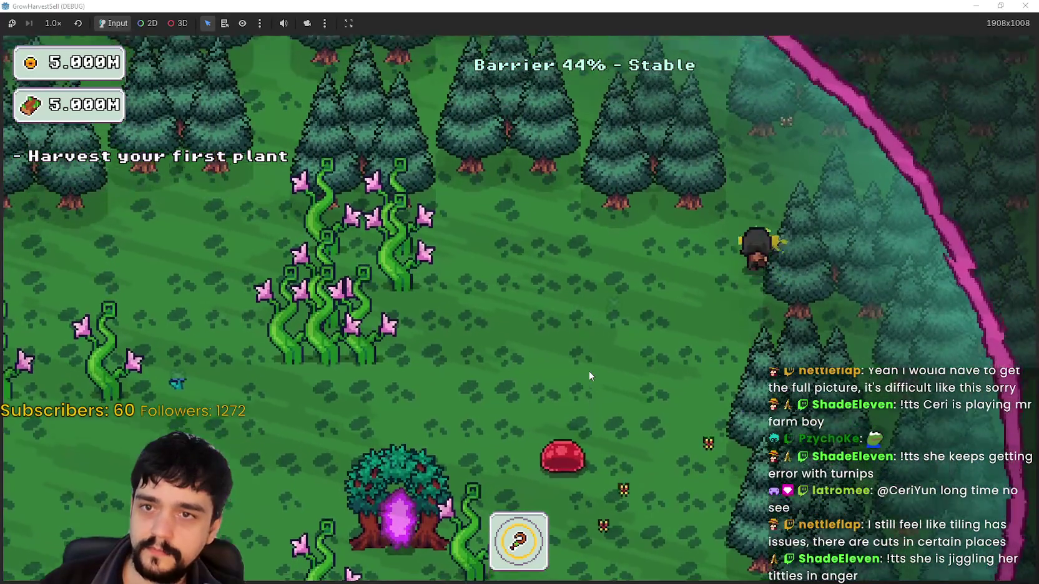
key("w")
key("a")
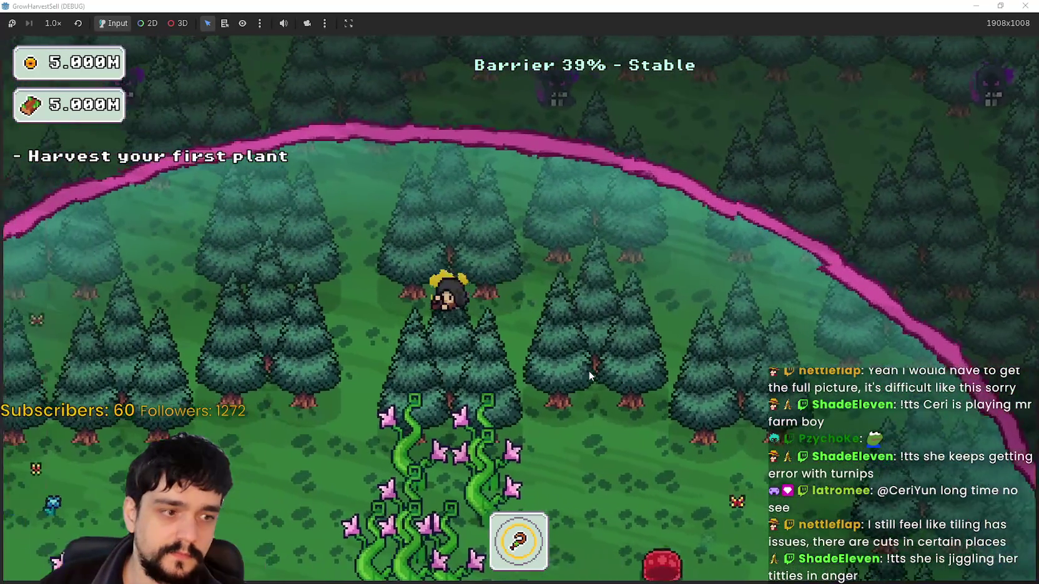
key("a")
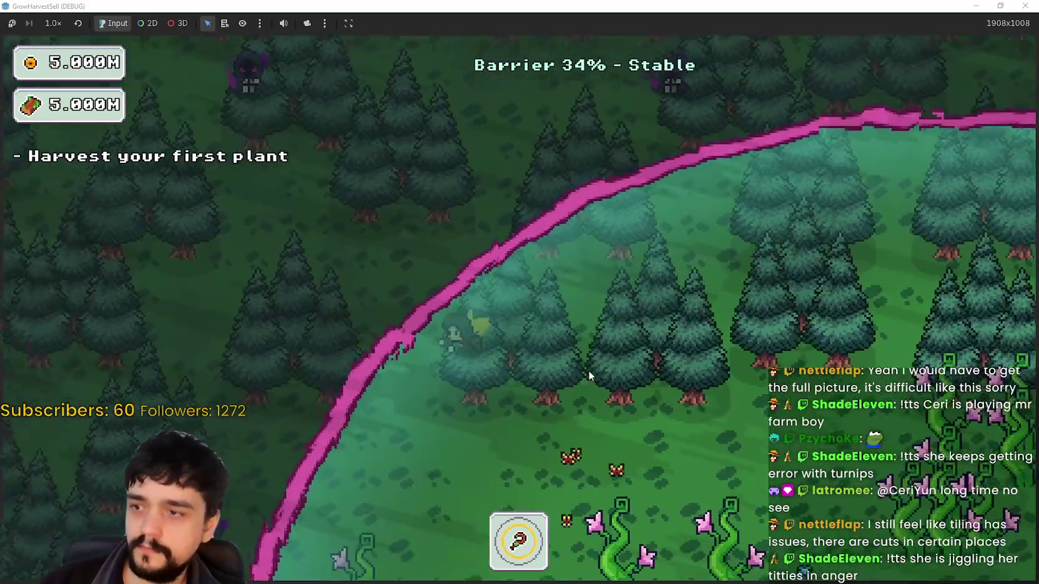
key("s")
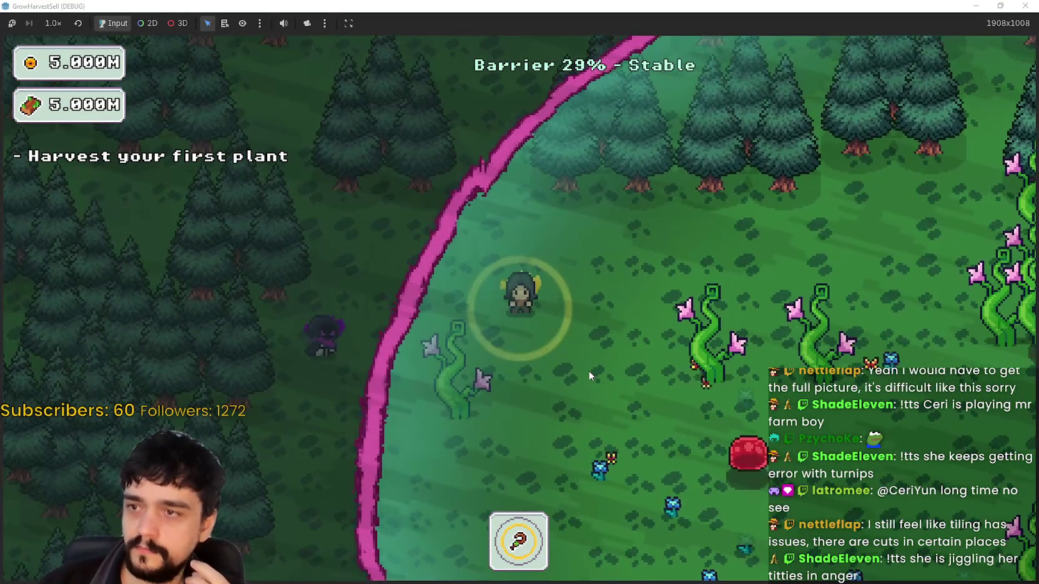
key("s")
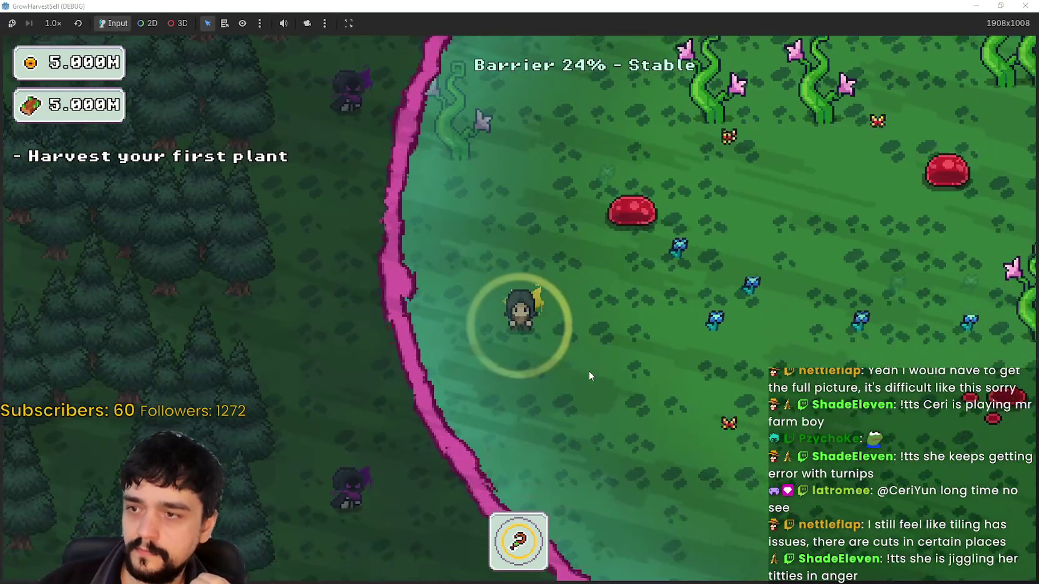
key("s")
key("d")
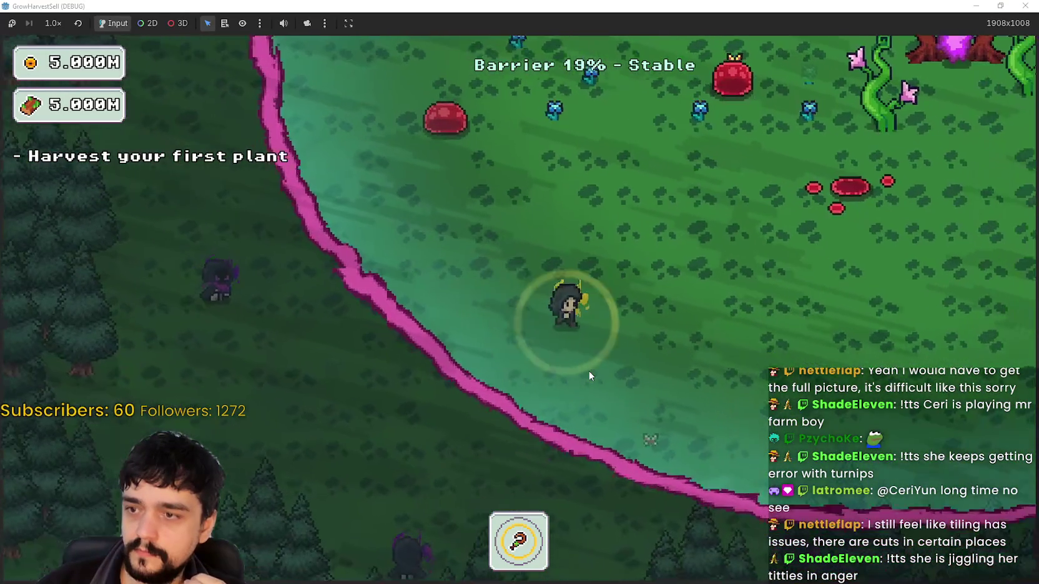
key("d")
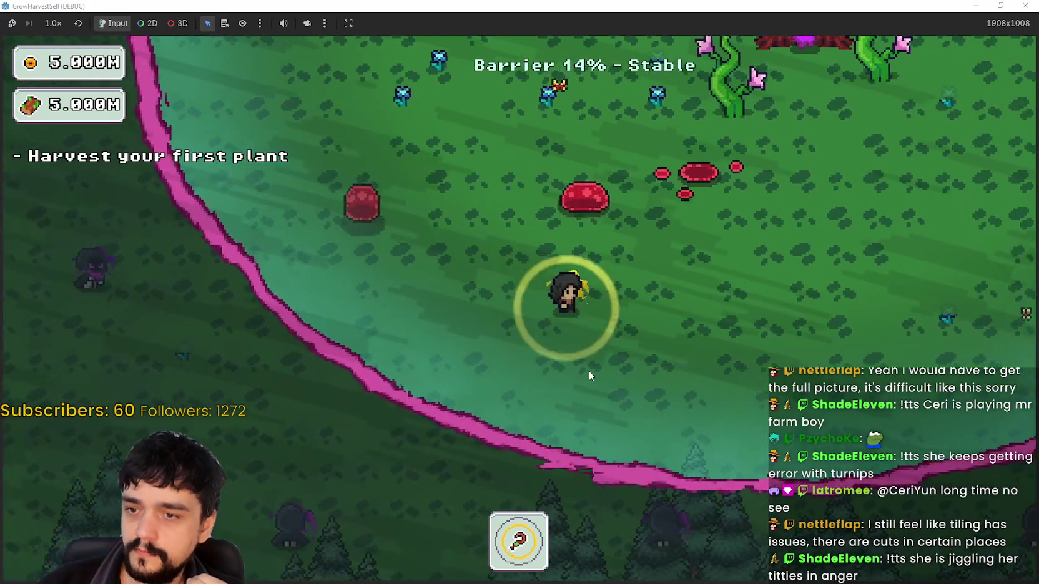
key("d")
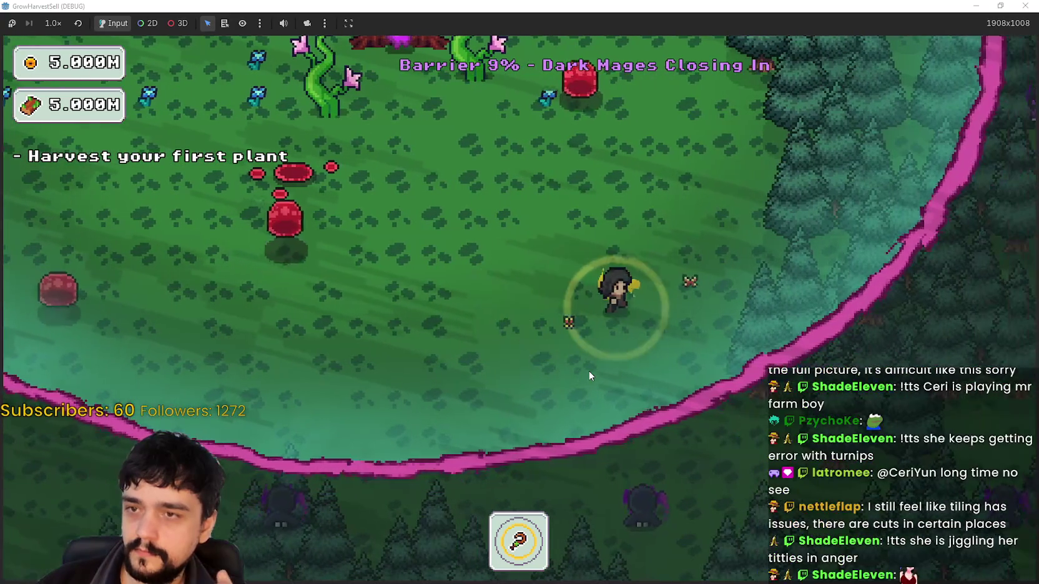
- Walk back through the forest to the portal alcove, then stop the game to return to the editor
key("w")
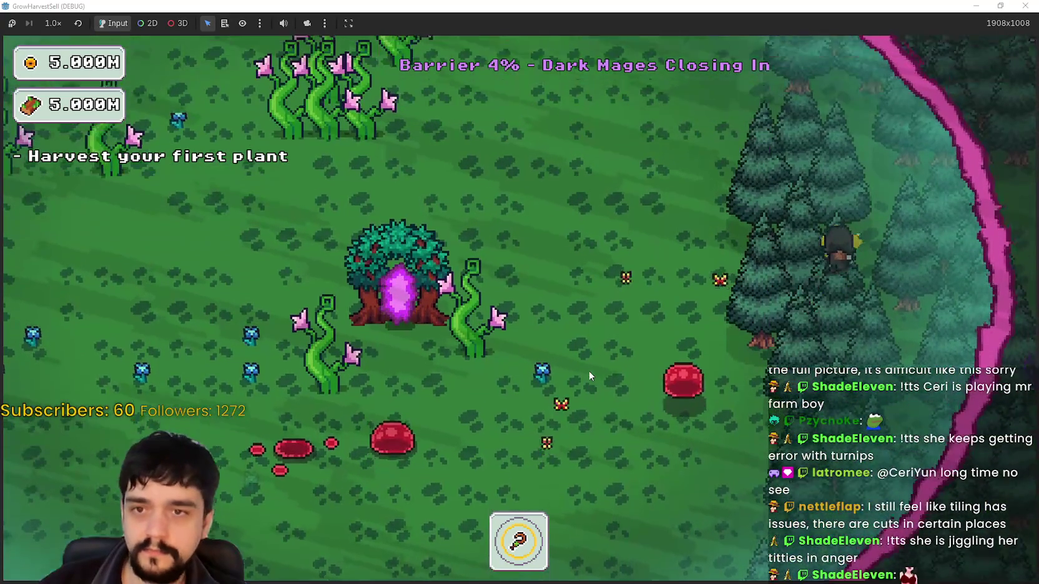
key("w")
key("a")
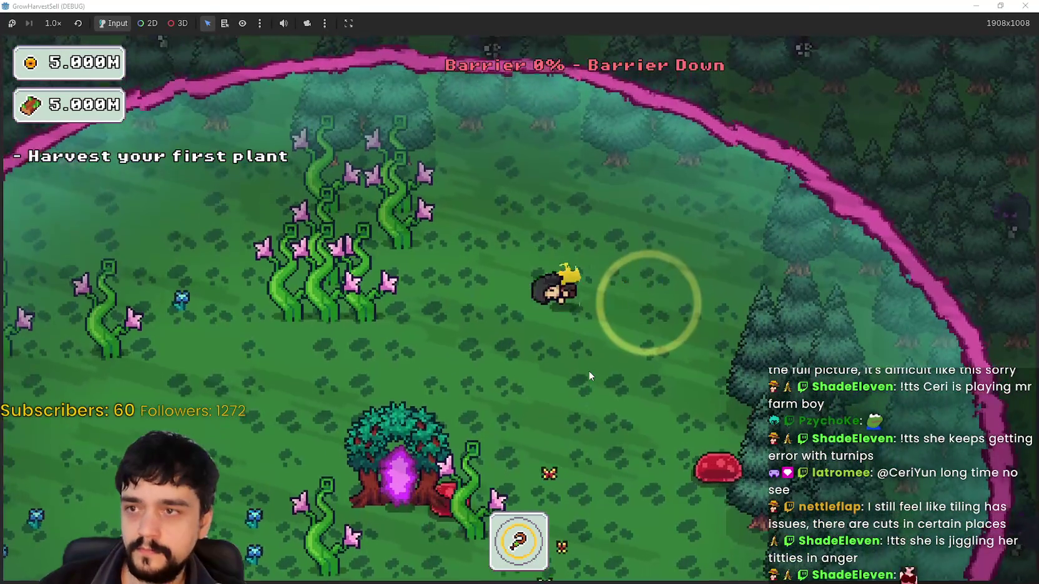
key("a")
key("s")
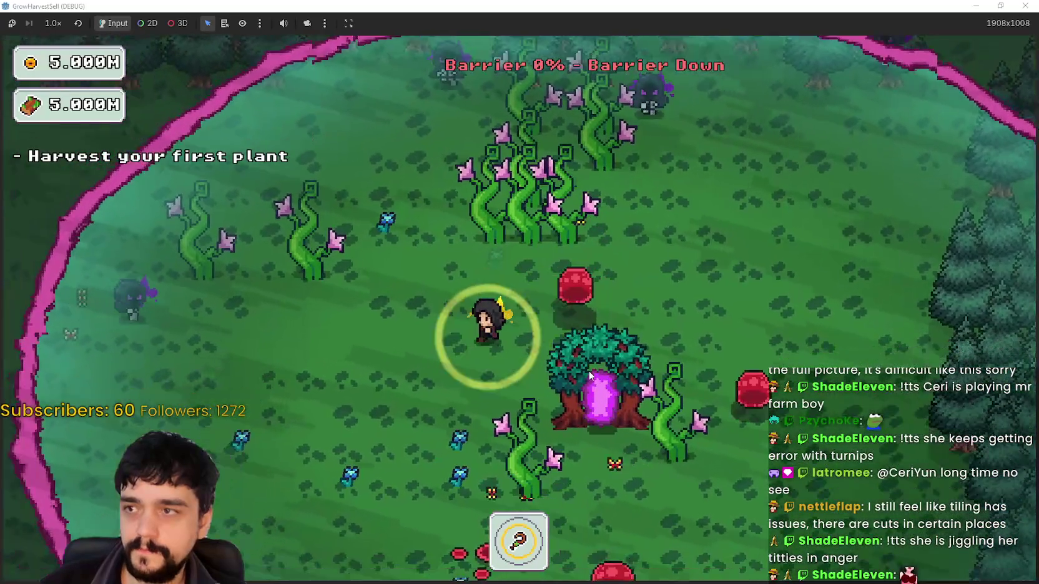
key("a")
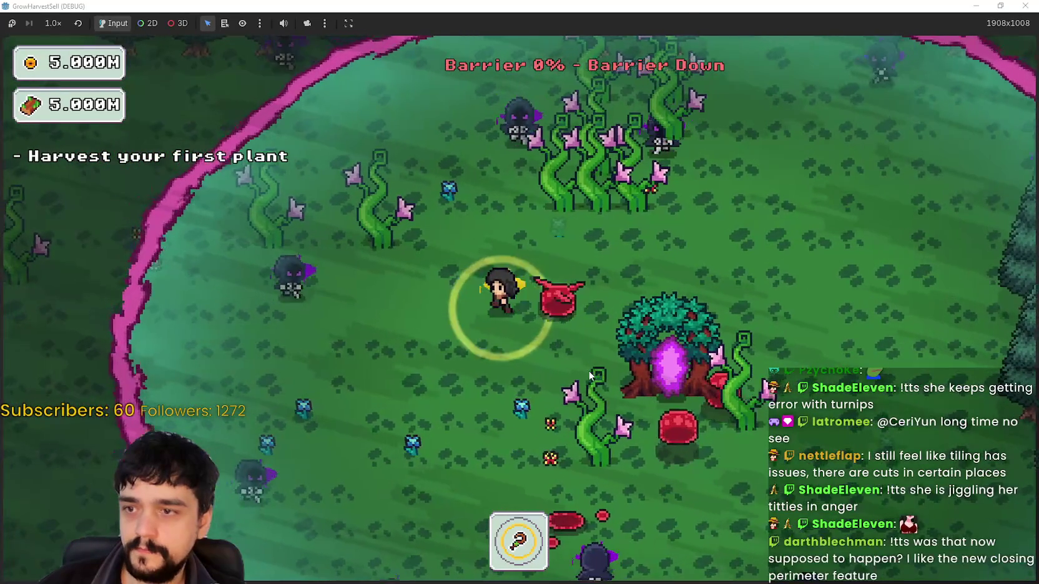
key("s")
key("s")
key("d")
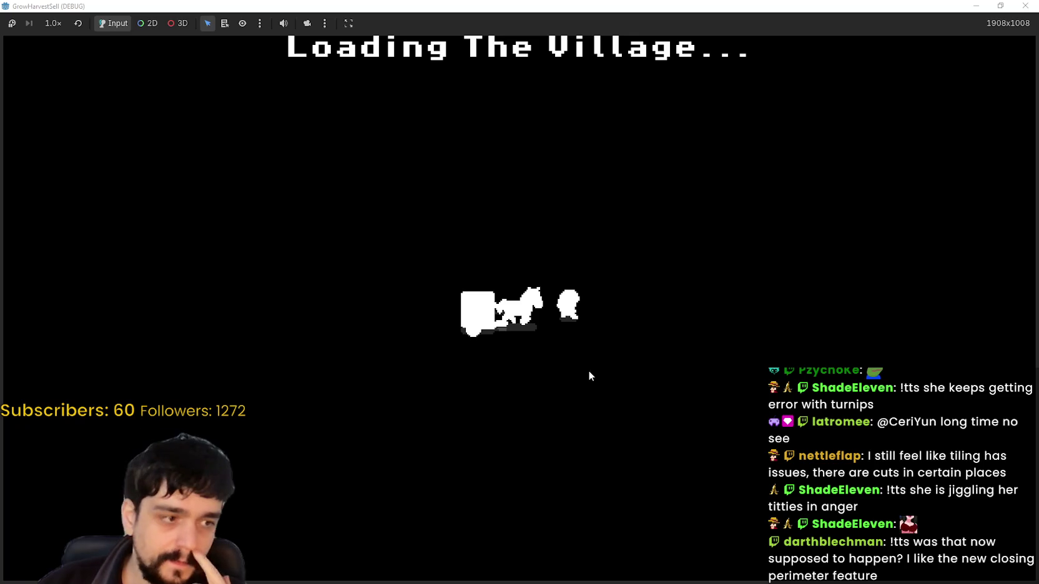
key("s")
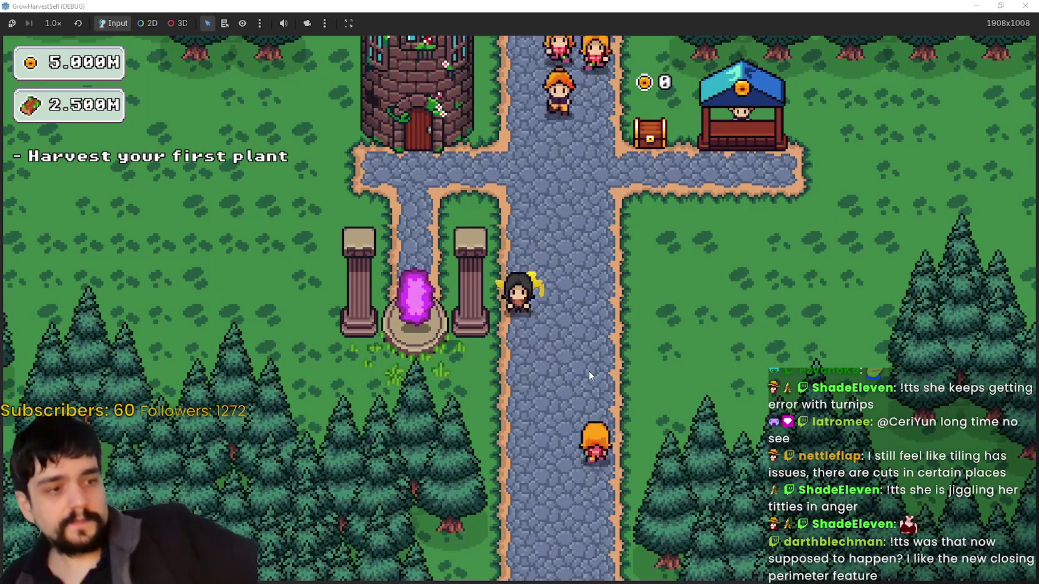
key("a")
key("w")
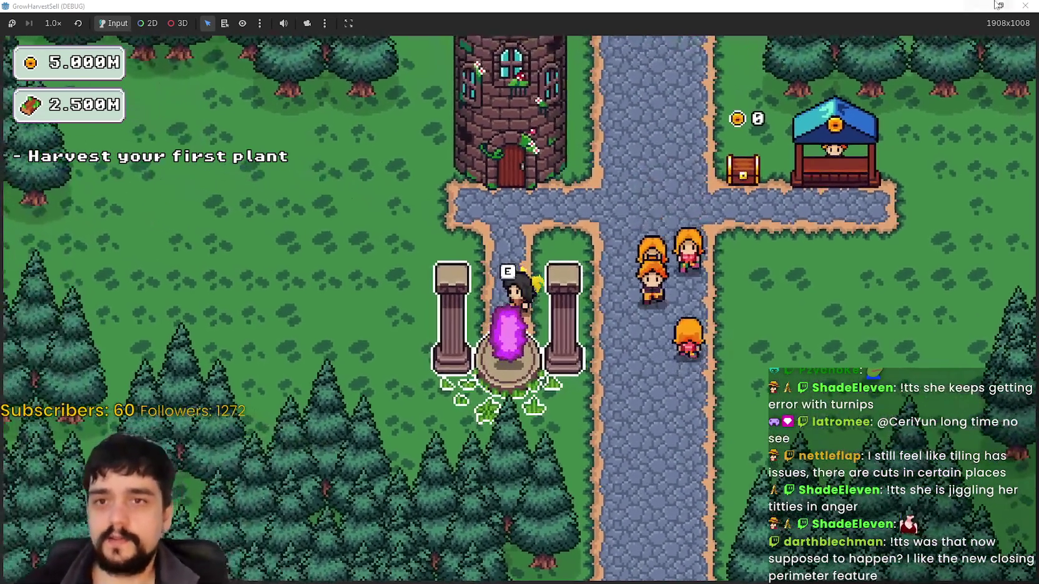
left_click(1025, 5)
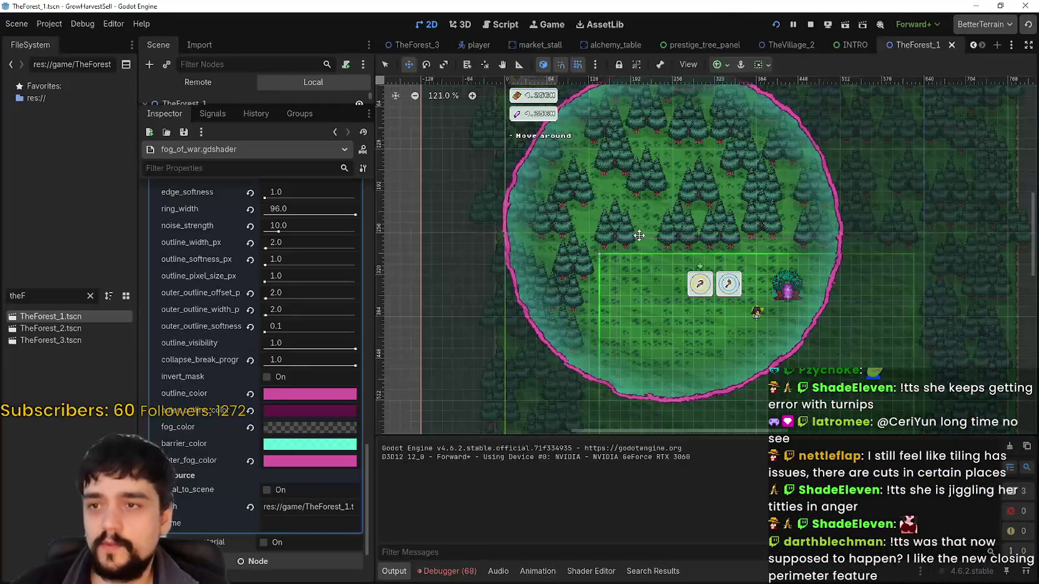
- Drag collapse_break_progress down to partially collapse the barrier ring, to 0.446
left_click_drag(663, 308, 623, 325)
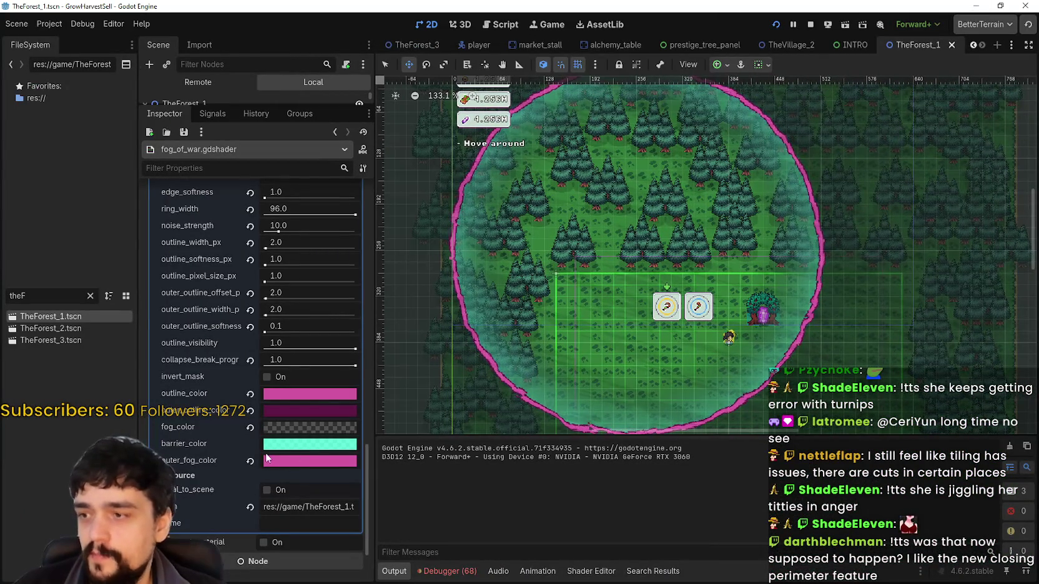
scroll(724, 317, "up", 2)
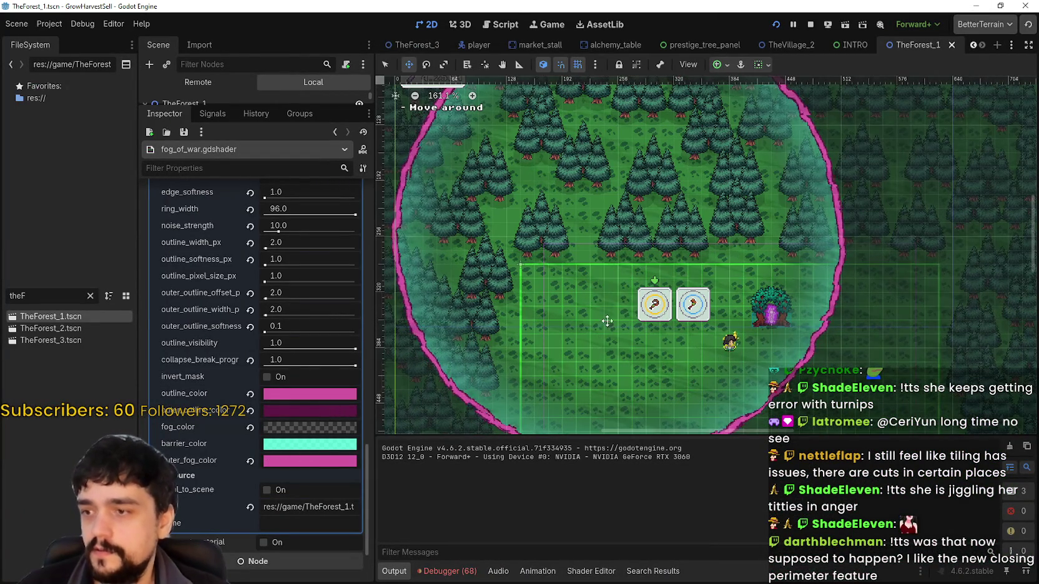
left_click_drag(356, 367, 350, 368)
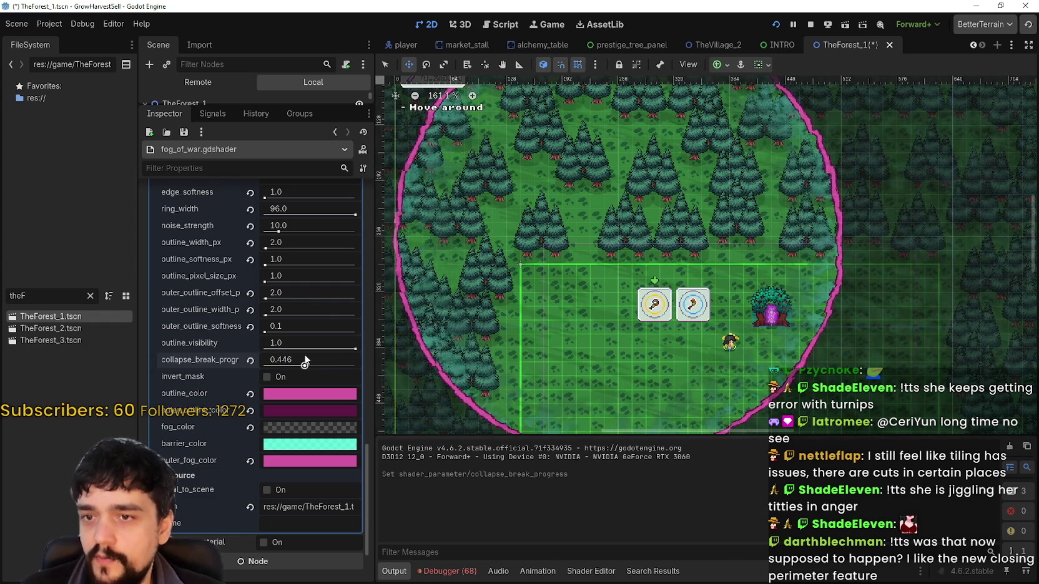
- Set barrier_rect_size to 100×100
scroll(305, 360, "up", 5)
left_click(321, 291)
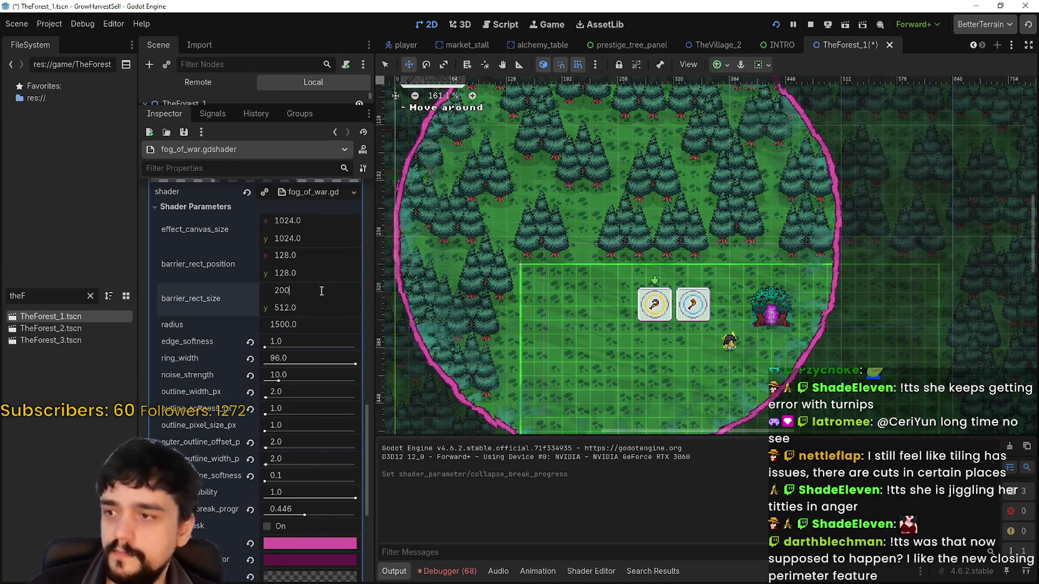
type("00")
key("Return")
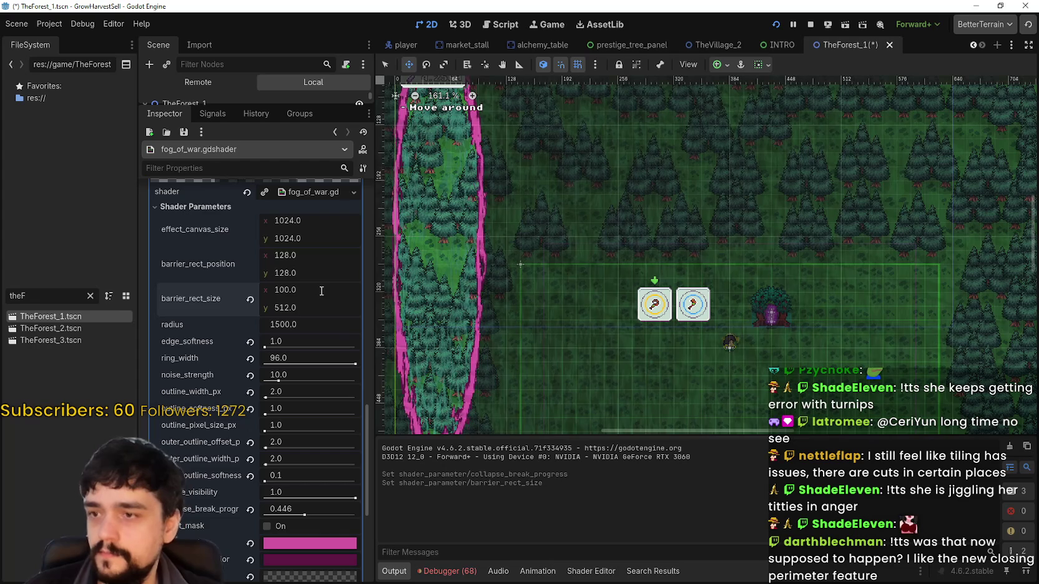
left_click(306, 306)
type("100")
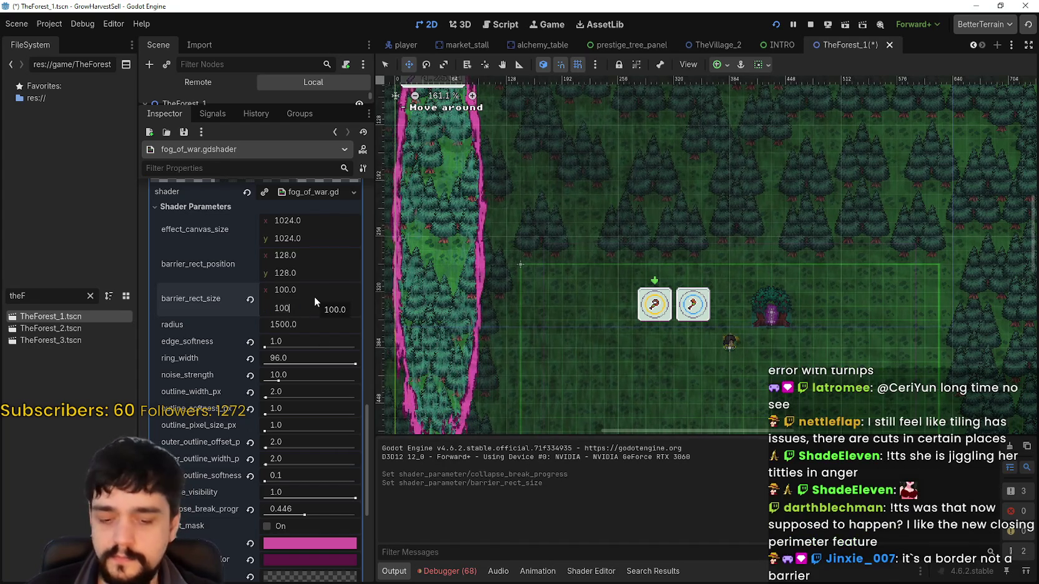
key("Return")
- Set barrier_rect_position x to 500
scroll(565, 209, "down", 1)
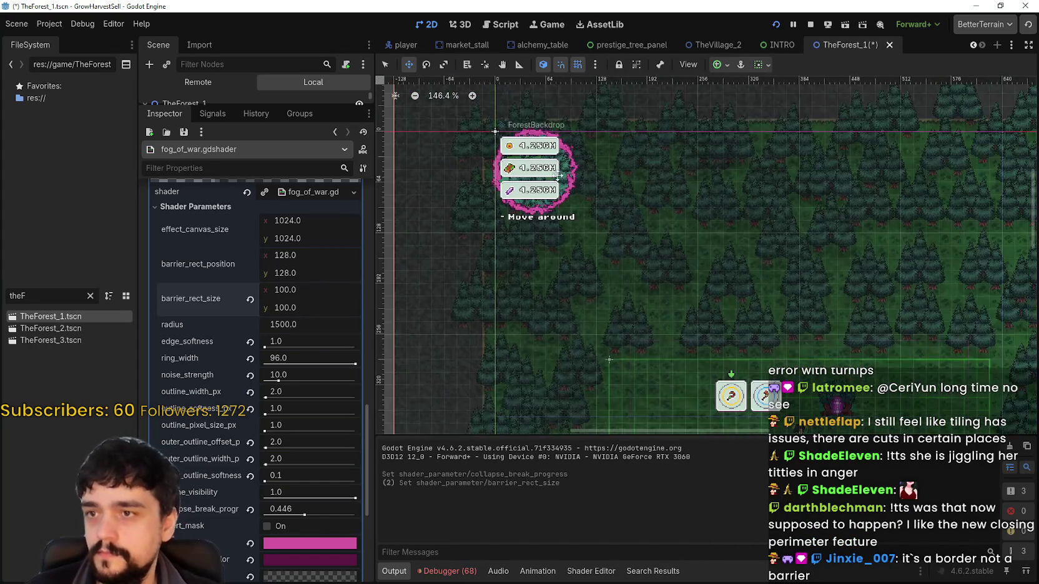
left_click(298, 256)
type("500")
key("Return")
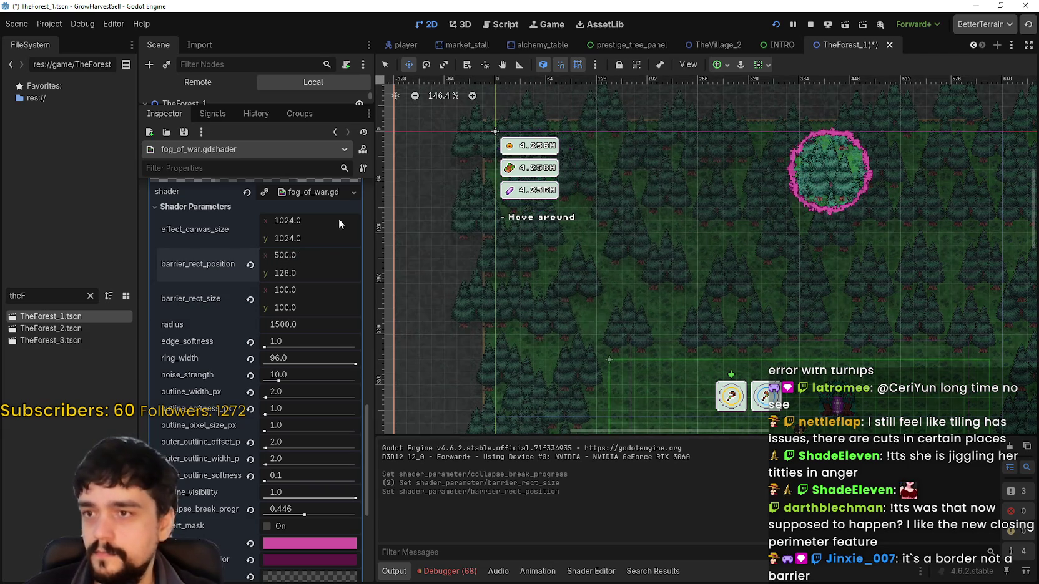
scroll(677, 204, "up", 8)
- Test collapse_break_progress values, lowering it to about 0.3 then raising it to 0.369
scroll(637, 187, "up", 6)
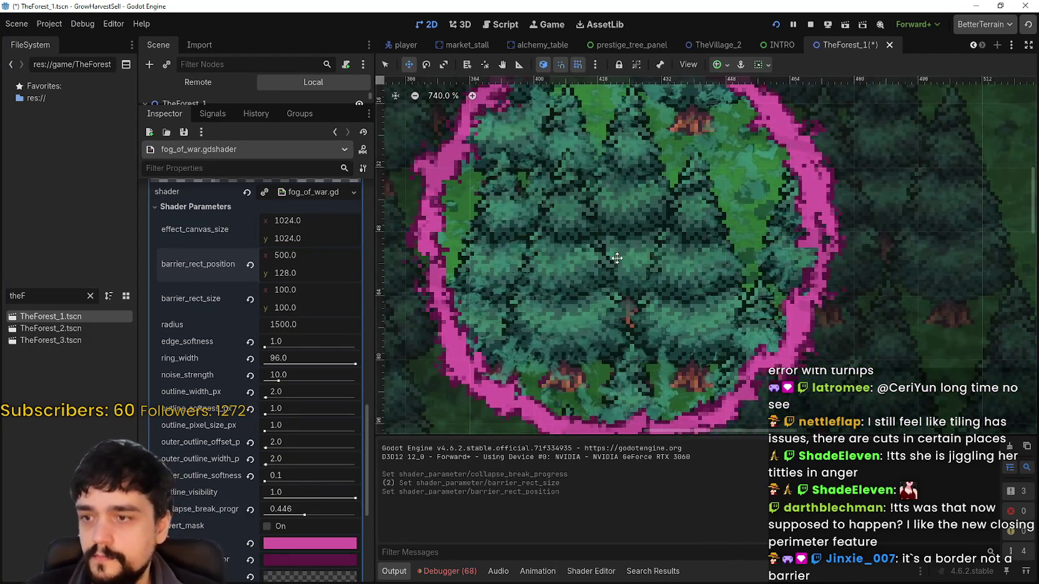
scroll(685, 248, "down", 4)
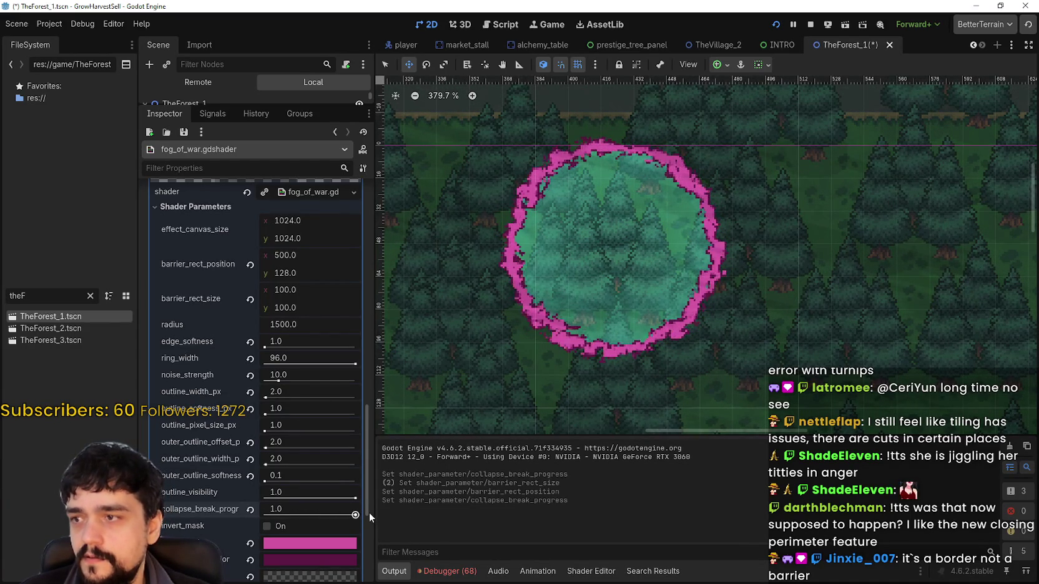
left_click_drag(355, 515, 343, 515)
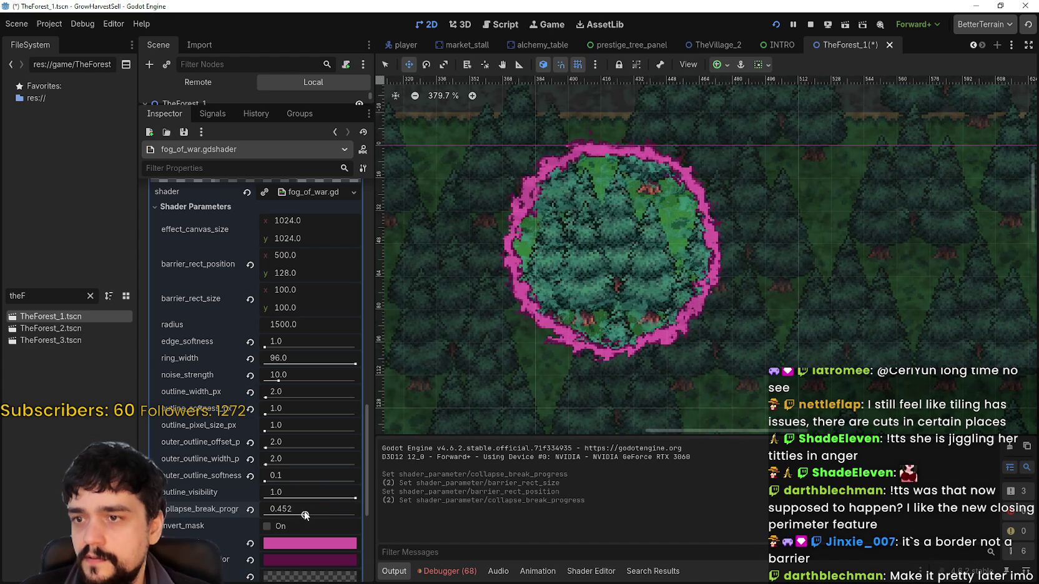
left_click_drag(304, 509, 291, 510)
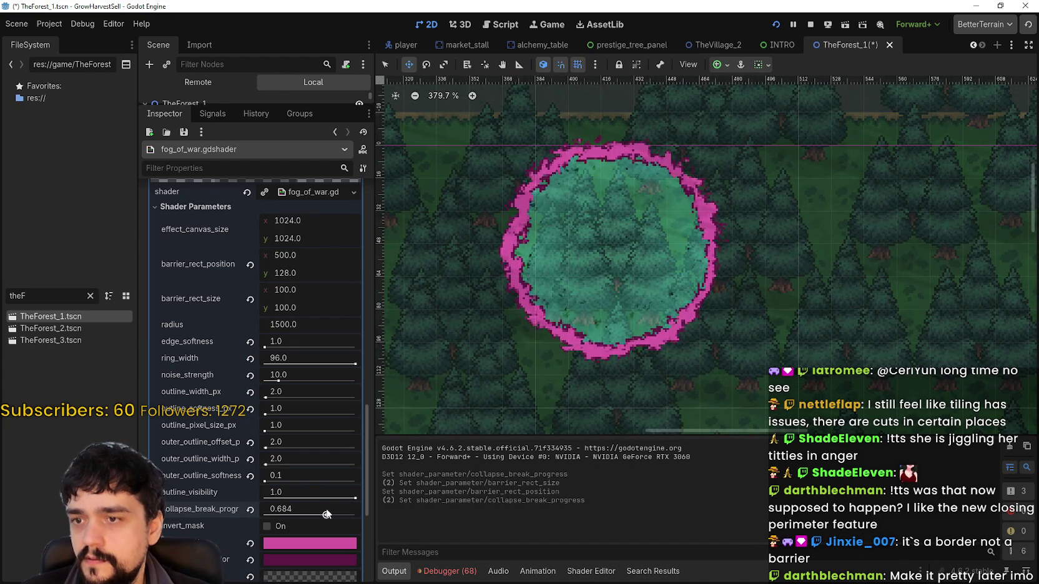
mouse_move(291, 510)
left_mouse_down()
mouse_move(314, 506)
mouse_move(297, 506)
left_mouse_up()
- Undo the collapse tests and x move, returning position to 128, 128 and progress to 0.446
scroll(599, 299, "down", 4)
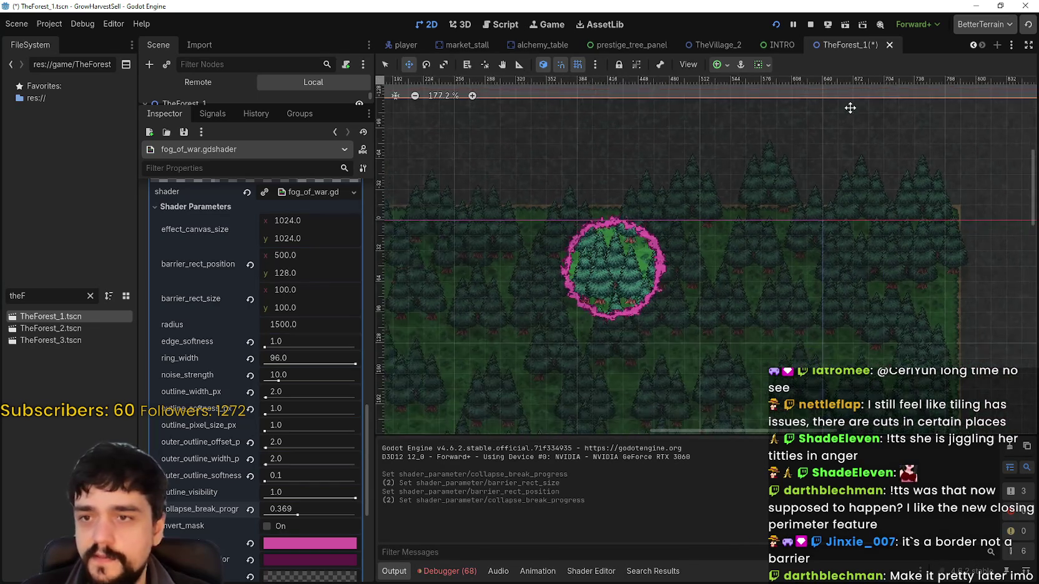
scroll(850, 116, "down", 7)
scroll(844, 165, "up", 19)
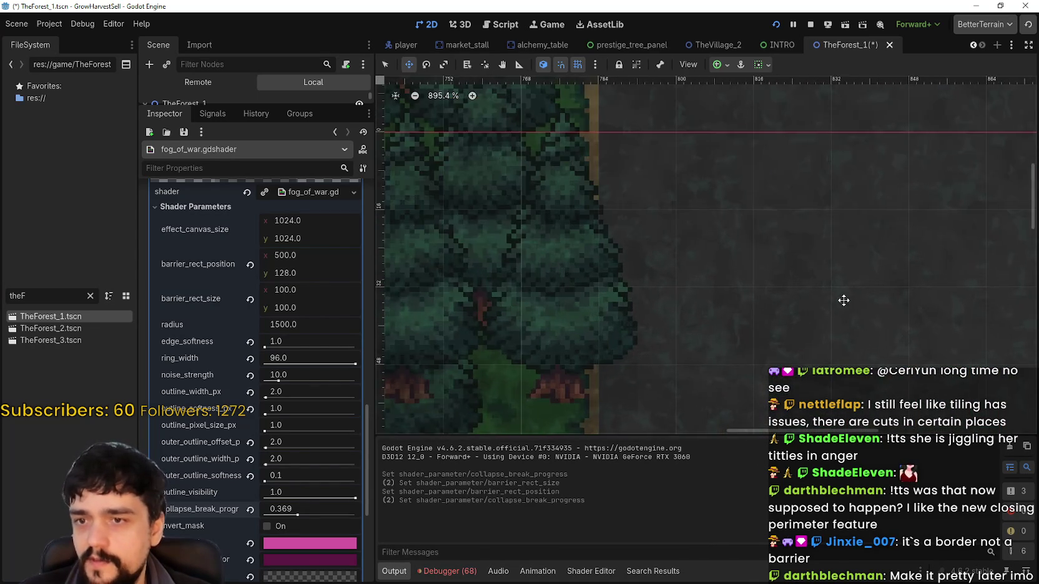
scroll(737, 283, "right", 3)
scroll(615, 271, "up", 1)
scroll(615, 271, "down", 10)
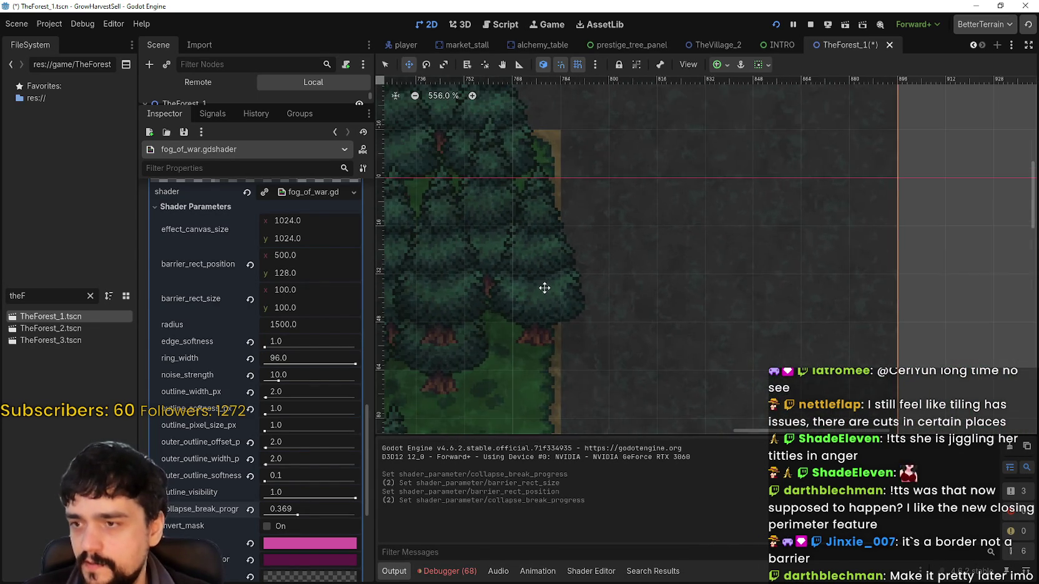
scroll(543, 374, "down", 3)
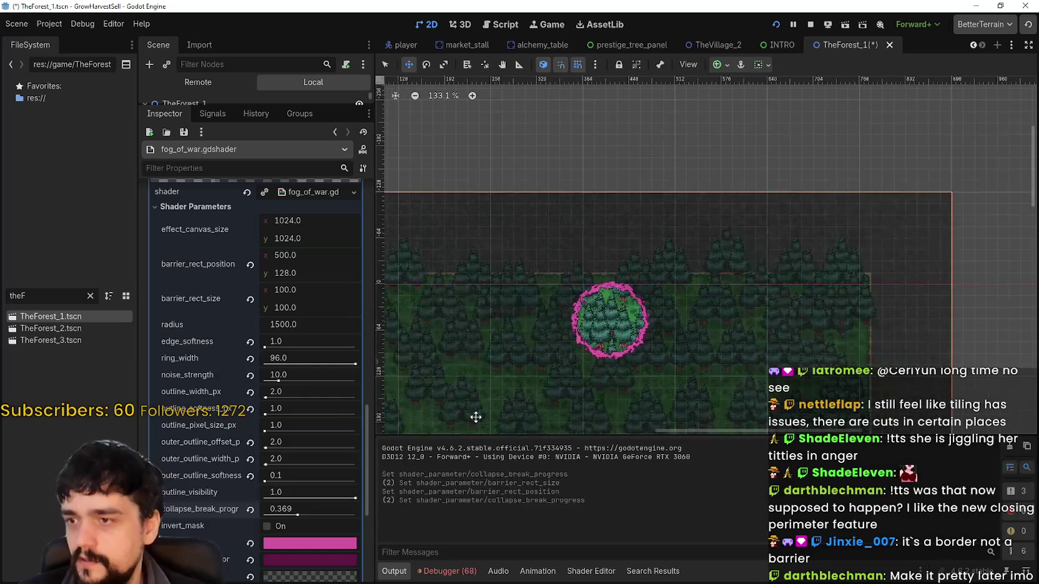
key("ctrl+z")
key("ctrl+z")
key("ctrl+z")
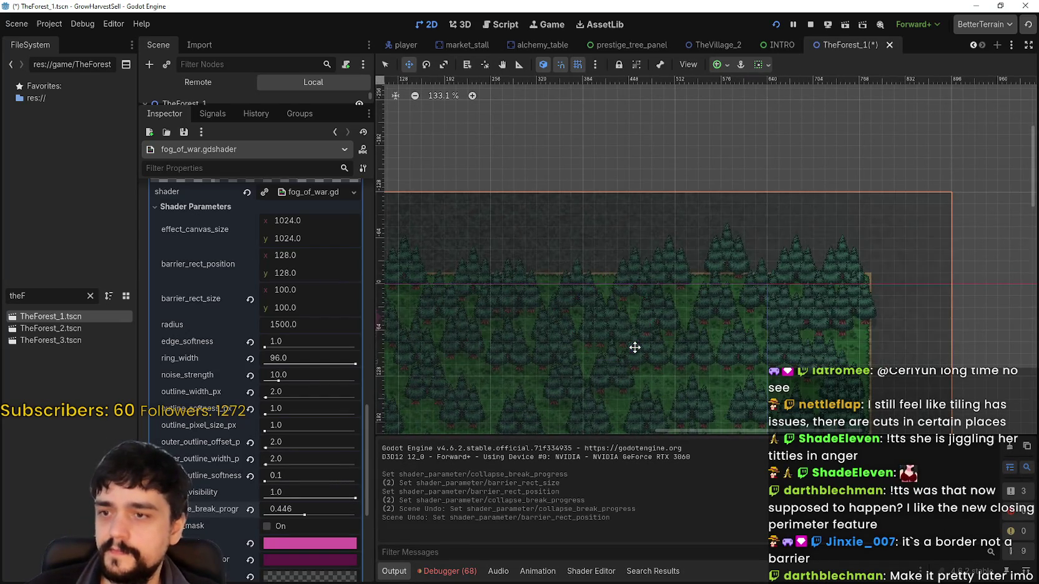
- Undo barrier_rect_size back to 512×512 and drag collapse_break_progress to 1.0
scroll(780, 250, "down", 4)
key("ctrl+z")
scroll(714, 324, "up", 7)
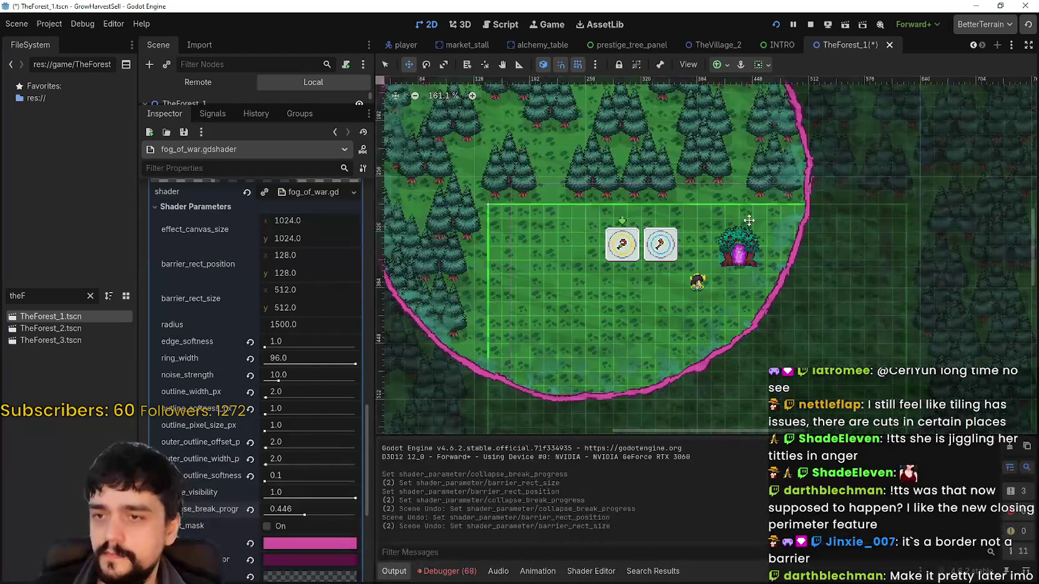
mouse_move(306, 516)
left_mouse_down()
mouse_move(433, 507)
mouse_move(310, 505)
mouse_move(356, 507)
left_mouse_up()
scroll(612, 419, "down", 5)
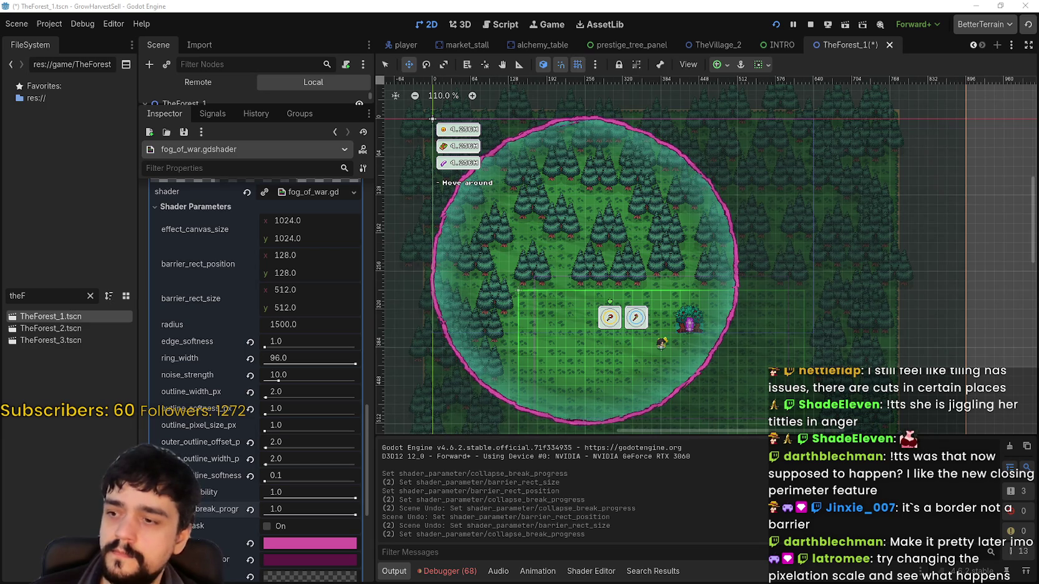
scroll(288, 449, "down", 5)
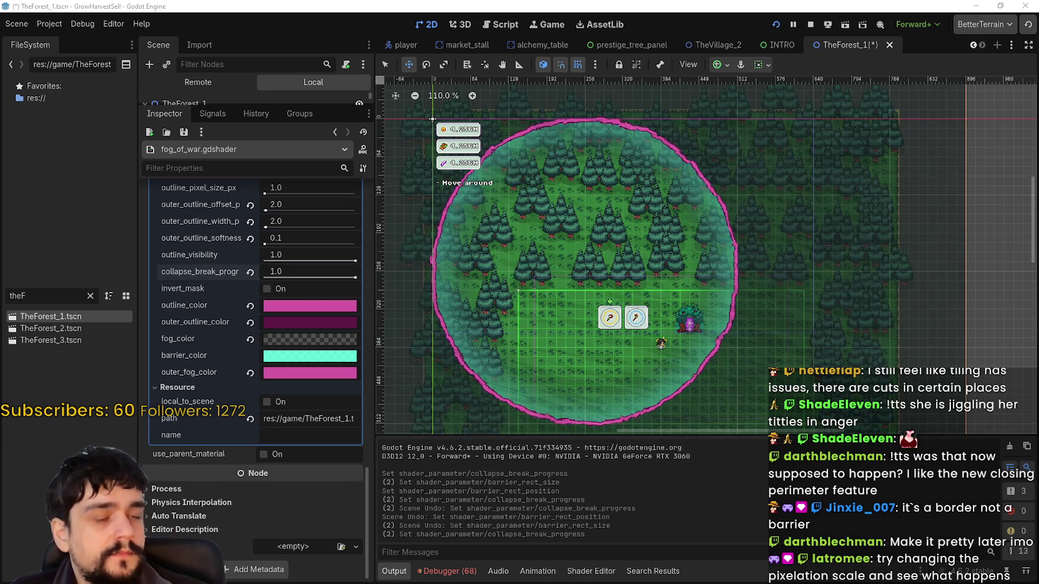
scroll(287, 374, "up", 5)
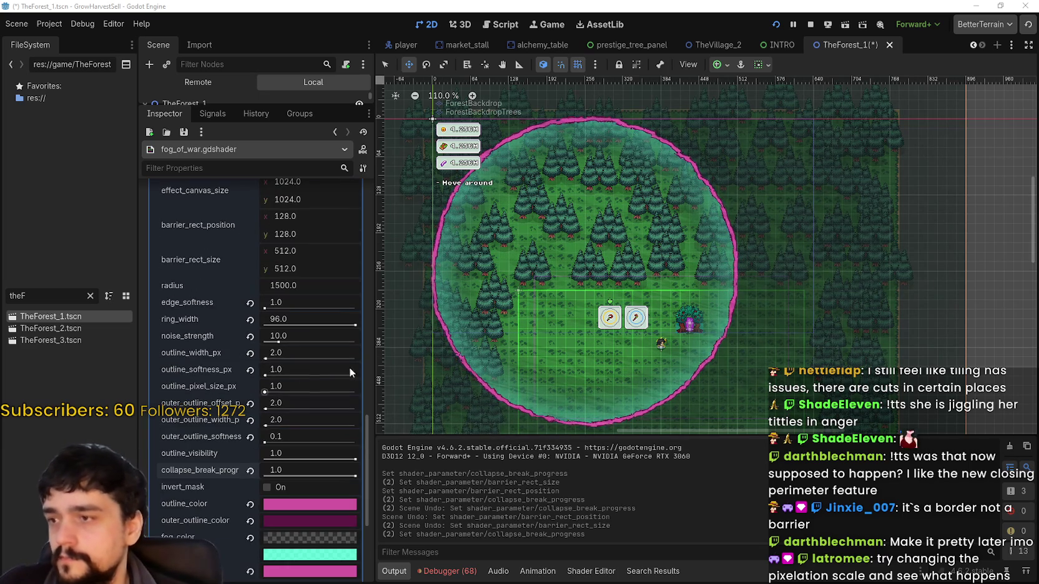
scroll(720, 372, "up", 14)
scroll(666, 363, "down", 2)
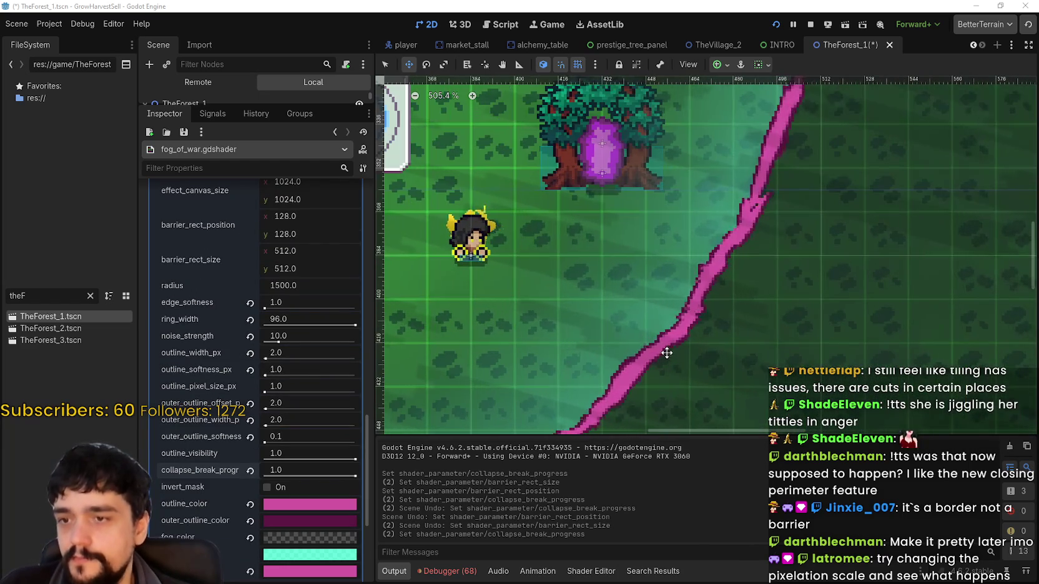
scroll(635, 355, "left", 6)
scroll(634, 354, "down", 1)
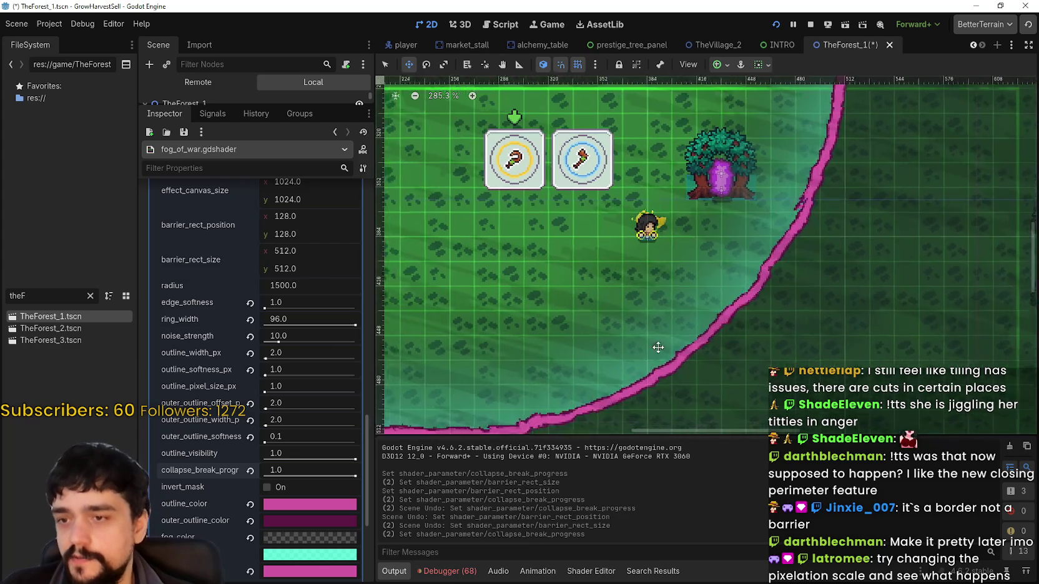
scroll(505, 379, "up", 14)
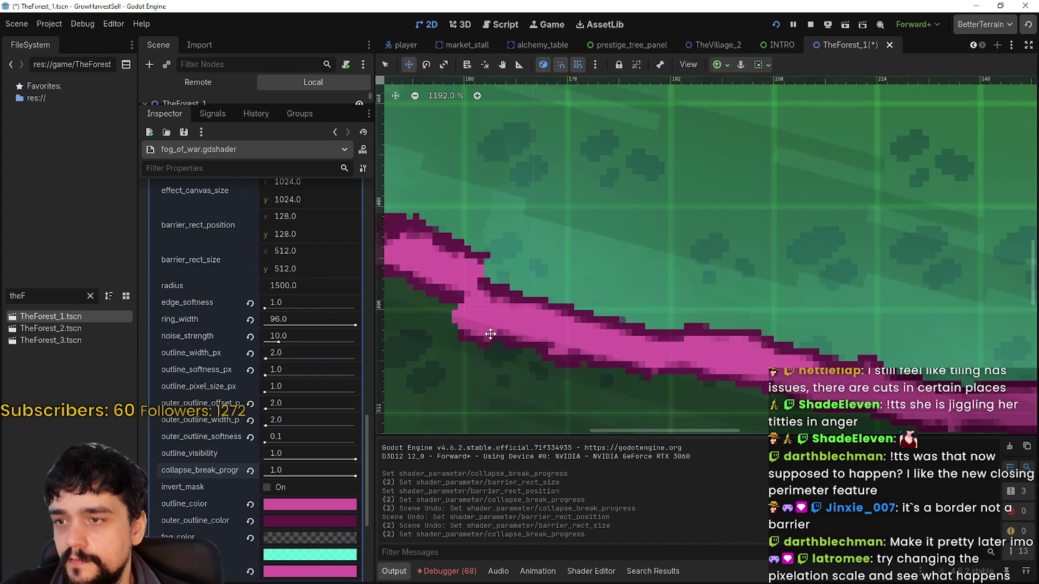
scroll(493, 324, "down", 4)
scroll(531, 294, "left", 5)
scroll(553, 262, "down", 5)
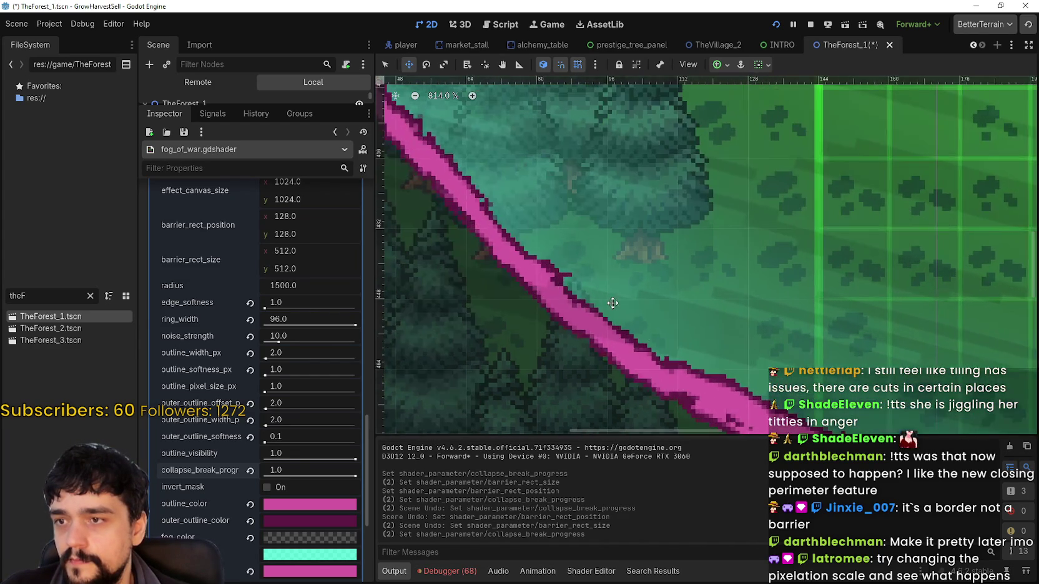
scroll(531, 283, "down", 3)
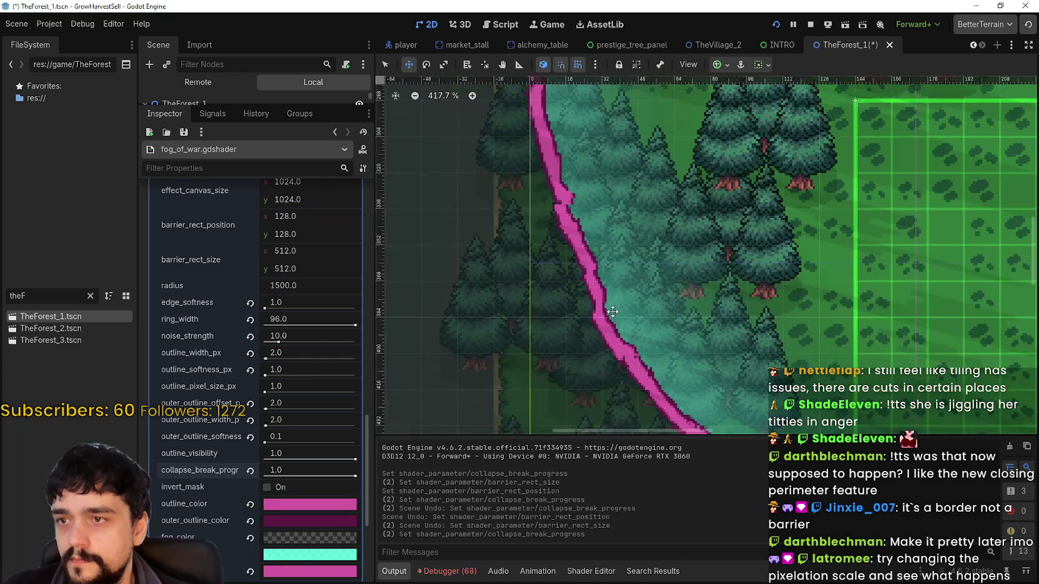
scroll(532, 282, "up", 4)
scroll(532, 283, "right", 4)
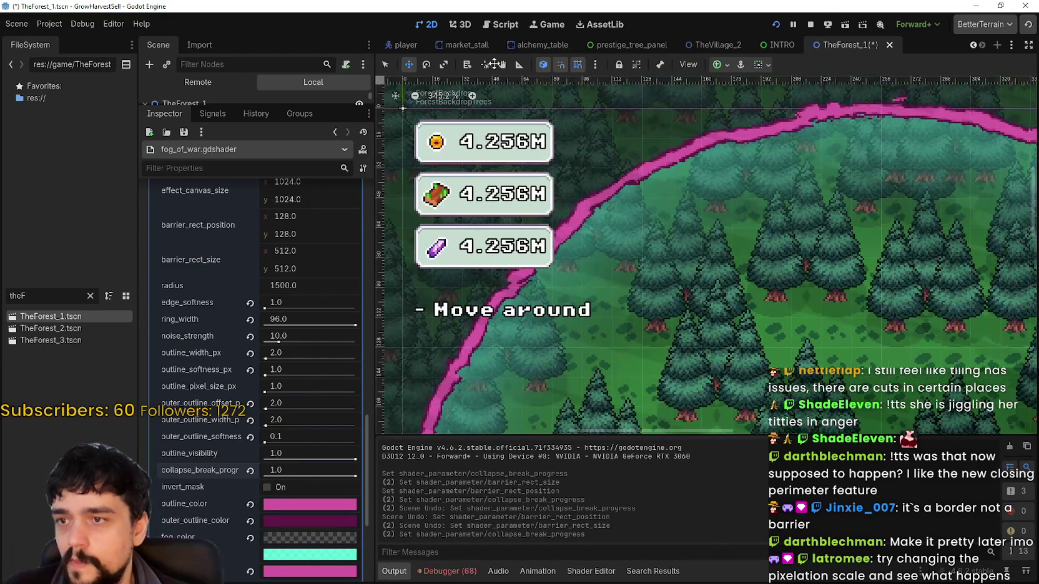
scroll(833, 199, "down", 1)
scroll(833, 200, "right", 6)
scroll(833, 199, "down", 3)
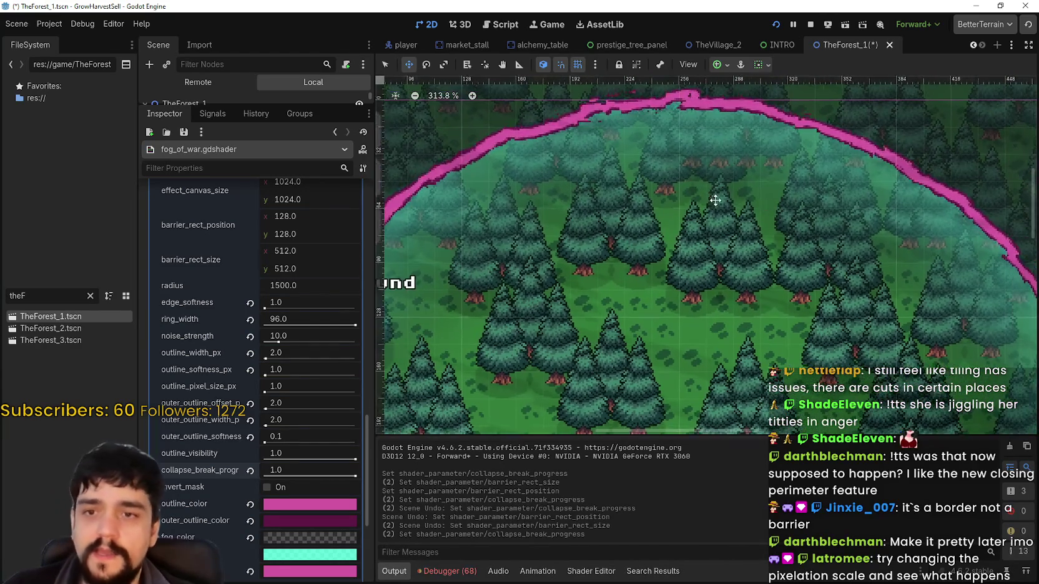
scroll(639, 210, "down", 10)
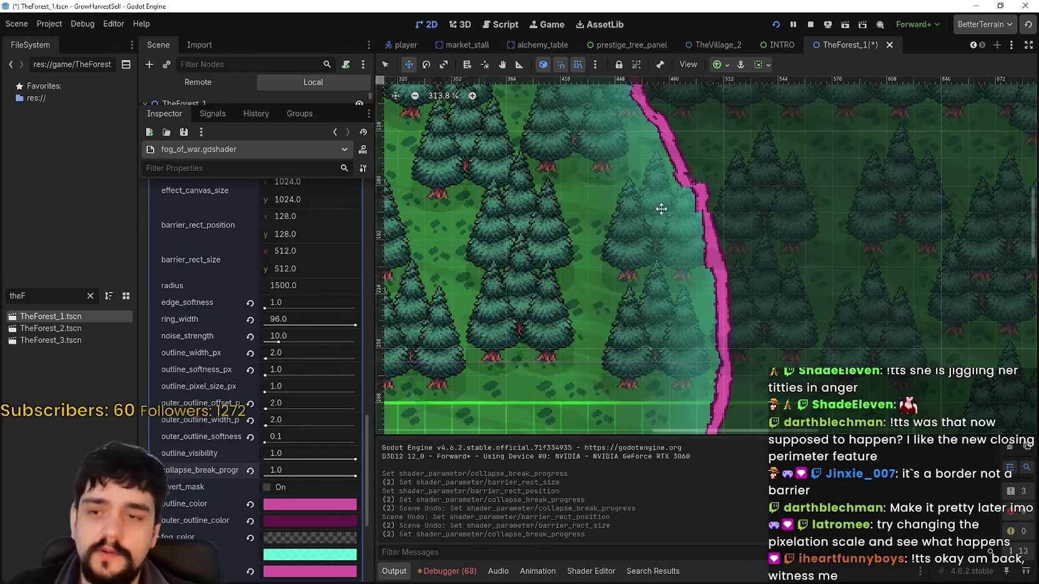
scroll(622, 187, "left", 2)
scroll(616, 181, "down", 3)
scroll(616, 181, "left", 4)
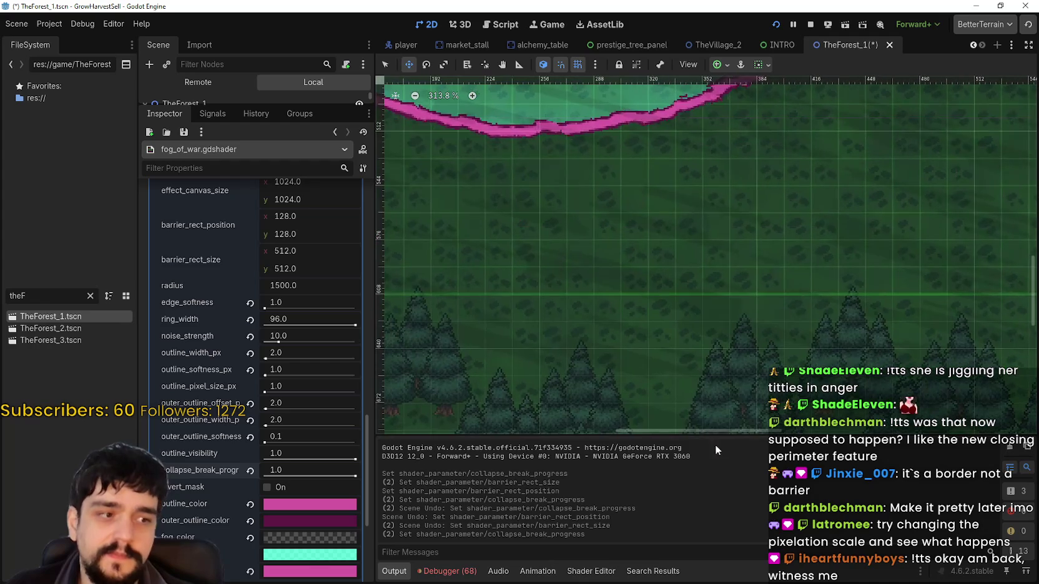
scroll(637, 437, "up", 3)
scroll(640, 378, "up", 1, "ctrl")
scroll(640, 378, "left", 4)
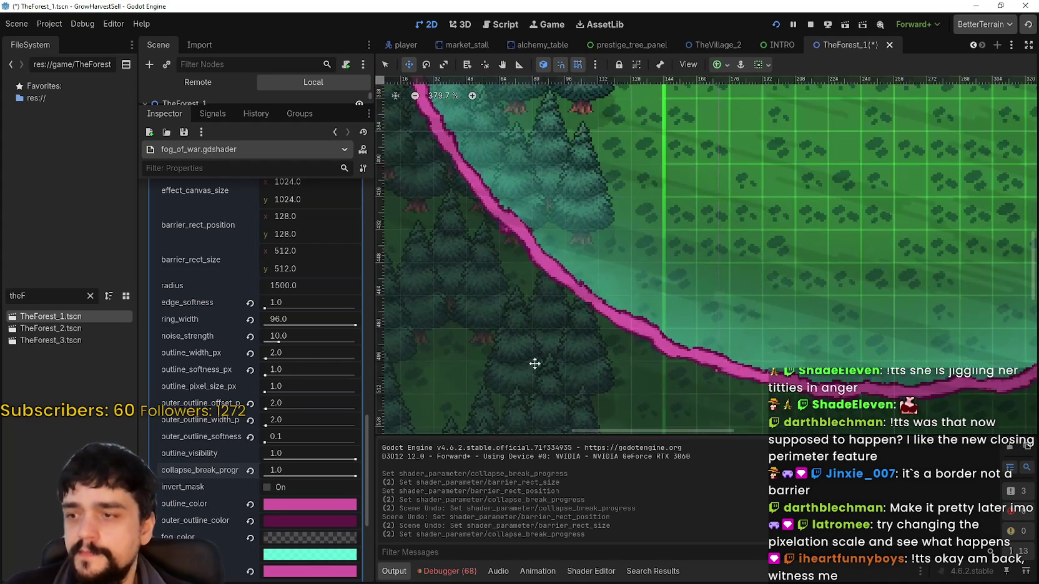
scroll(500, 271, "up", 3, "ctrl")
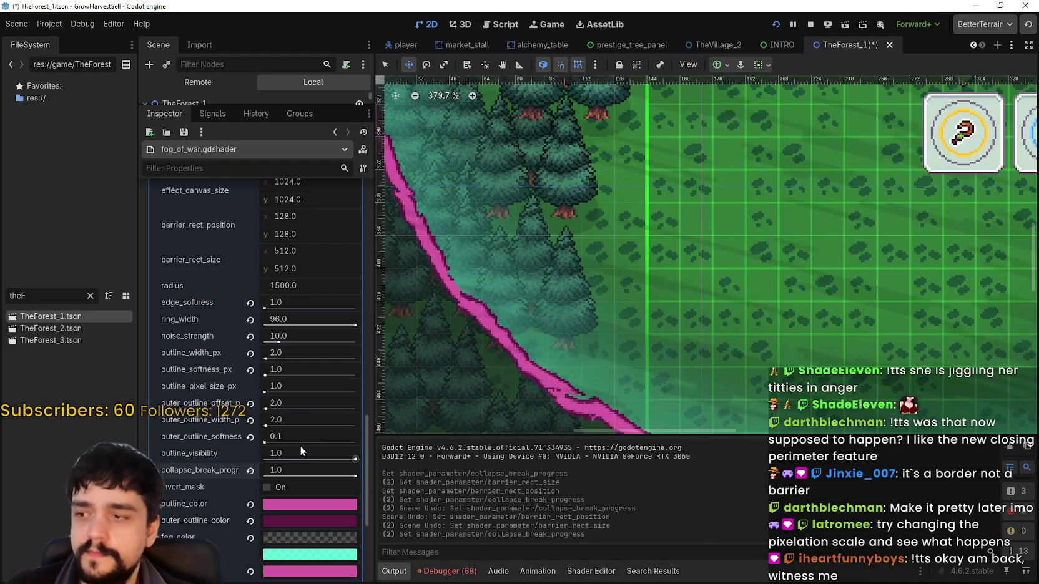
scroll(499, 272, "up", 2, "ctrl")
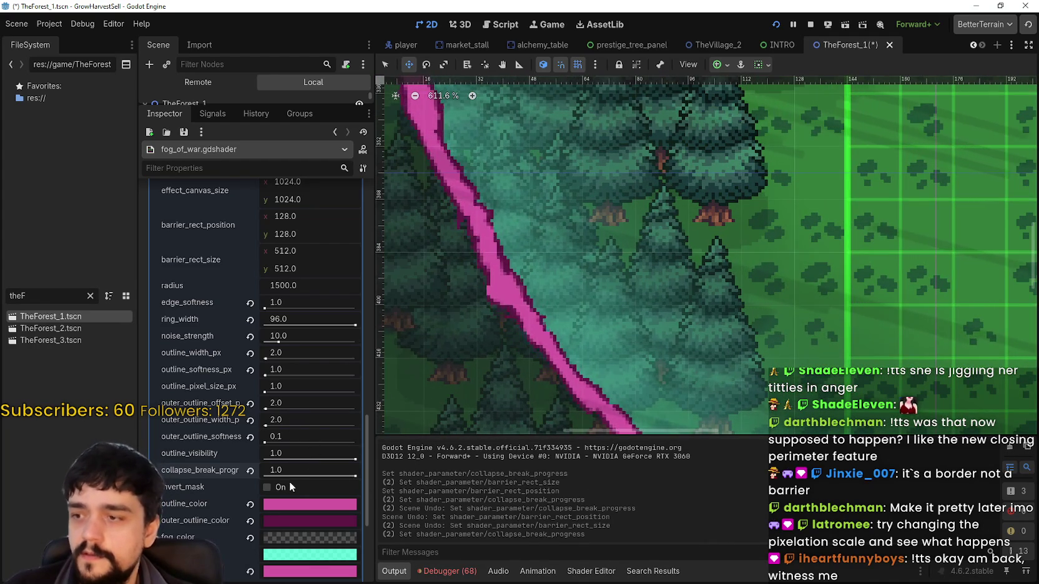
scroll(290, 482, "up", 2)
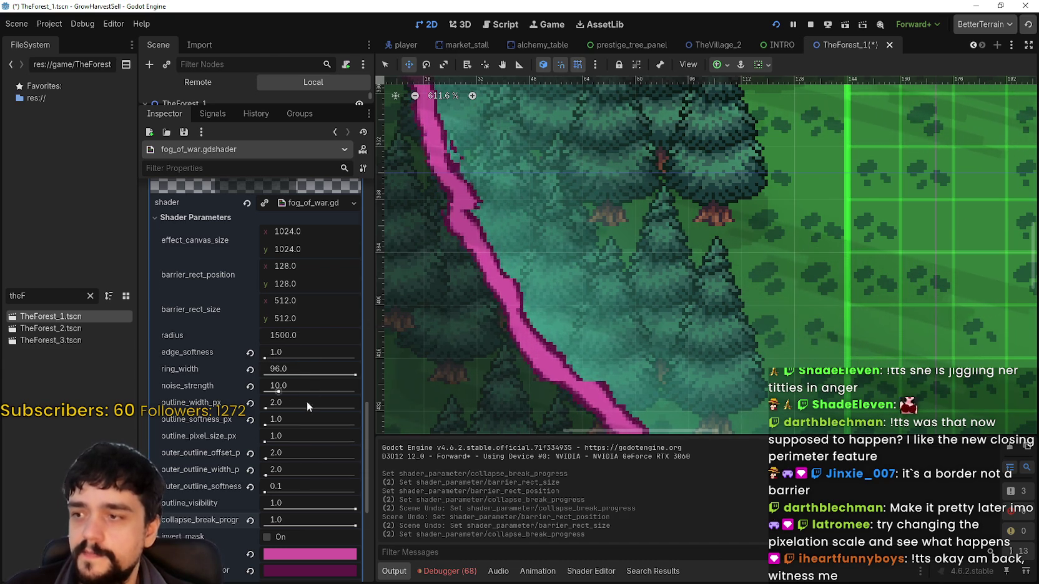
scroll(309, 397, "down", 3)
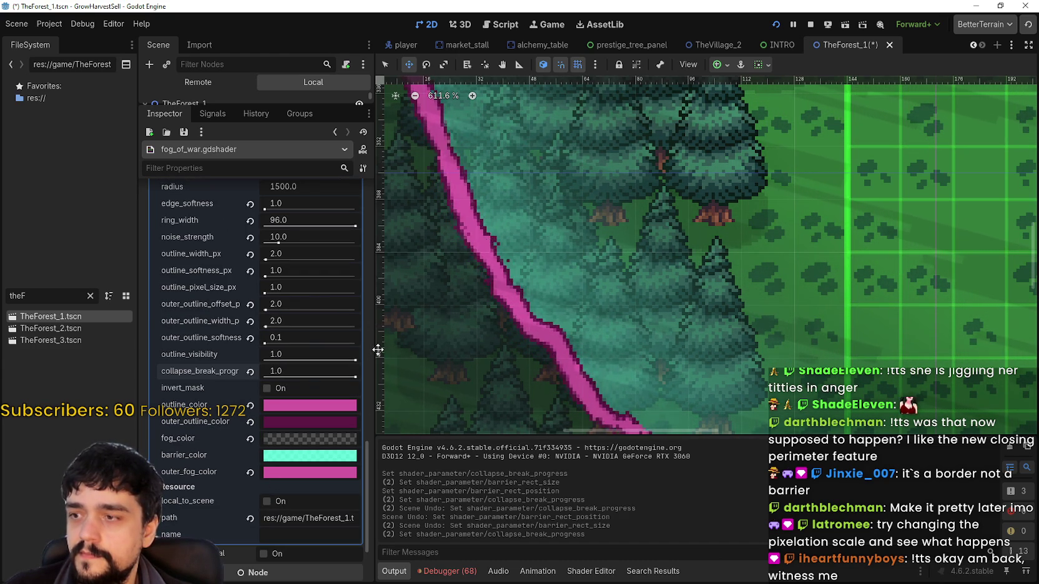
- Widen the Inspector and set outer_outline_softness_px to 0.0 for a crisp ring edge
left_click_drag(377, 351, 446, 351)
mouse_move(300, 345)
left_mouse_down()
mouse_move(412, 341)
mouse_move(299, 347)
left_mouse_up()
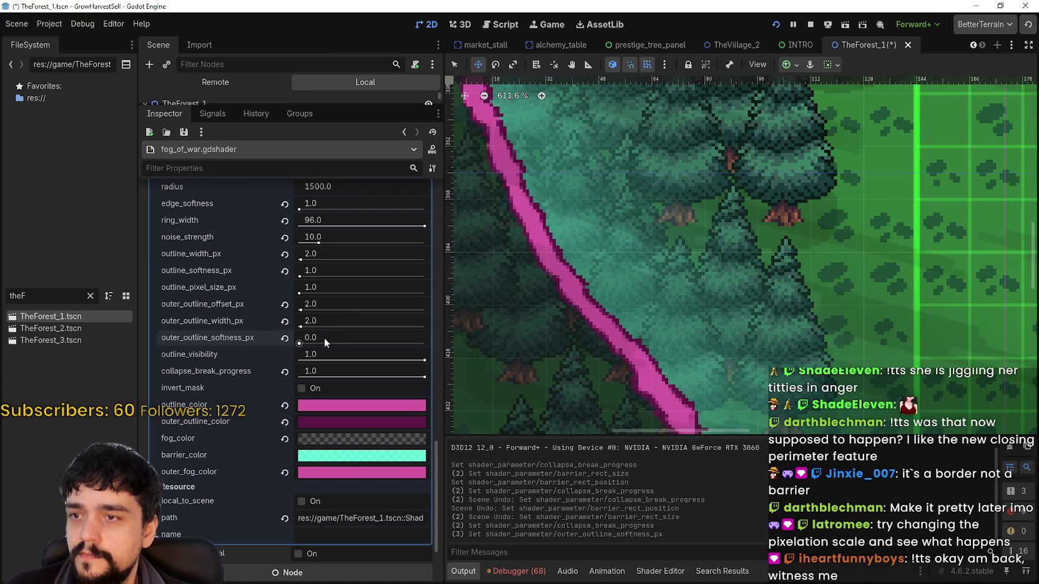
- Zoom in and out across the viewport to inspect the hard-edged pink ring
scroll(526, 290, "down", 3)
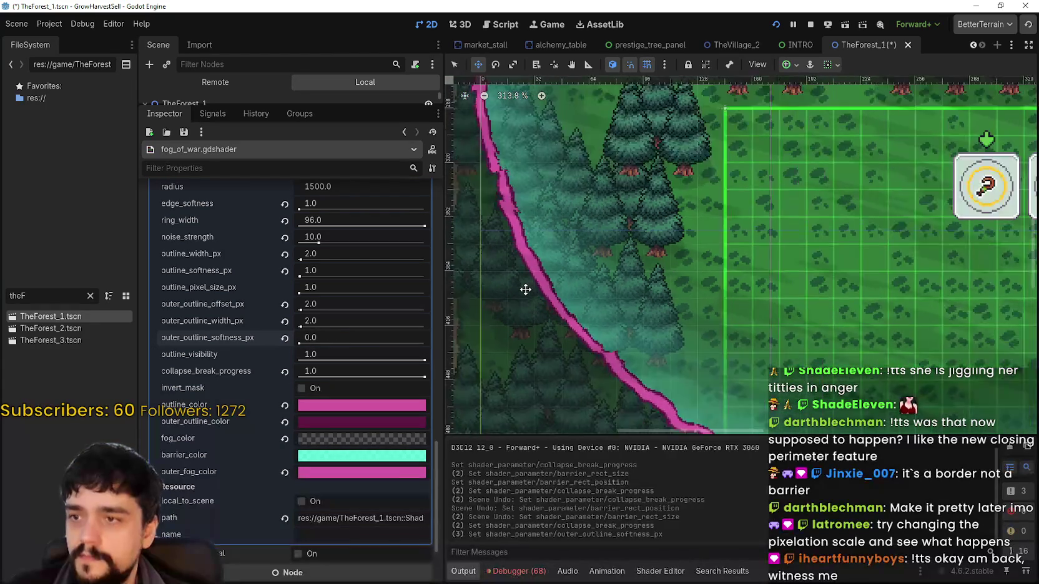
scroll(529, 288, "down", 1)
scroll(677, 285, "down", 2)
scroll(645, 331, "up", 3)
scroll(790, 267, "down", 1)
scroll(742, 224, "up", 4)
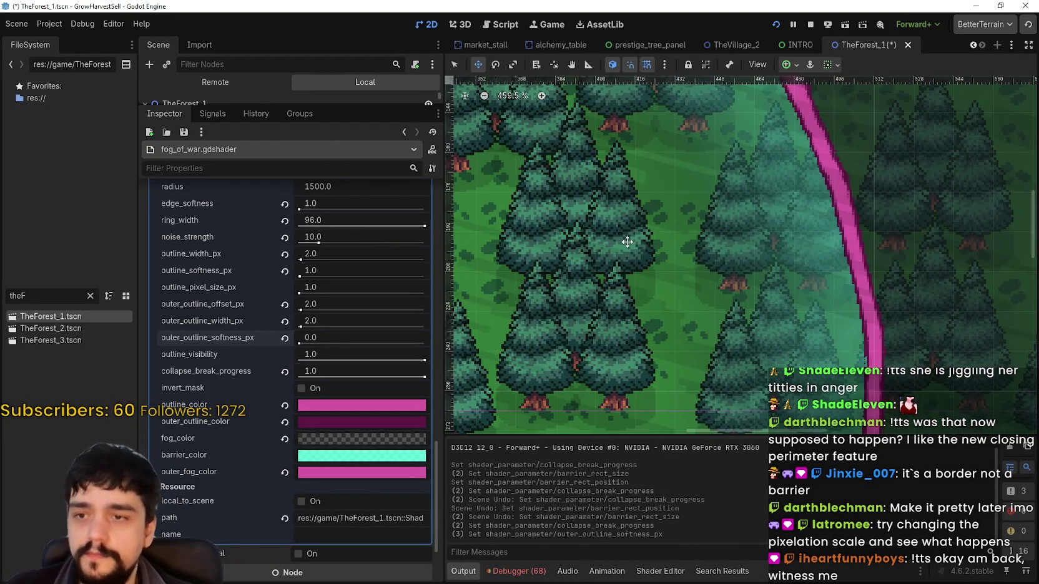
scroll(823, 237, "down", 1)
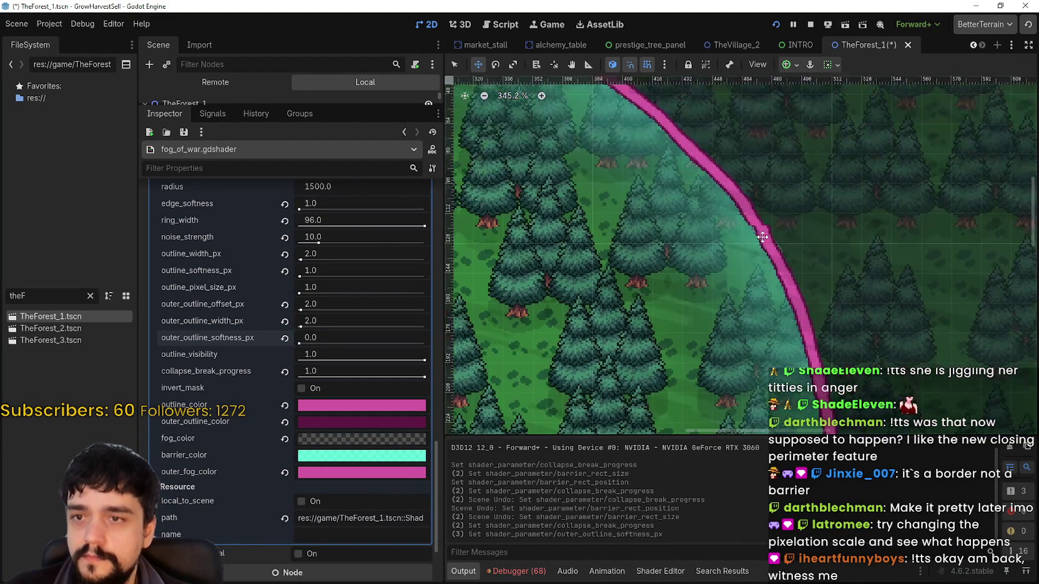
scroll(770, 237, "up", 2)
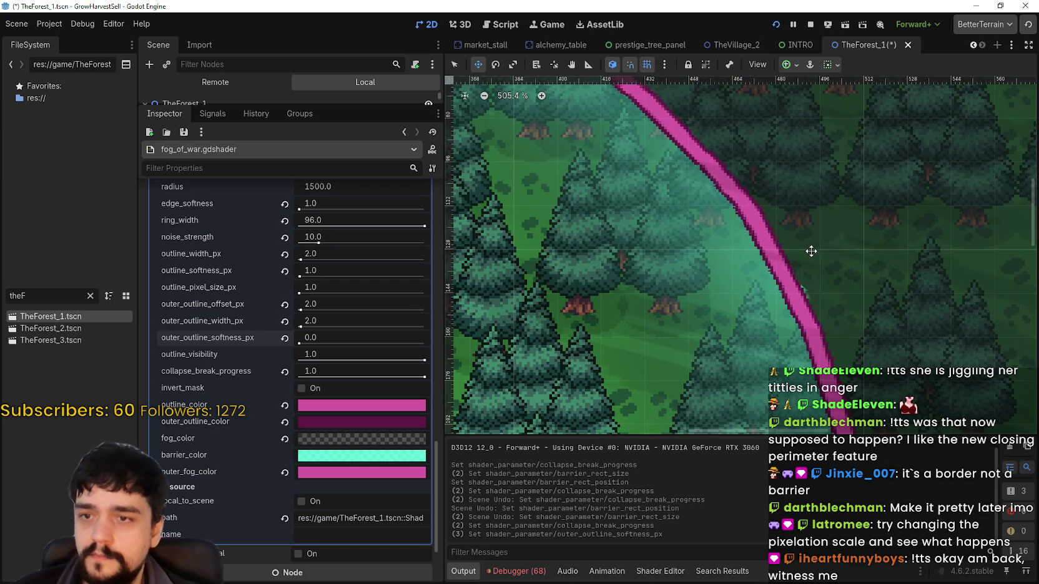
scroll(760, 241, "down", 1)
scroll(647, 190, "up", 3)
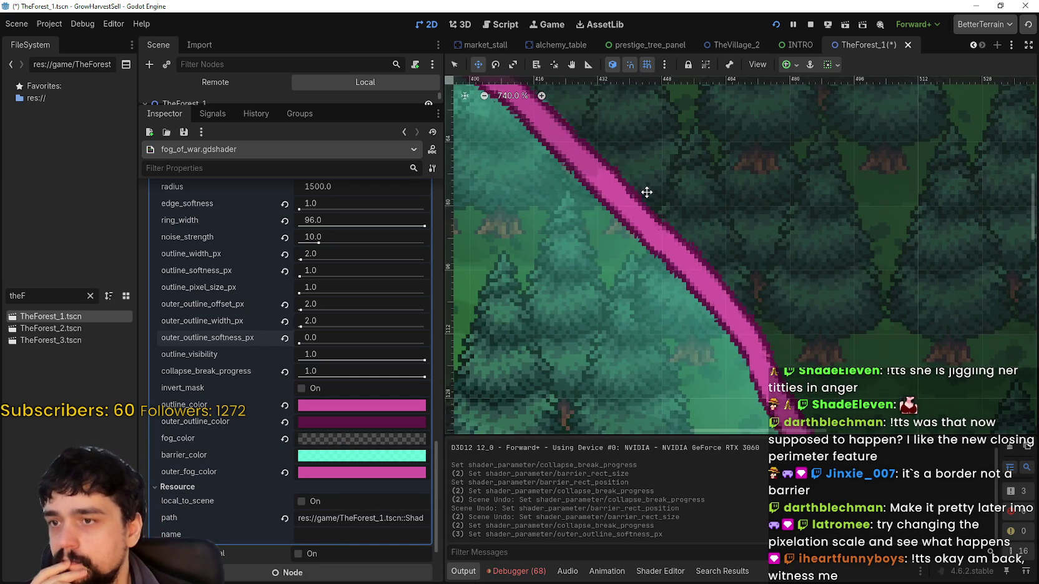
scroll(647, 193, "up", 1)
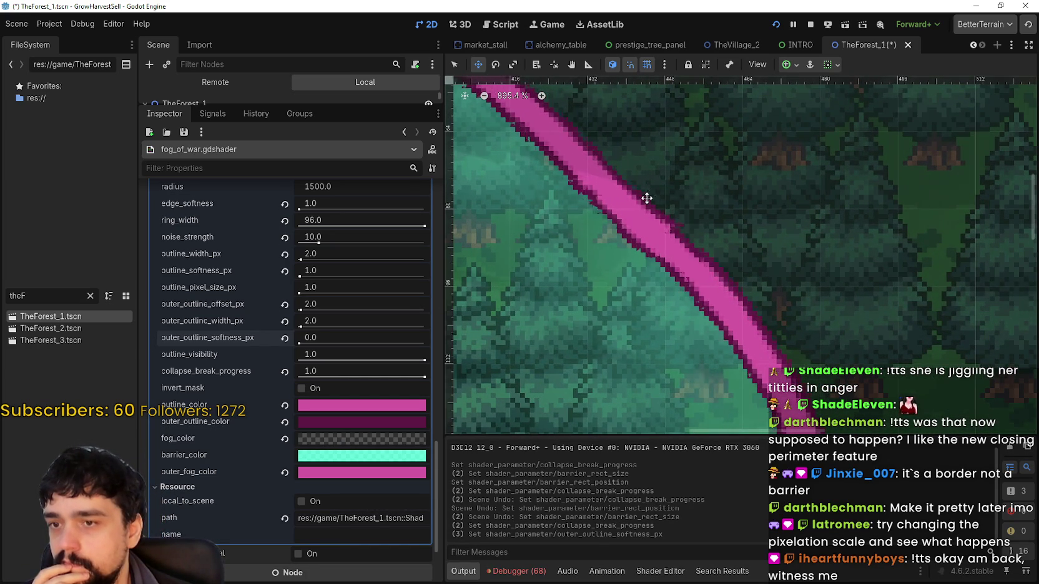
scroll(708, 296, "up", 2)
- Stop the running game and relaunch it, saving the TheForest_1 scene
scroll(708, 291, "down", 10)
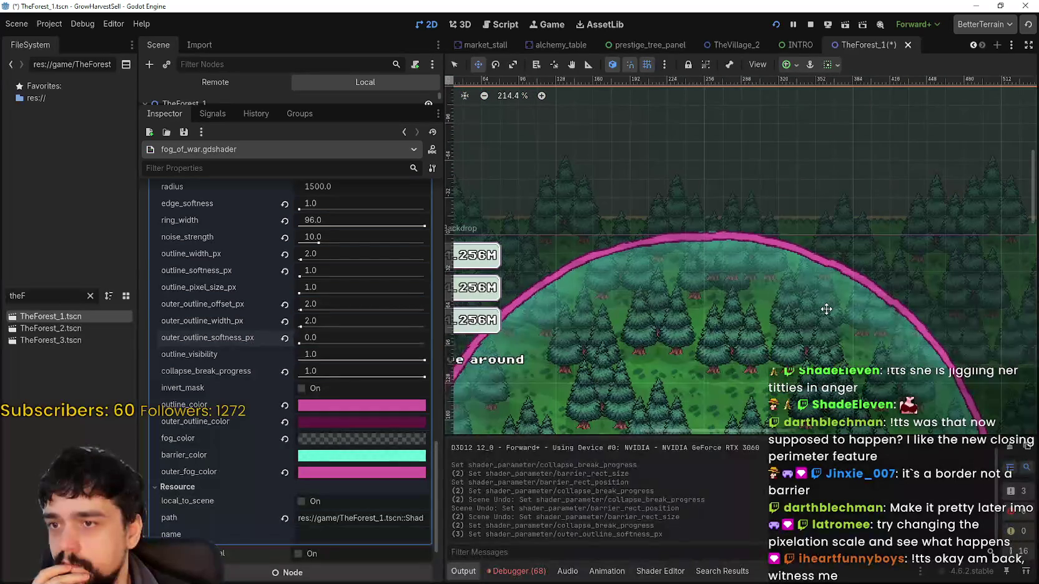
scroll(823, 306, "up", 3)
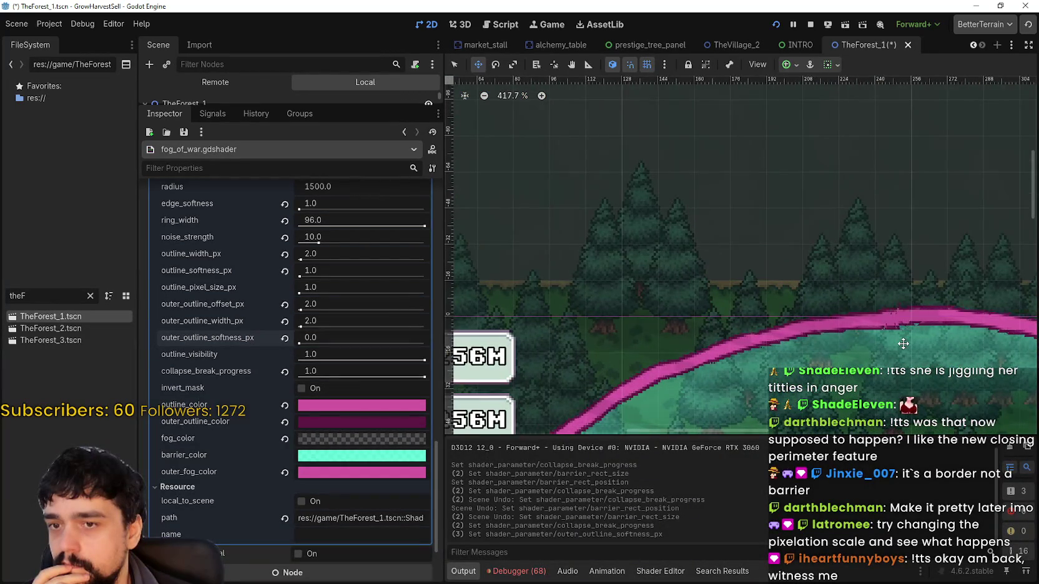
scroll(900, 344, "up", 5)
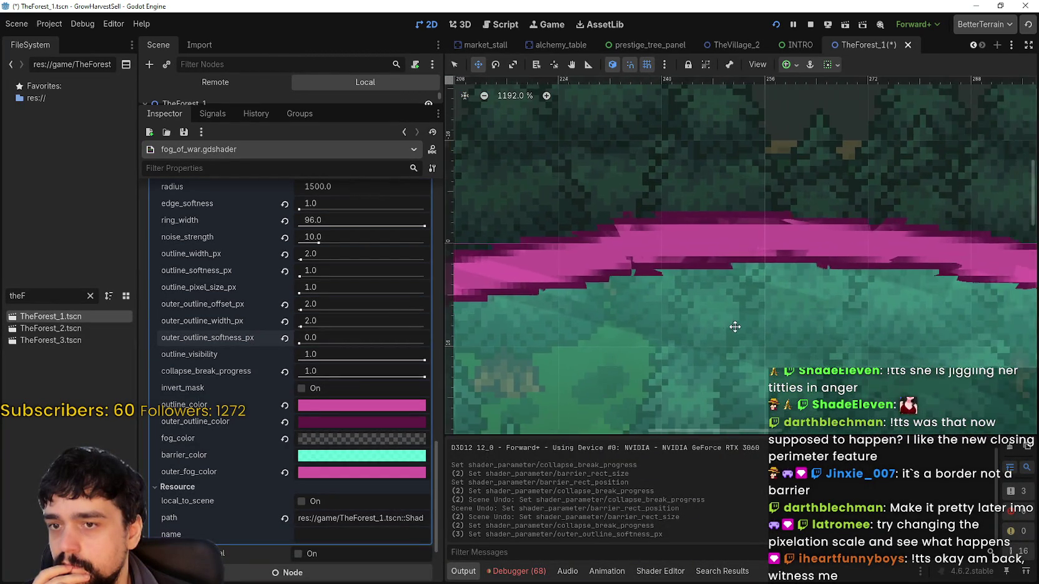
scroll(731, 315, "down", 3)
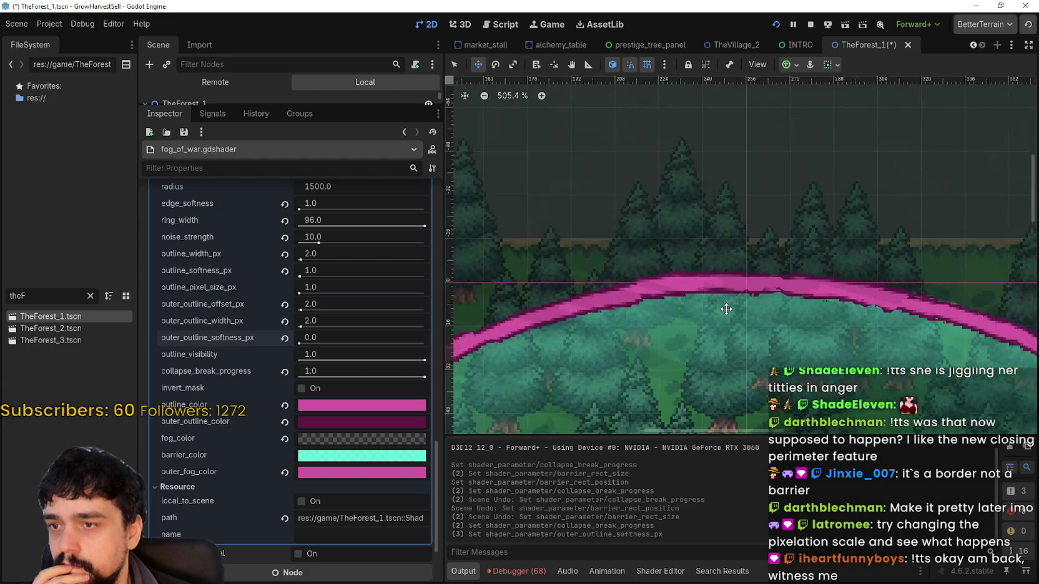
scroll(685, 162, "down", 3)
scroll(685, 289, "up", 2)
scroll(685, 290, "down", 2)
scroll(702, 207, "down", 3)
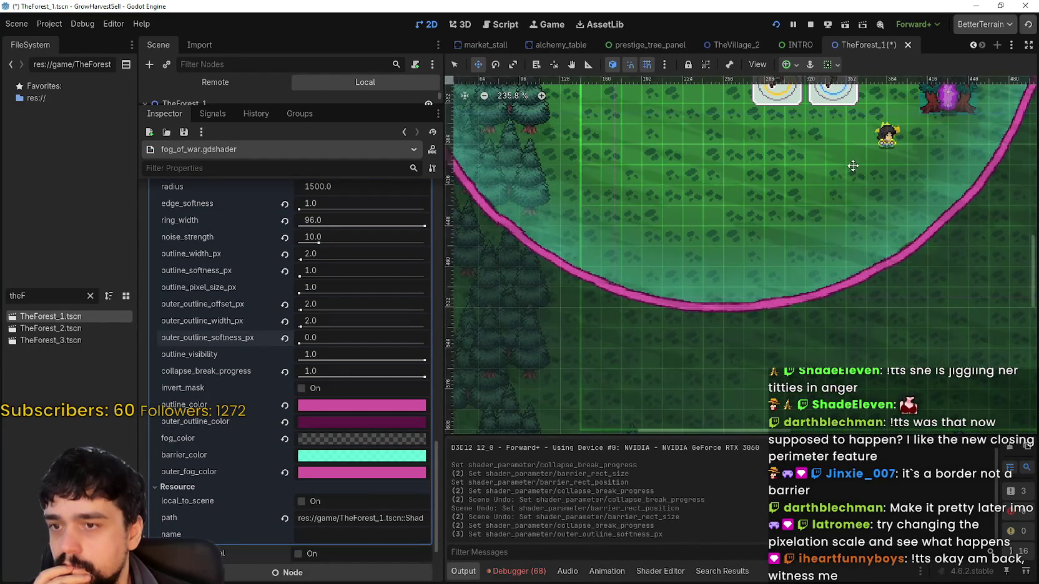
scroll(852, 165, "down", 2)
scroll(745, 202, "up", 2)
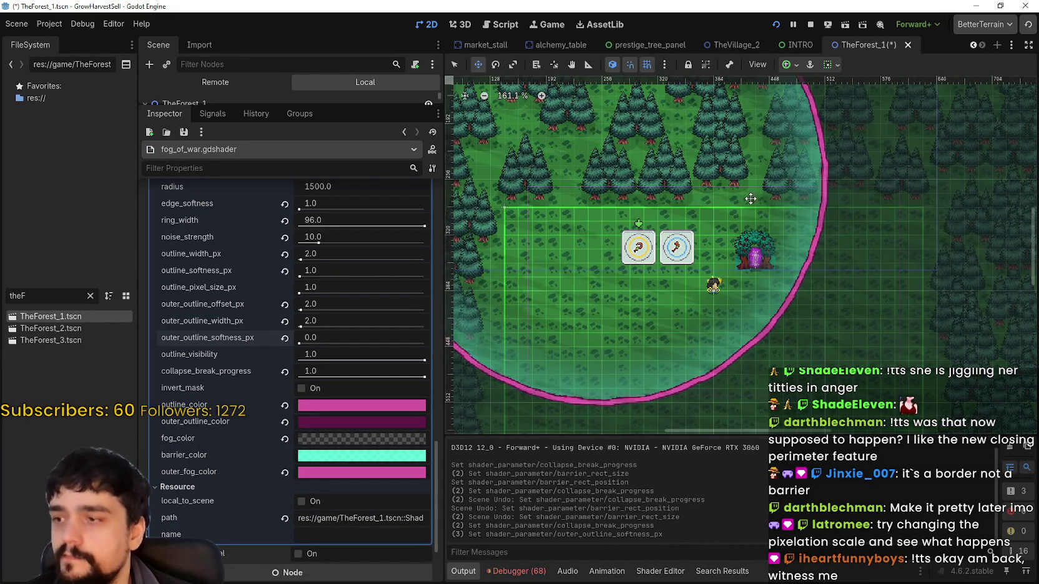
left_click(773, 25)
left_click(774, 26)
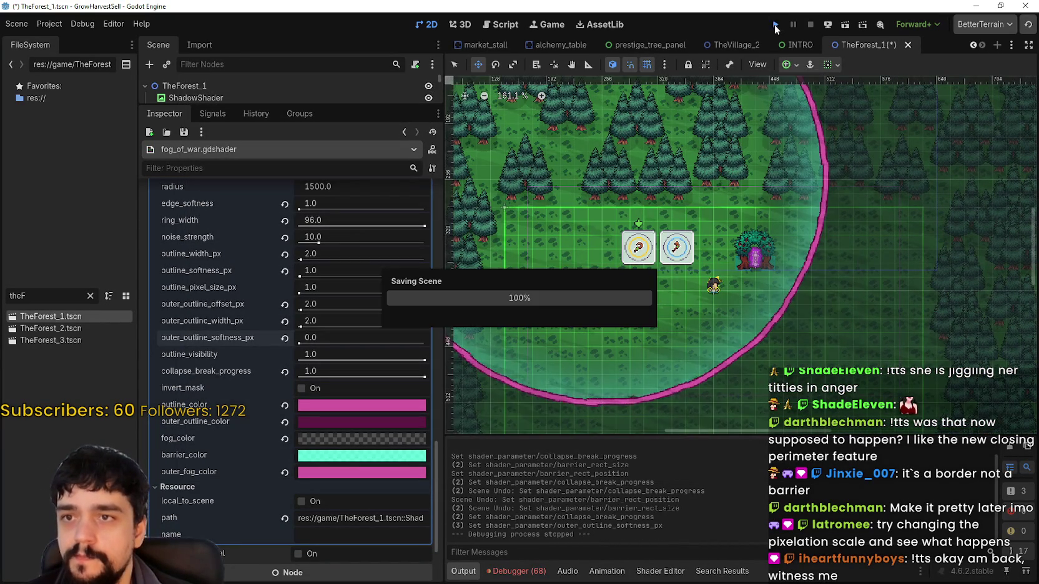
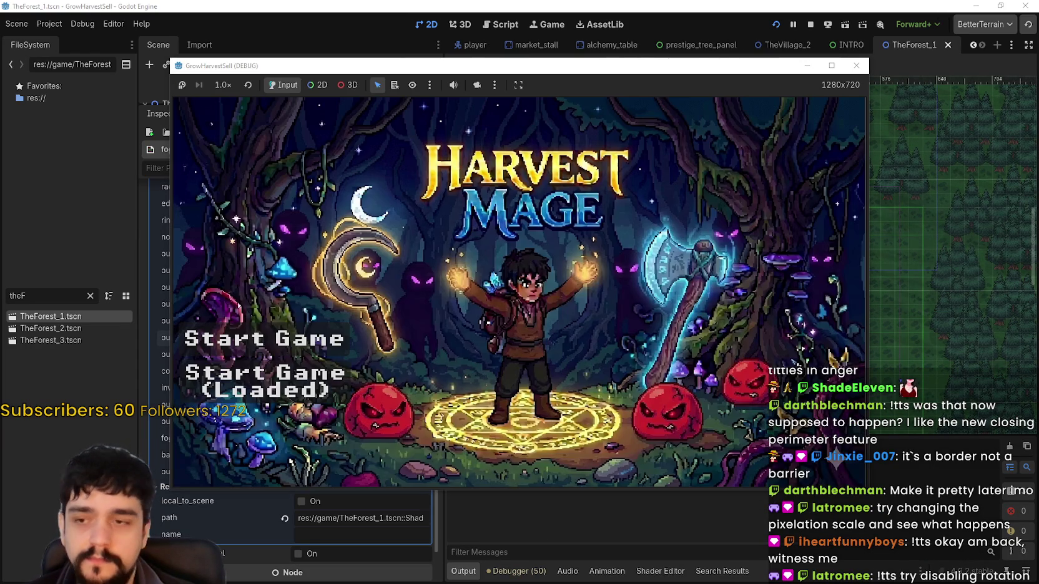
- Start the game full-screen, walk to the village portal, and travel to The Forest (forest_1)
left_click(278, 396)
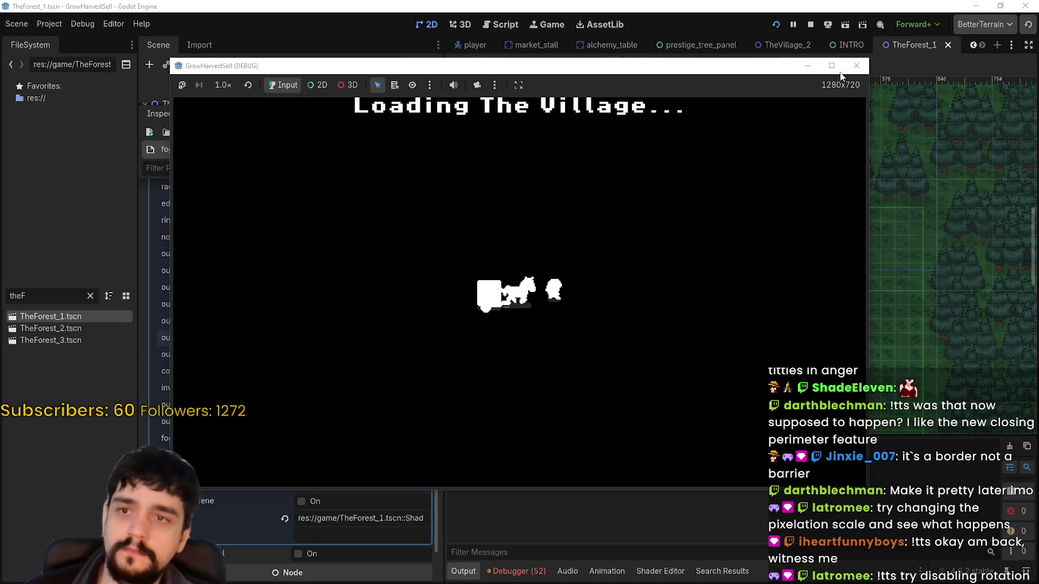
left_click(832, 66)
key("Up")
key("Left")
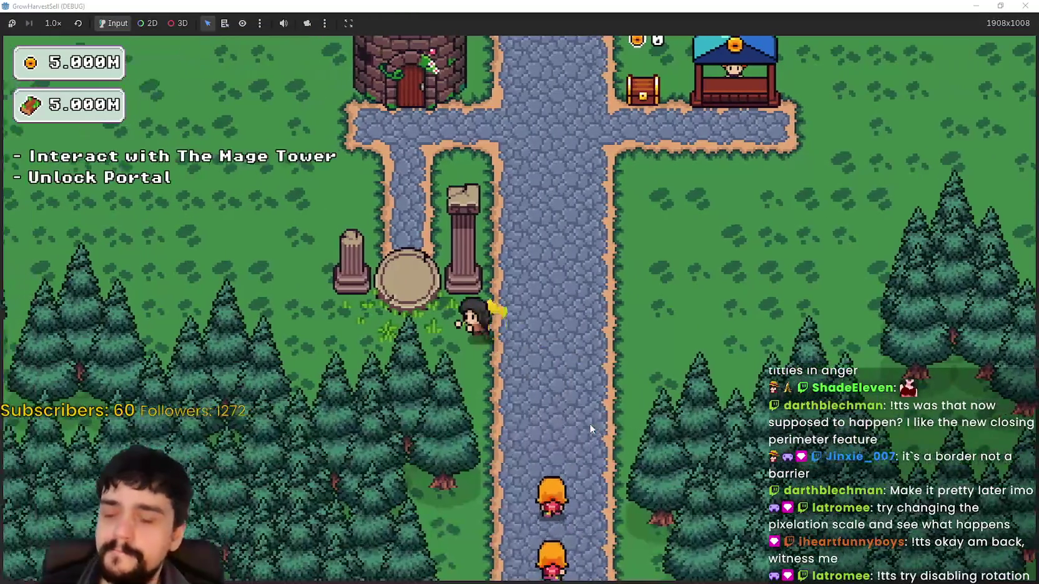
key("e")
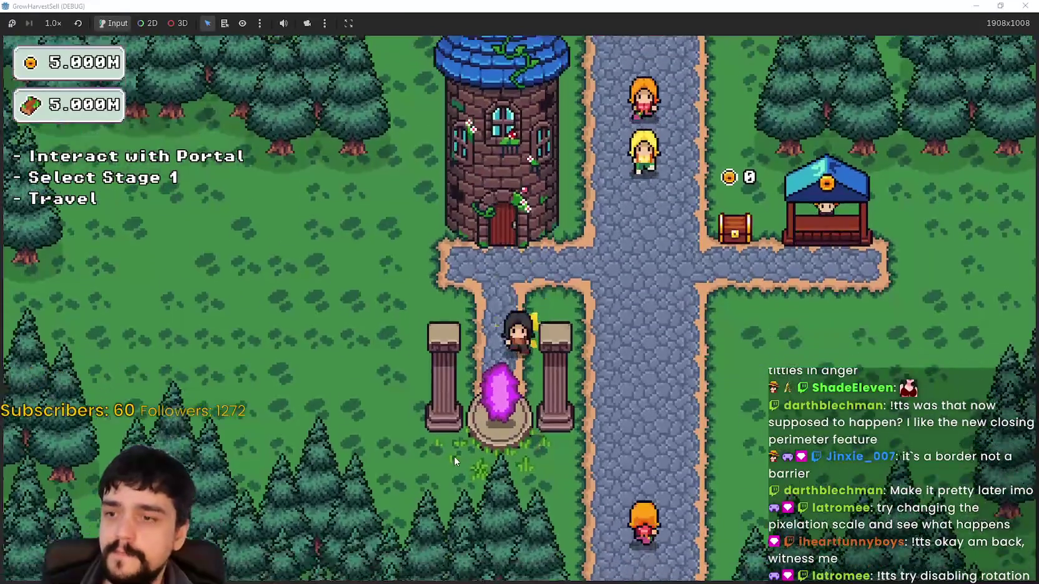
key("e")
left_click(336, 501)
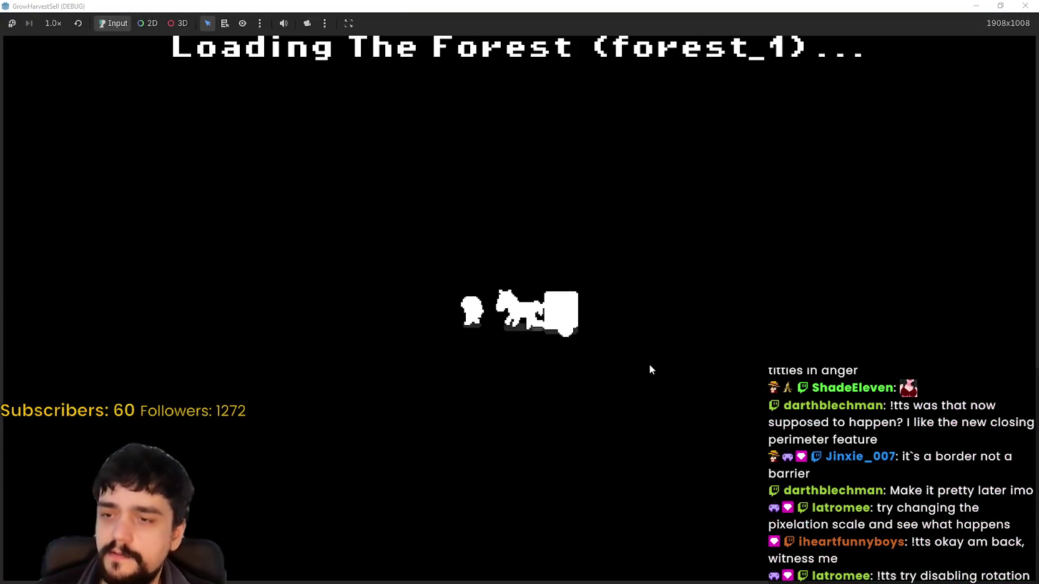
- Walk the player south, west, then north-east through the forest trees
key("Down")
key("Right")
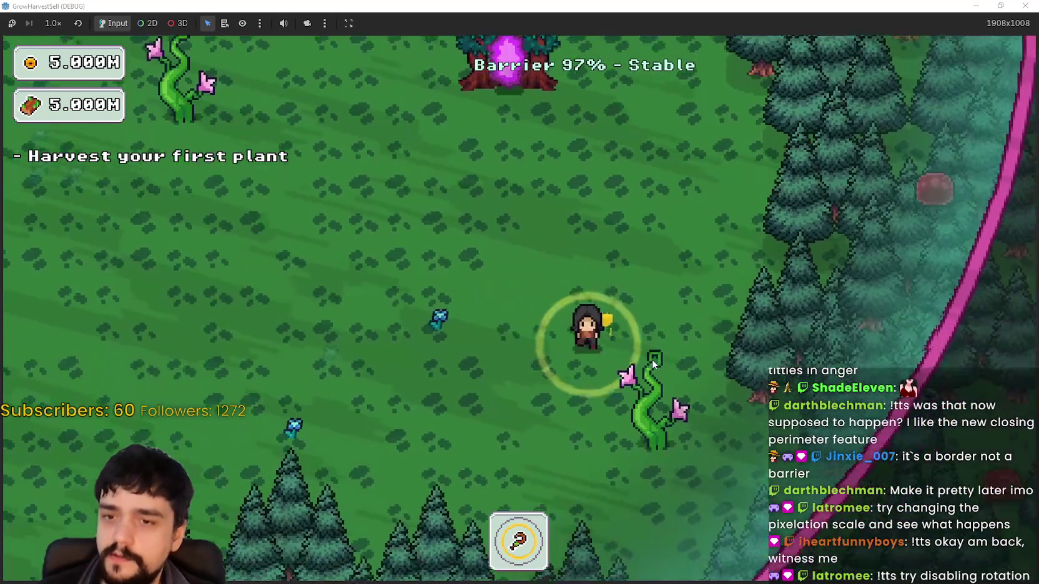
key("Down")
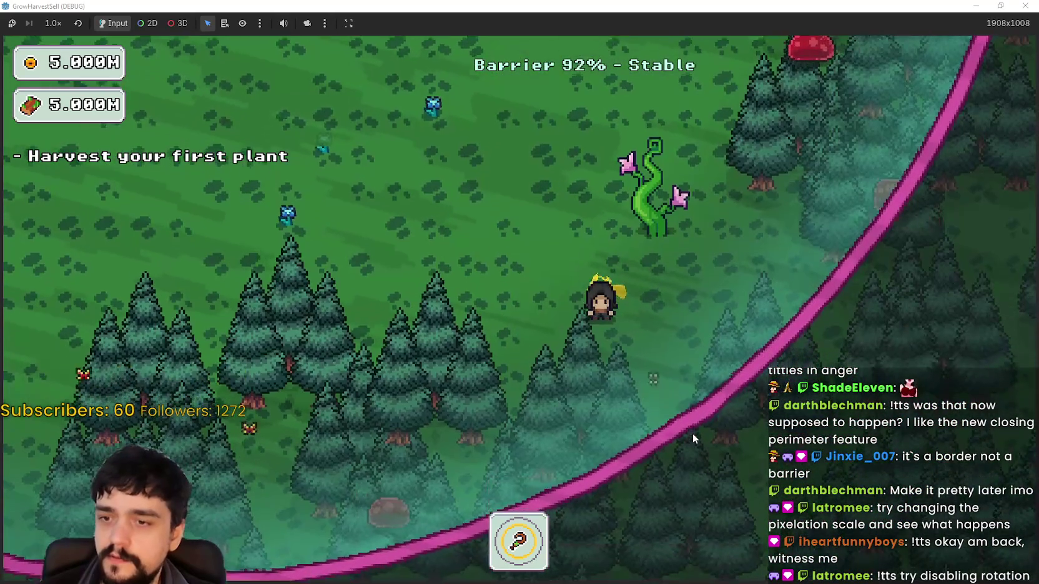
key("Left")
key("Left")
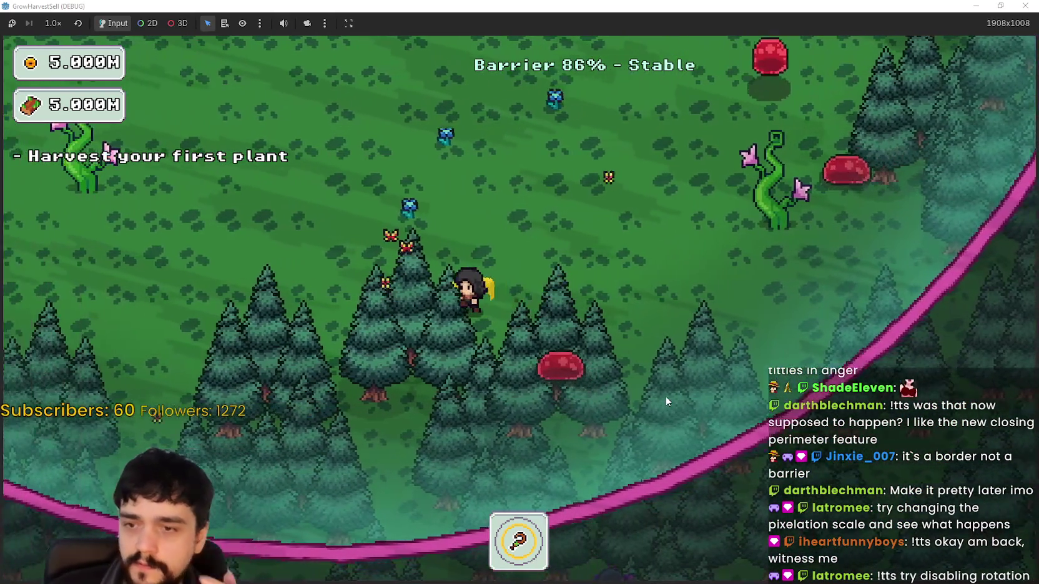
key("Left")
key("Down")
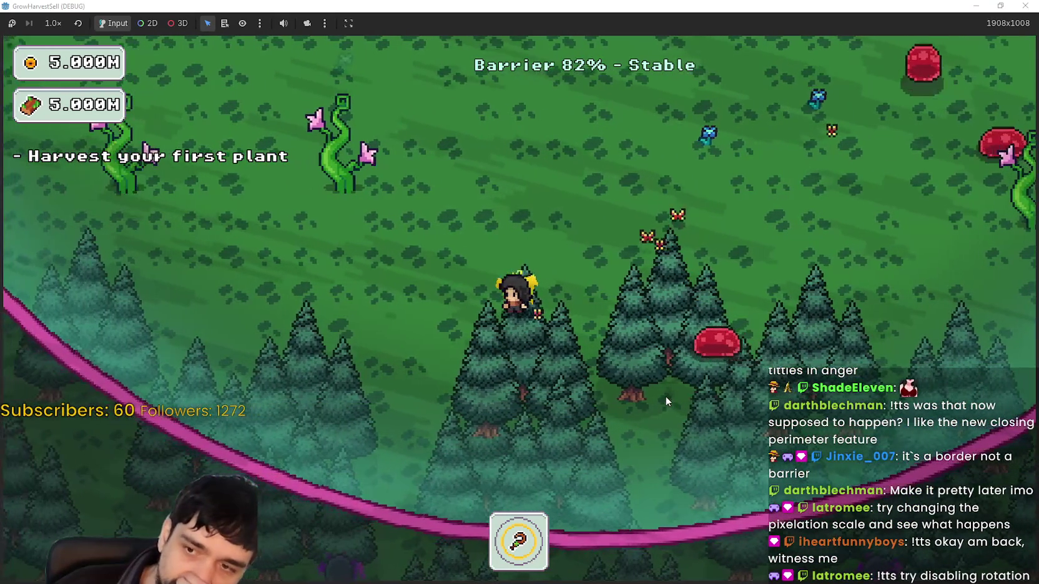
key("Left")
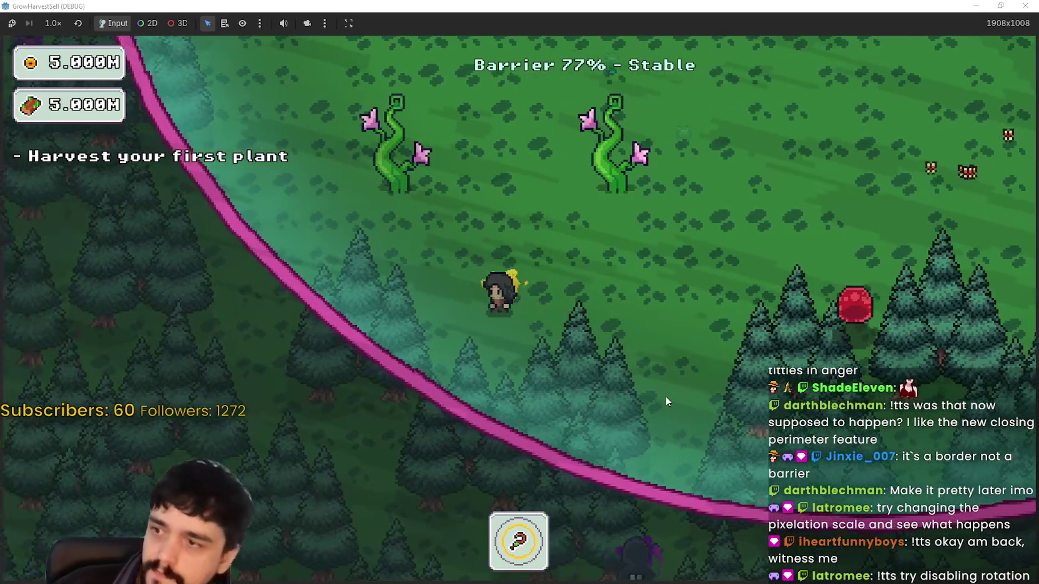
key("Up")
key("Up")
key("Left")
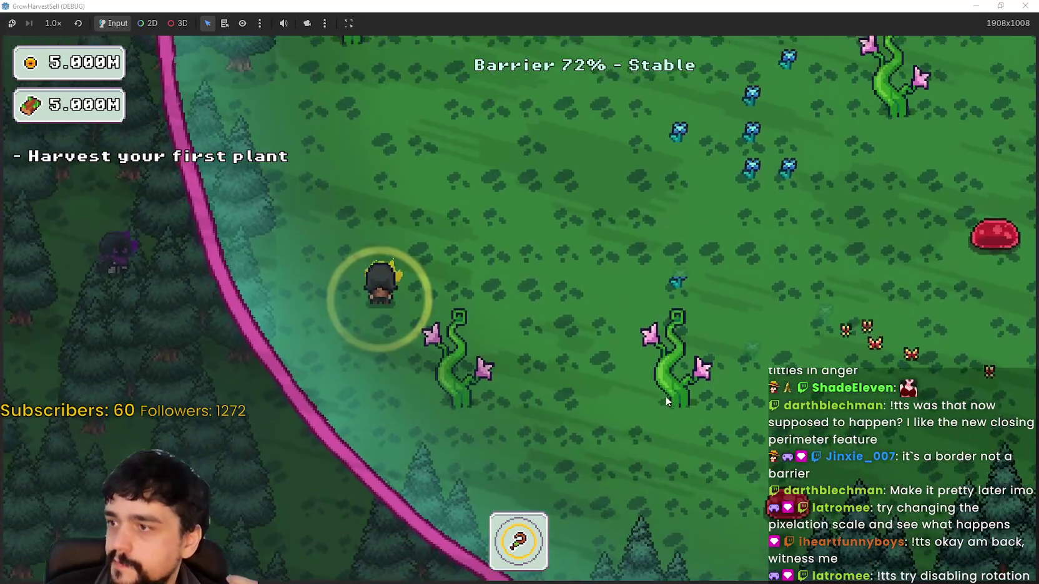
key("Up")
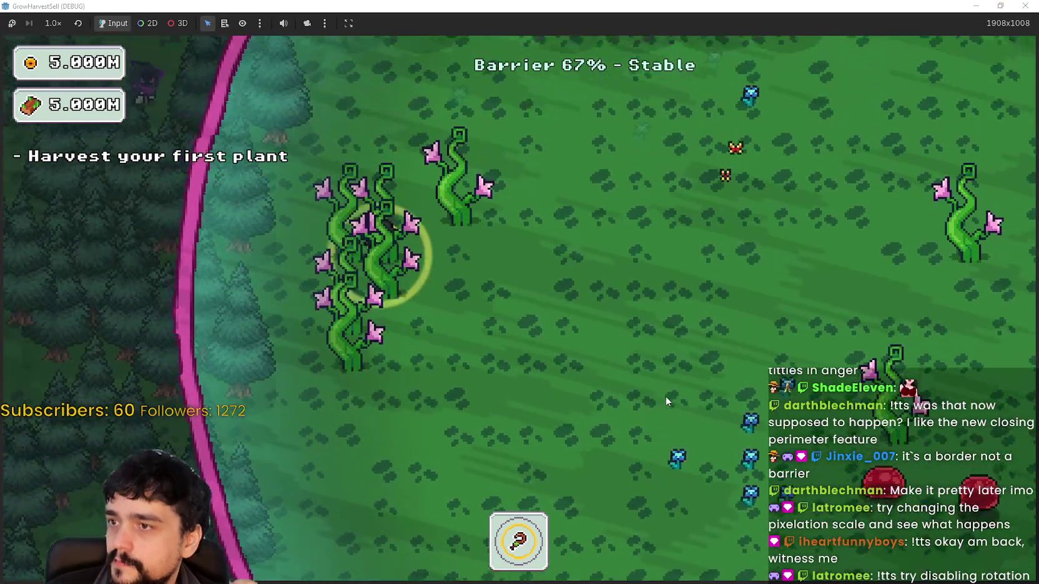
key("Up")
key("Right")
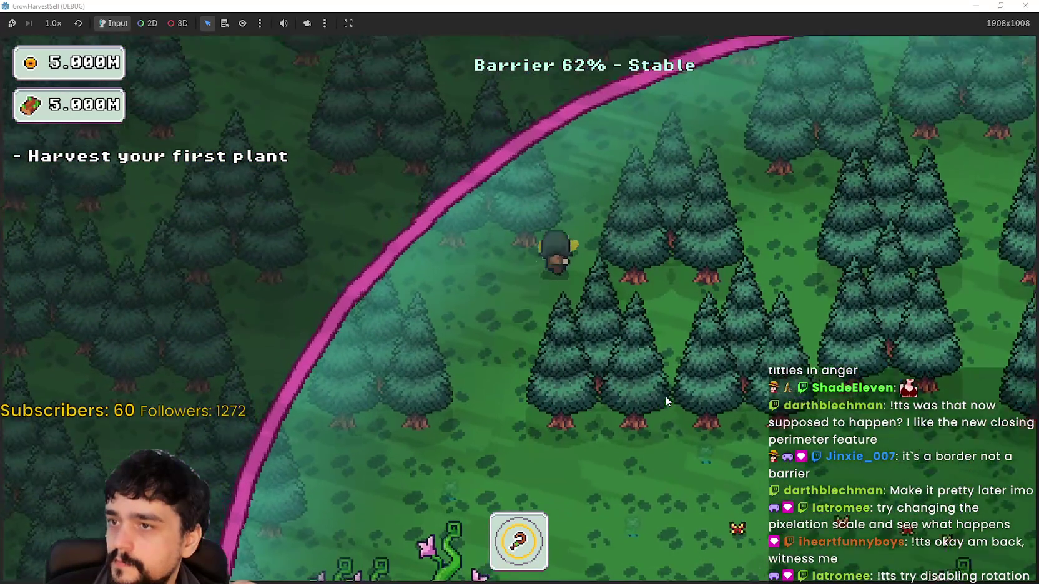
key("Up")
key("Right")
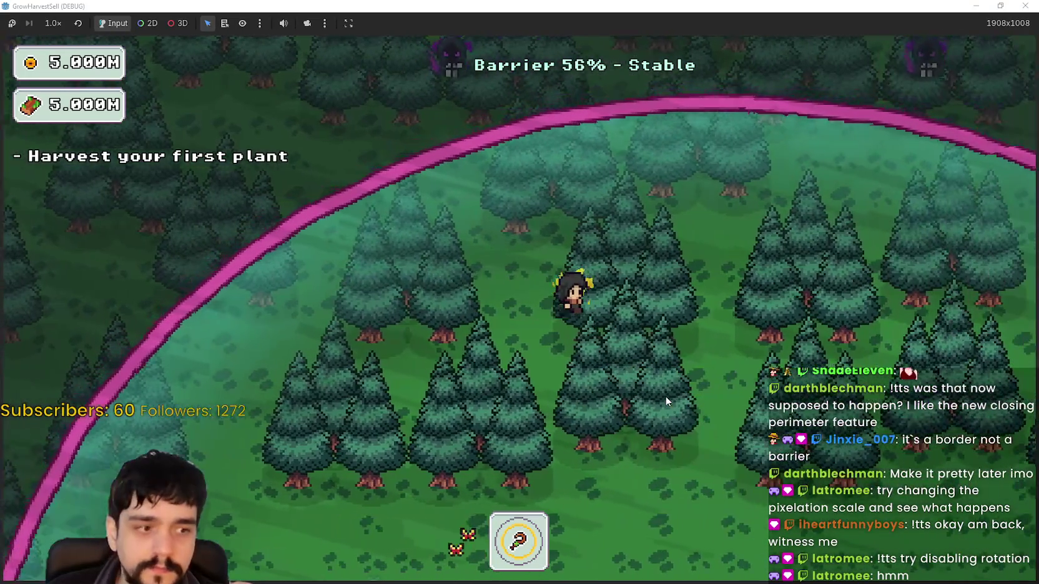
key("Right")
- Circle the player along the pink barrier ring past the plants as the barrier drains
key("d")
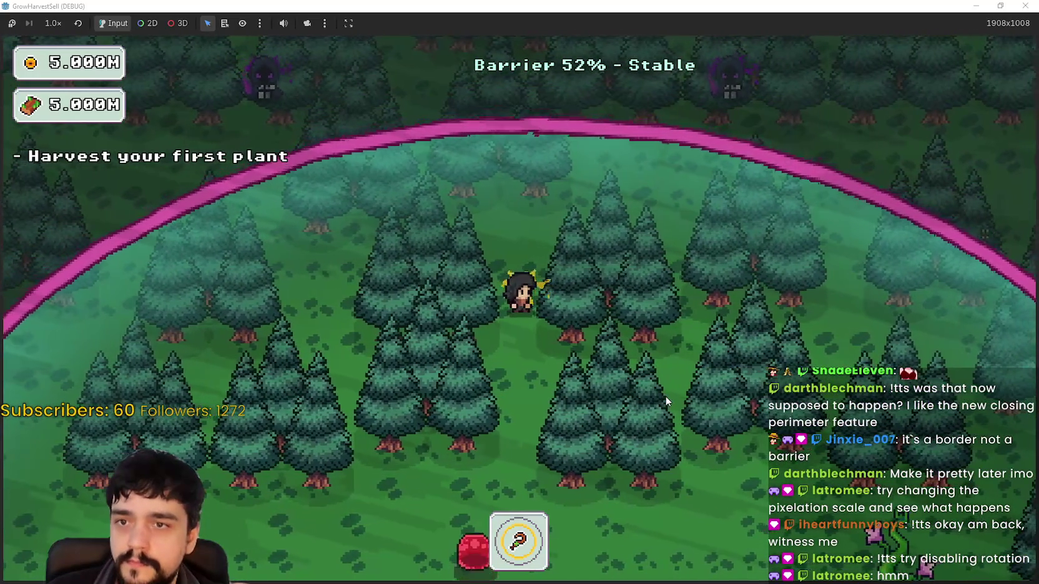
key("d")
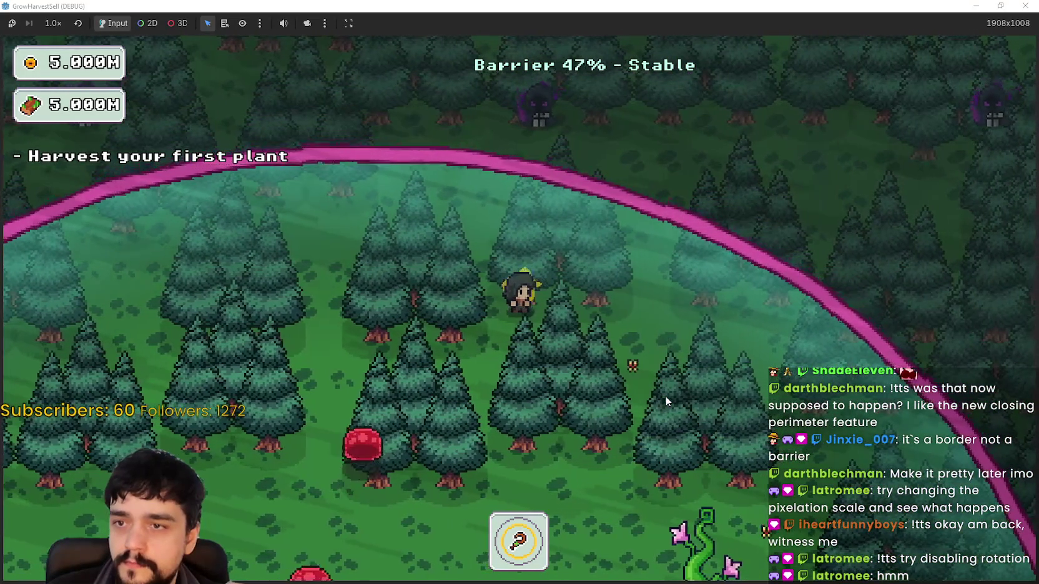
key("s")
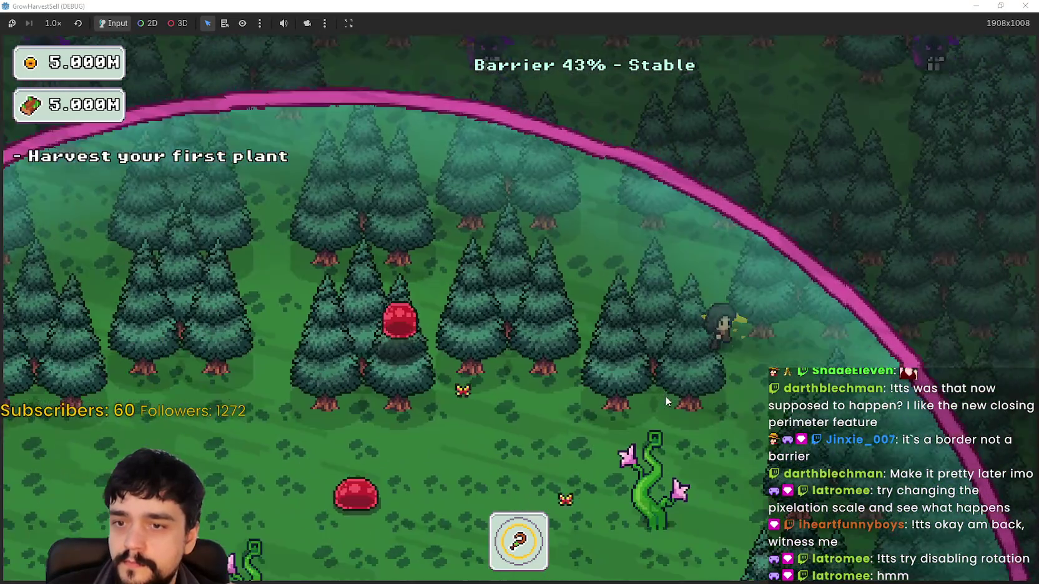
key("s")
key("d")
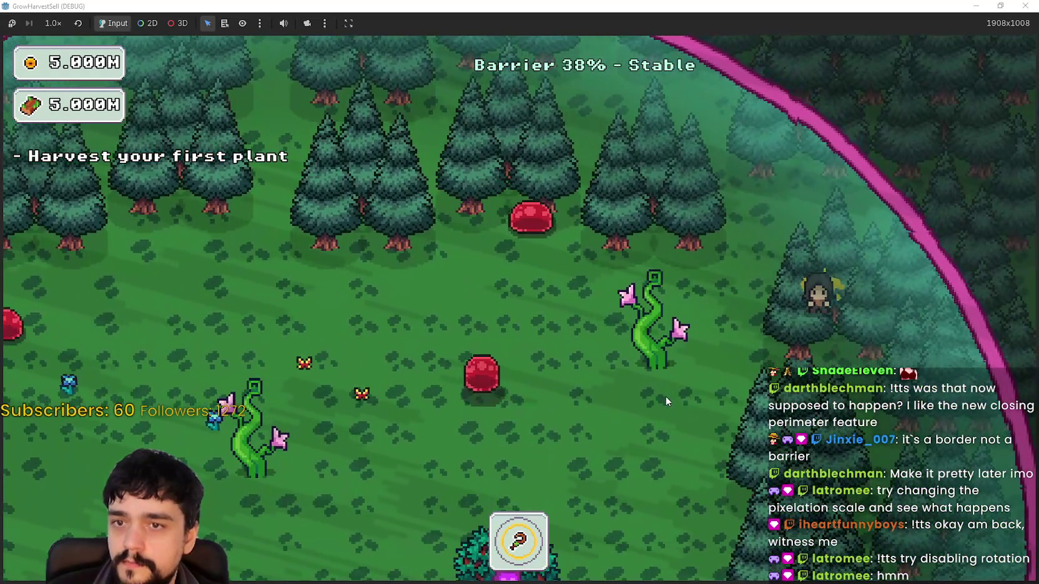
key("s")
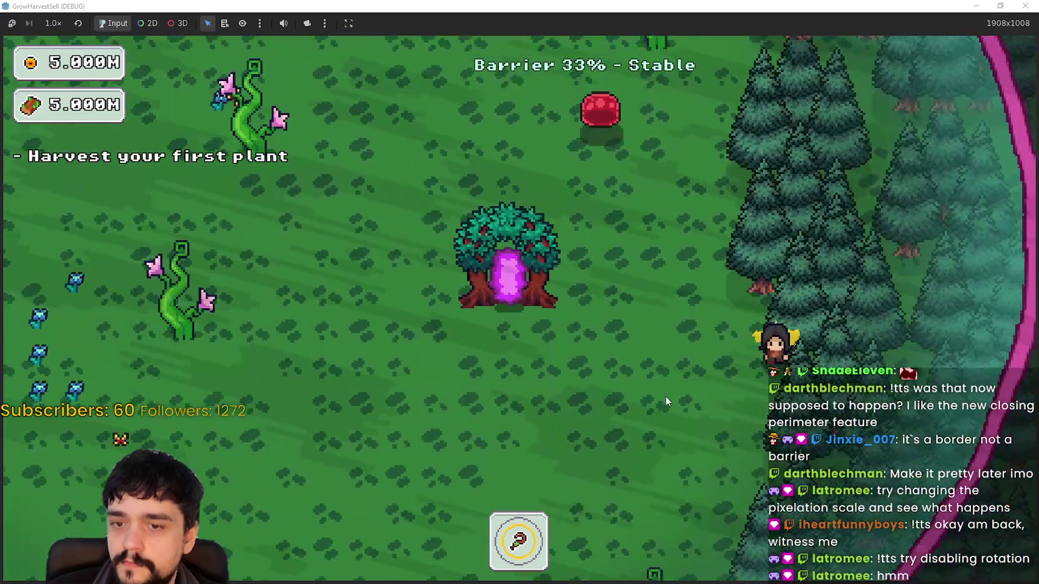
key("s")
key("a")
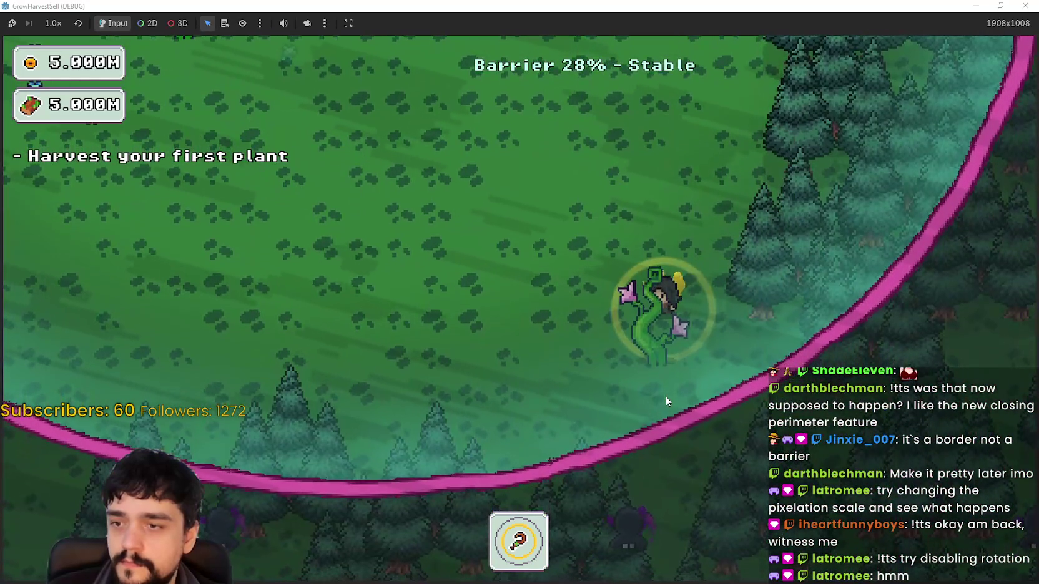
key("a")
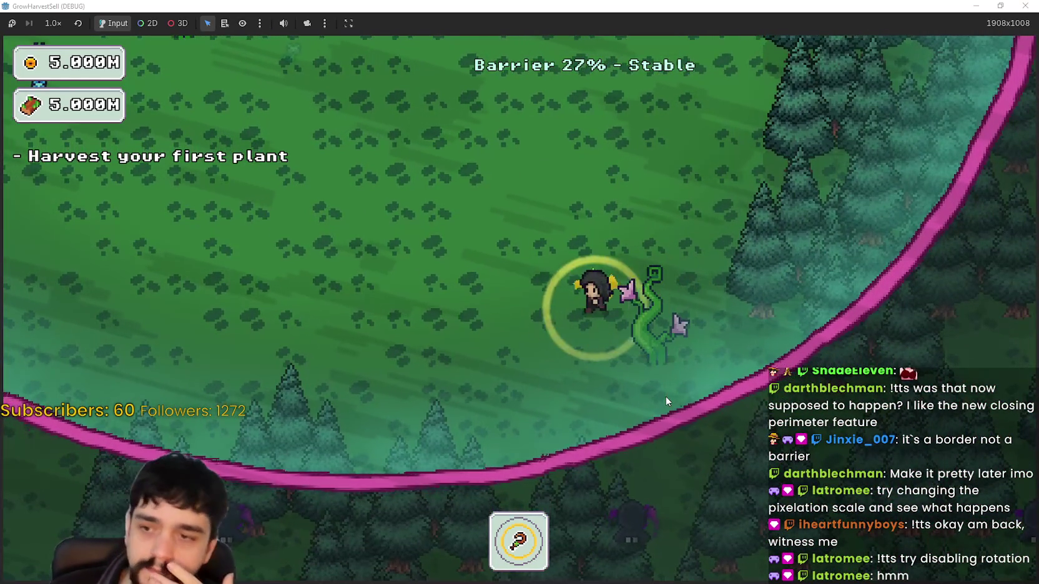
key("s")
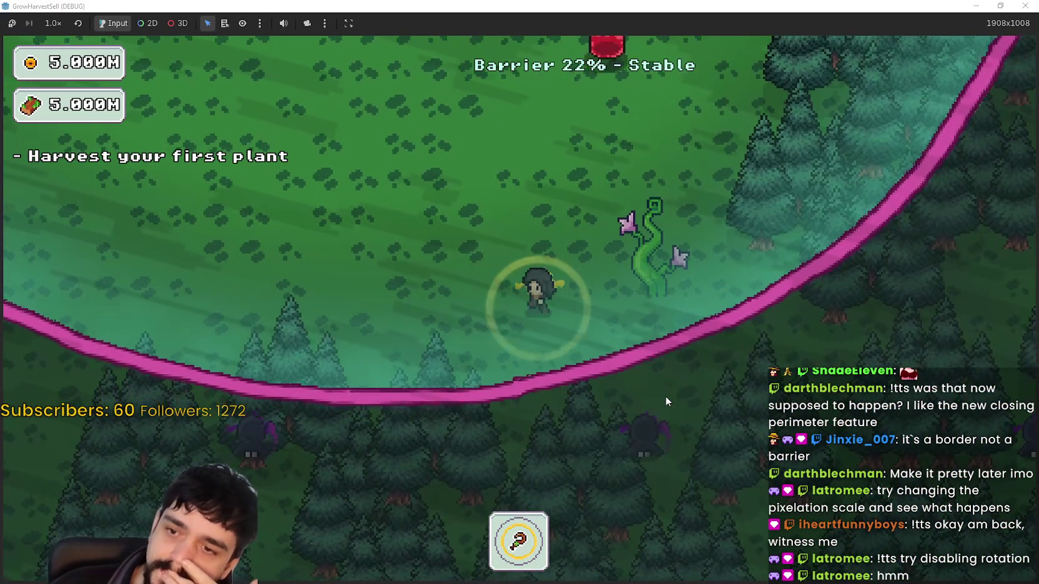
key("a")
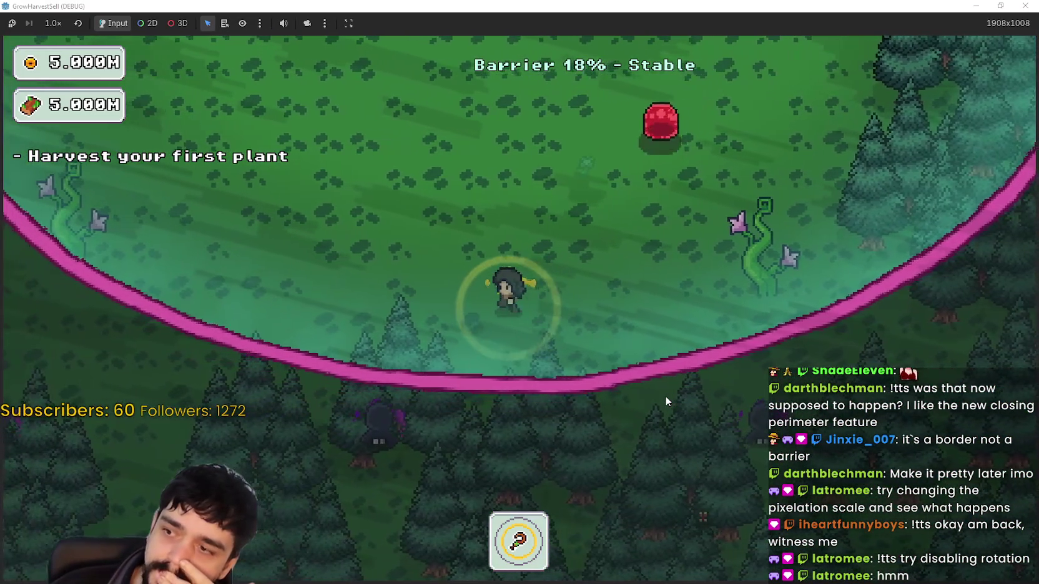
key("w")
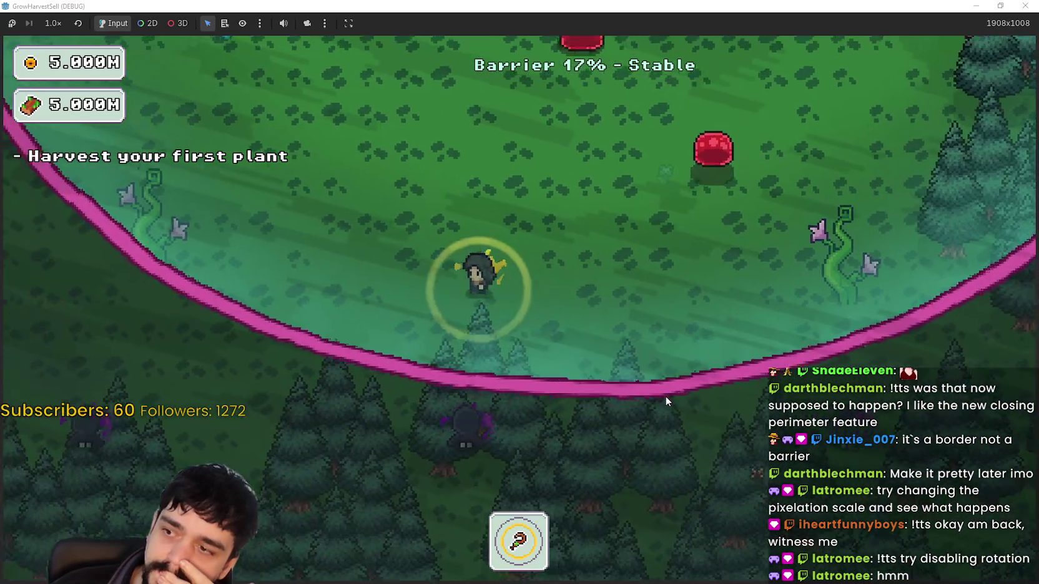
key("w")
key("a")
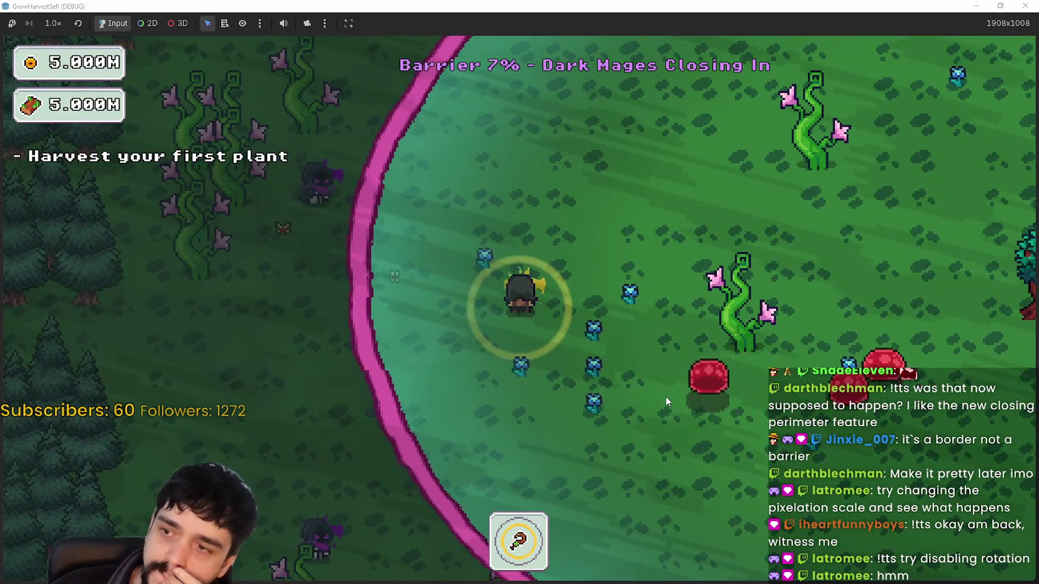
key("w")
key("d")
- Keep moving toward the portal tree until the barrier hits 0% (Barrier Down)
key("w")
key("d")
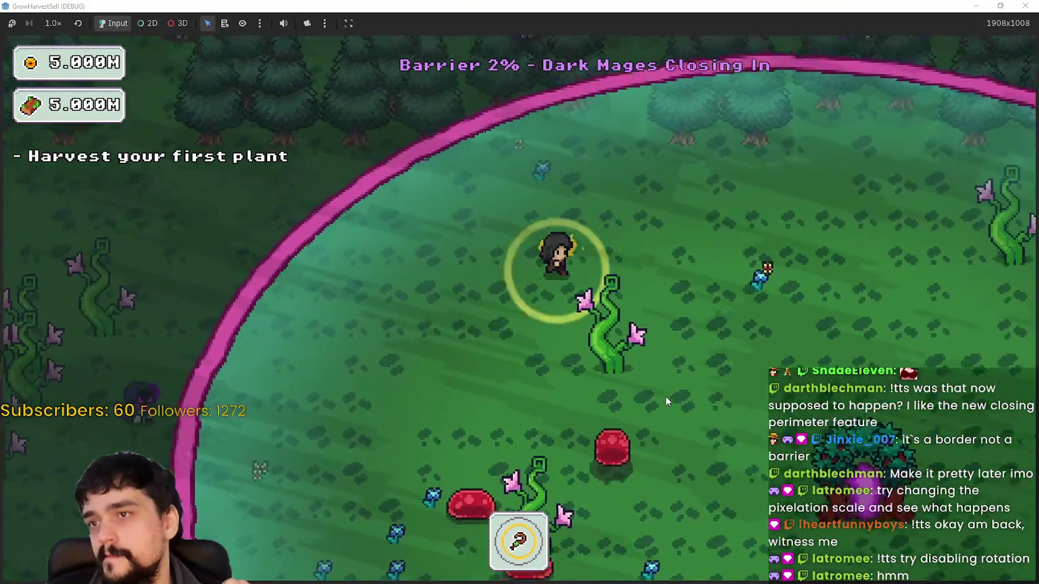
key("a")
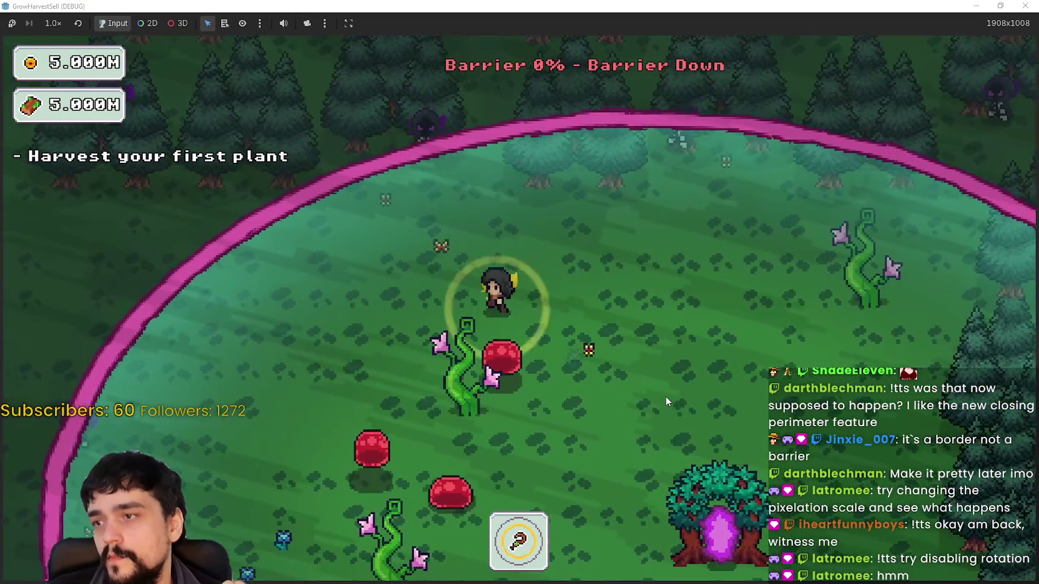
key("s")
key("d")
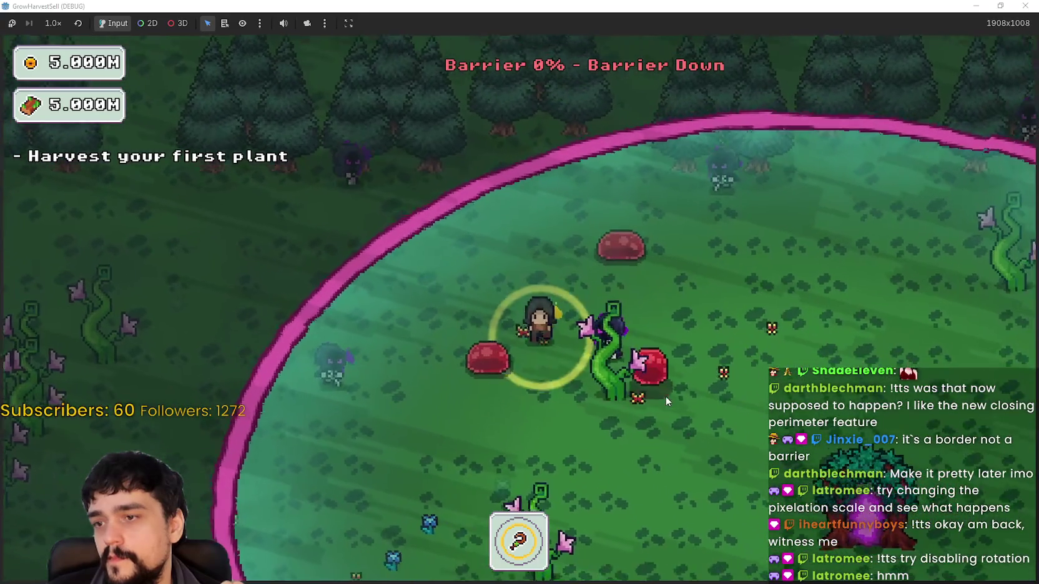
key("s")
key("d")
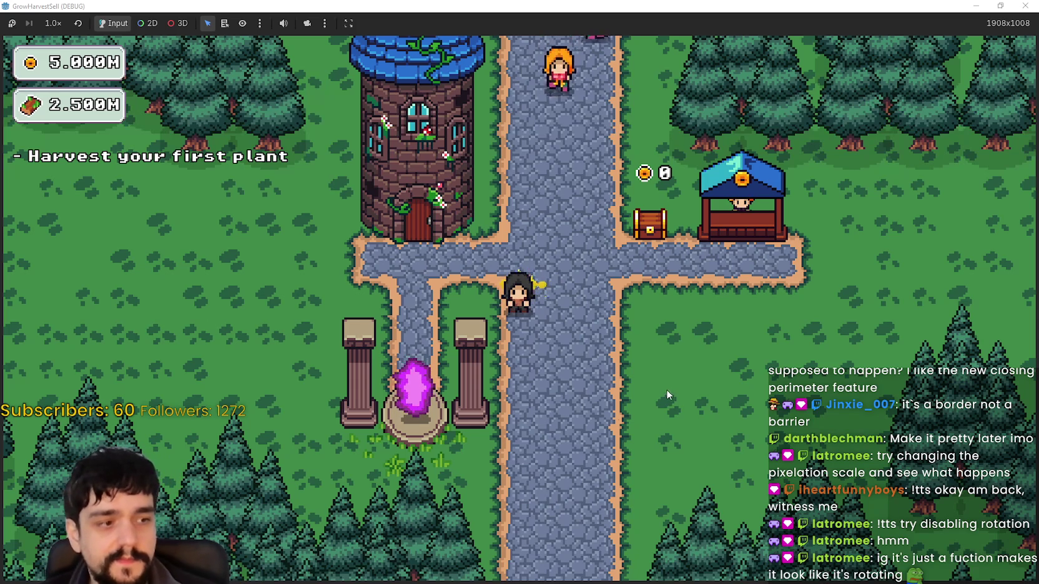
- Walk to the mage tower portal and travel back to The Forest (forest_1)
key("w")
key("a")
key("a")
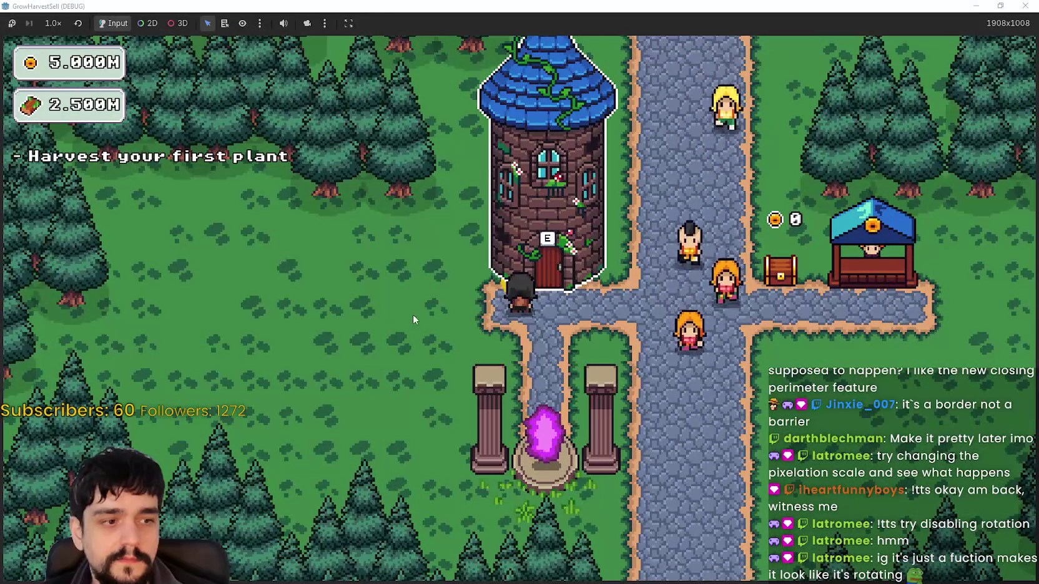
key("s")
key("Return")
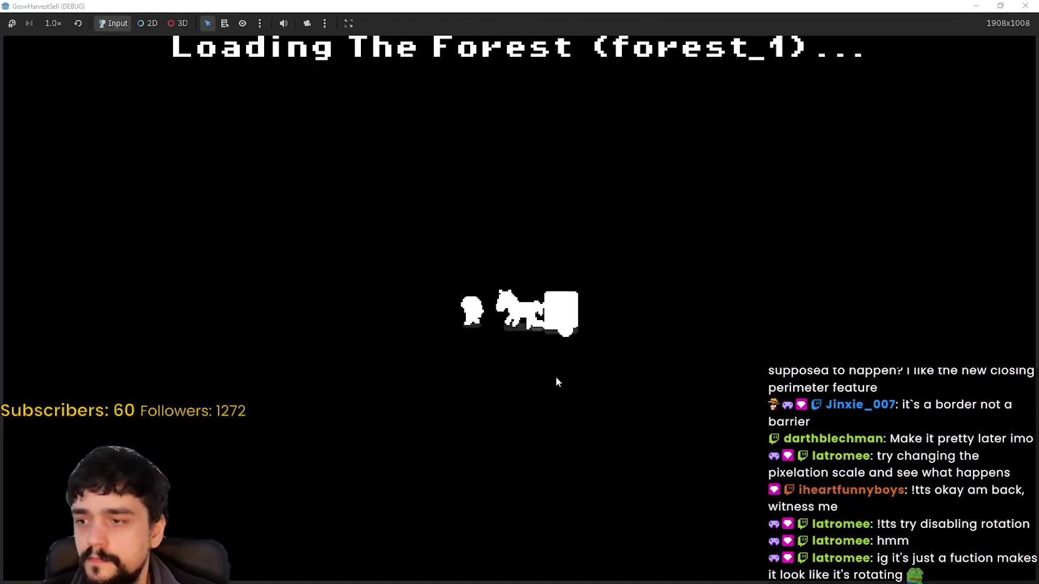
- Walk the character up and left along the barrier, then south toward the portal tree
key("s")
key("d")
key("d")
key("w")
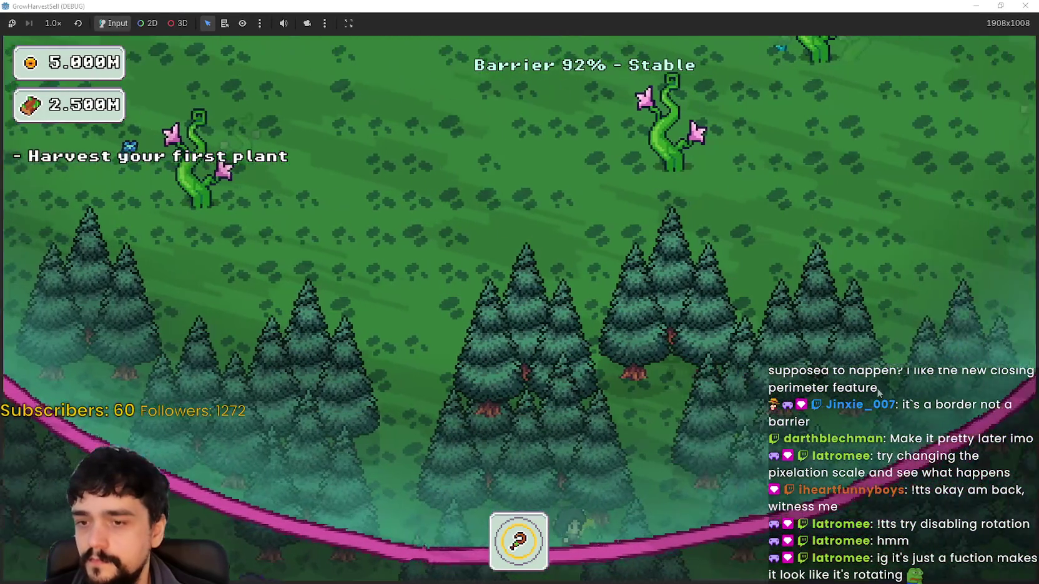
key("d")
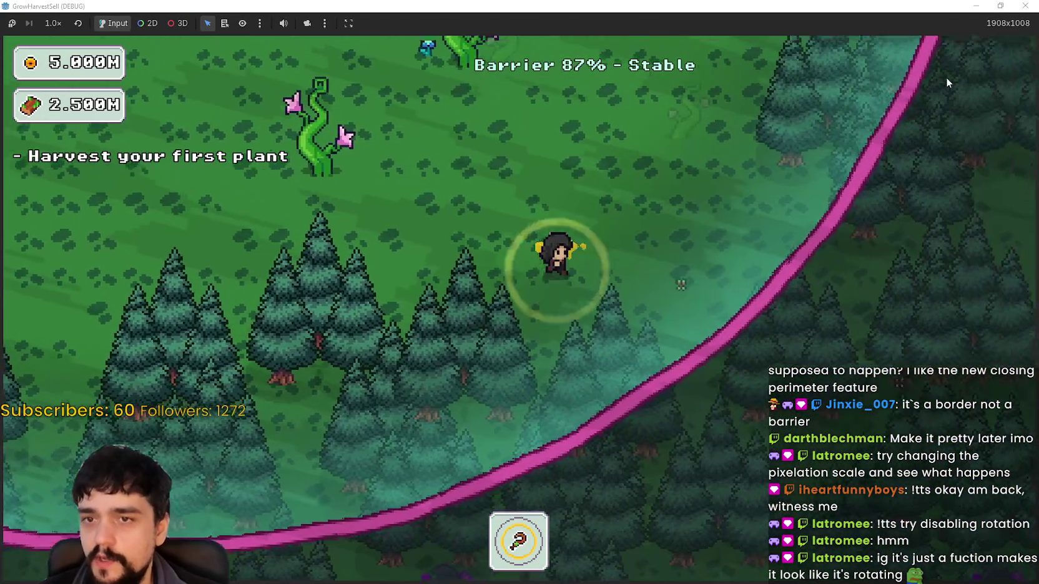
key("w")
key("w")
key("a")
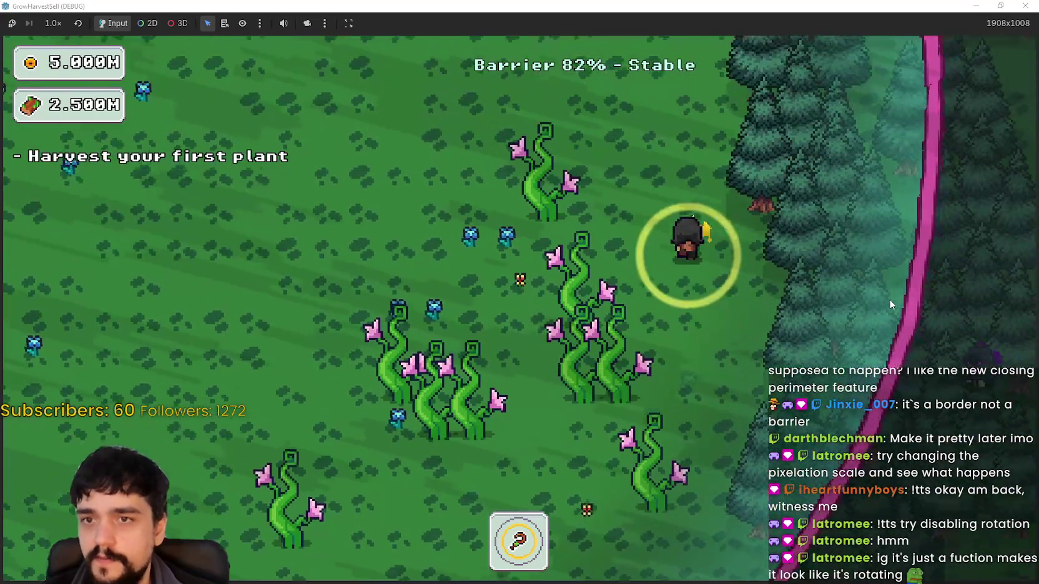
key("w")
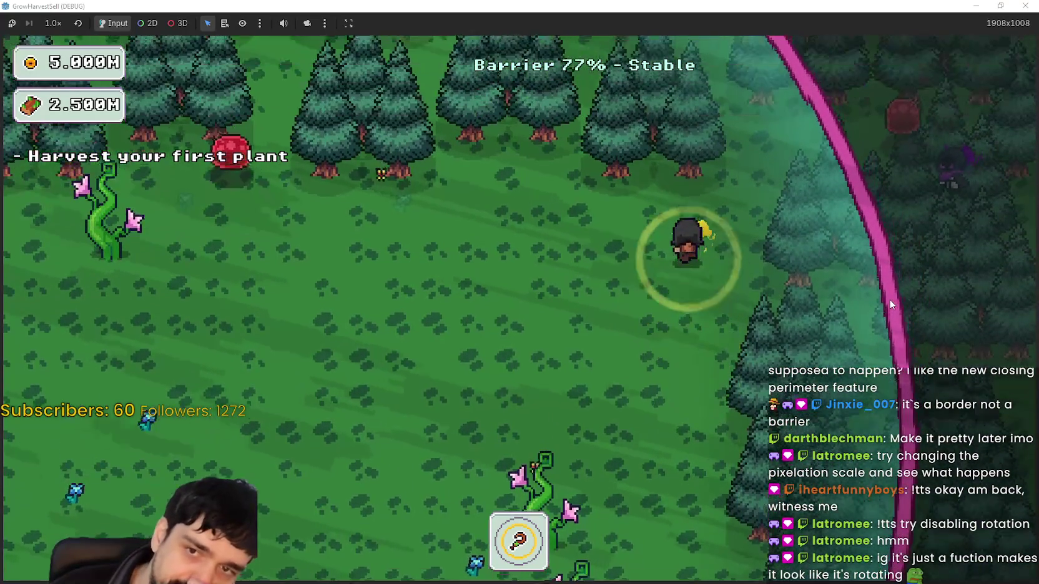
key("a")
key("w")
key("a")
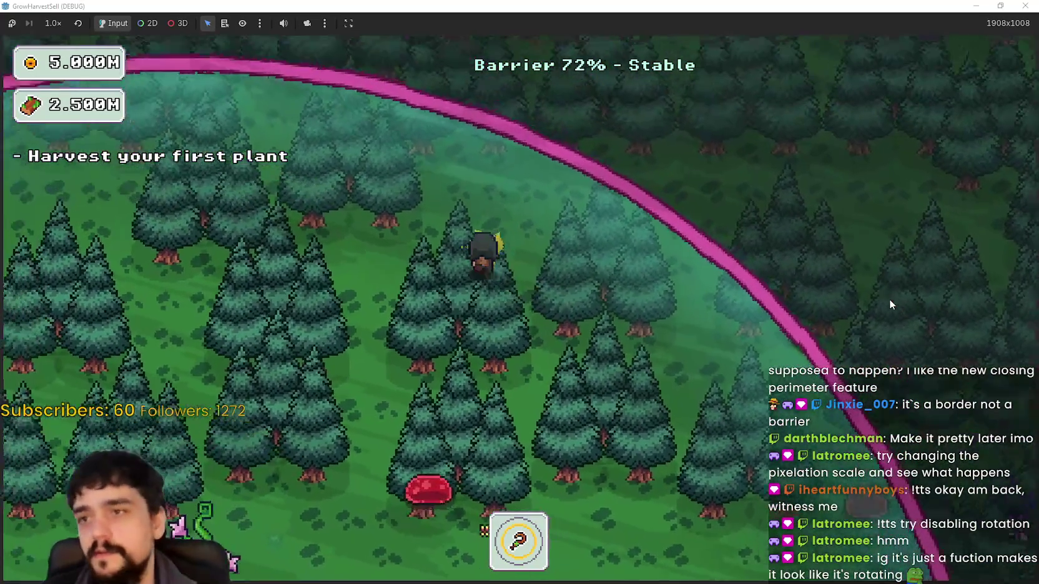
key("d")
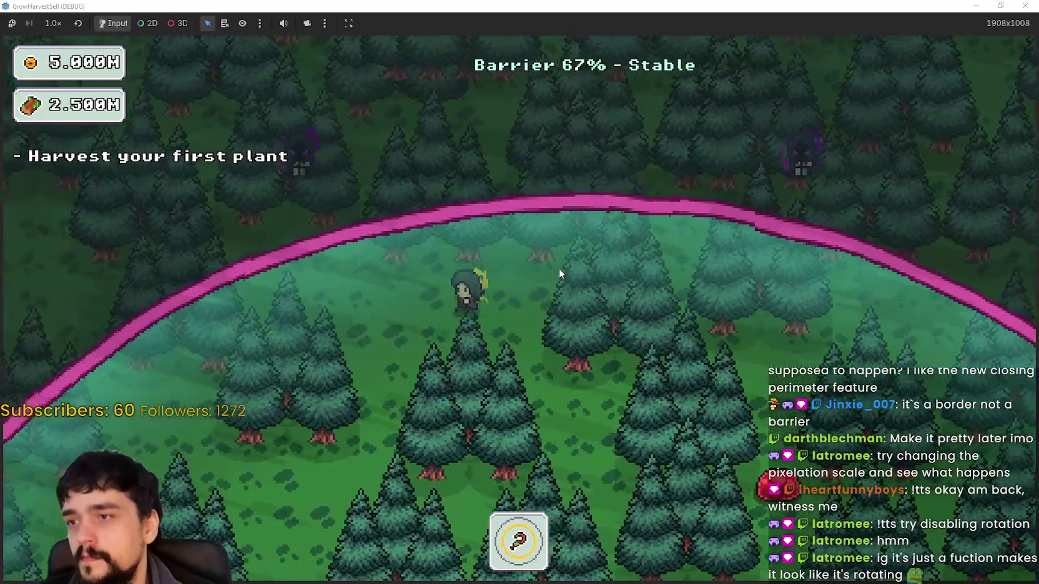
key("s")
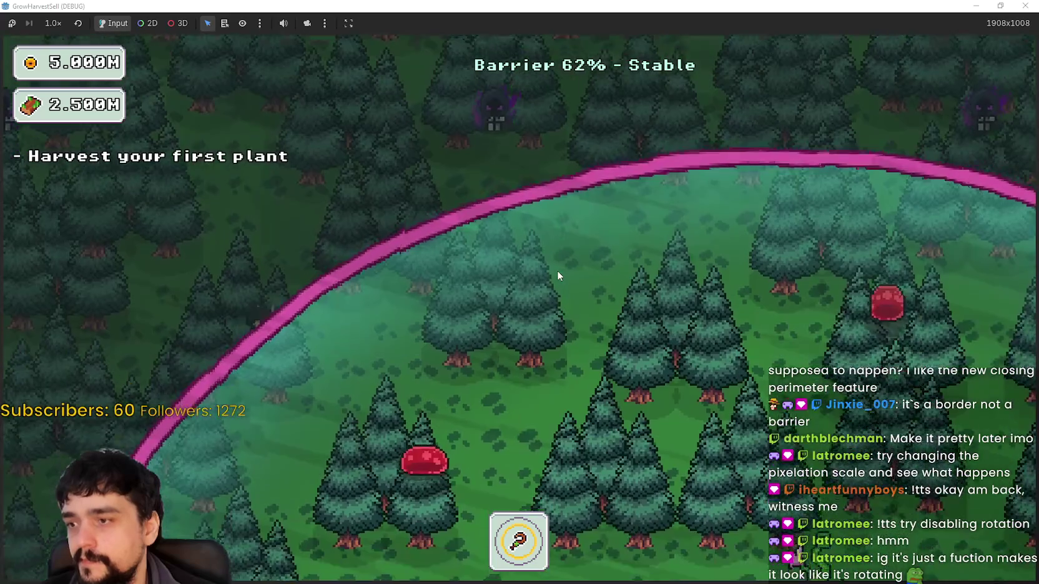
key("s")
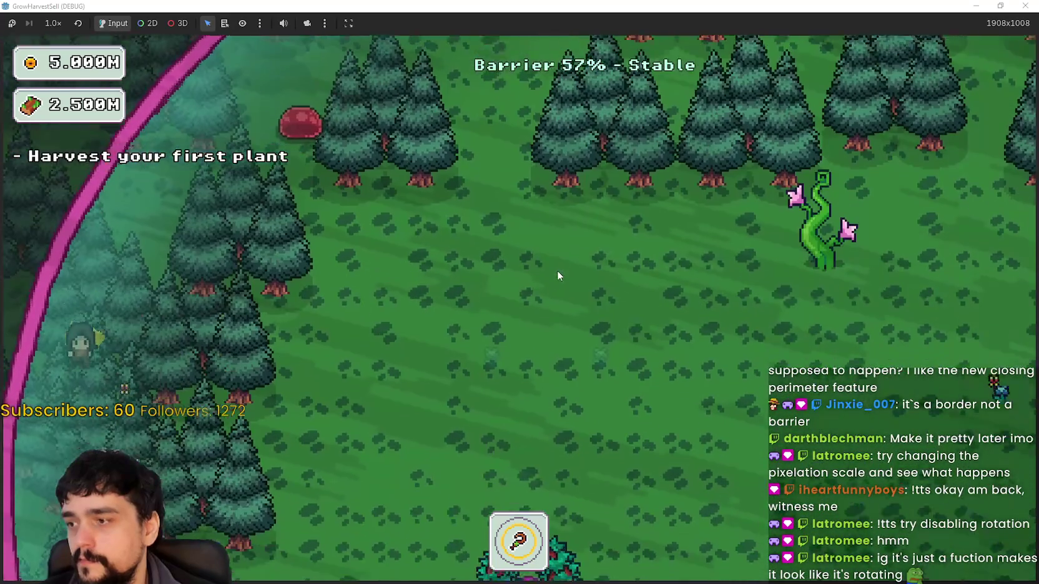
key("s")
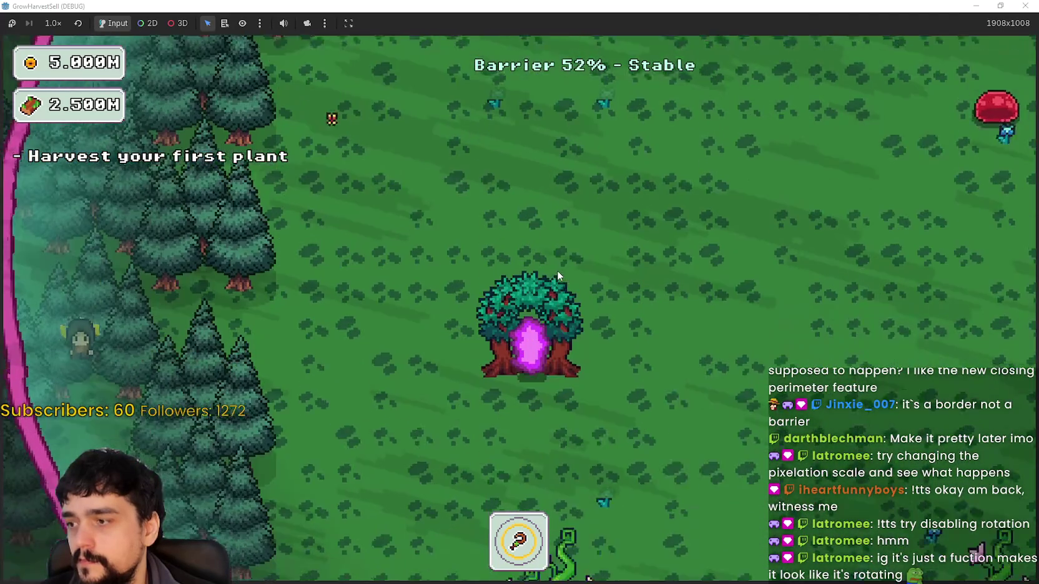
key("d")
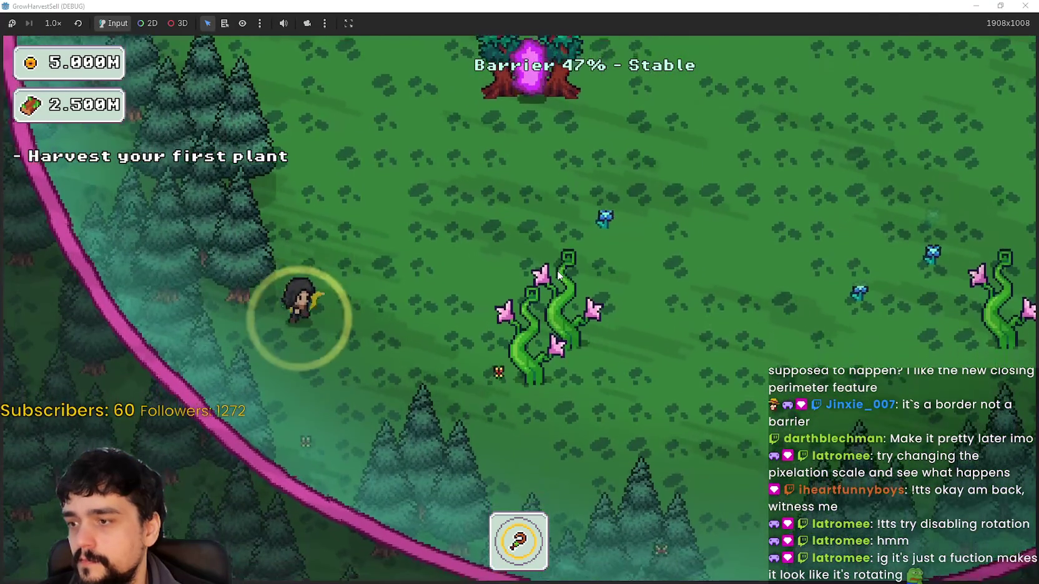
- Roam along the pink barrier arc and around the portal tree as the barrier empties
key("s")
key("d")
key("d")
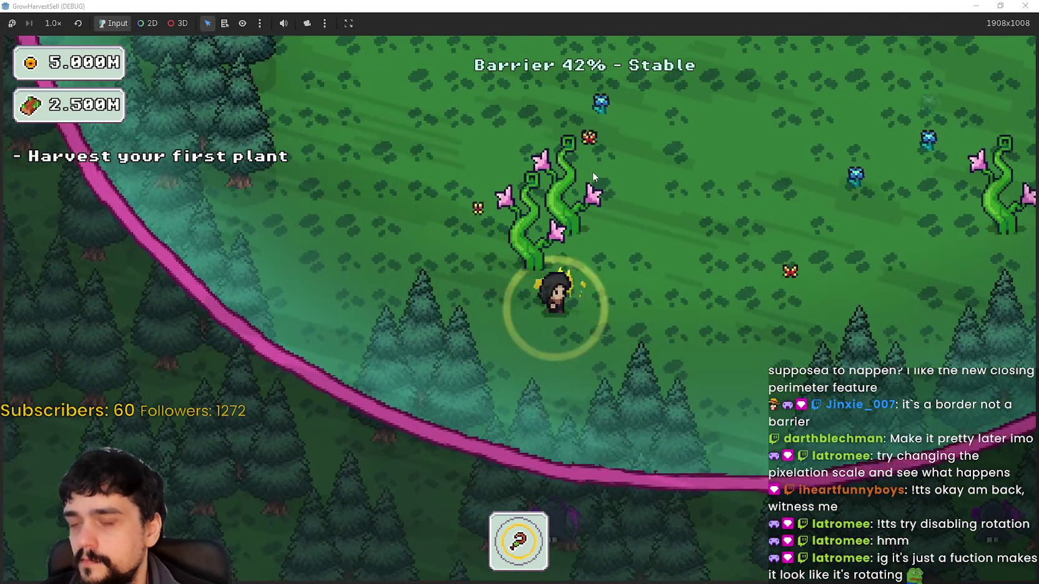
key("d")
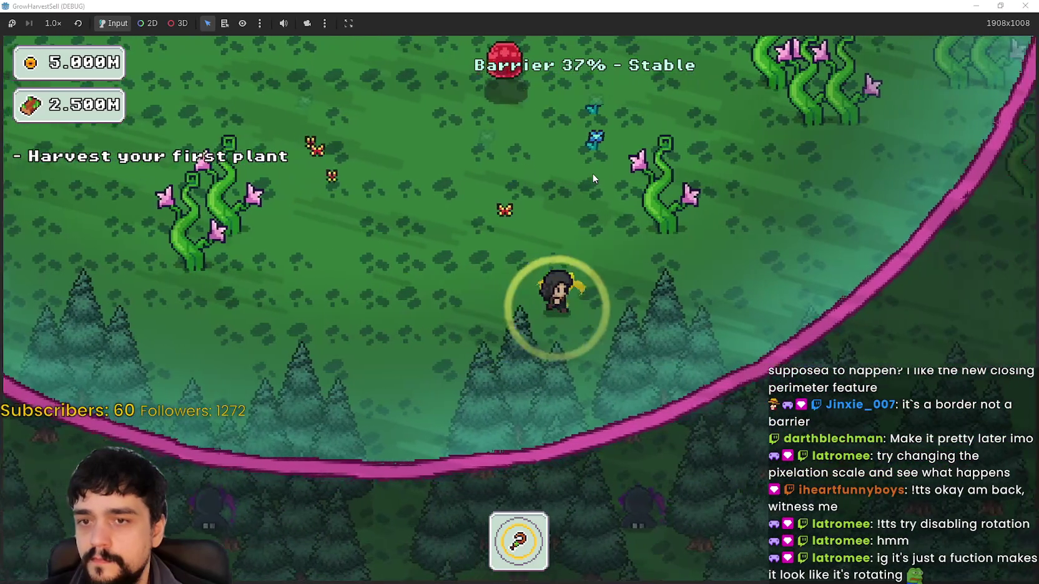
key("w")
key("w")
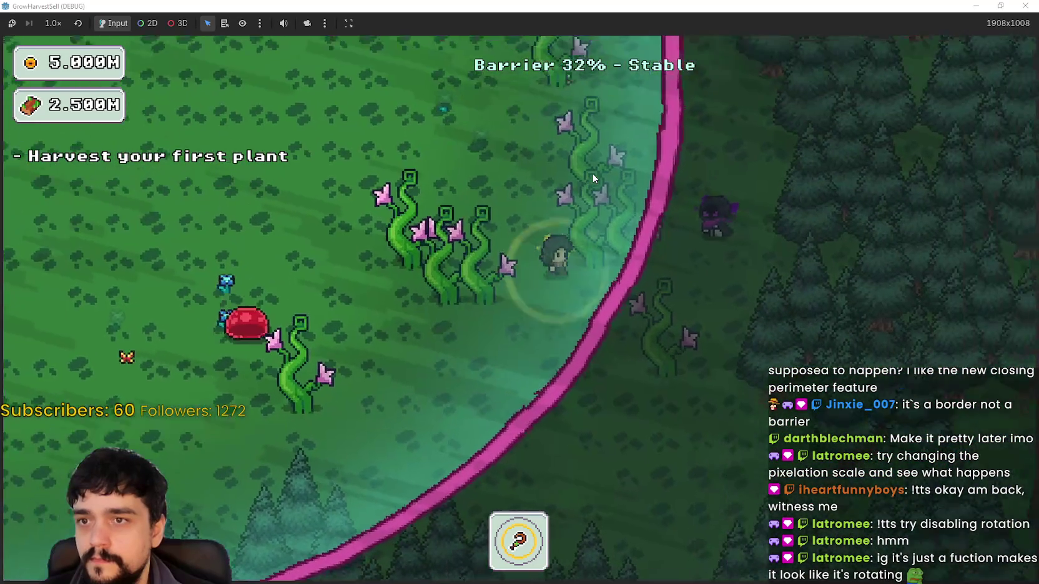
key("a")
key("w")
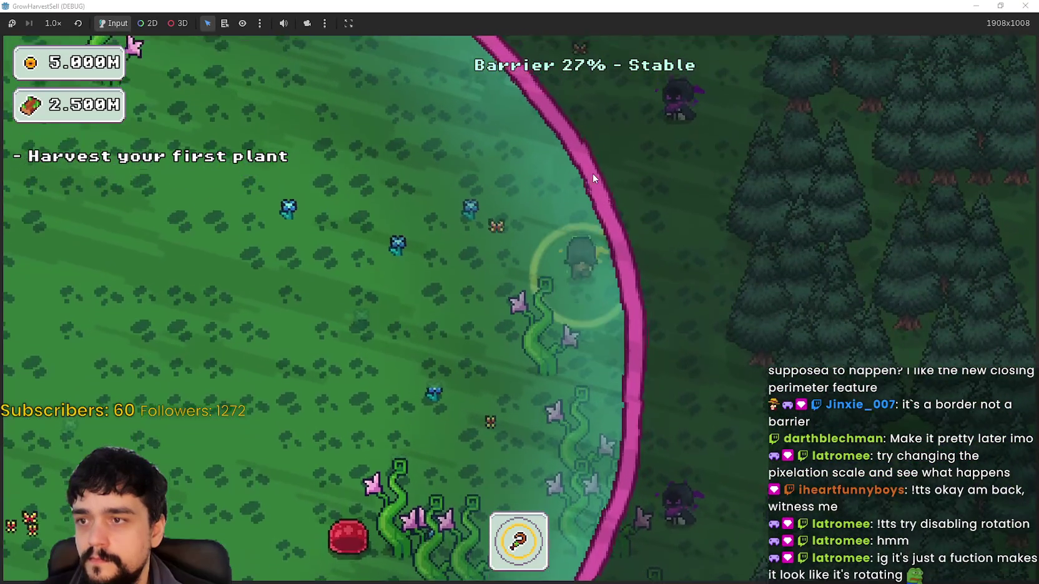
key("d")
key("a")
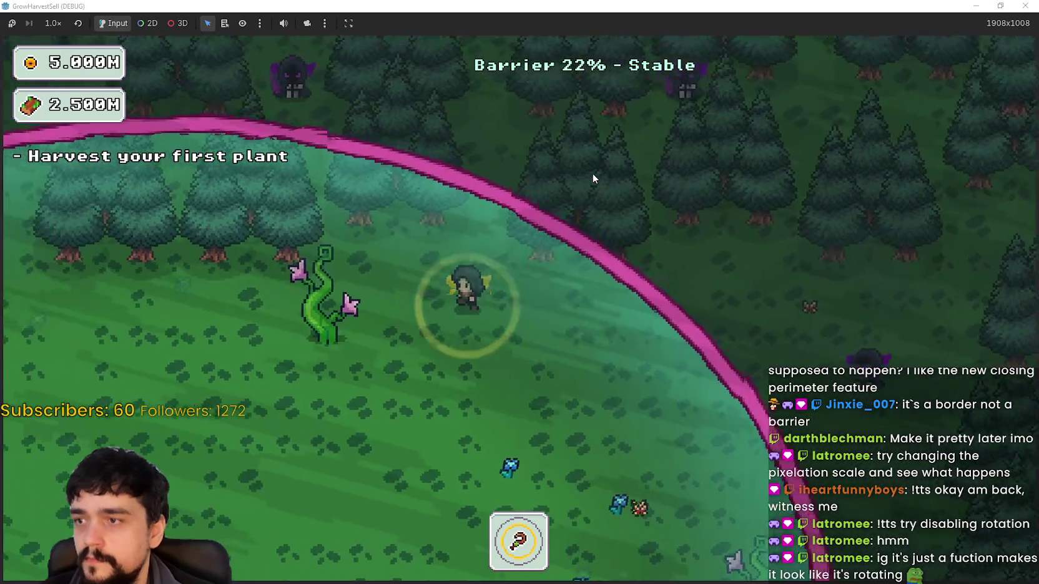
key("s")
key("a")
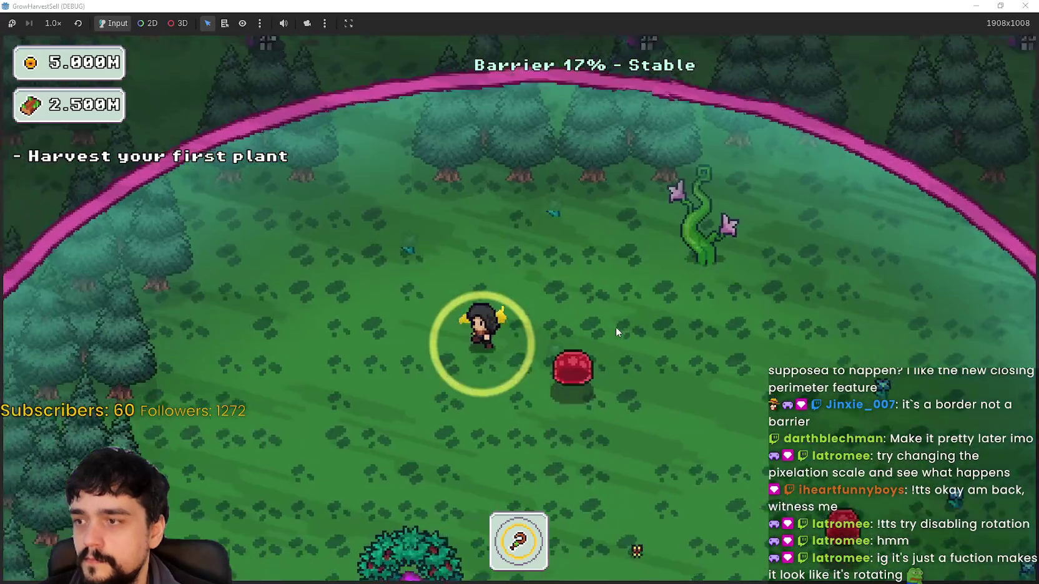
key("s")
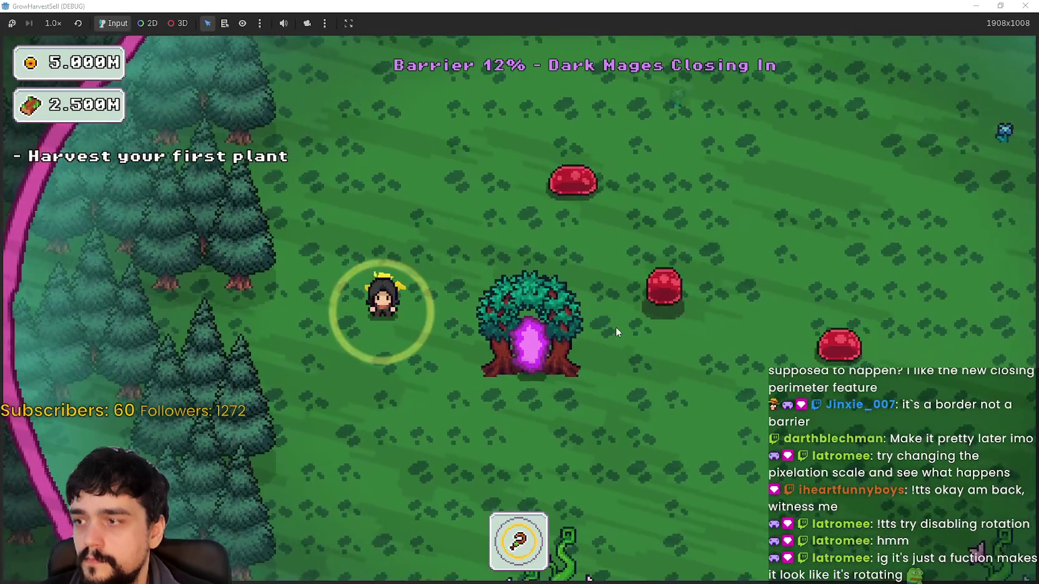
key("s")
key("d")
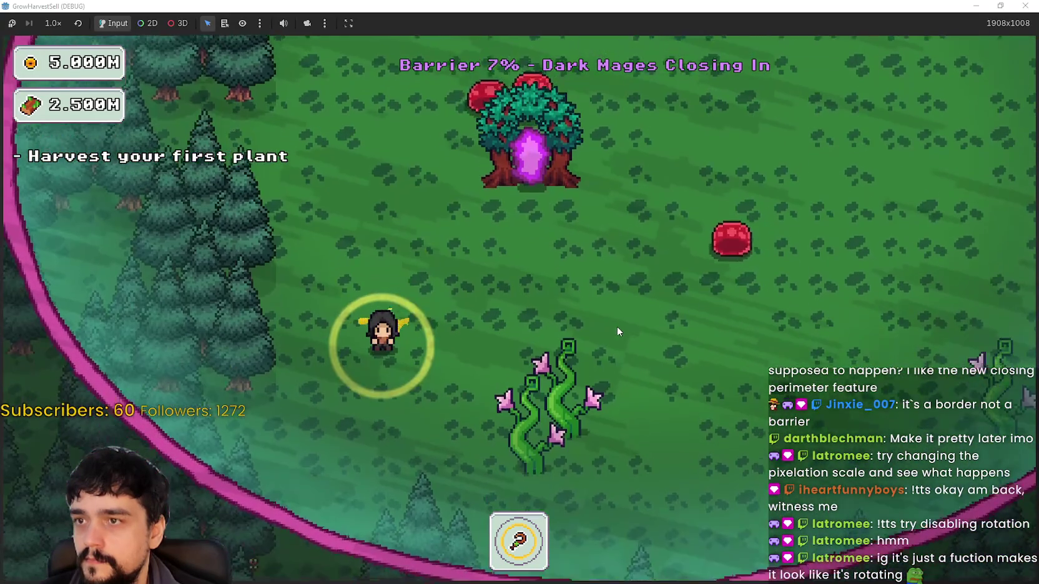
key("d")
key("w")
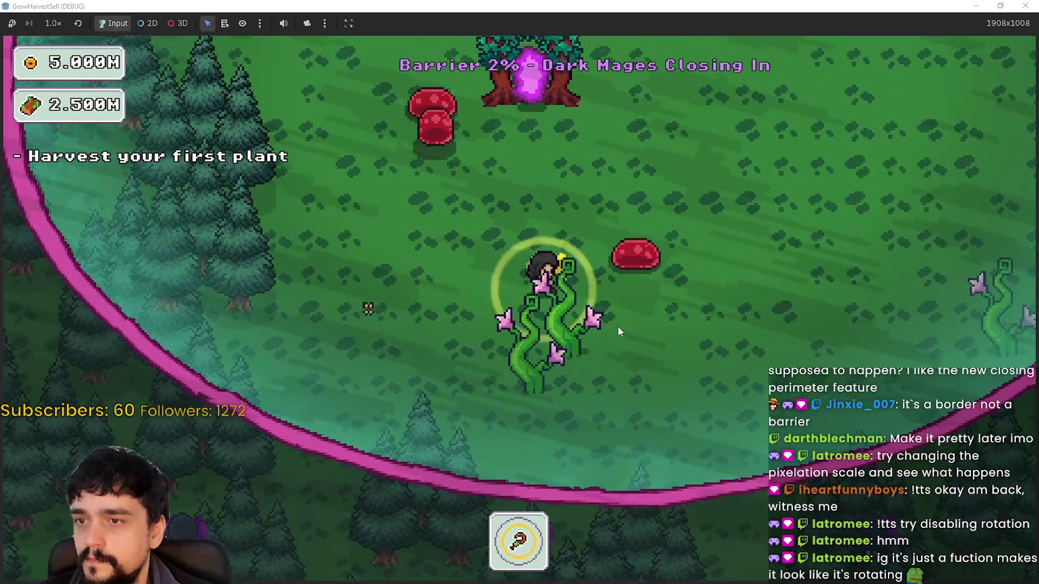
key("w")
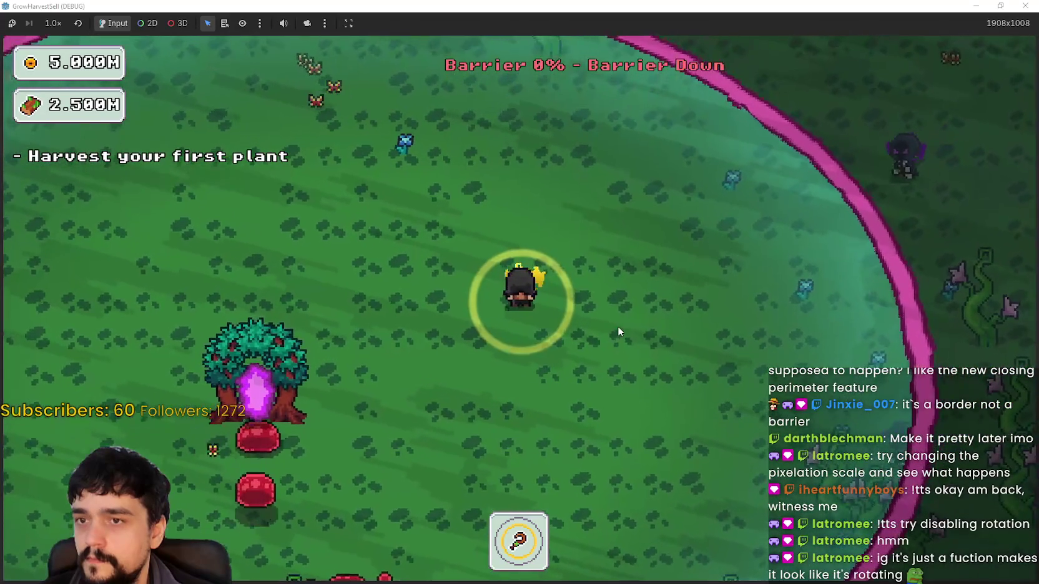
key("d")
- Keep walking beside the shrinking ring until it collapses, then shrink the game to a window
key("a")
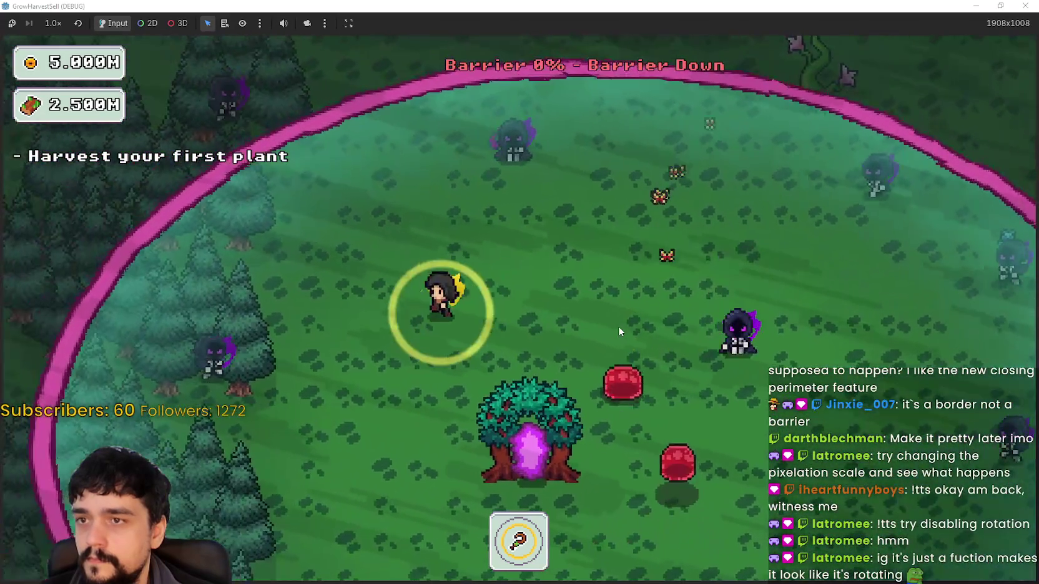
key("s")
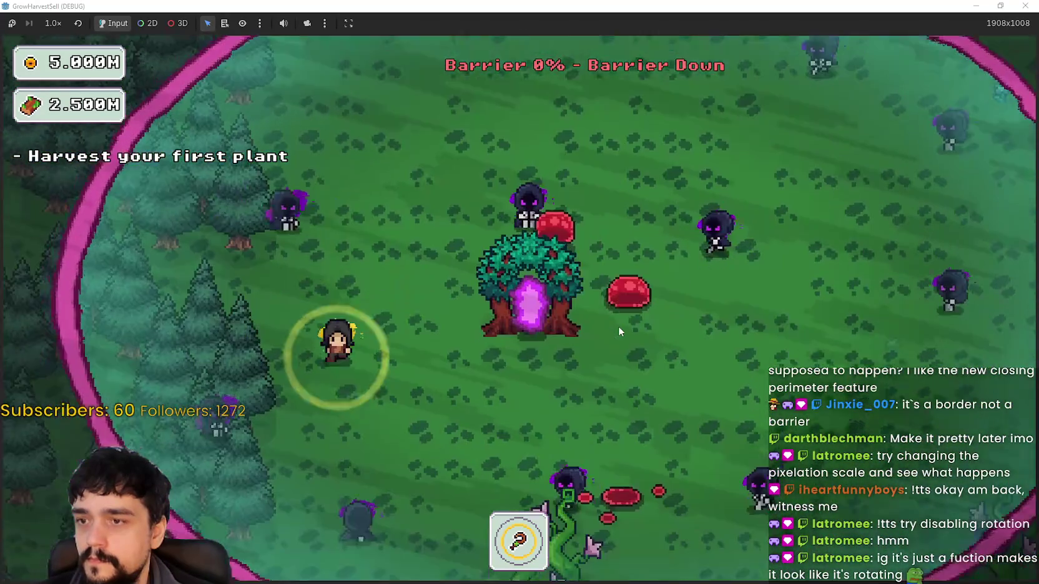
key("d")
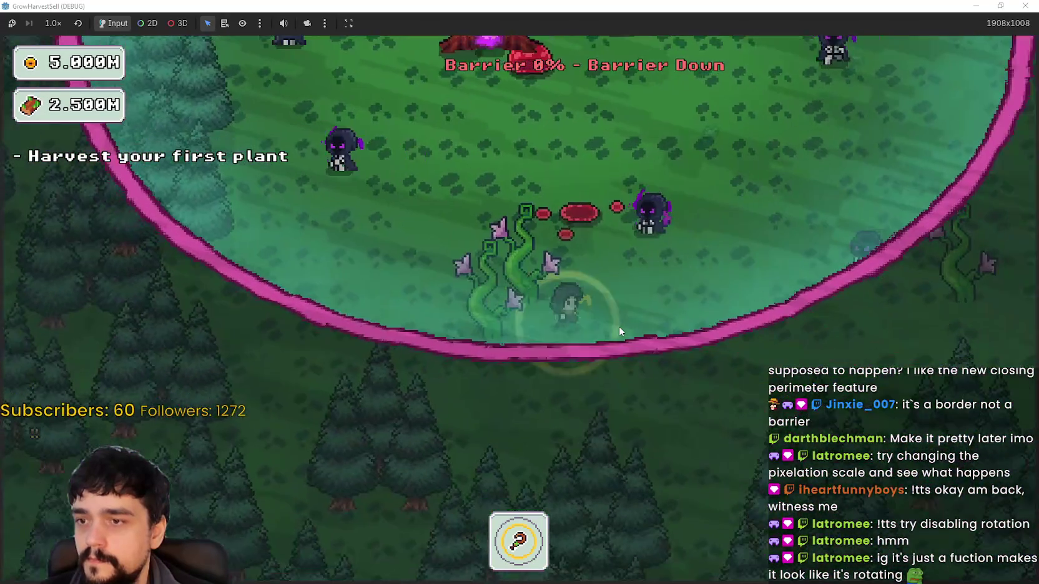
key("d")
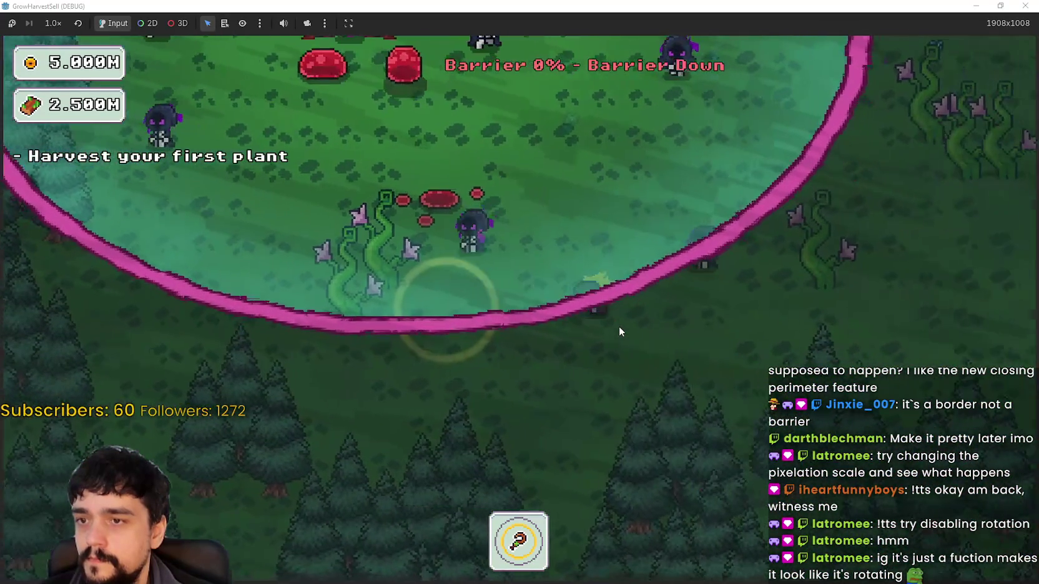
key("w")
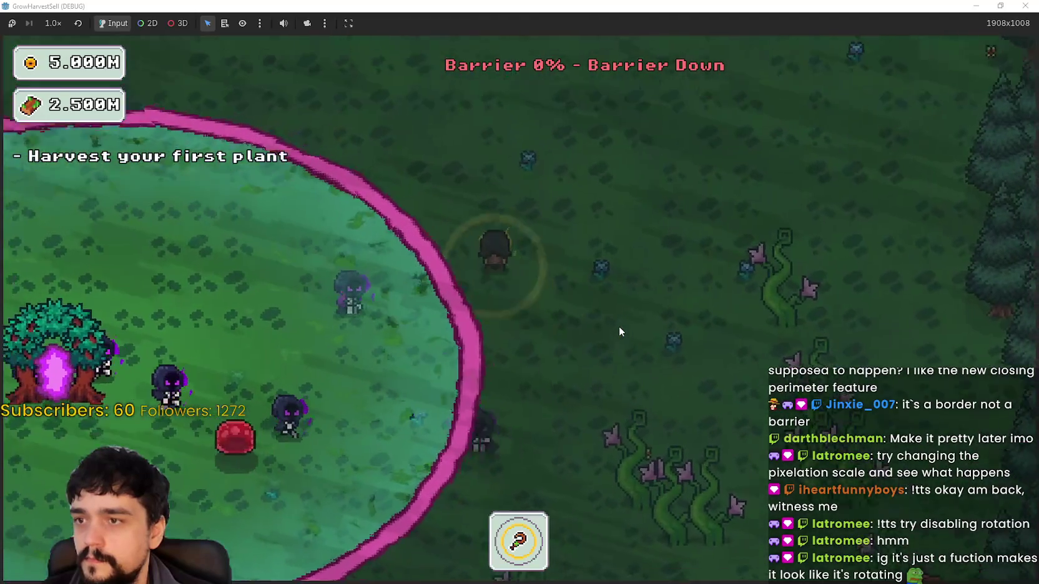
key("a")
key("a")
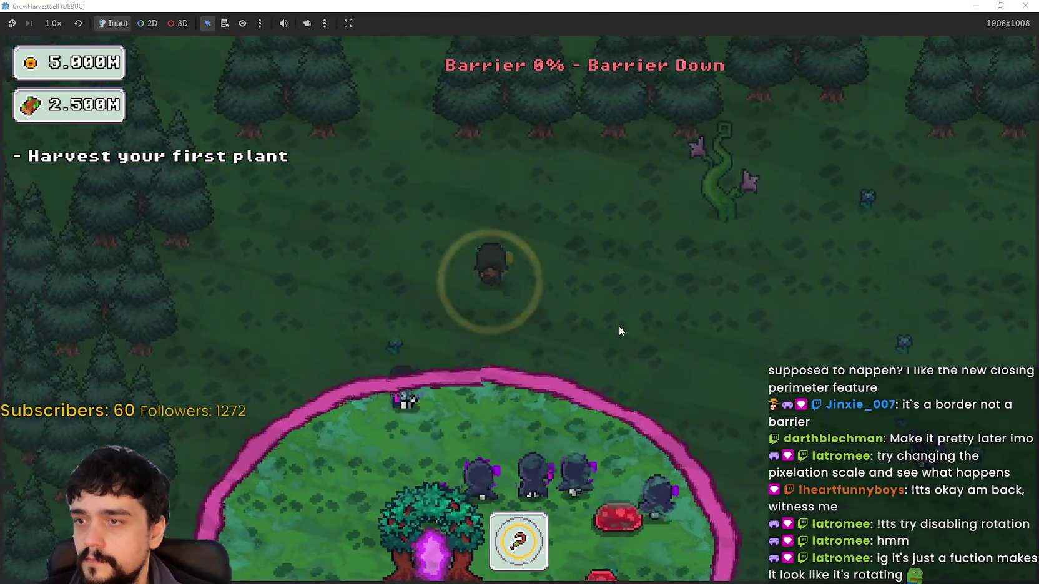
key("s")
key("s")
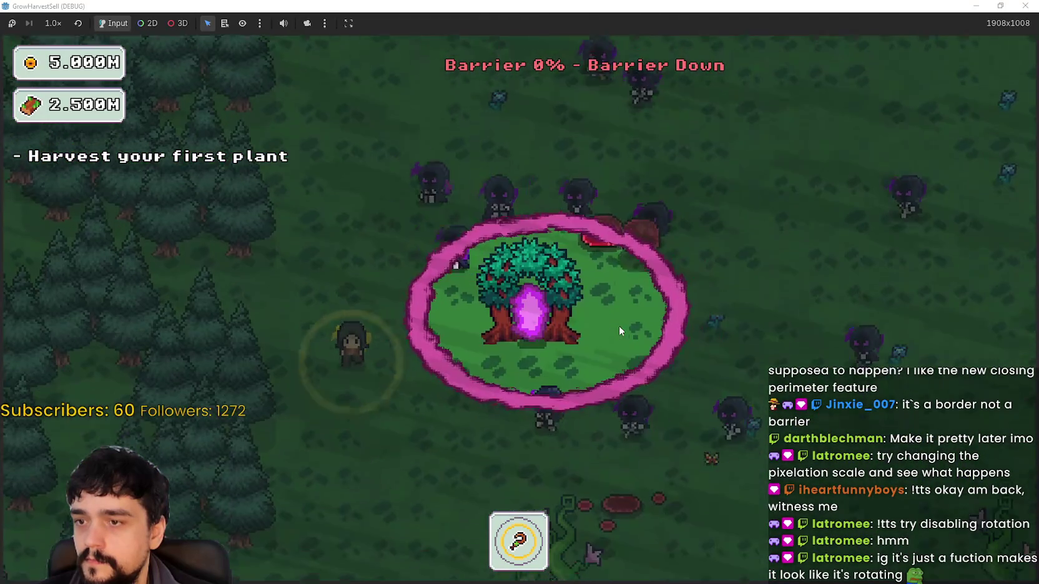
key("s")
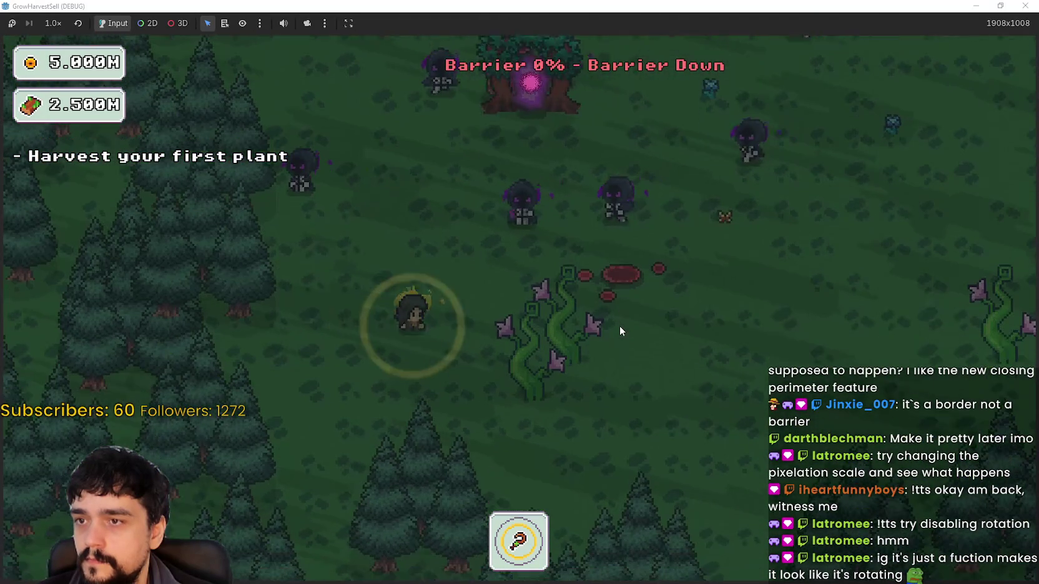
key("d")
key("w")
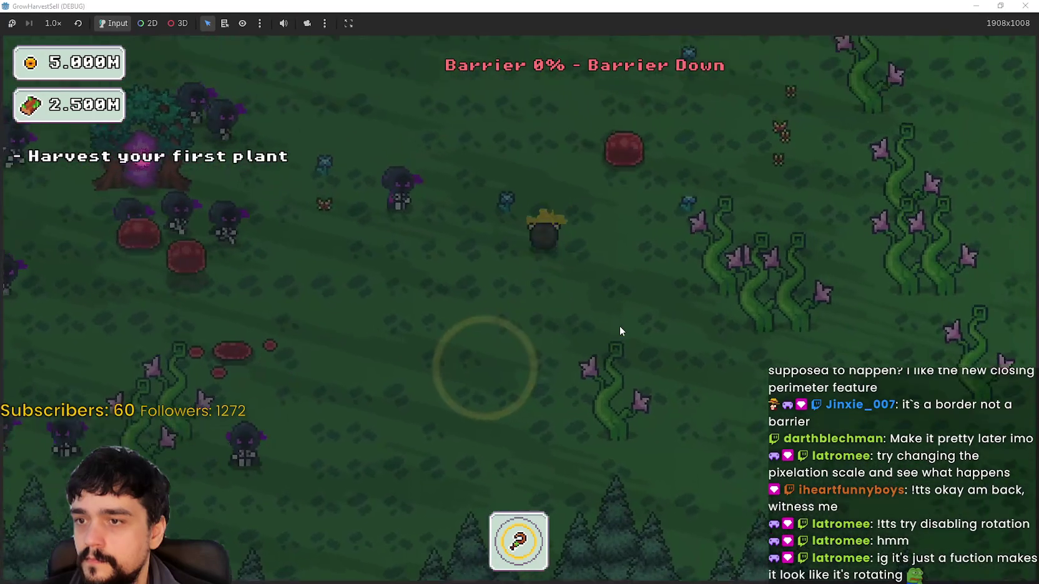
key("a")
key("s")
key("a")
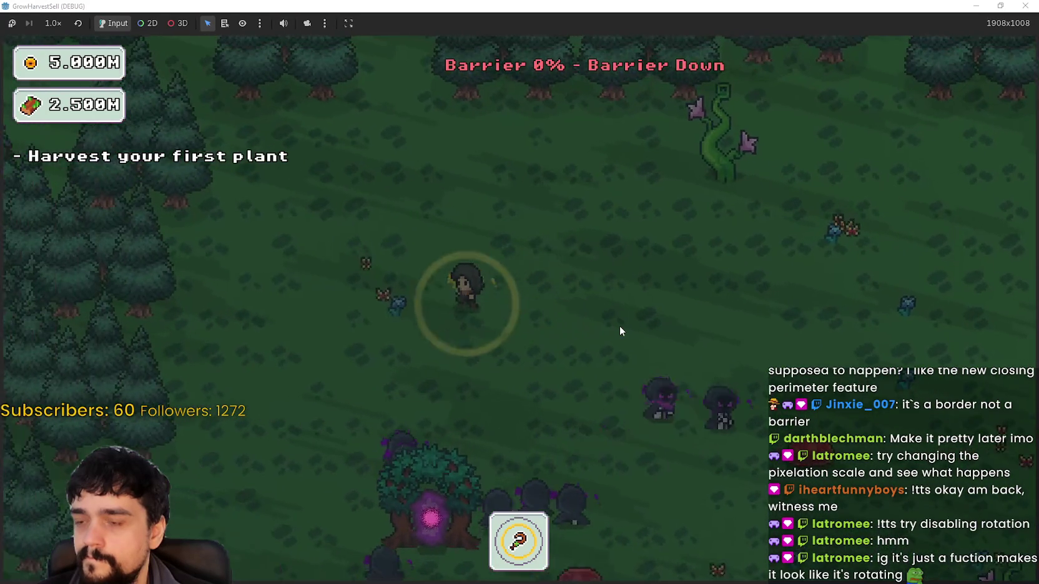
key("d")
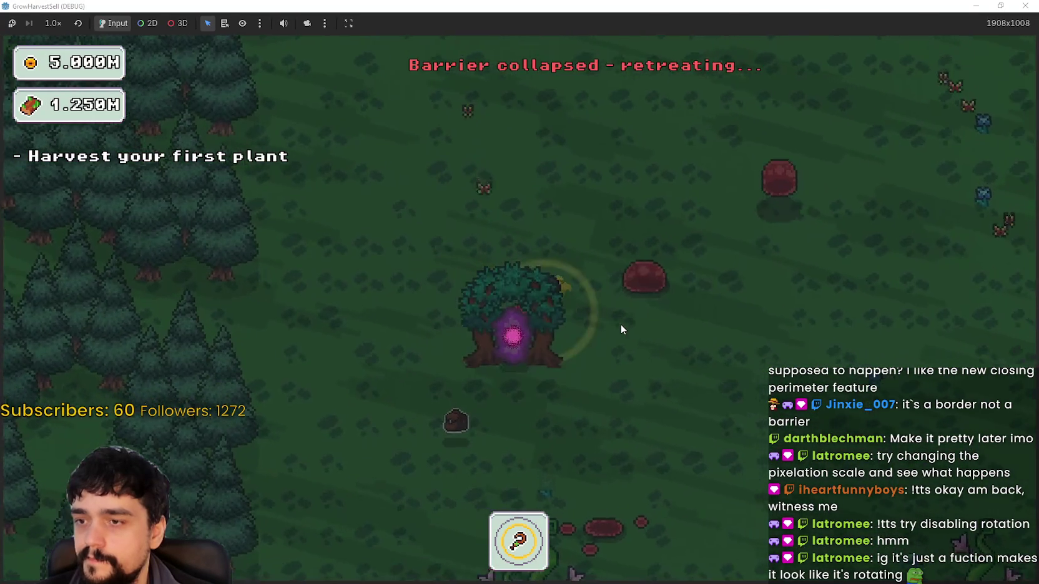
left_click(997, 5)
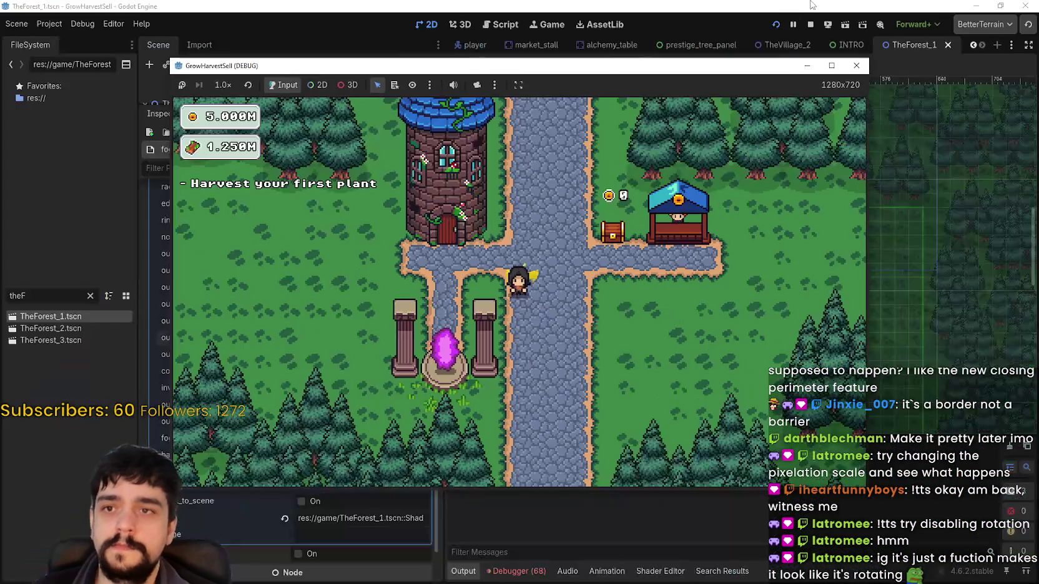
- Stop the game and soften the barrier ring's edge_softness to 1.0
left_click(854, 65)
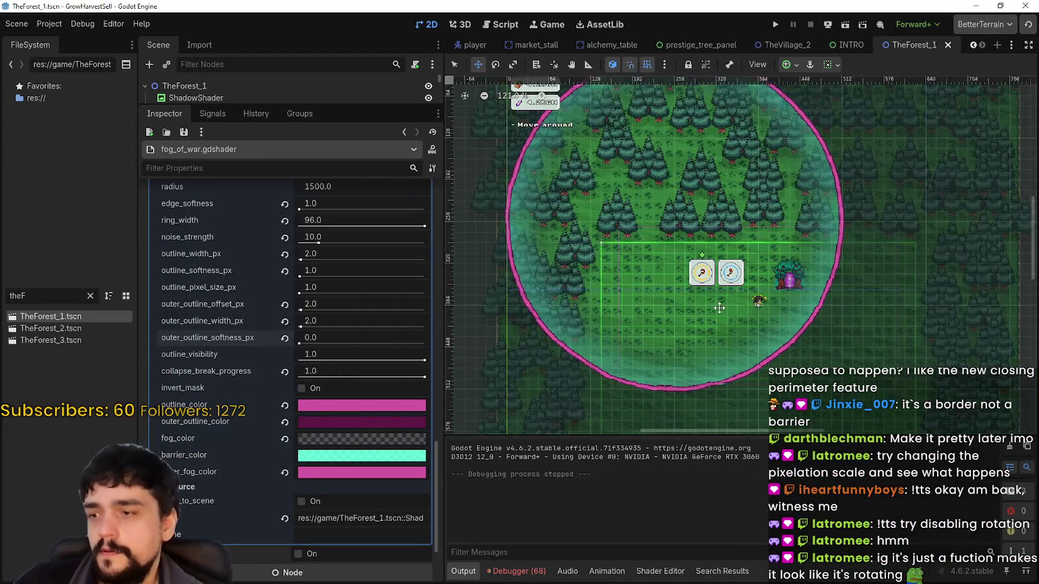
scroll(325, 400, "up", 3)
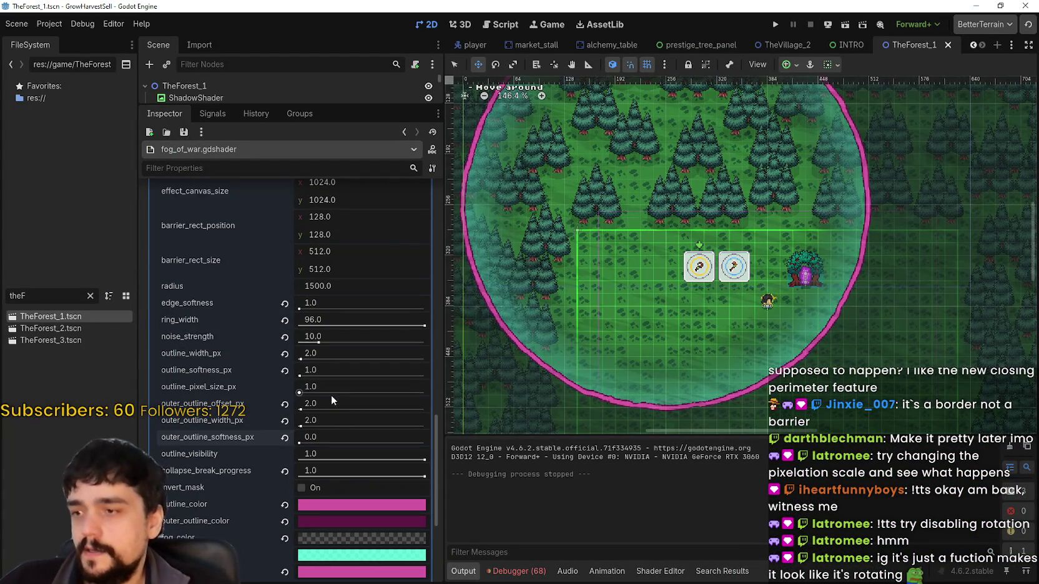
scroll(775, 296, "up", 6)
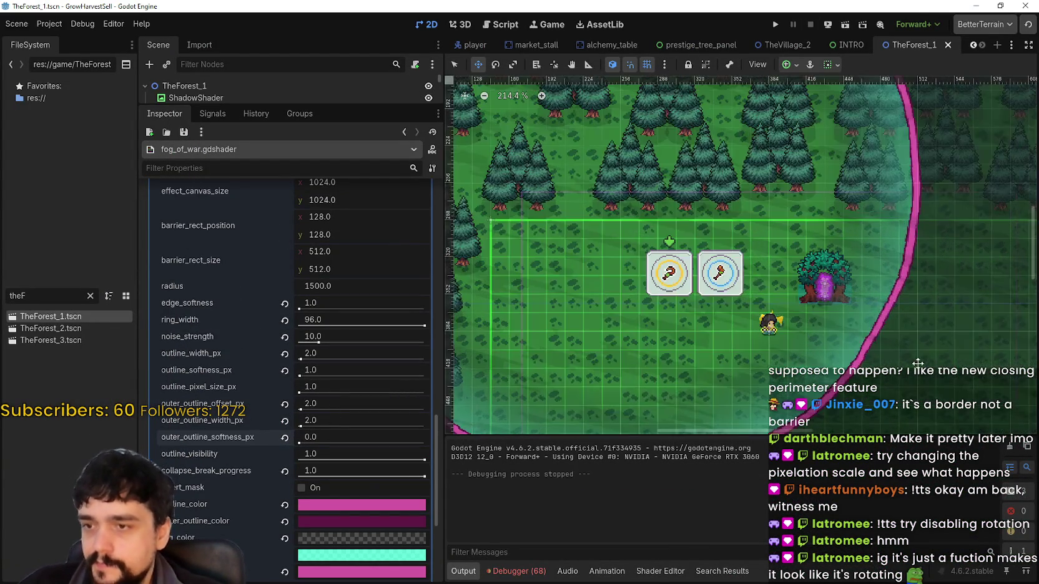
scroll(718, 281, "down", 5)
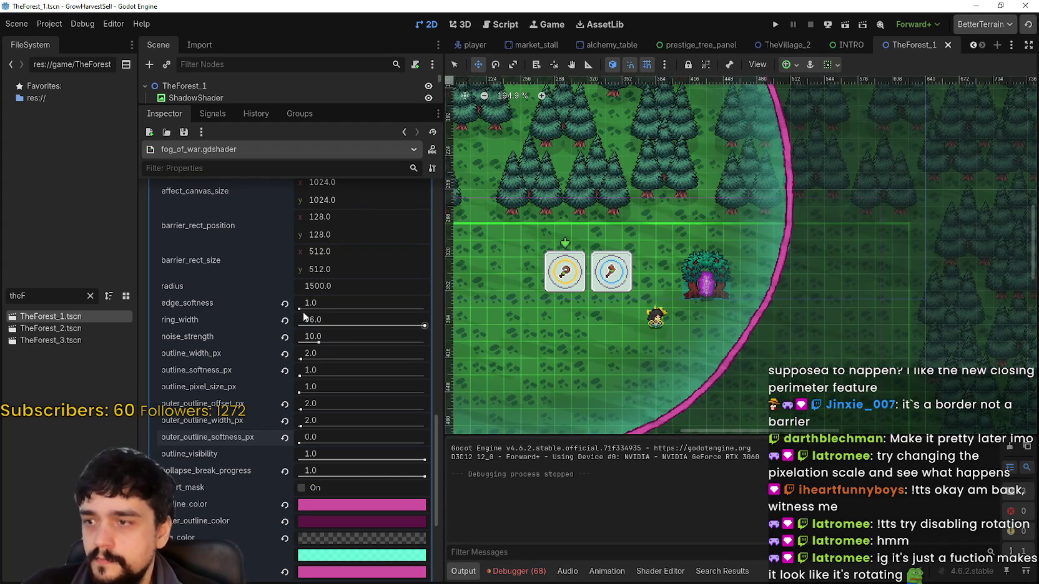
mouse_move(301, 309)
left_mouse_down()
mouse_move(423, 310)
mouse_move(276, 307)
left_mouse_up()
- Set ring_width to 96.0 and raise noise_strength to 64.0 for a jagged ring edge
scroll(783, 294, "down", 2)
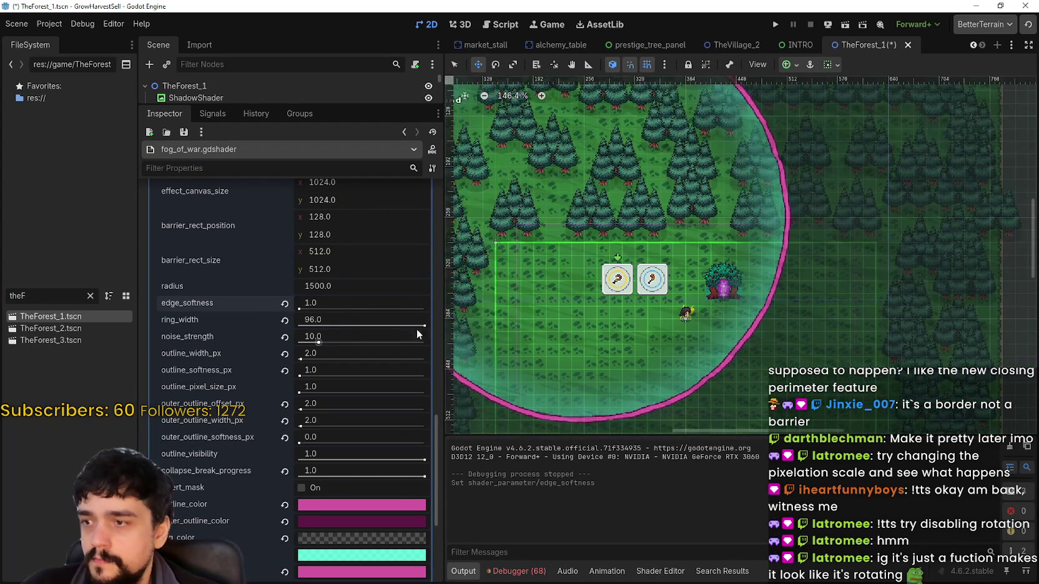
mouse_move(426, 326)
left_mouse_down()
mouse_move(340, 326)
mouse_move(518, 334)
left_mouse_up()
left_click_drag(703, 333, 744, 339)
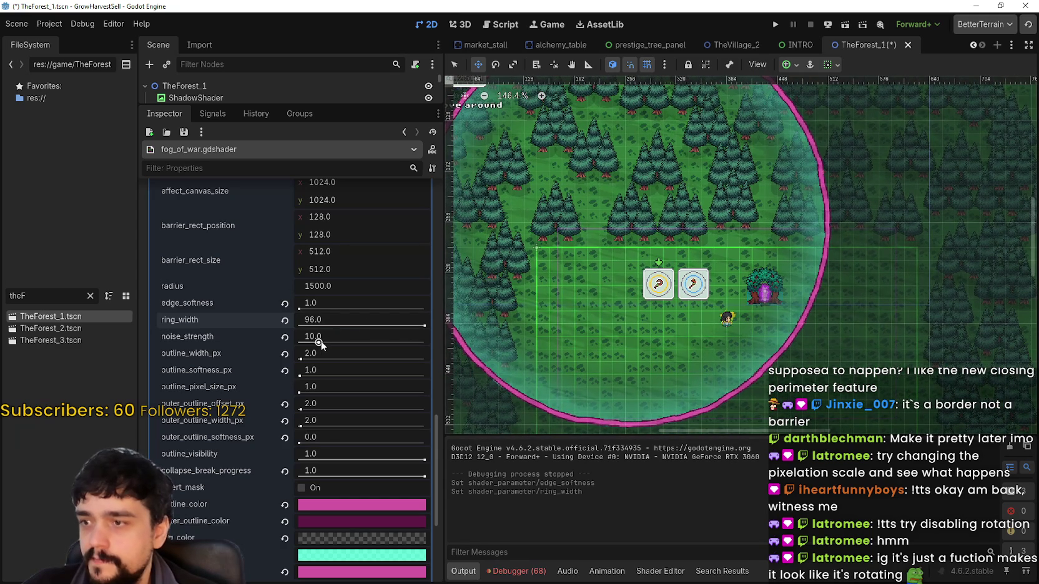
left_click_drag(321, 340, 332, 340)
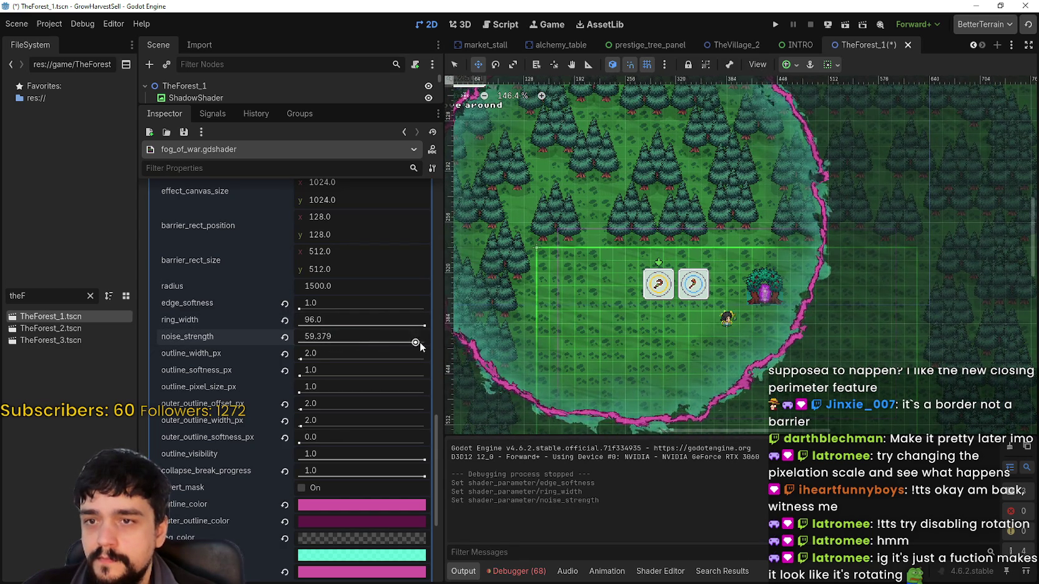
scroll(664, 258, "up", 3)
scroll(678, 216, "up", 6)
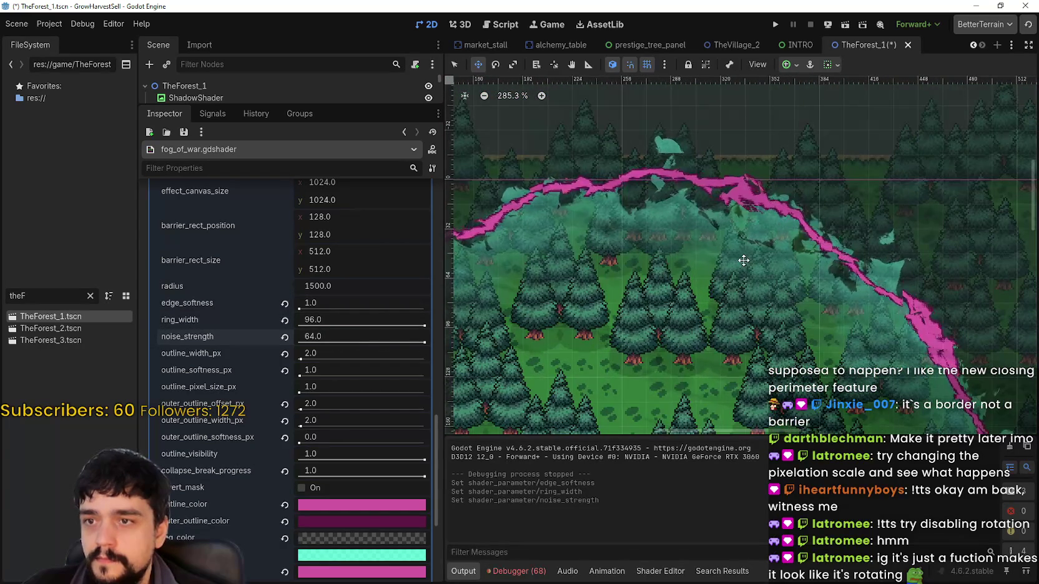
scroll(746, 260, "up", 4)
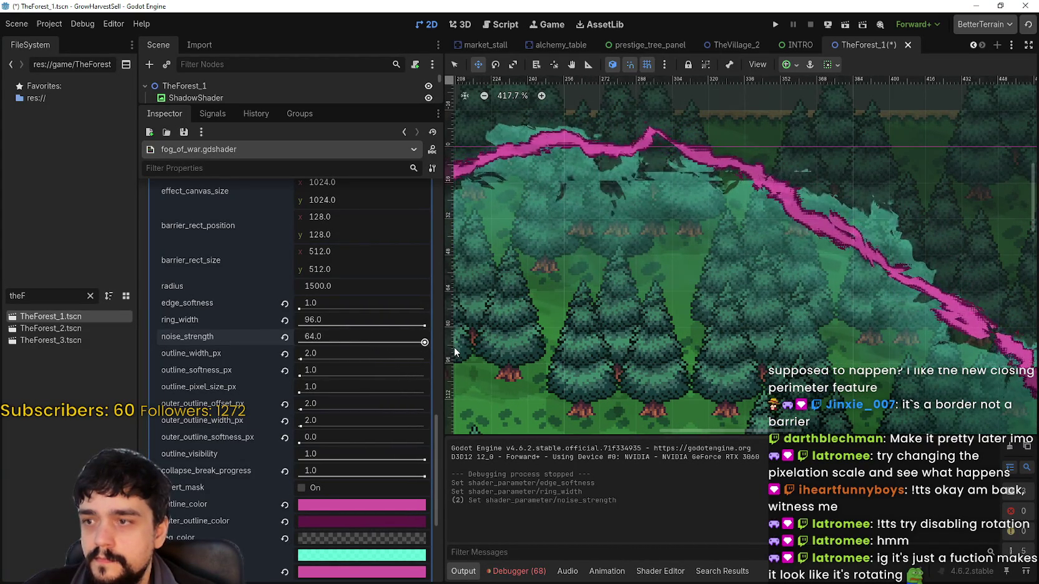
scroll(383, 345, "up", 10)
scroll(385, 353, "down", 10)
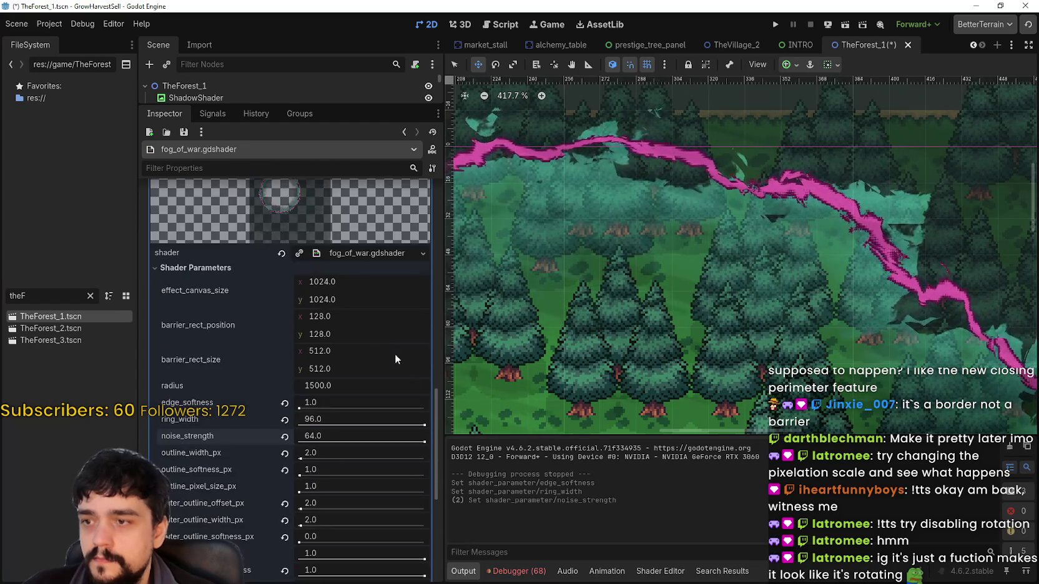
- Expand the TextureRect's texture resource to preview it in the Inspector
left_click_drag(436, 424, 469, 192)
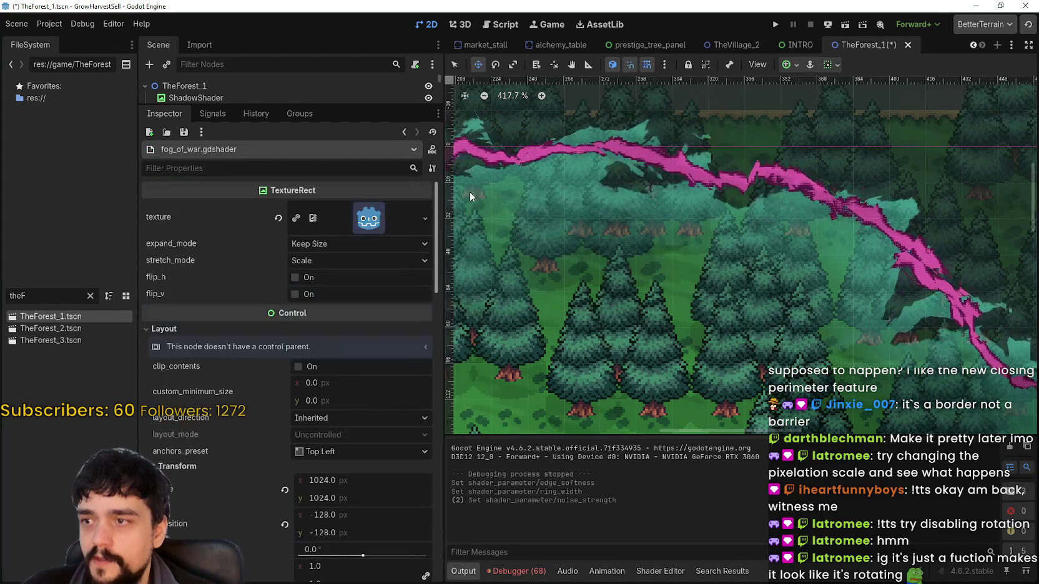
left_click(386, 224)
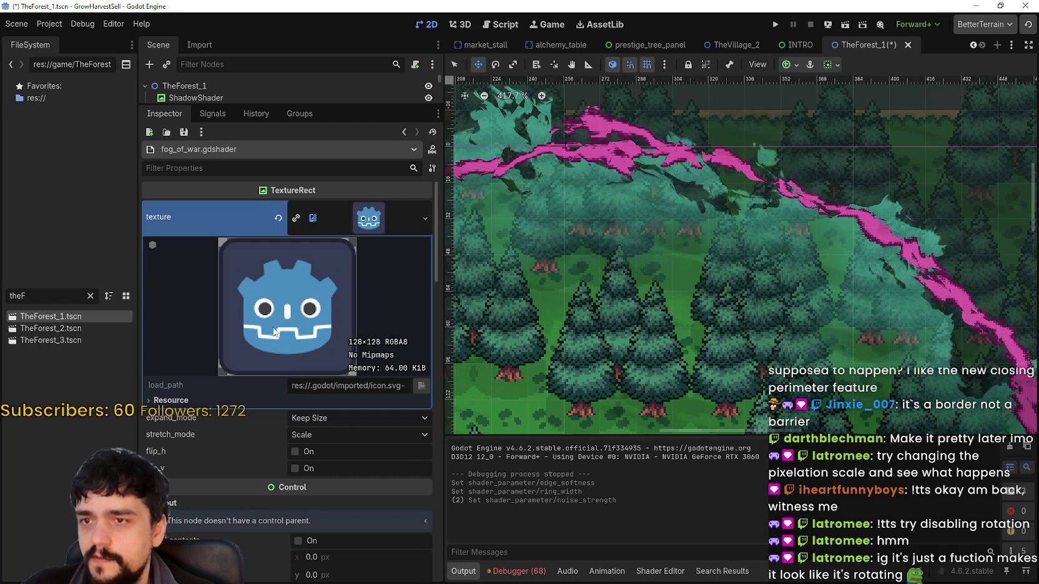
scroll(747, 344, "down", 6)
- Bring the whole barrier ring into view and clear the 'theF' FileSystem filter
mouse_move(747, 344)
left_mouse_down()
mouse_move(696, 298)
mouse_move(691, 241)
left_mouse_up()
scroll(696, 298, "up", 1)
scroll(695, 298, "down", 3)
scroll(751, 262, "up", 4)
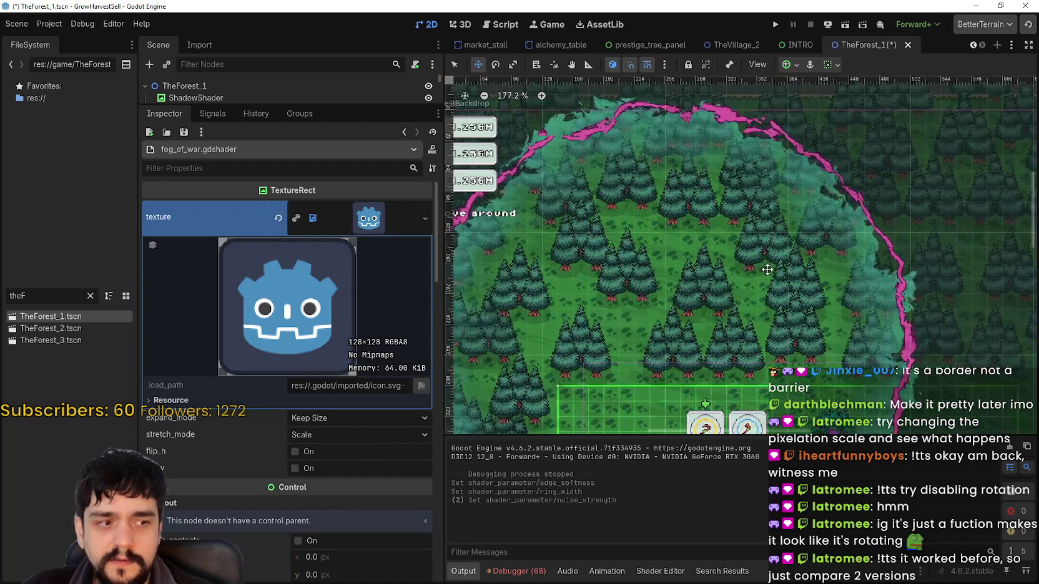
mouse_move(879, 280)
left_mouse_down()
mouse_move(799, 152)
mouse_move(799, 126)
left_mouse_up()
scroll(799, 126, "down", 2)
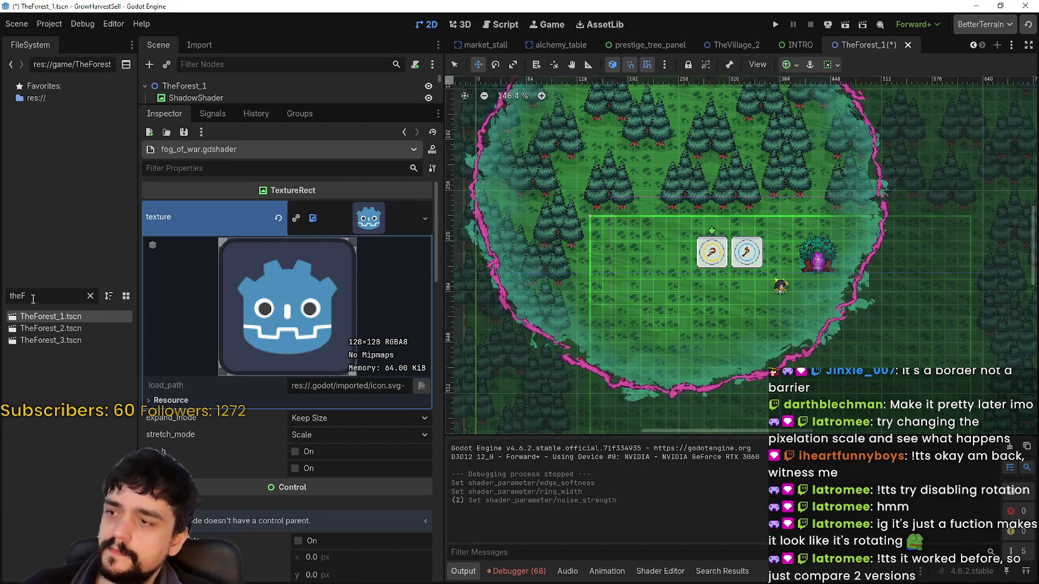
left_click(90, 296)
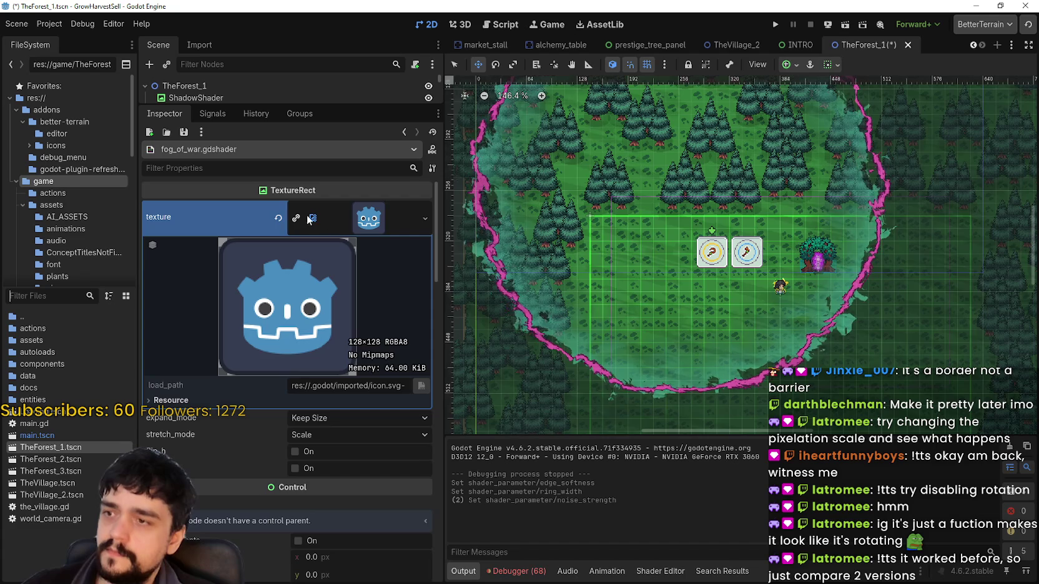
left_click(331, 418)
left_click(329, 435)
left_click(330, 417)
left_click(319, 462)
left_click(323, 423)
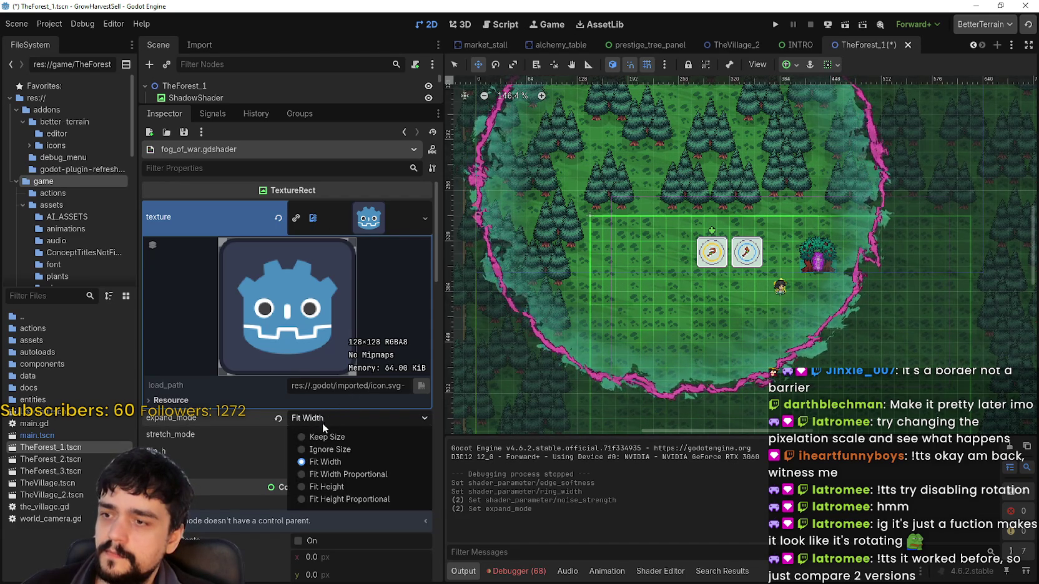
left_click(326, 437)
left_click(347, 435)
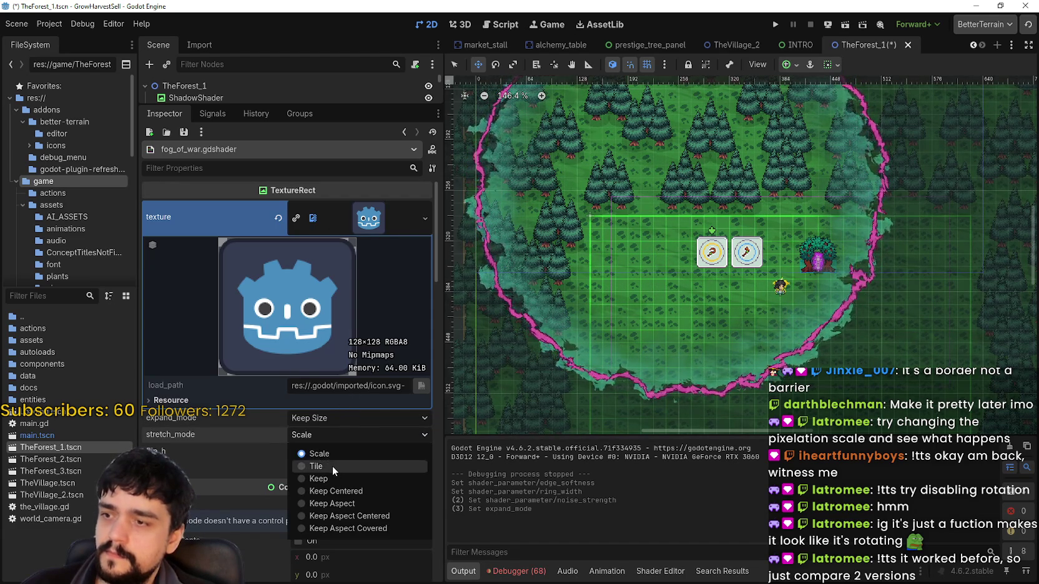
left_click(333, 466)
scroll(537, 302, "down", 8)
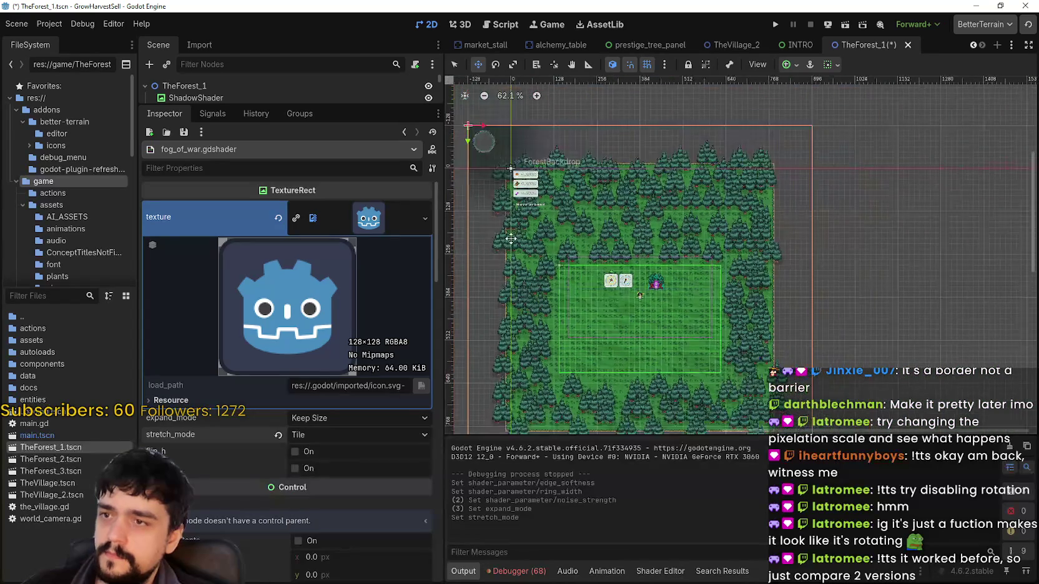
scroll(555, 267, "up", 20)
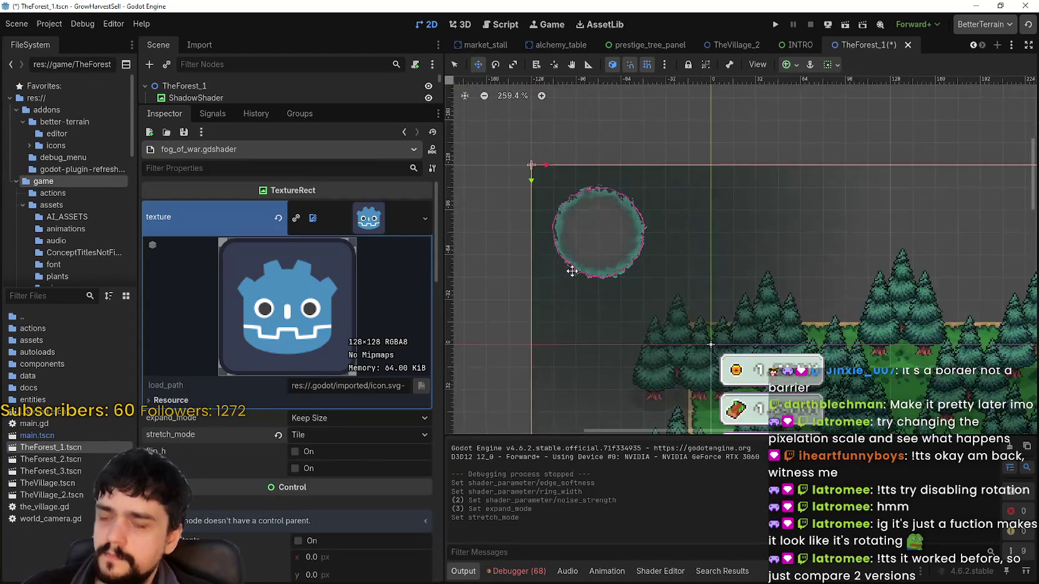
scroll(578, 208, "up", 5)
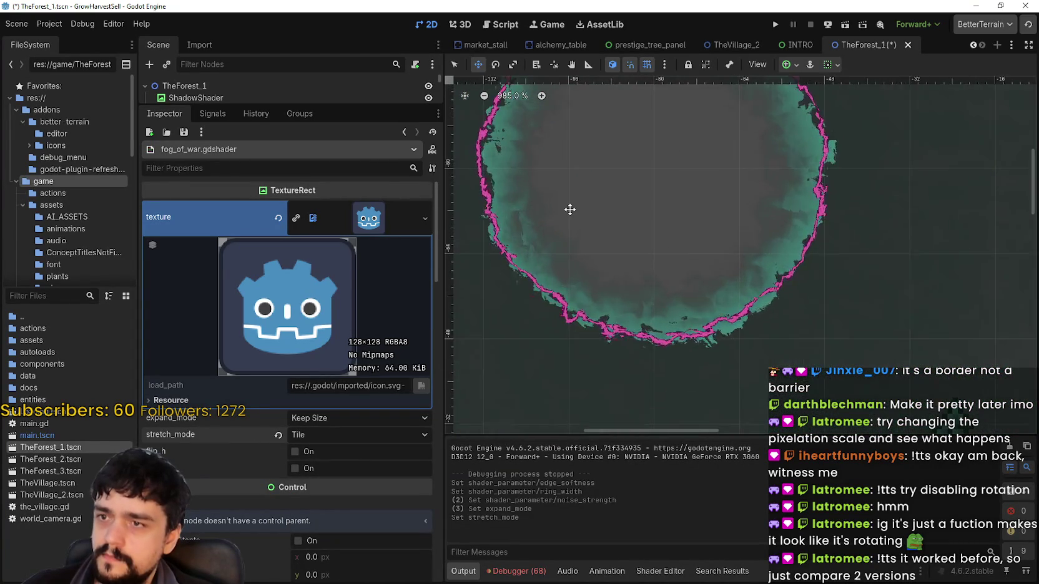
left_click(335, 436)
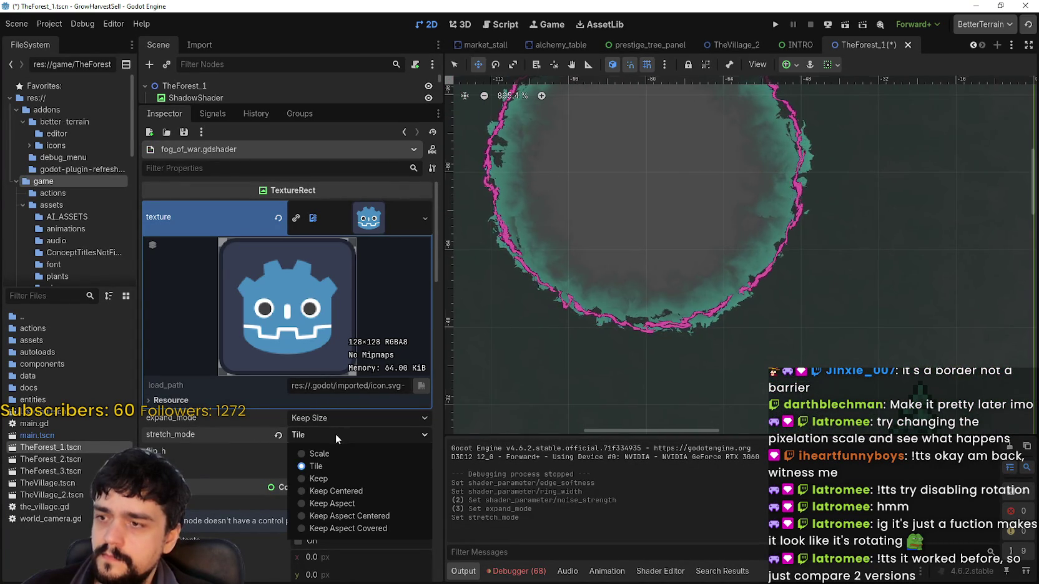
left_click(337, 482)
left_click(351, 454)
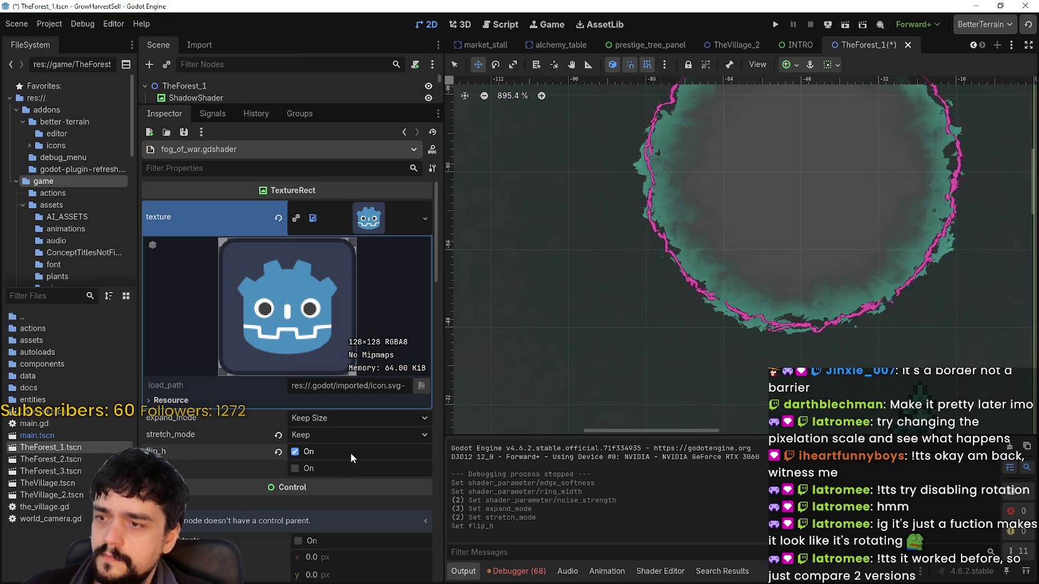
left_click(347, 451)
left_click(349, 432)
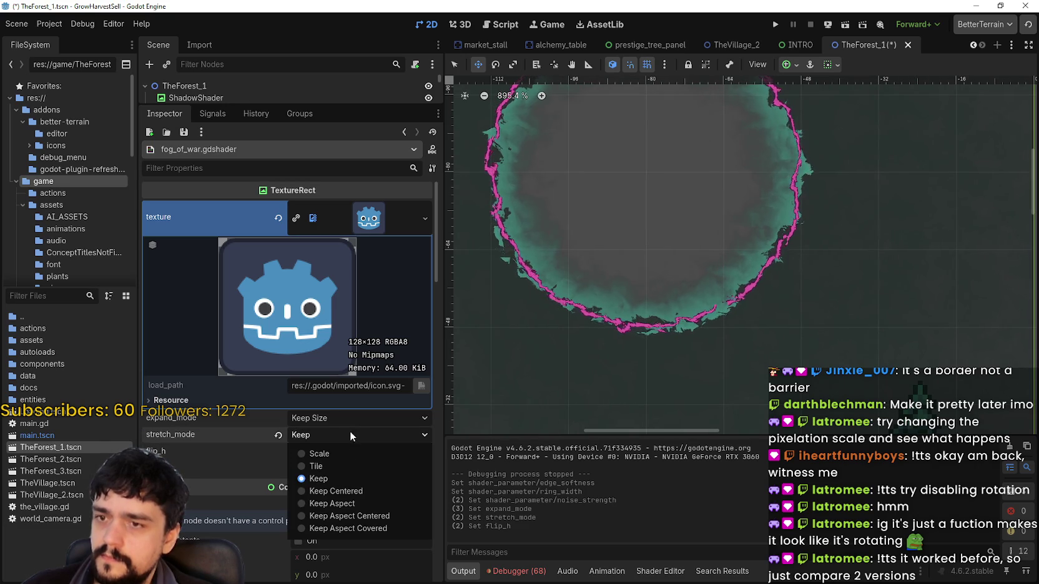
left_click(354, 494)
scroll(668, 316, "down", 3)
scroll(665, 315, "down", 4)
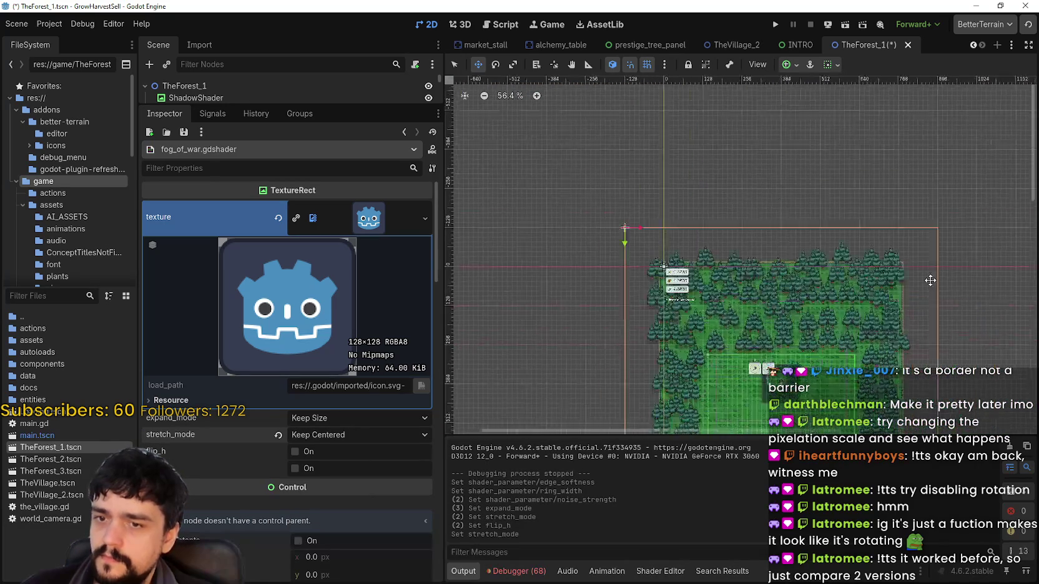
scroll(715, 240, "up", 10)
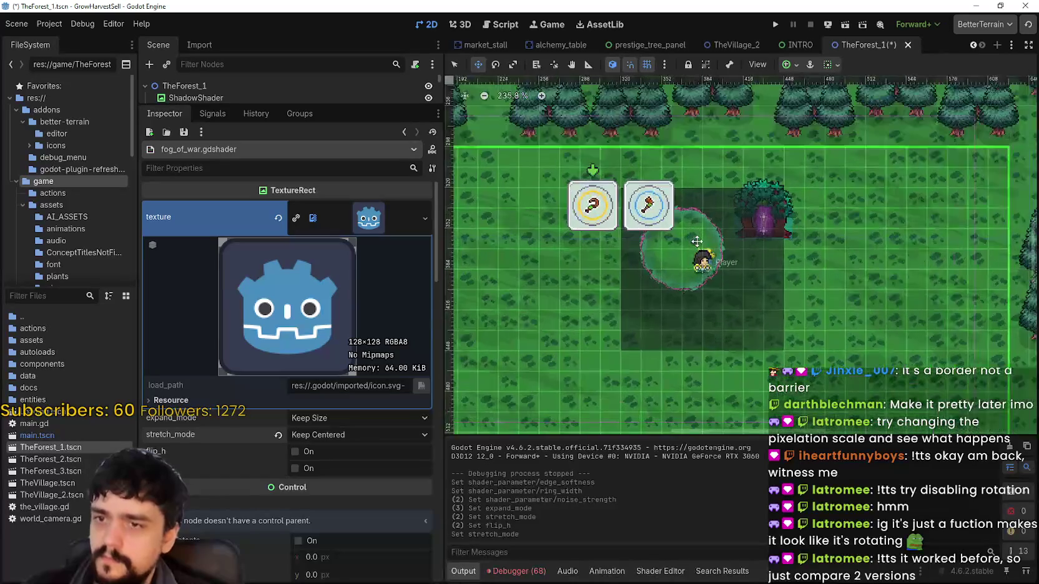
scroll(697, 241, "up", 4)
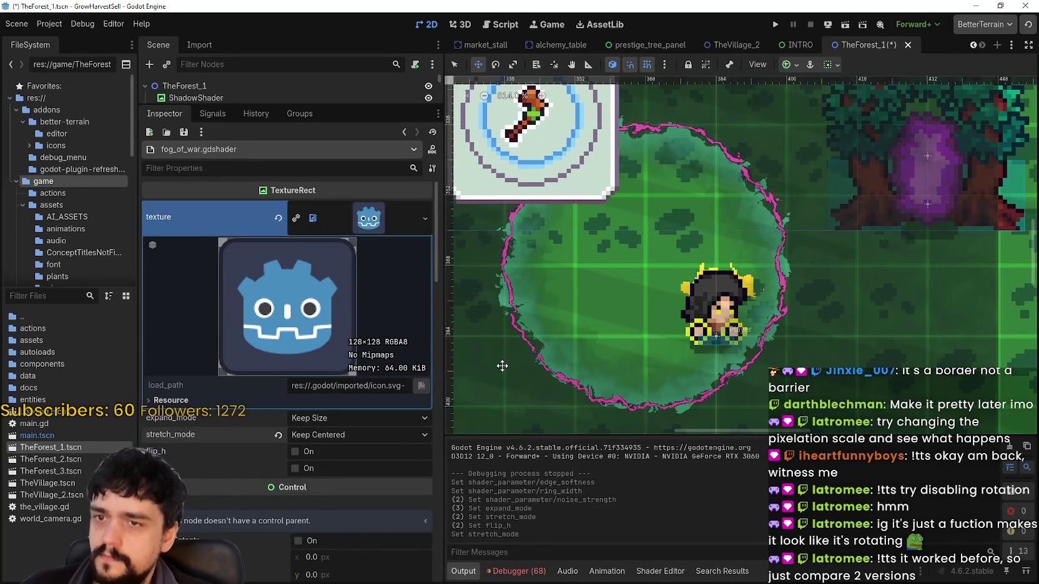
left_click(383, 437)
left_click(358, 503)
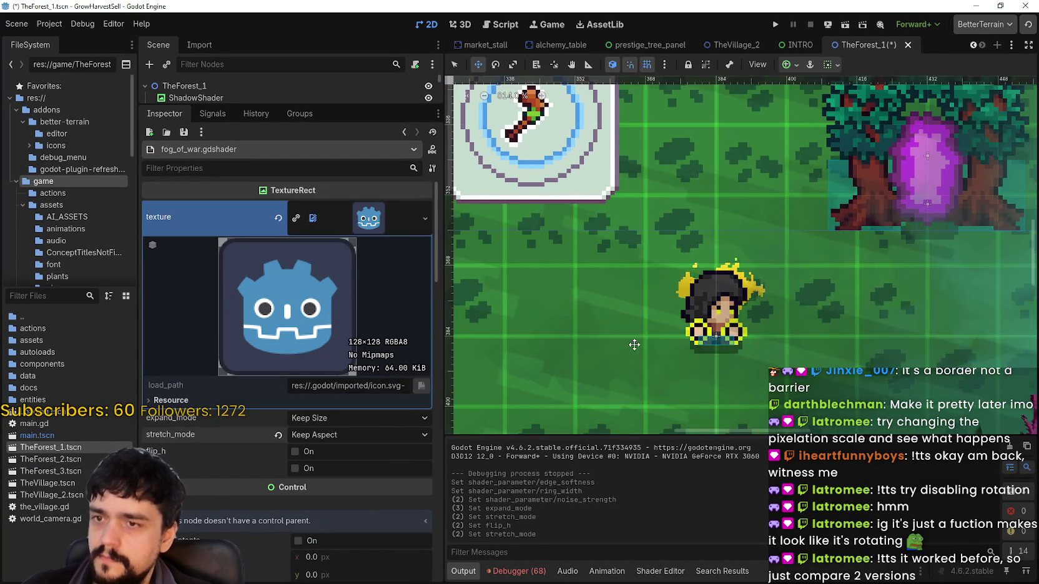
scroll(647, 333, "down", 7)
scroll(647, 333, "down", 4)
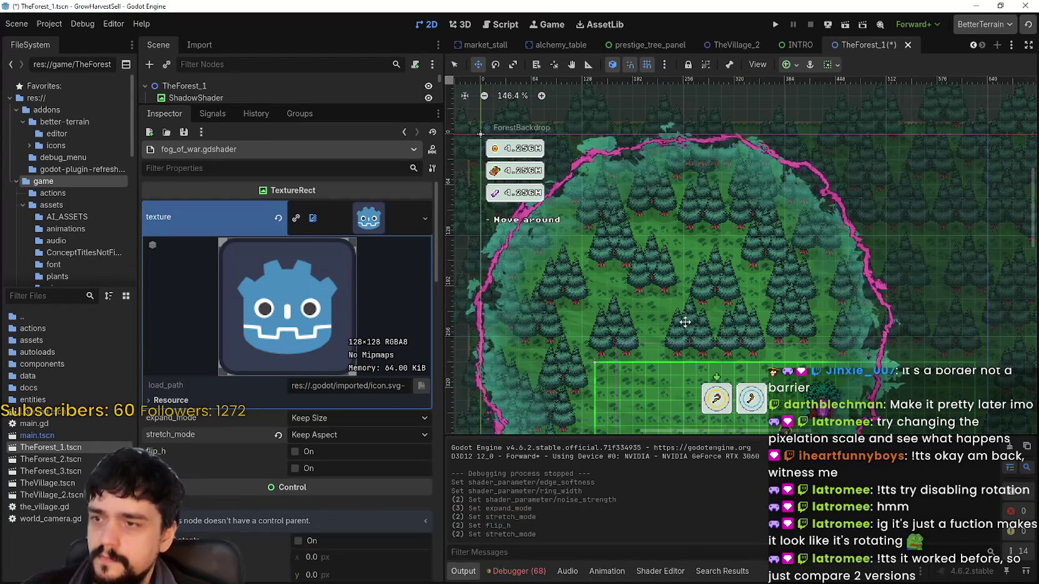
left_click(353, 417)
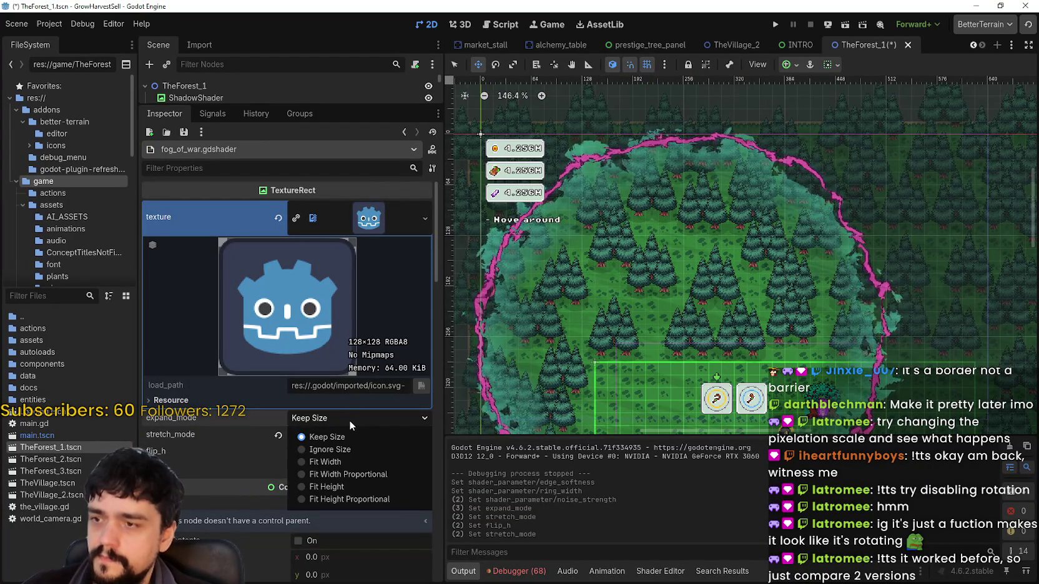
left_click(336, 439)
left_click(339, 420)
left_click(335, 435)
left_click(332, 452)
scroll(623, 296, "up", 5)
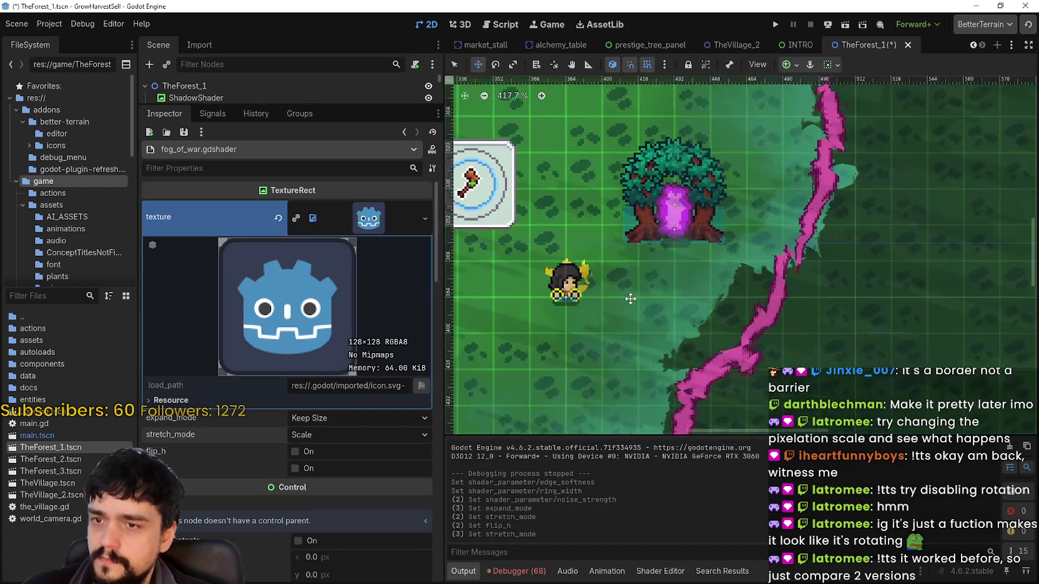
scroll(788, 289, "up", 4)
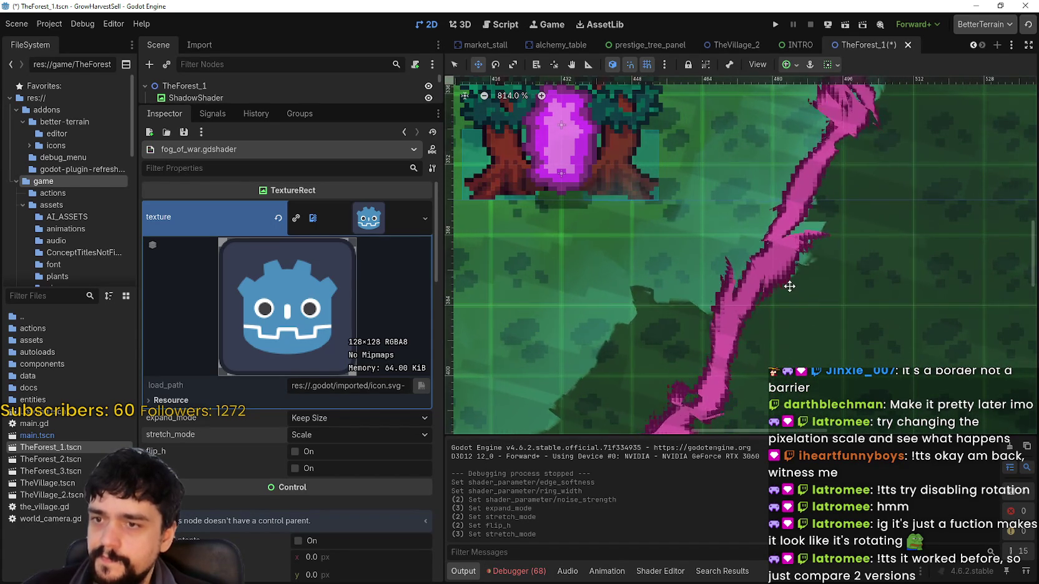
scroll(787, 284, "down", 6)
scroll(778, 279, "down", 2)
mouse_move(779, 279)
left_mouse_down()
mouse_move(829, 337)
mouse_move(860, 399)
left_mouse_up()
mouse_move(749, 214)
left_mouse_down()
mouse_move(825, 283)
mouse_move(844, 131)
mouse_move(785, 121)
mouse_move(807, 58)
left_mouse_up()
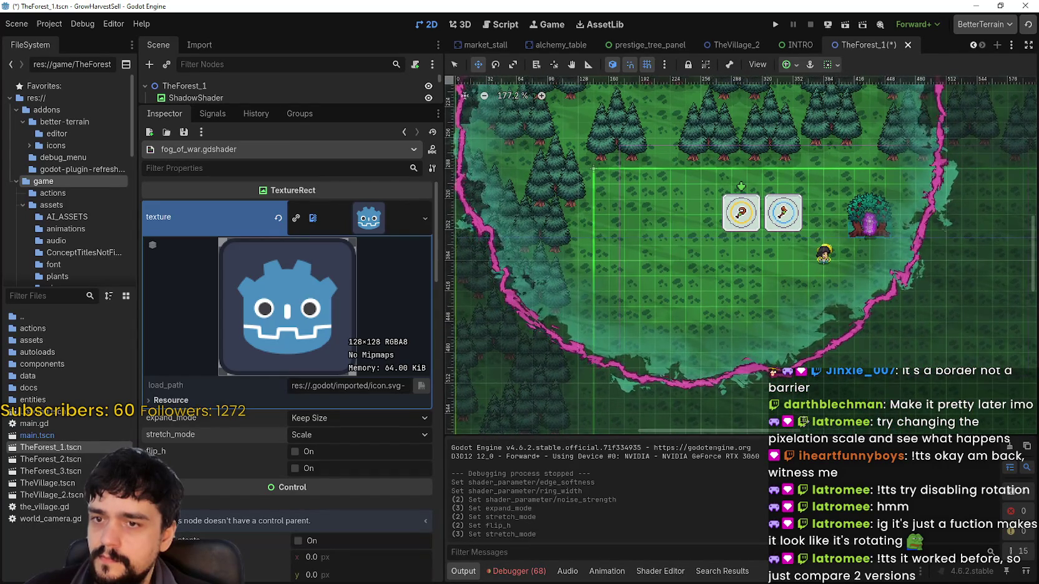
left_click_drag(806, 188, 762, 231)
scroll(349, 425, "down", 15)
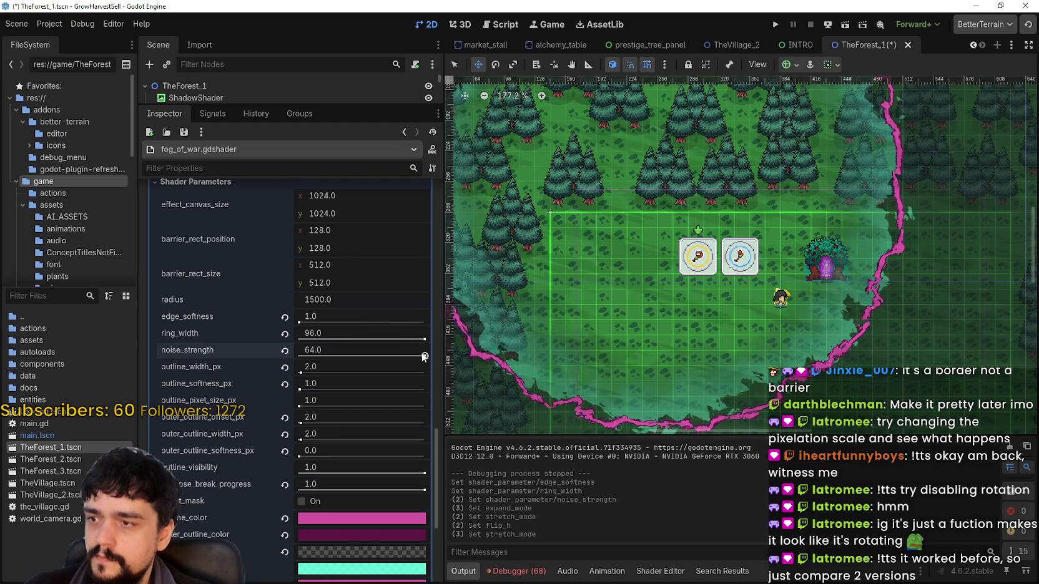
- Lower the barrier shader's noise_strength from 64.0 to exactly 20
left_click_drag(425, 356, 343, 356)
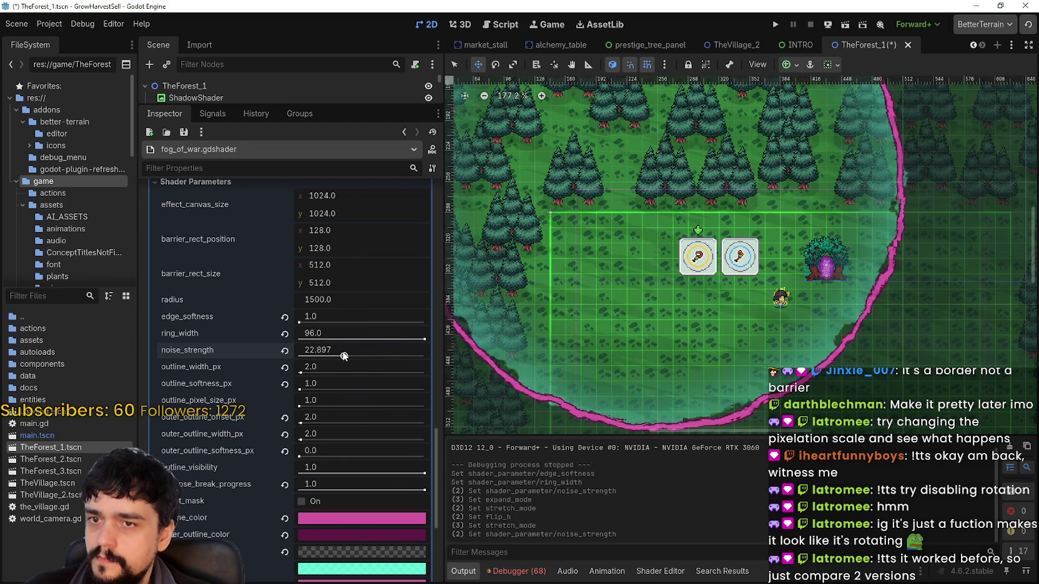
mouse_move(579, 164)
left_mouse_down()
mouse_move(767, 267)
mouse_move(621, 305)
mouse_move(598, 128)
mouse_move(603, 138)
left_mouse_up()
mouse_move(343, 356)
left_mouse_down()
mouse_move(327, 355)
mouse_move(337, 357)
left_mouse_up()
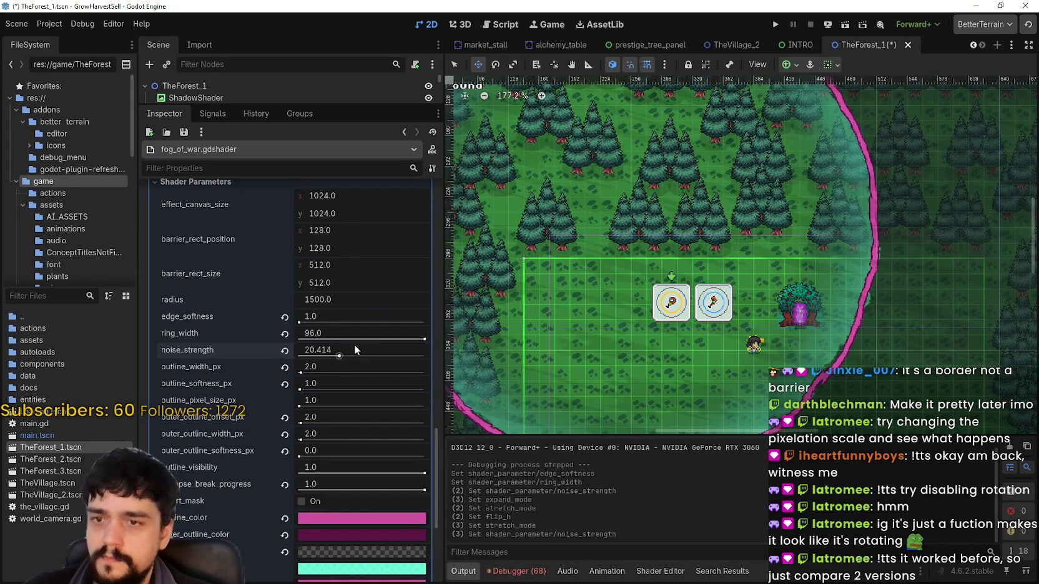
left_click(351, 346)
type("20")
key("Return")
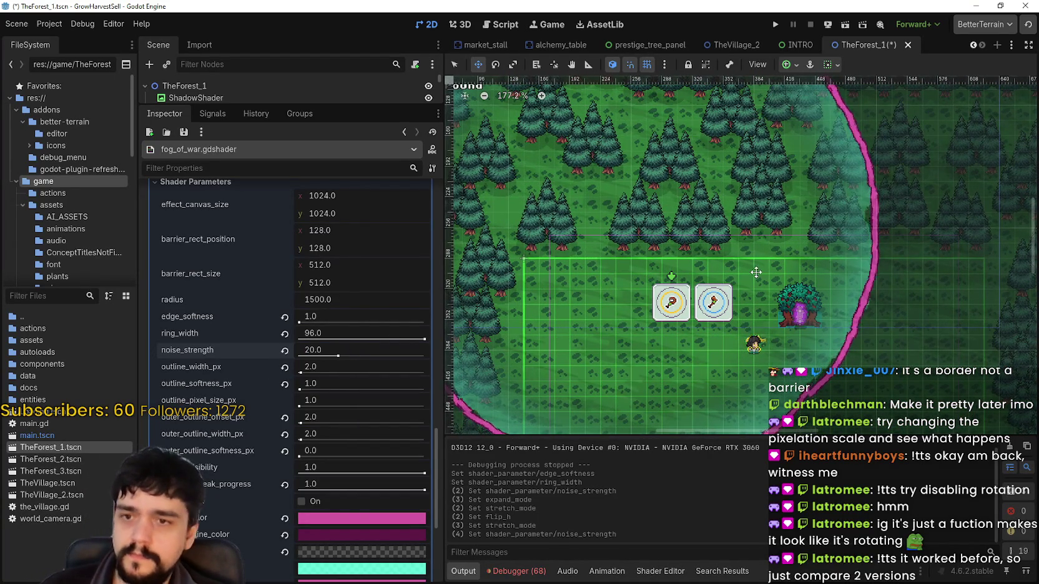
- Save the forest scene and launch a fresh test run
scroll(761, 263, "down", 4)
scroll(733, 250, "up", 3)
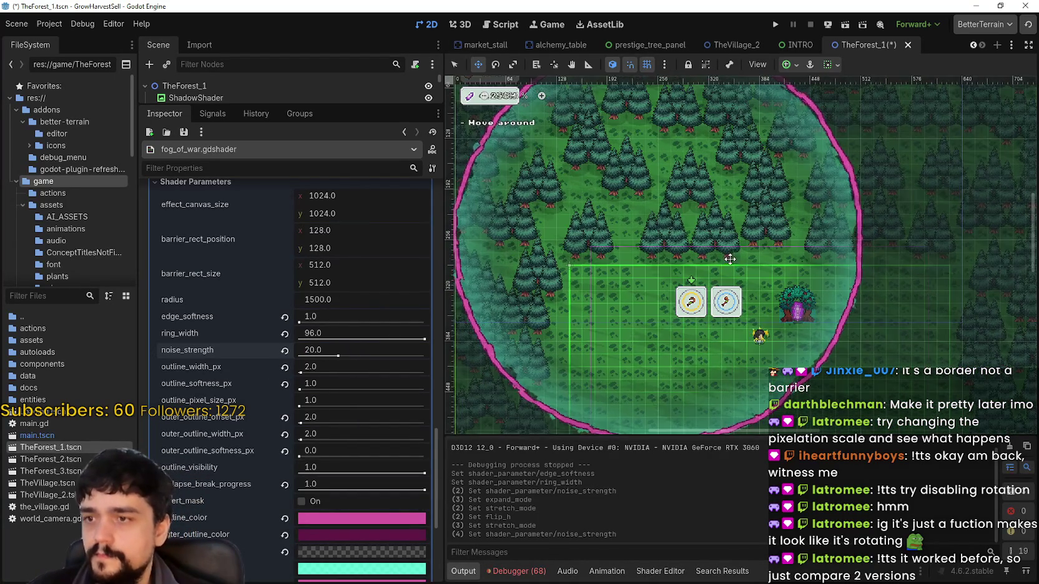
key("ctrl+s")
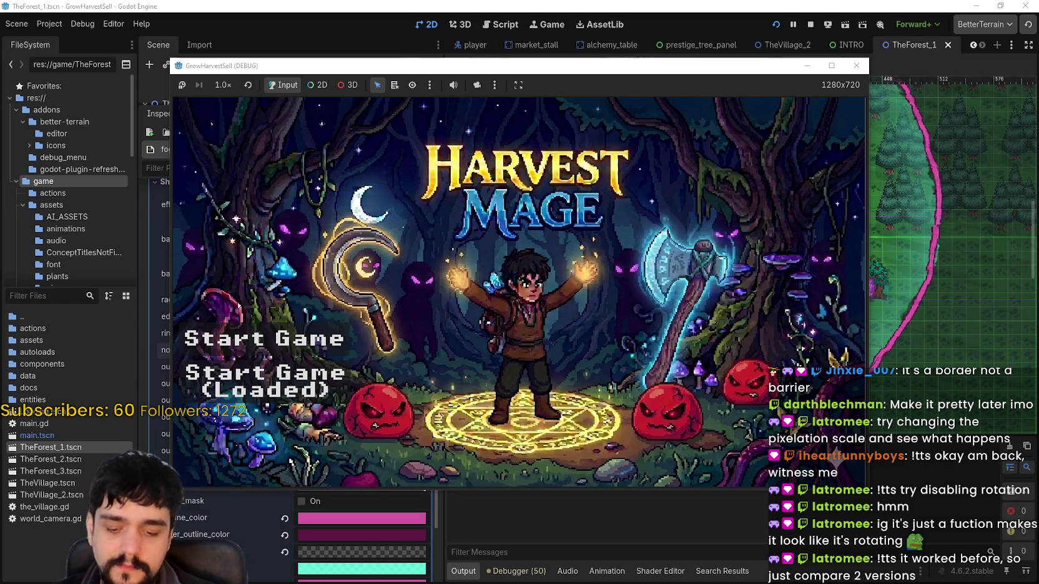
- Bring the editor's forest scene back in front of the running game
left_click(551, 12)
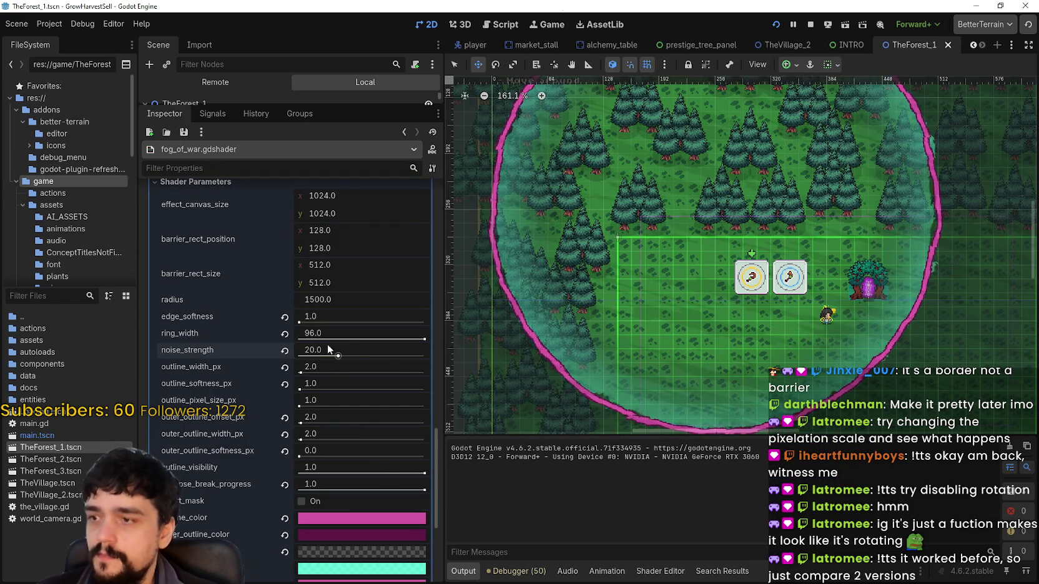
- Try narrower and thinner barrier rings with ring_width, reverting it to its default 96
scroll(345, 499, "down", 2)
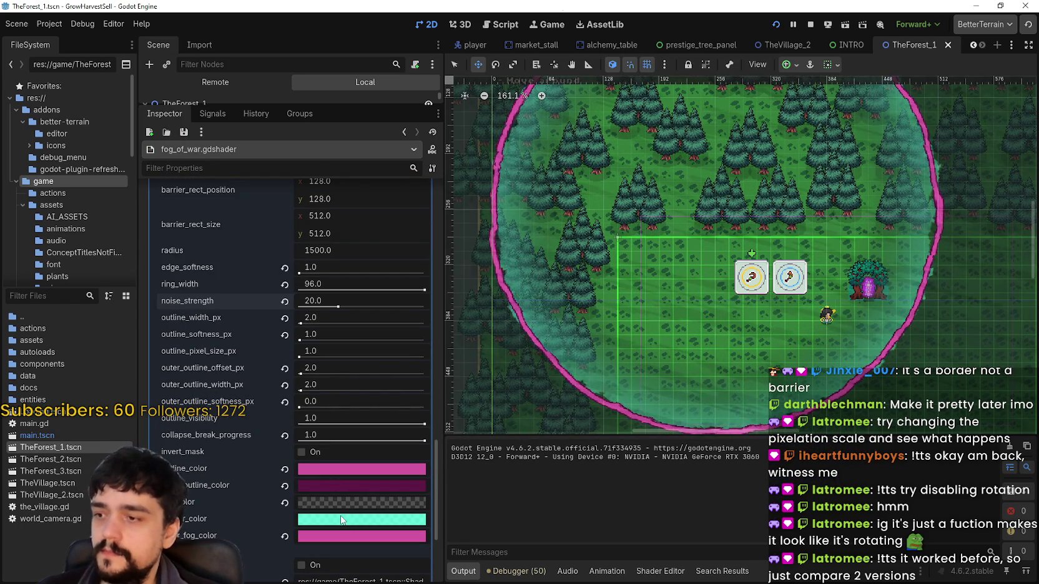
scroll(362, 354, "up", 2)
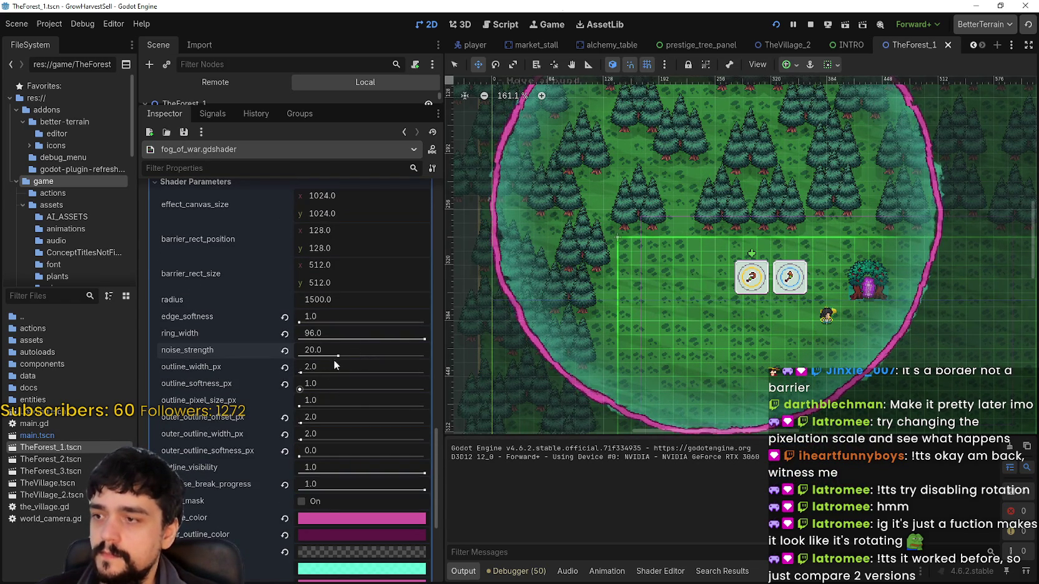
left_click_drag(425, 341, 317, 340)
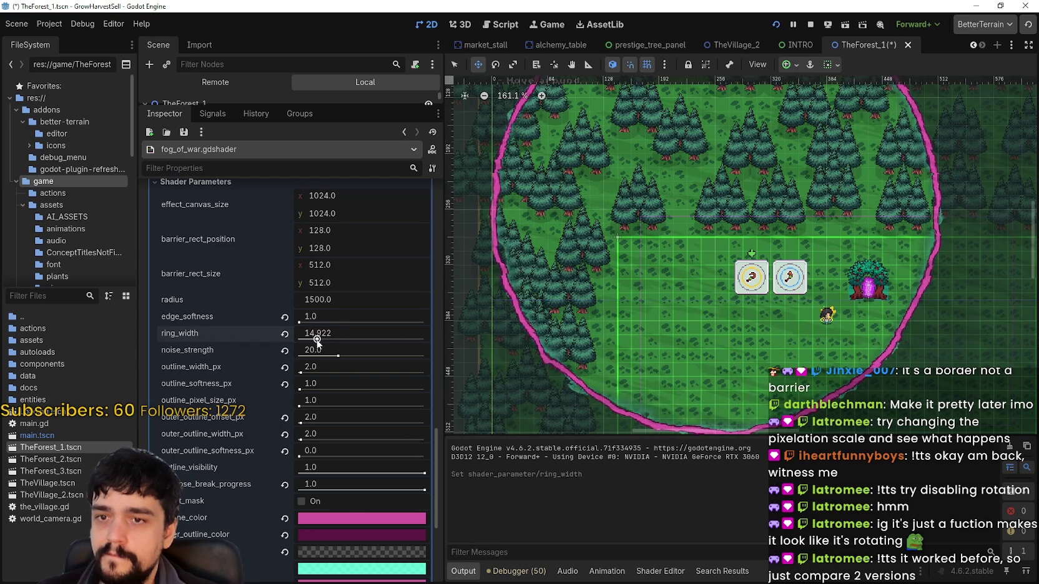
left_click(284, 334)
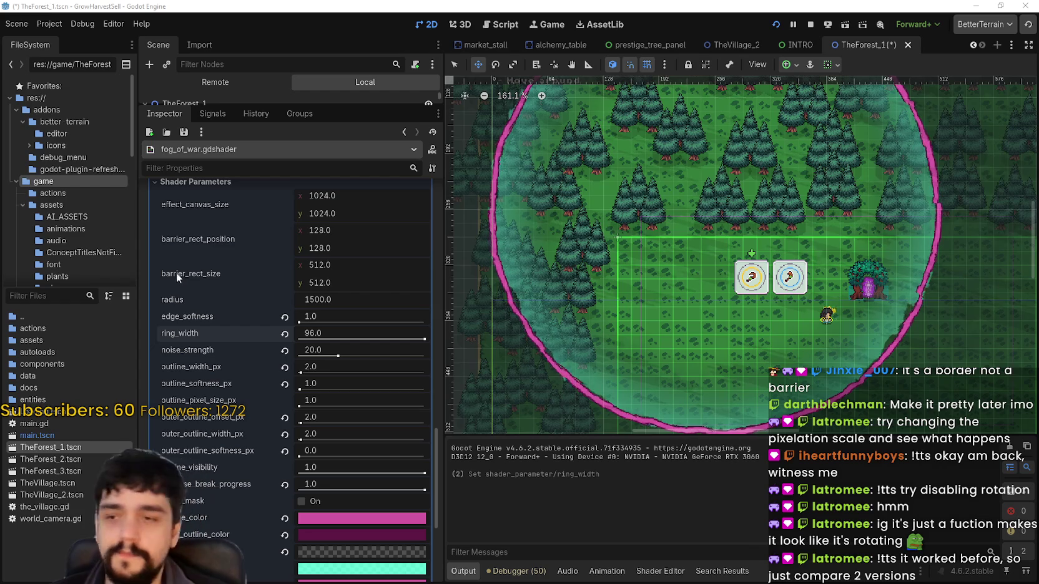
mouse_move(425, 339)
left_mouse_down()
mouse_move(293, 338)
mouse_move(484, 349)
left_mouse_up()
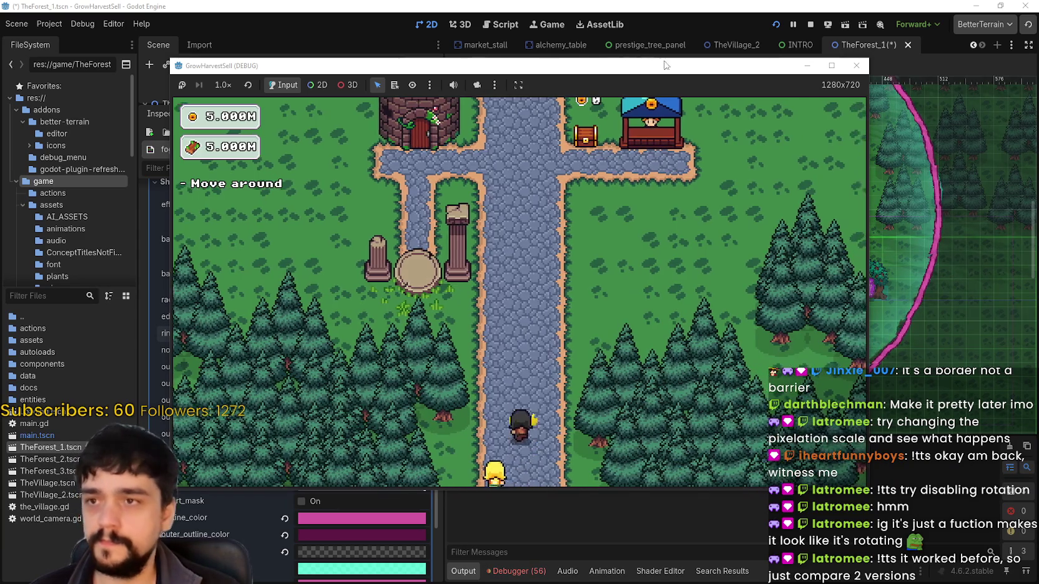
- Move the game window aside and travel from the Mage Tower skill tree to the forest stage
left_click_drag(666, 65, 820, 30)
key("w")
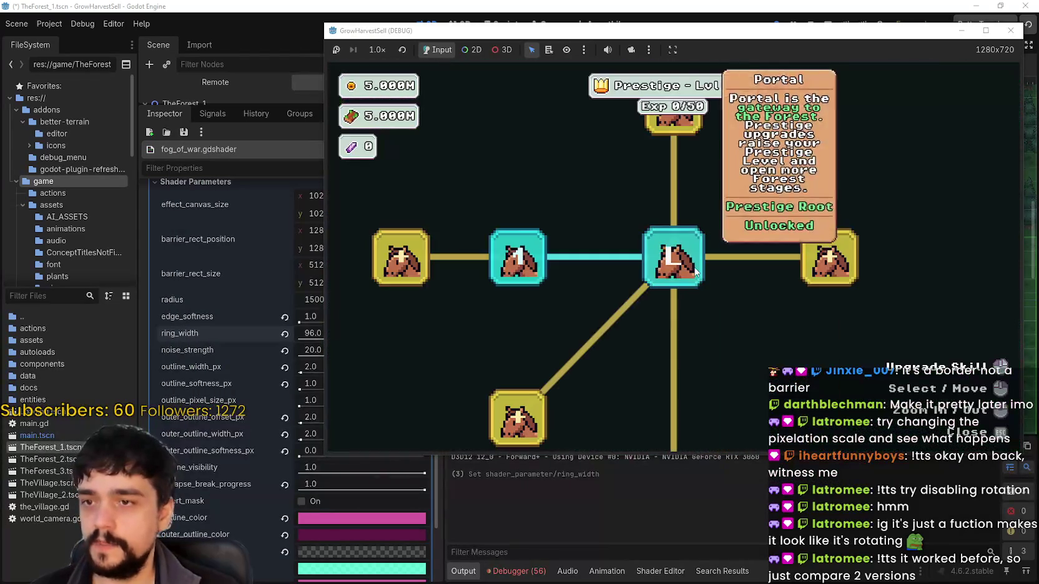
key("Escape")
key("e")
left_click(513, 393)
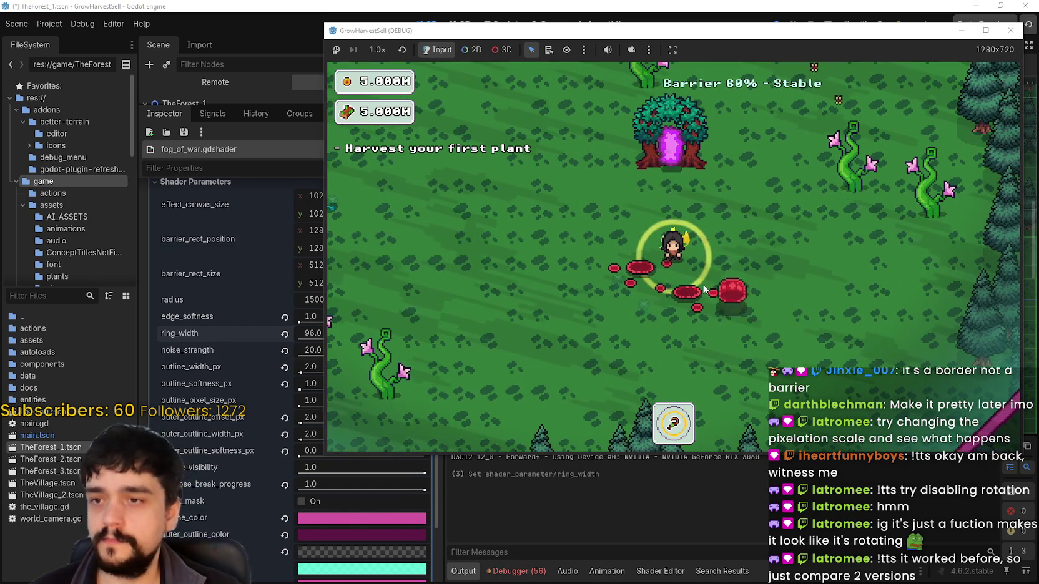
- Maximize the game and walk the player around inside the pink barrier ring
left_click(986, 30)
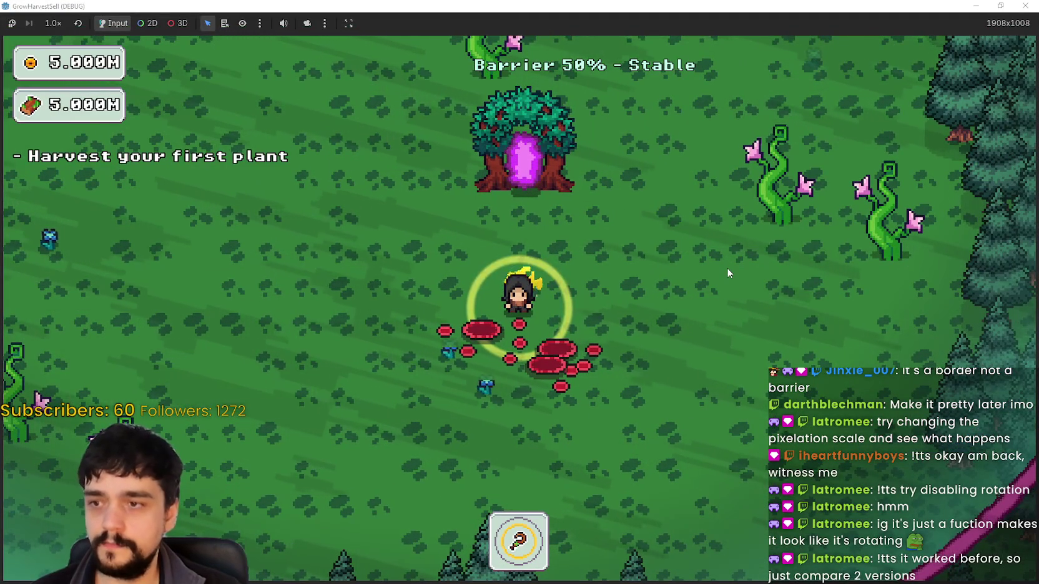
key("d")
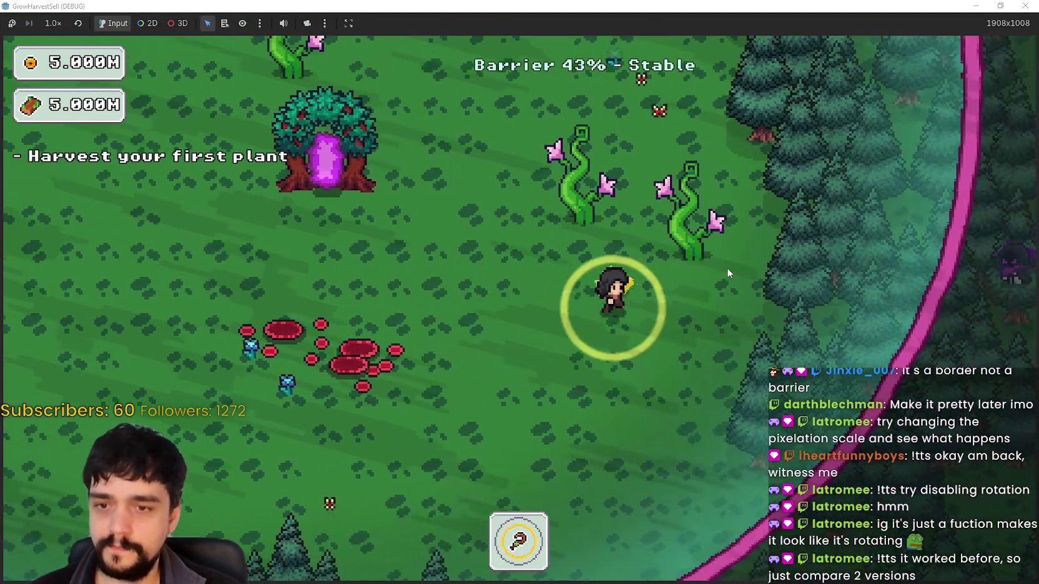
key("d")
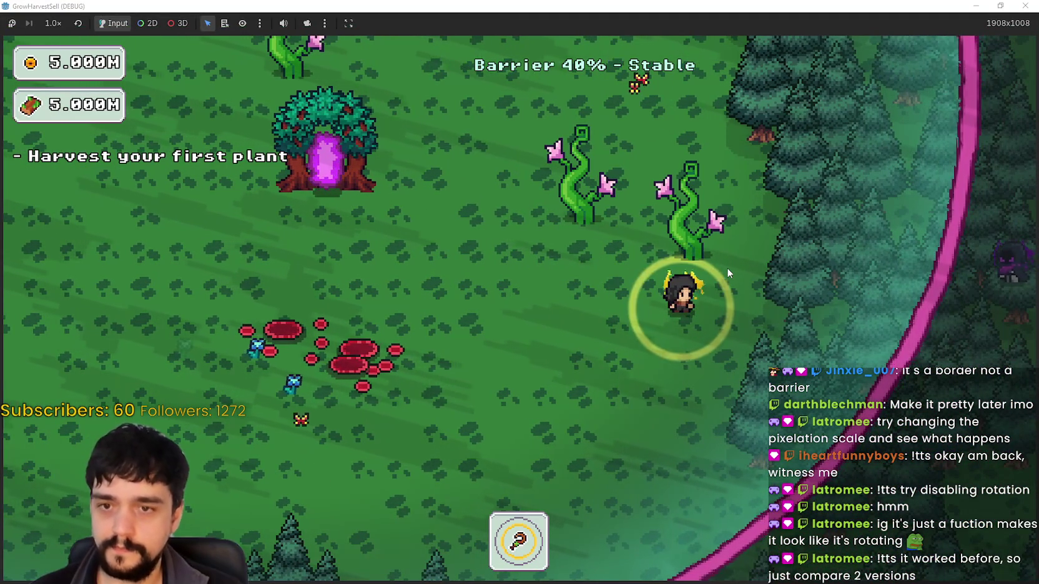
key("a")
key("a")
key("s")
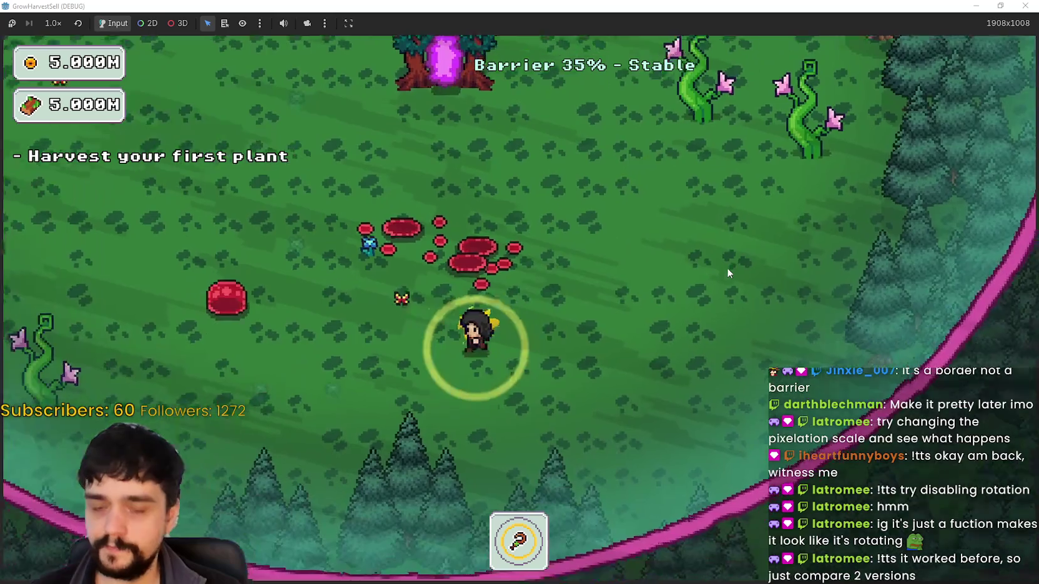
key("a")
key("w")
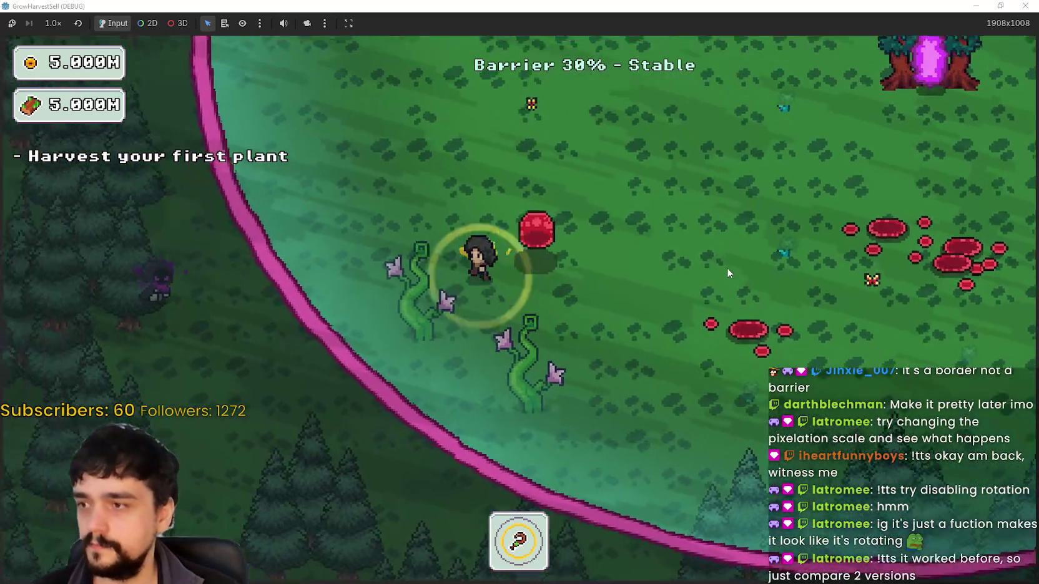
key("w")
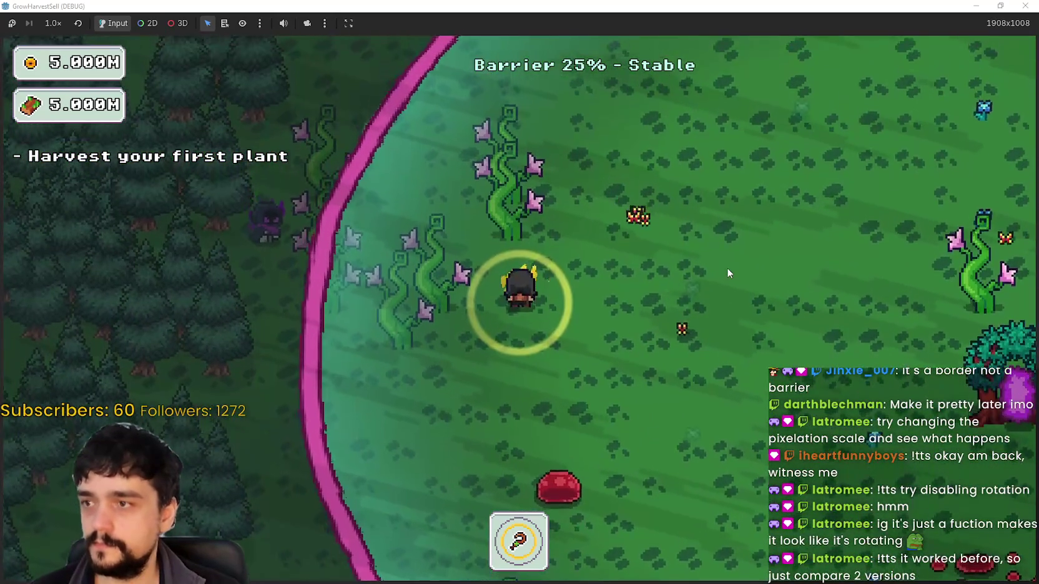
key("d")
key("d")
key("w")
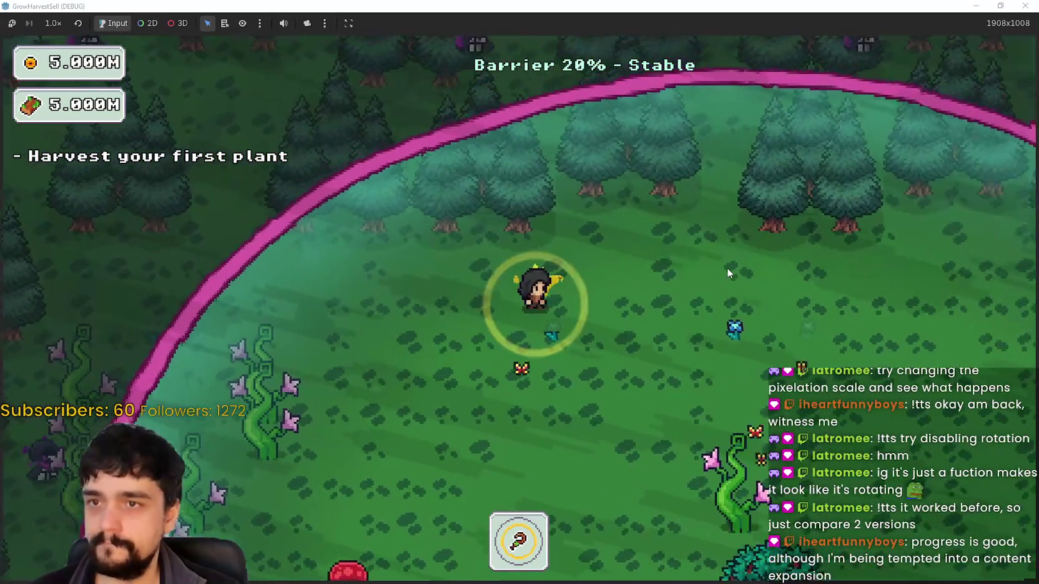
key("d")
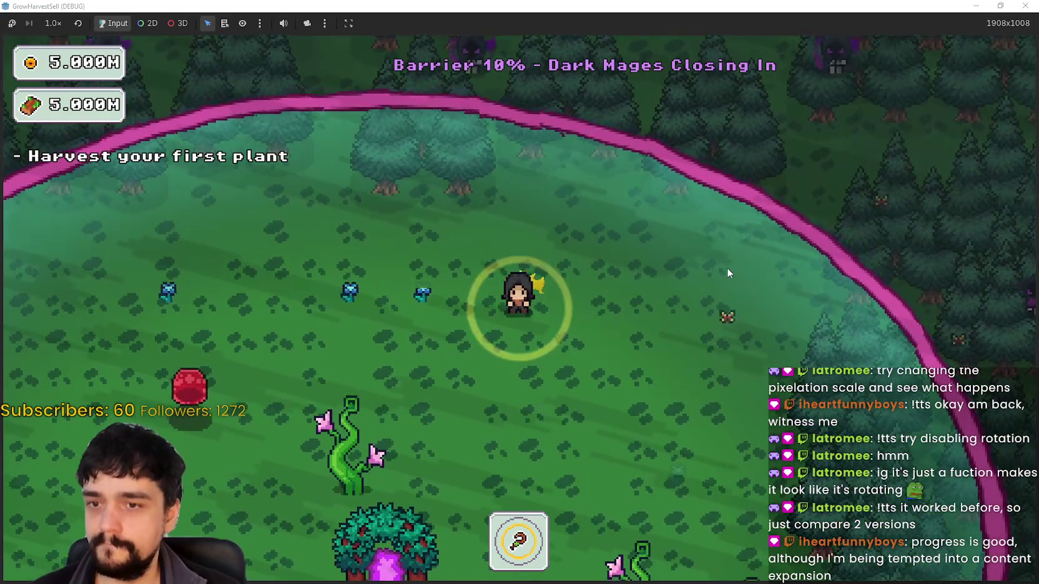
- Keep walking until the barrier reaches 0% Barrier Down, then stop the test run
key("s")
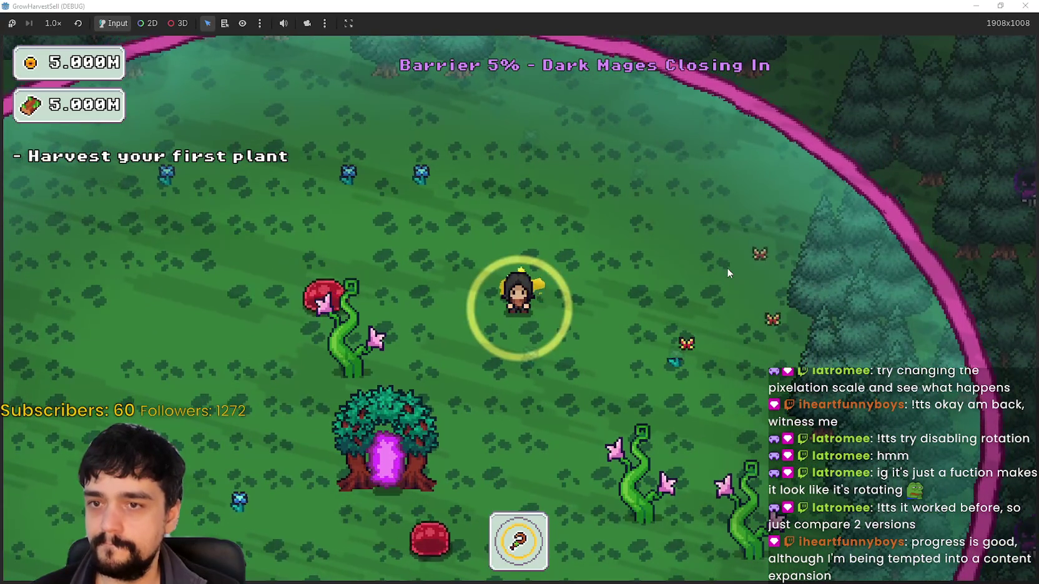
key("s")
key("a")
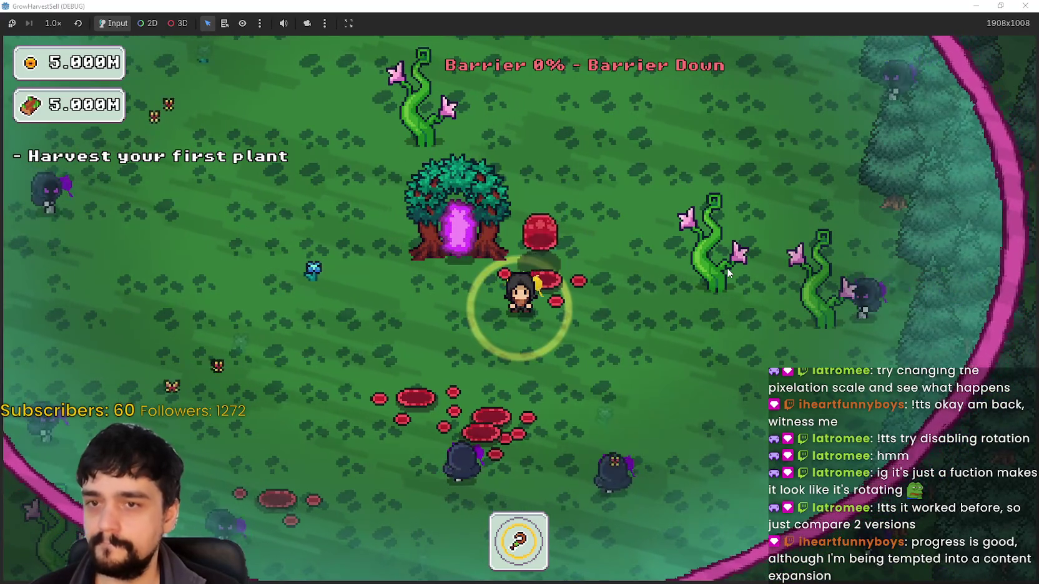
key("a")
key("w")
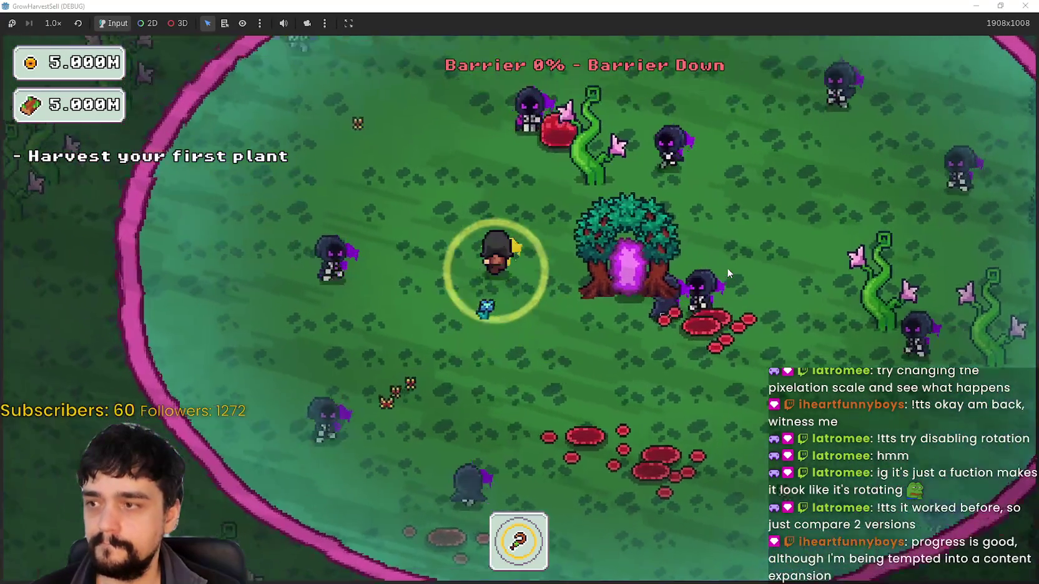
key("s")
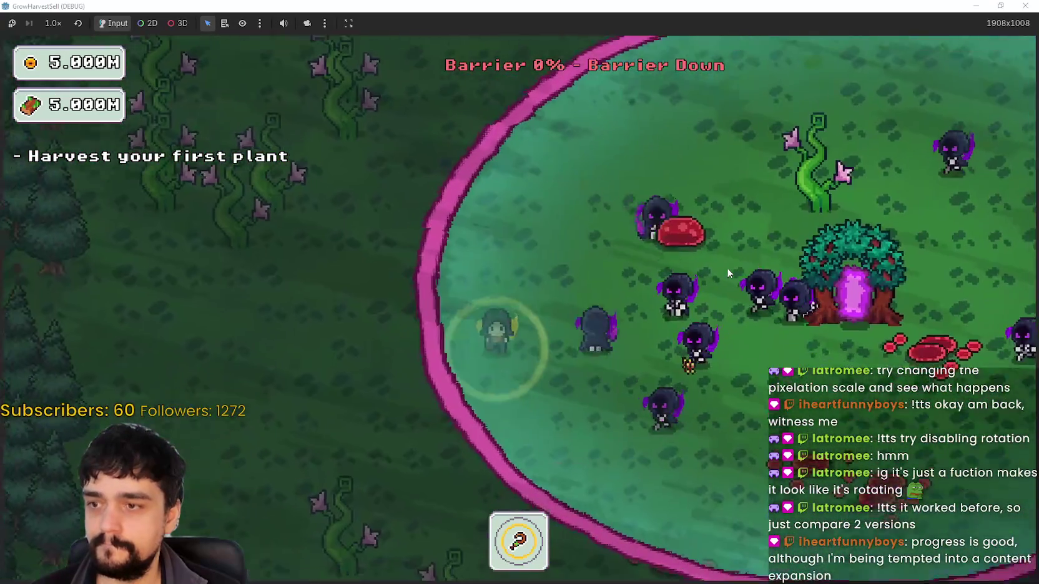
key("d")
key("w")
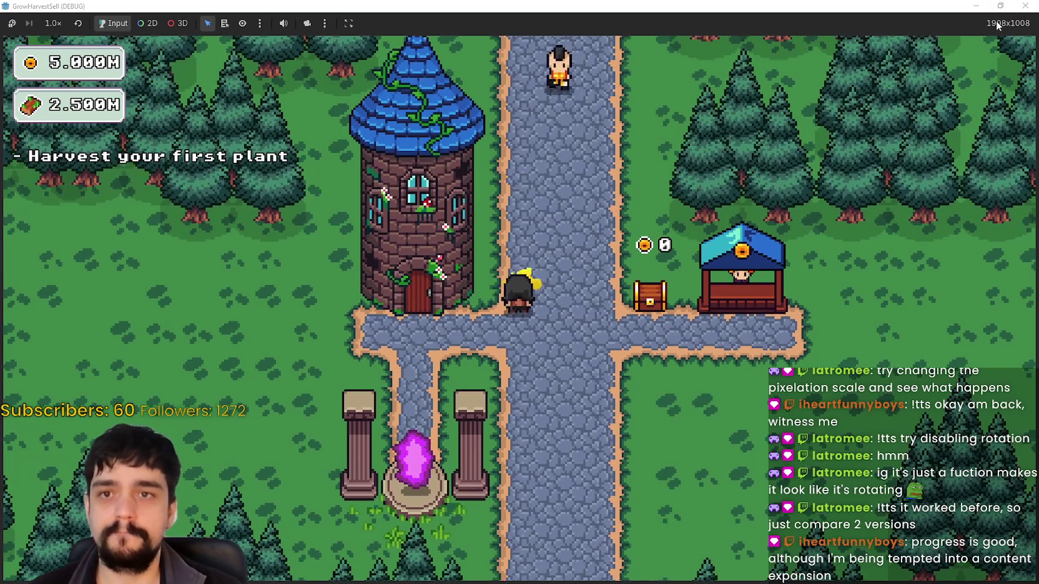
left_click(1025, 6)
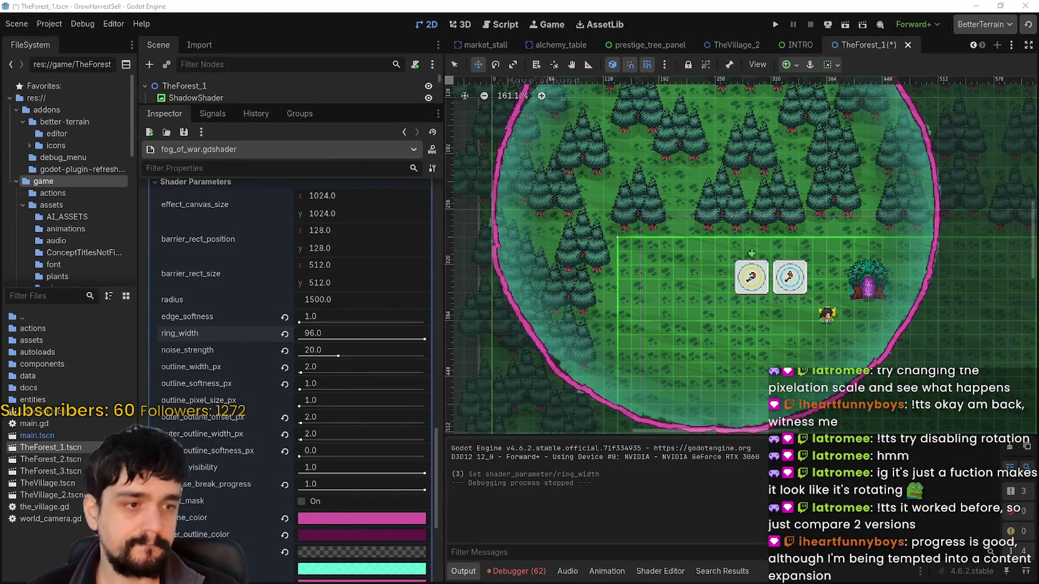
- Preview collapse_break_progress at 0.0, then push it back up to 1.0
scroll(787, 227, "down", 3)
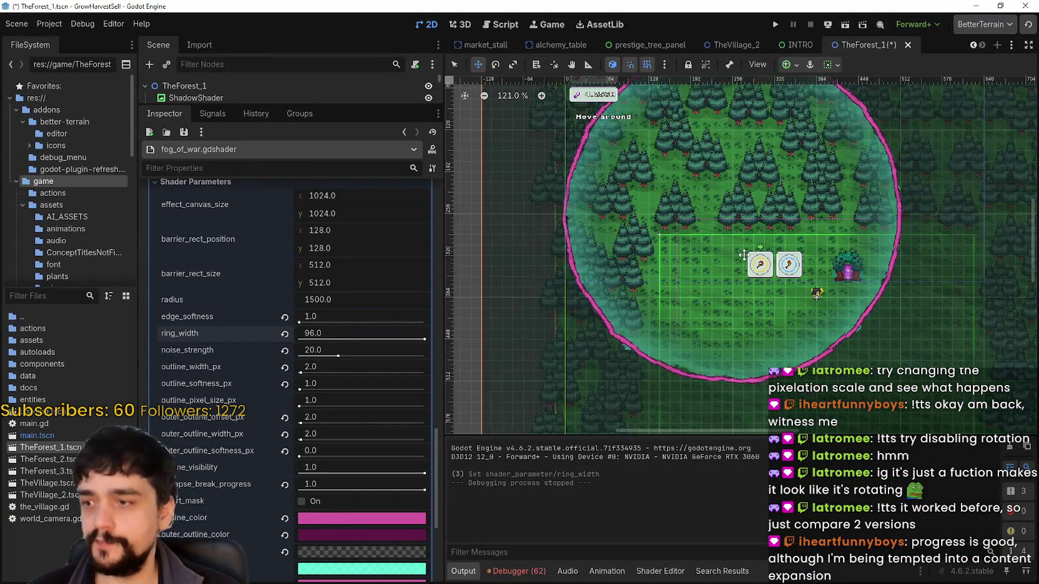
scroll(748, 249, "up", 3)
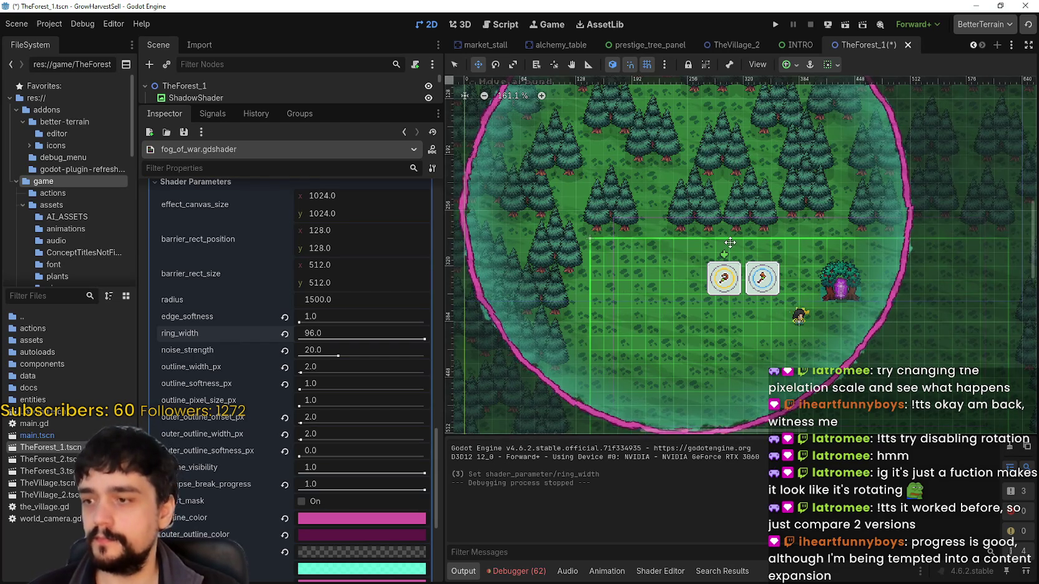
scroll(730, 242, "down", 3)
scroll(728, 243, "up", 2)
mouse_move(422, 490)
left_mouse_down()
mouse_move(292, 495)
mouse_move(487, 499)
left_mouse_up()
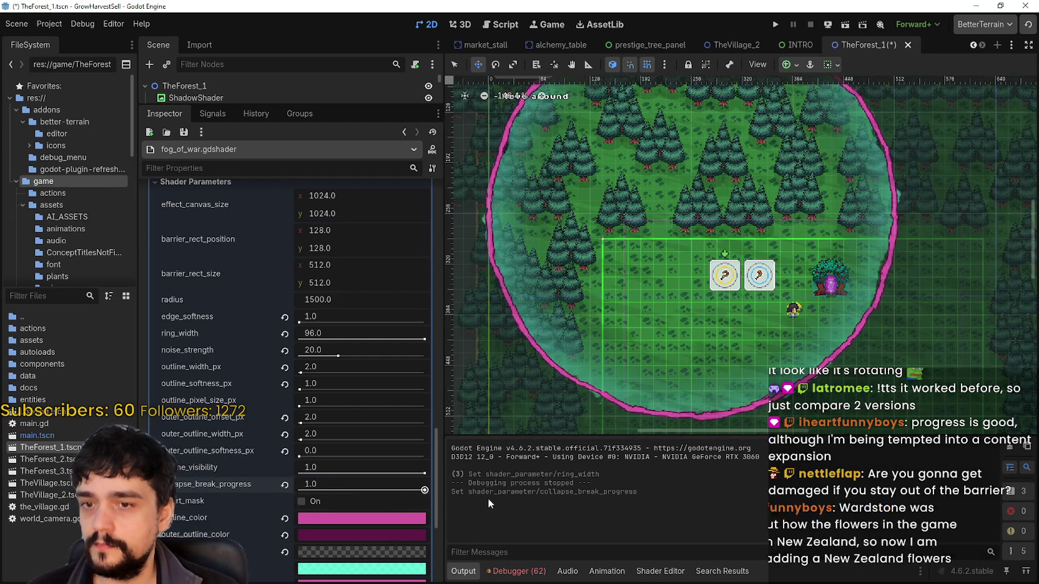
scroll(625, 281, "down", 2)
mouse_move(414, 494)
left_mouse_down()
mouse_move(384, 491)
mouse_move(451, 495)
mouse_move(332, 492)
left_mouse_up()
left_click_drag(403, 496, 437, 490)
- Try collapse_break_progress near 0.7, then narrow ring_width and restore it to 96
scroll(688, 328, "up", 5)
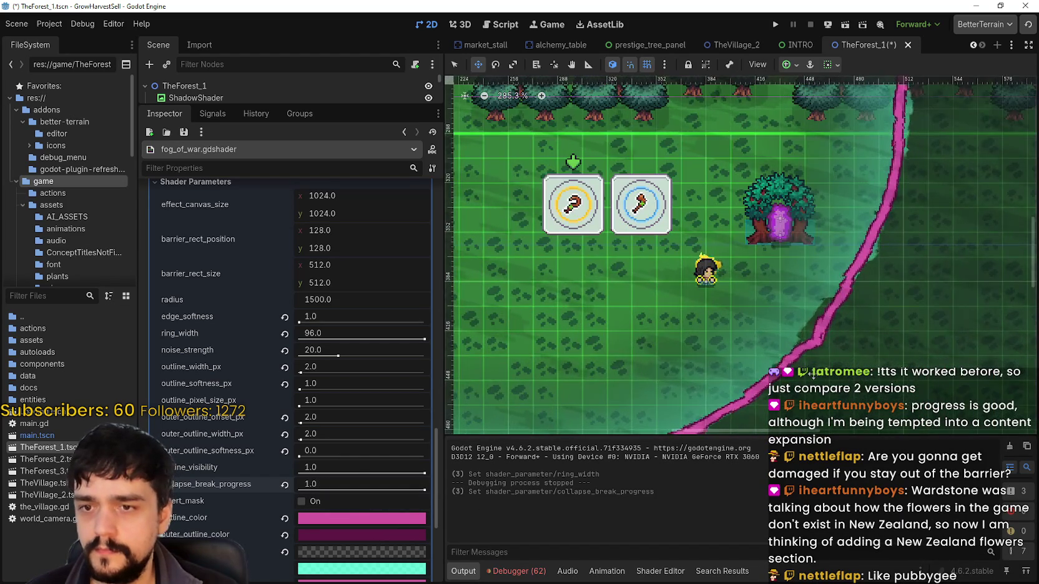
scroll(813, 373, "down", 5)
mouse_move(421, 493)
left_mouse_down()
mouse_move(354, 490)
mouse_move(453, 476)
left_mouse_up()
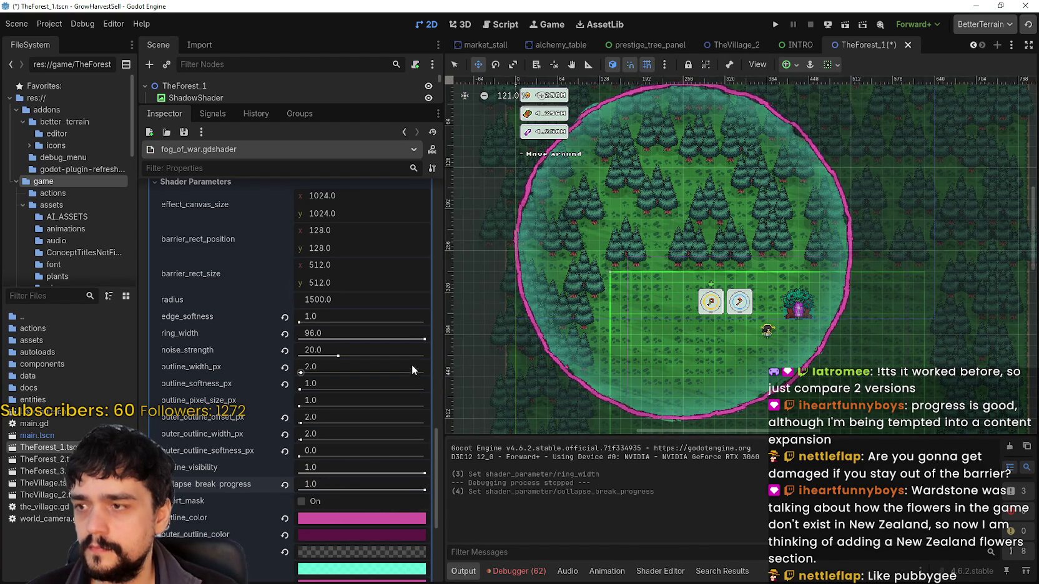
left_click_drag(425, 340, 262, 332)
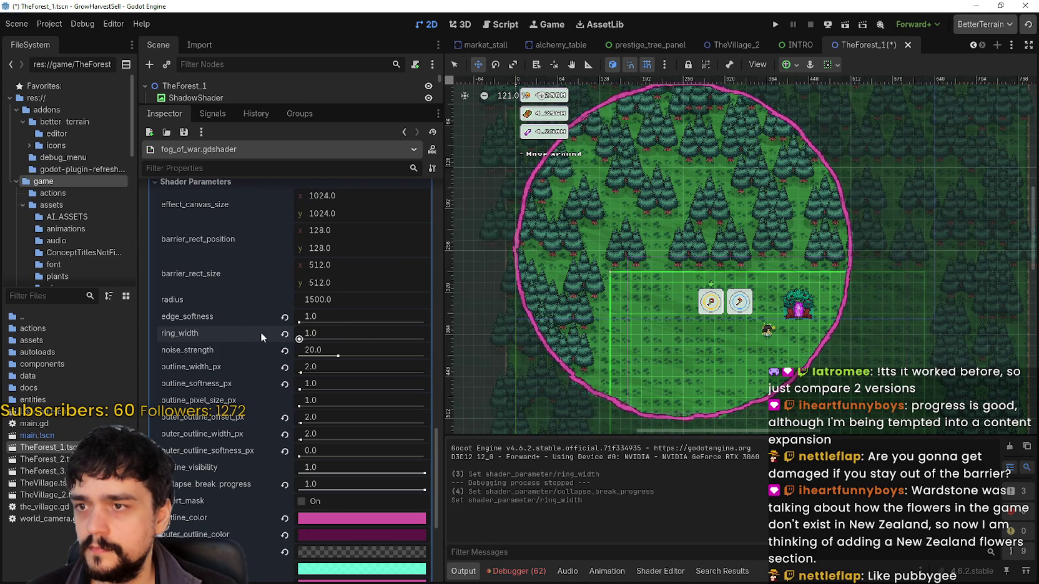
left_click_drag(329, 333, 425, 333)
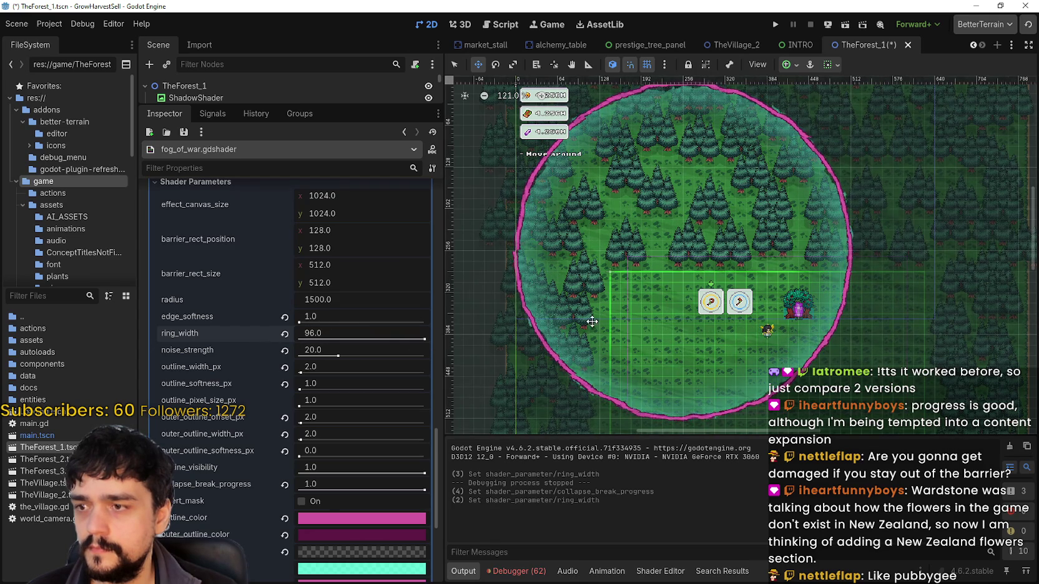
- Save and run the game, unlock the portal at the Mage Tower, and travel to forest Stage 1
left_click(776, 25)
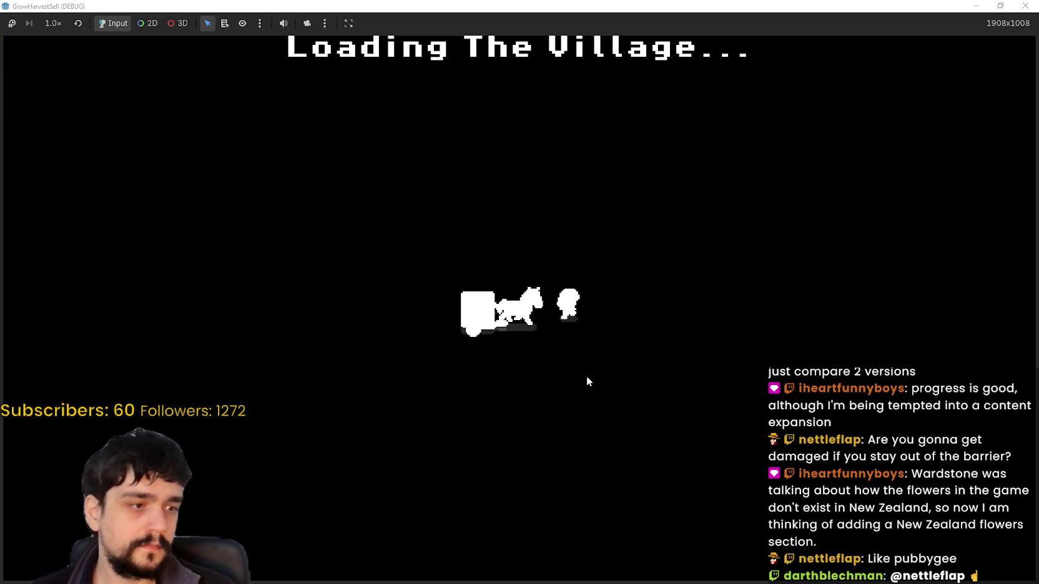
key("w")
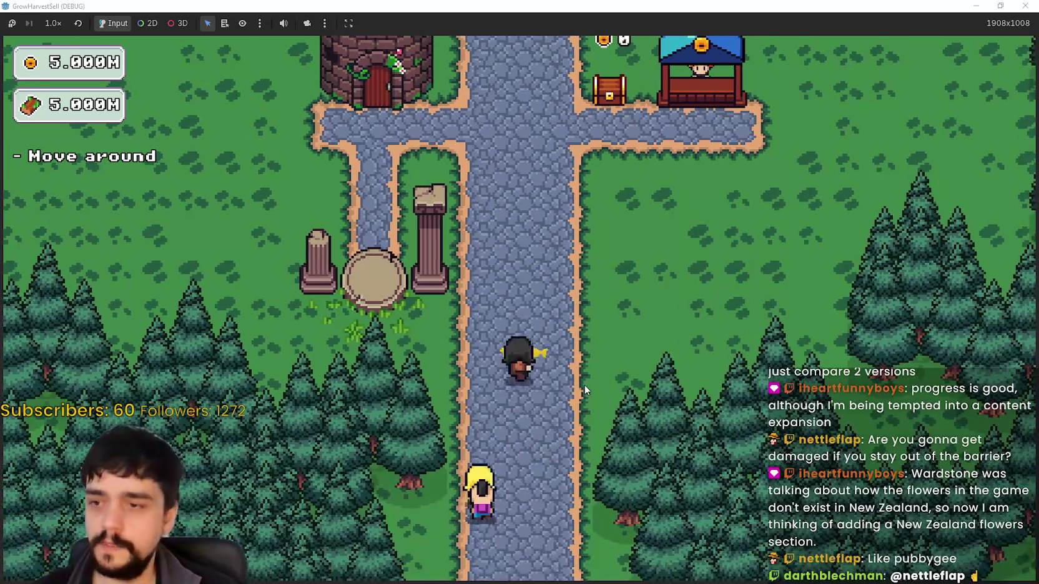
key("e")
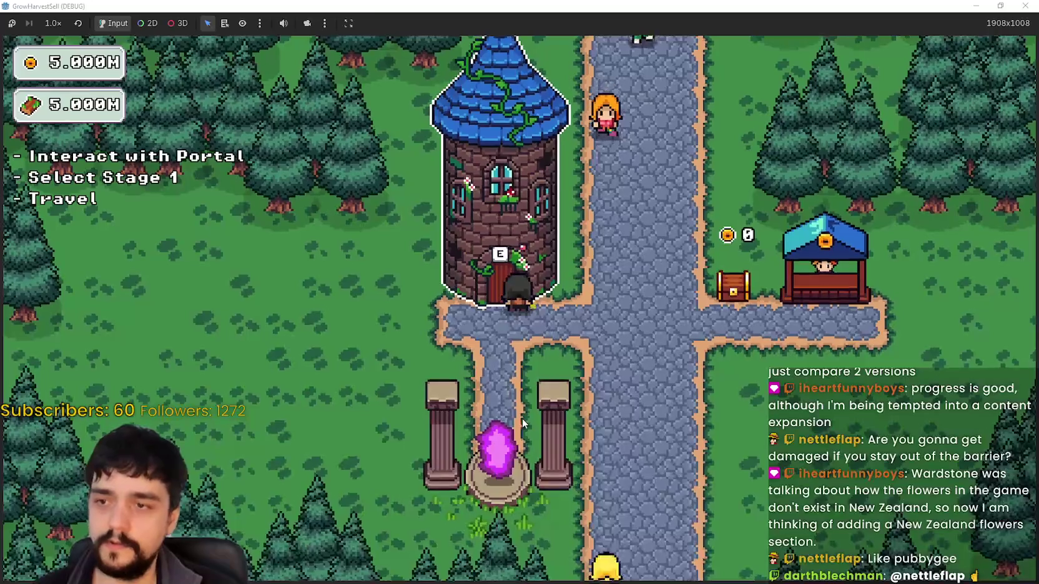
key("e")
key("Return")
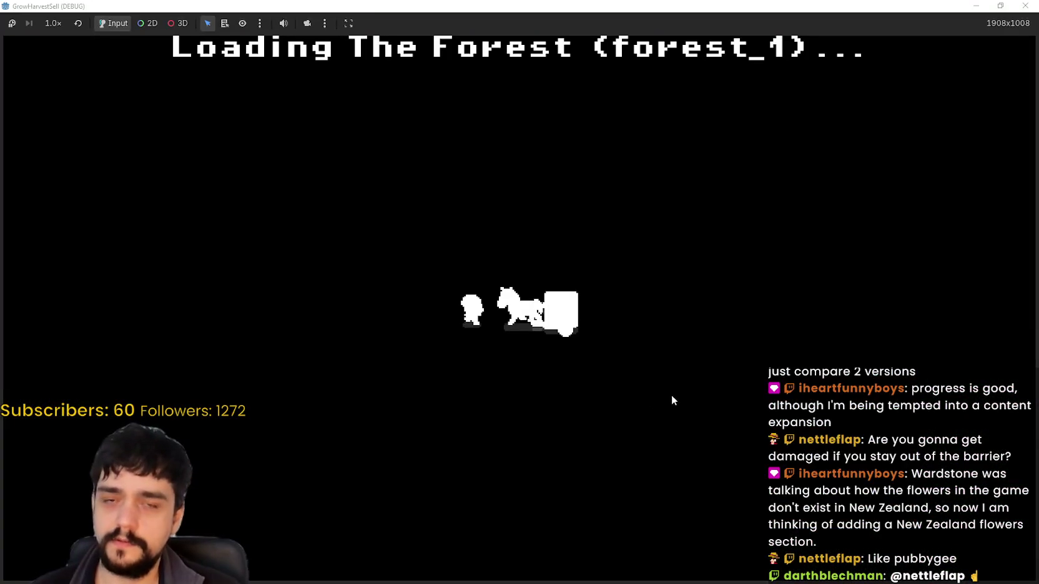
- Walk the player up, left and down through the forest inside the barrier
key("d")
key("w")
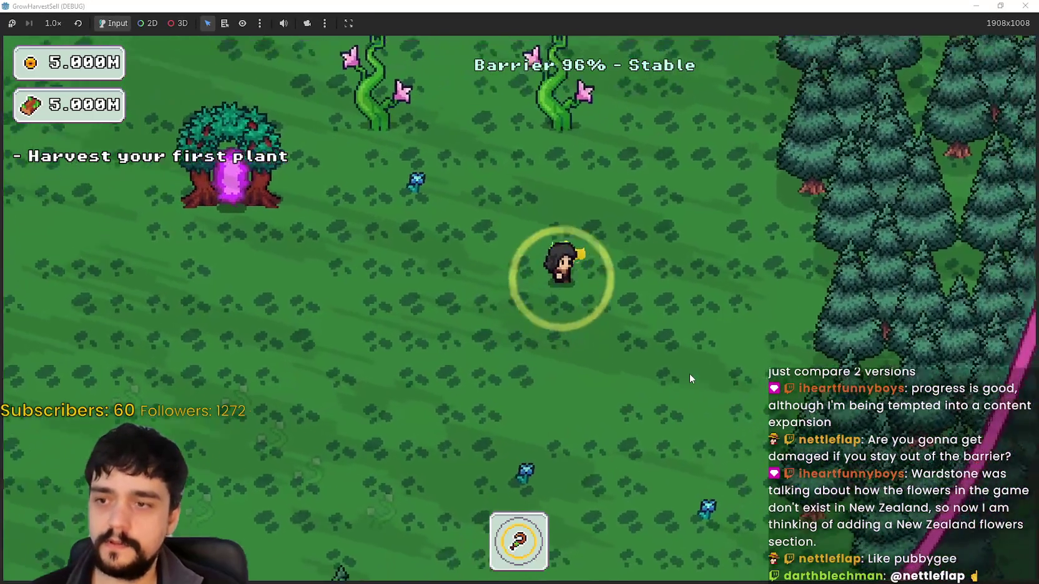
key("w")
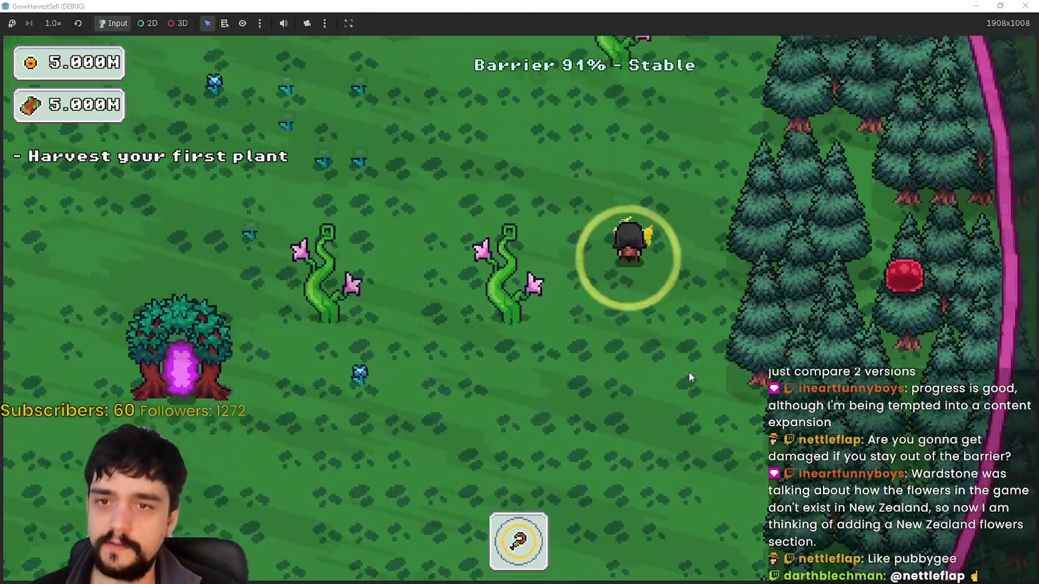
key("a")
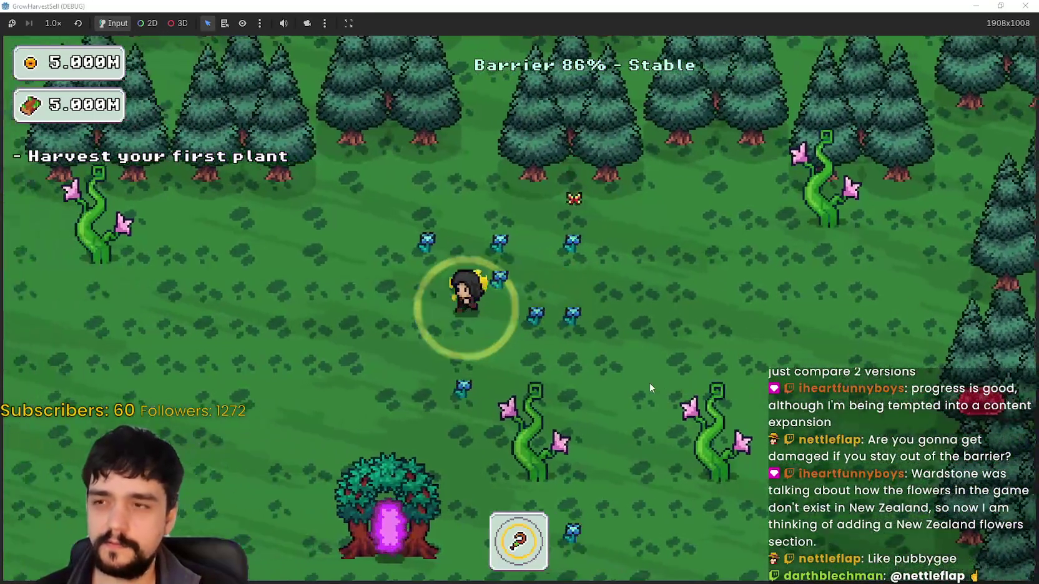
key("a")
key("w")
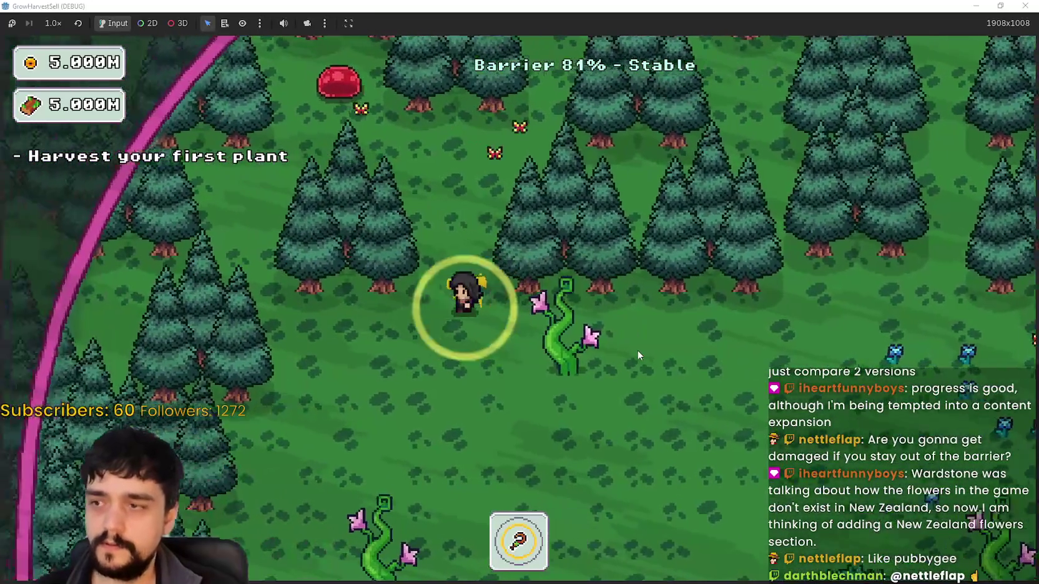
key("s")
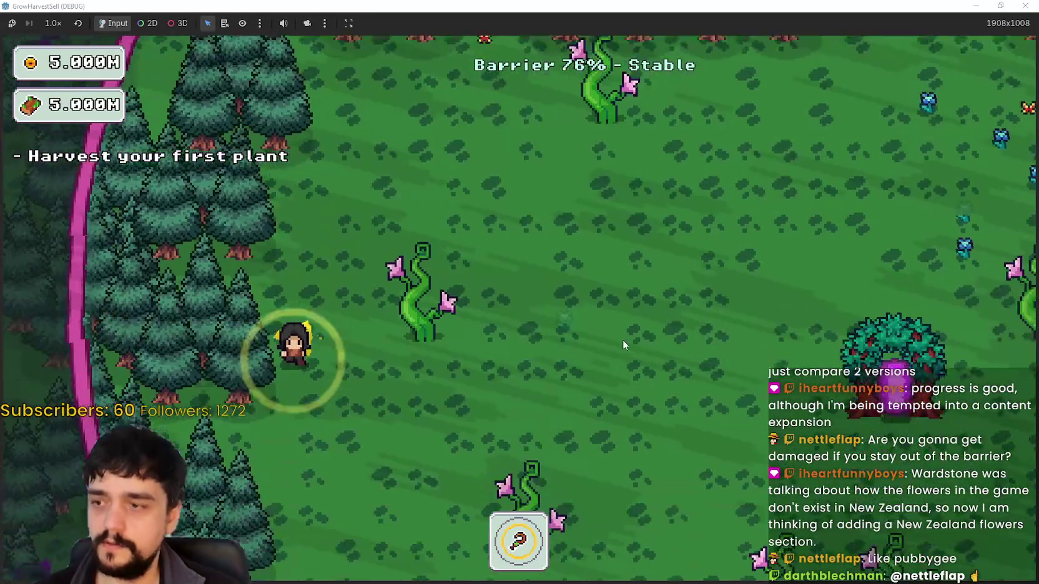
key("s")
- Keep walking along the barrier edge as it drains to about 50% Stable, then pause
key("d")
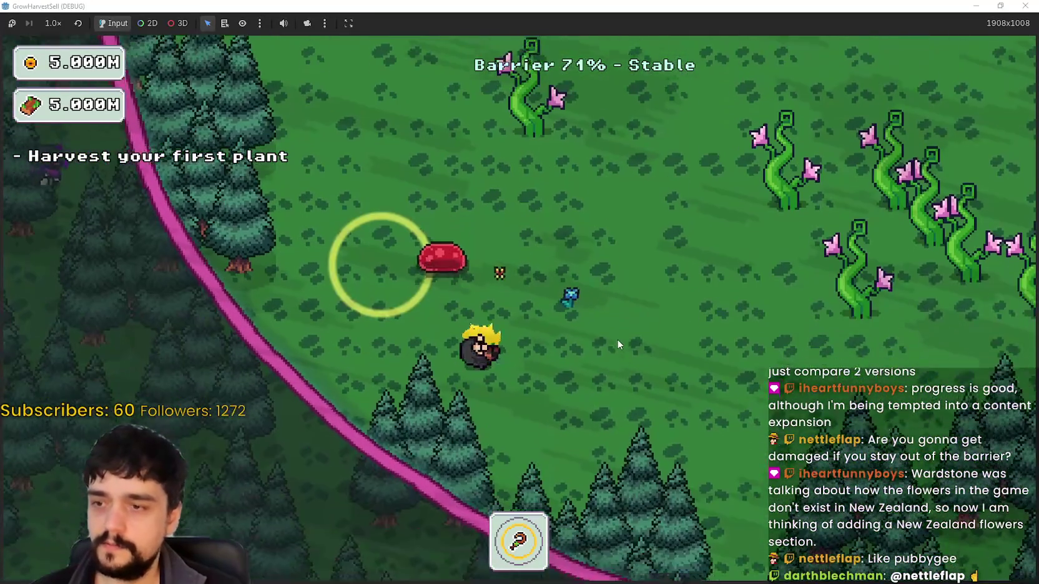
key("w")
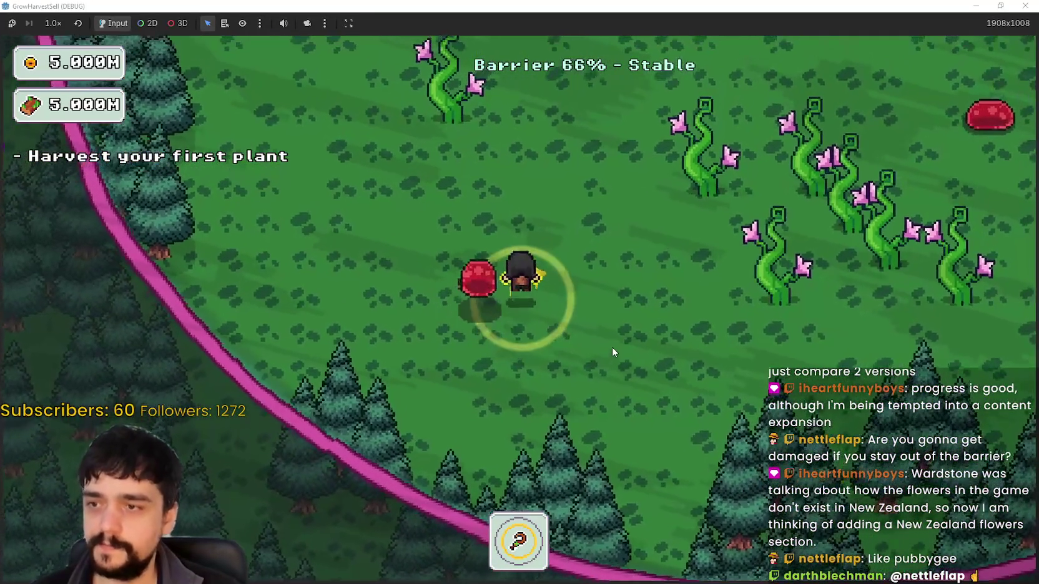
key("w")
key("a")
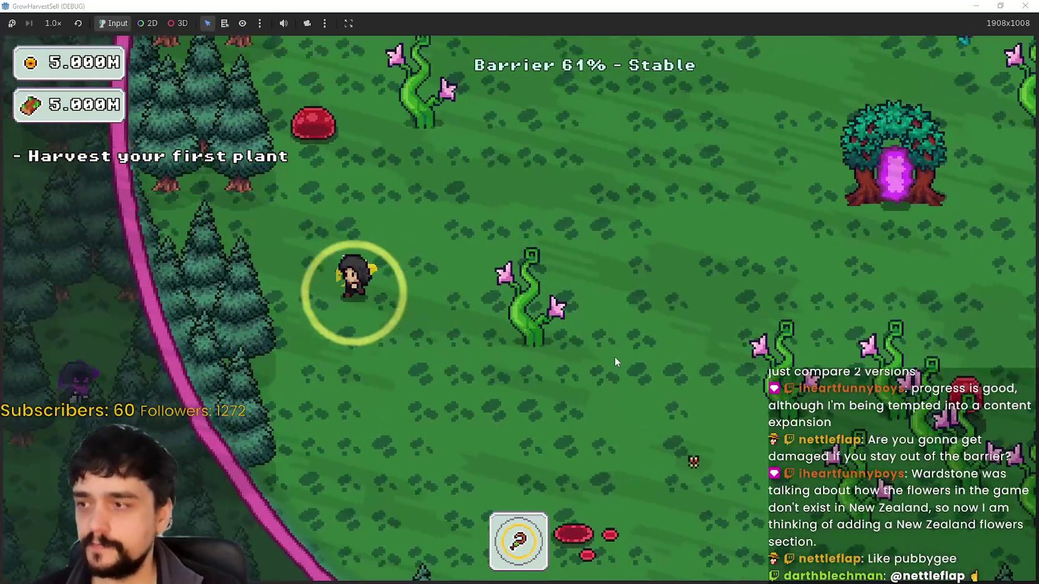
key("s")
key("d")
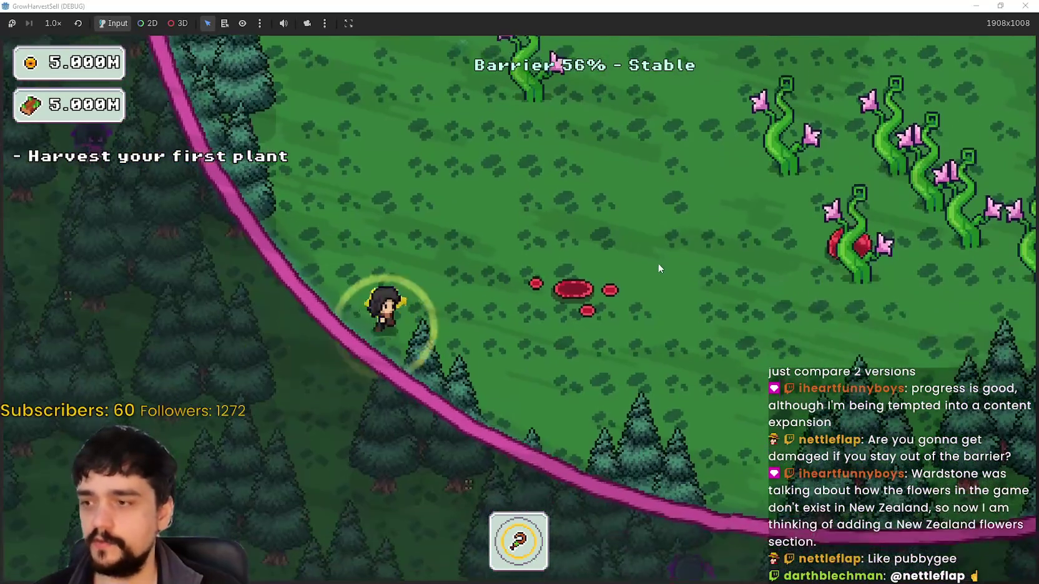
key("w")
key("d")
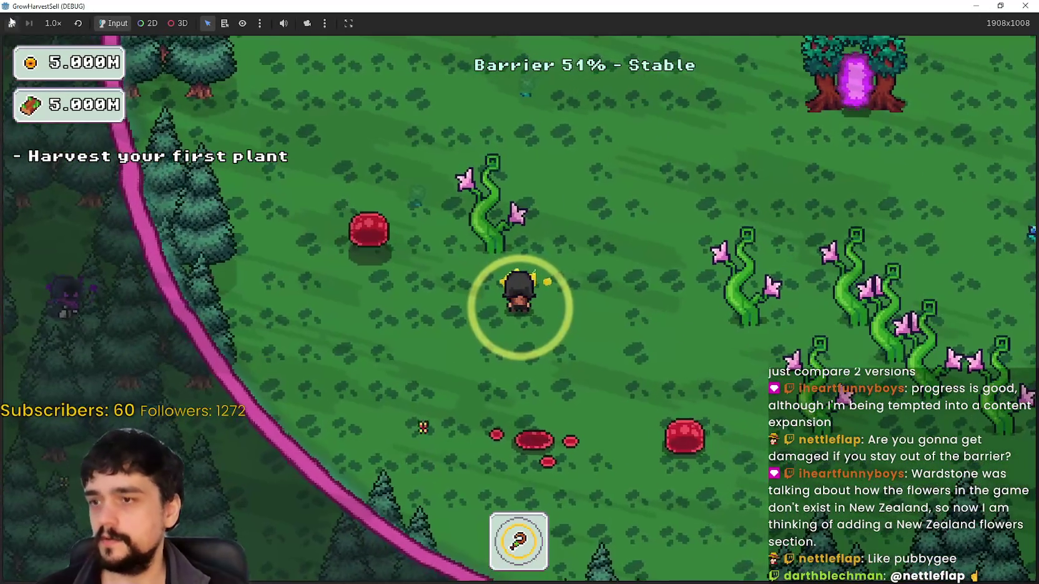
left_click(11, 24)
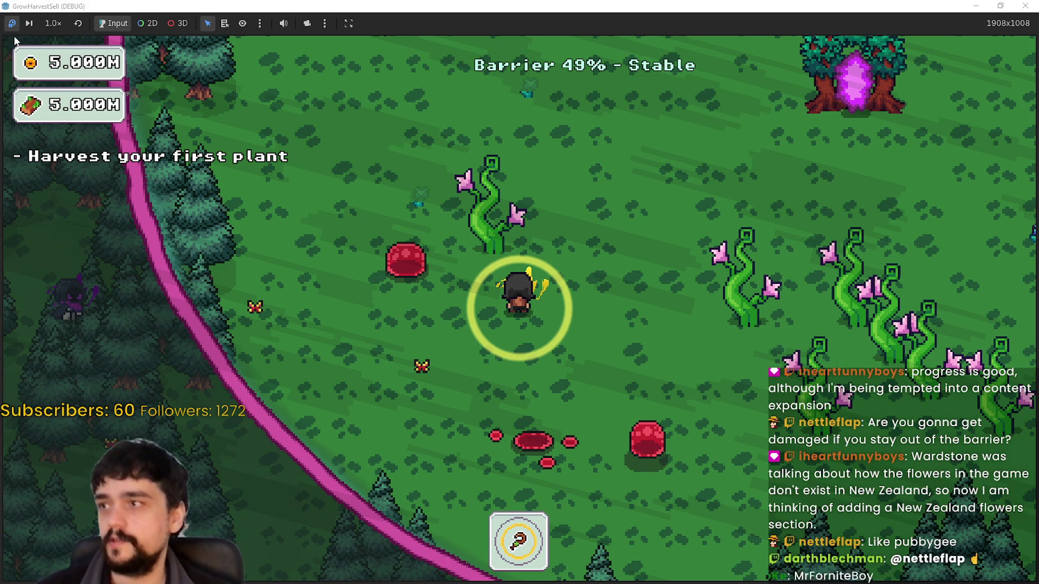
- Walk the character up-right toward the portal tree as the barrier drains to 31%, then un-maximize the game
key("d")
key("d")
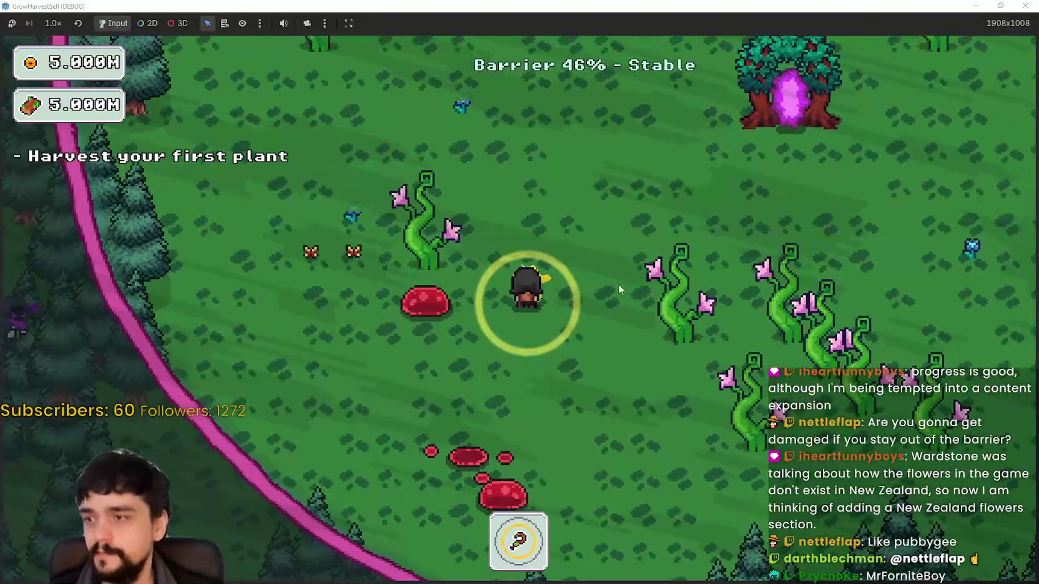
key("w")
key("d")
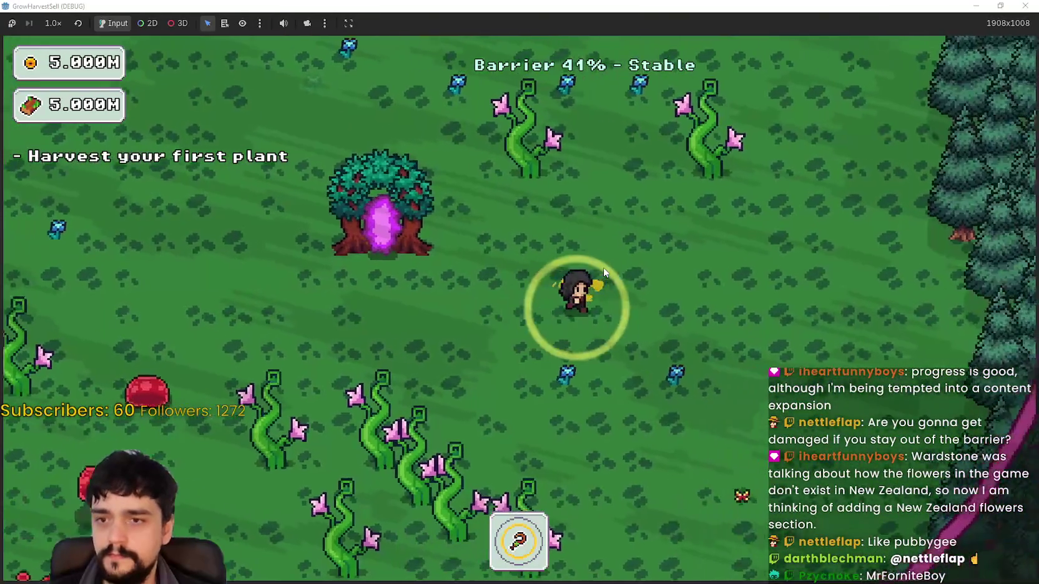
key("w")
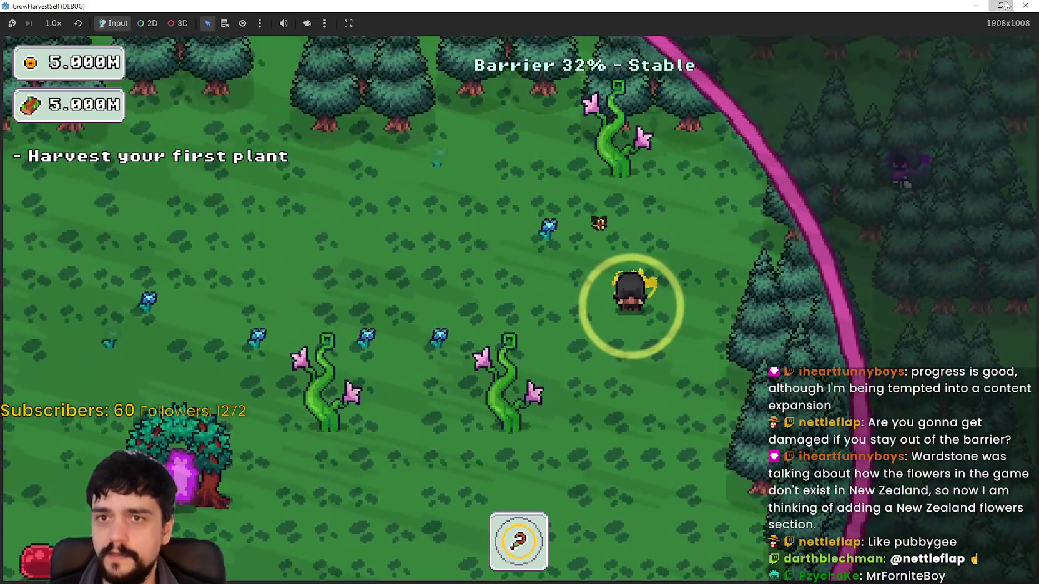
left_click(1001, 5)
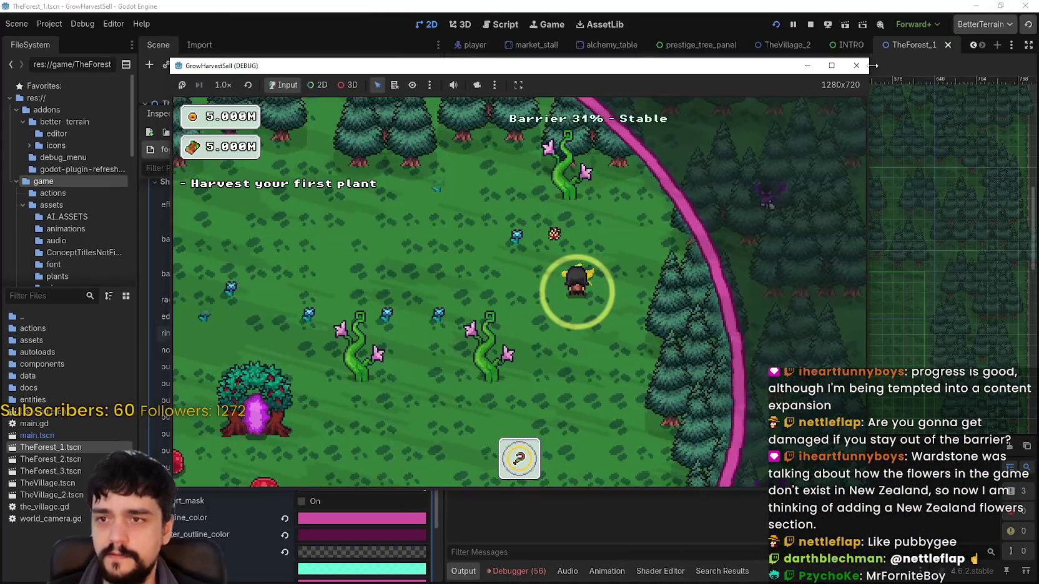
- Close the game, zoom the 2D viewport over the forest scene, and launch a fresh test run
left_click(861, 56)
scroll(723, 346, "down", 1)
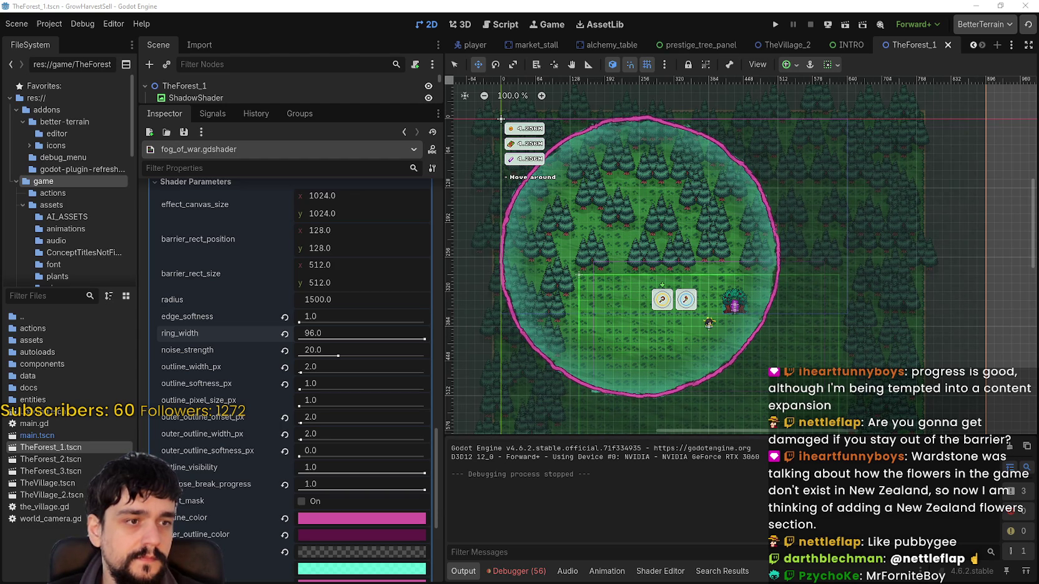
scroll(772, 266, "down", 2)
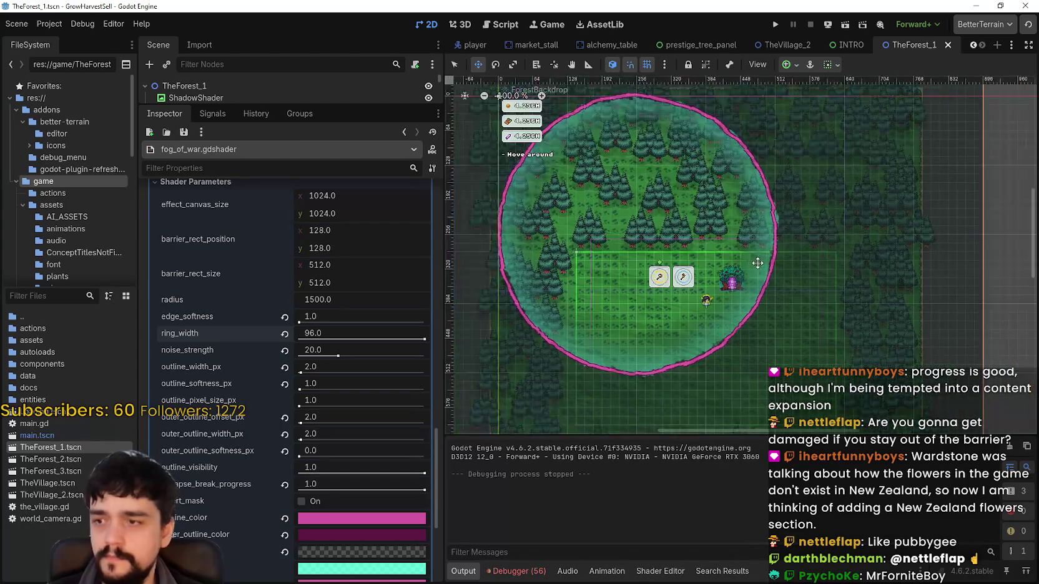
left_click(775, 24)
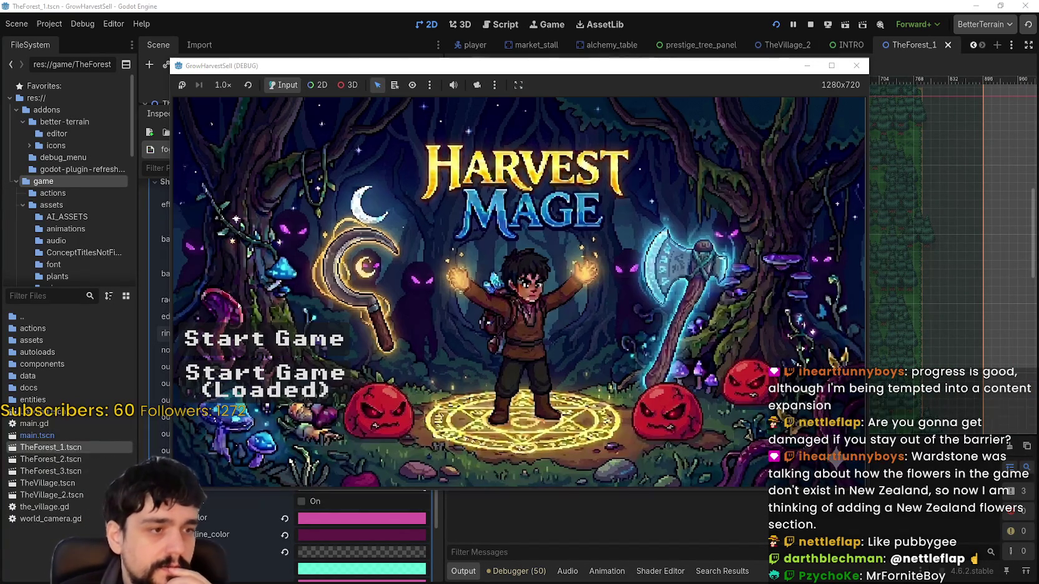
- Start from the loaded save, unlock the portal in the Mage Tower skill tree, and travel to forest Stage 1
left_click(315, 392)
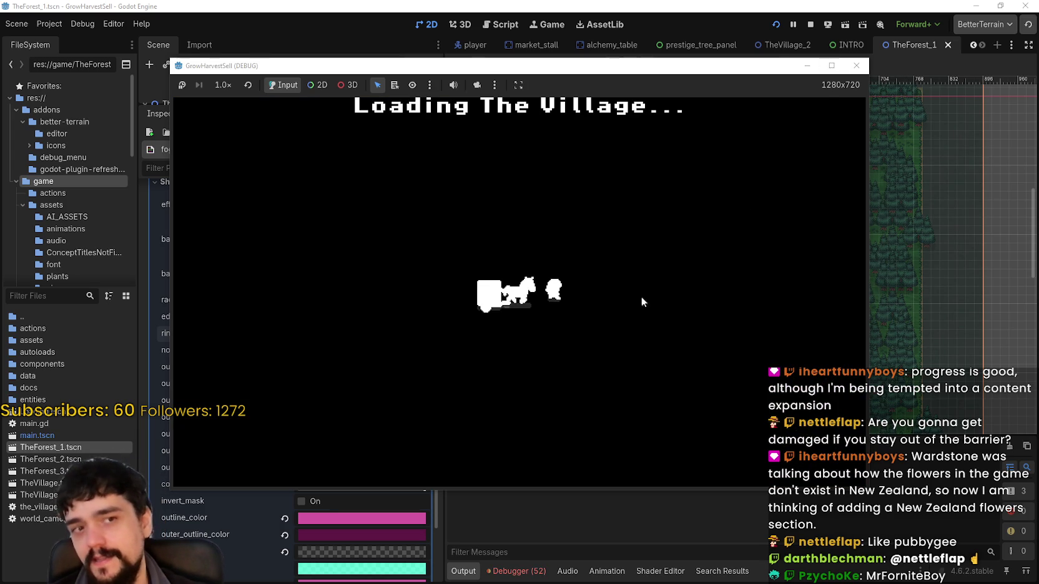
key("w")
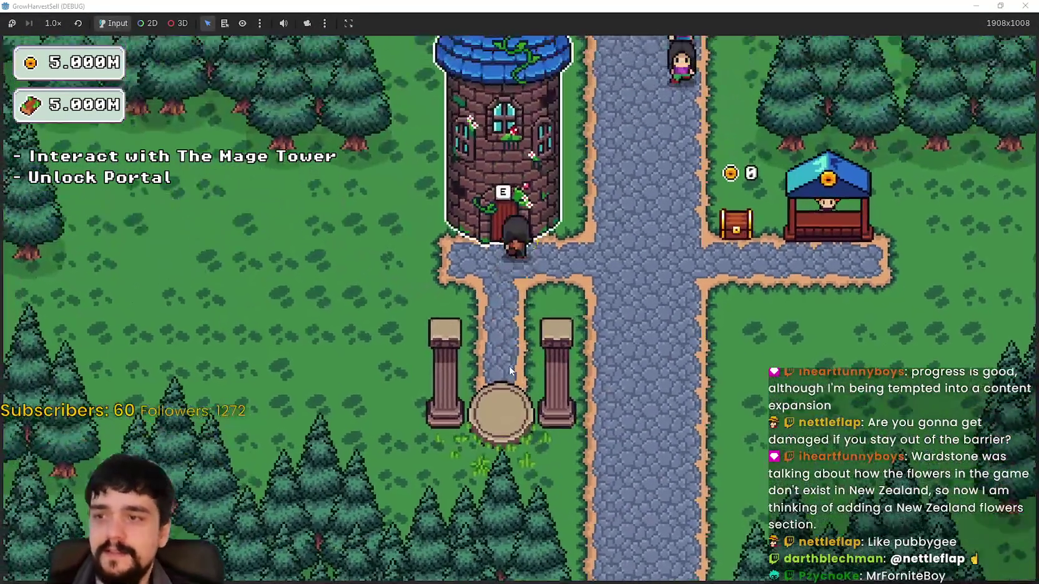
key("e")
key("Escape")
key("e")
left_click(537, 344)
key("s")
key("e")
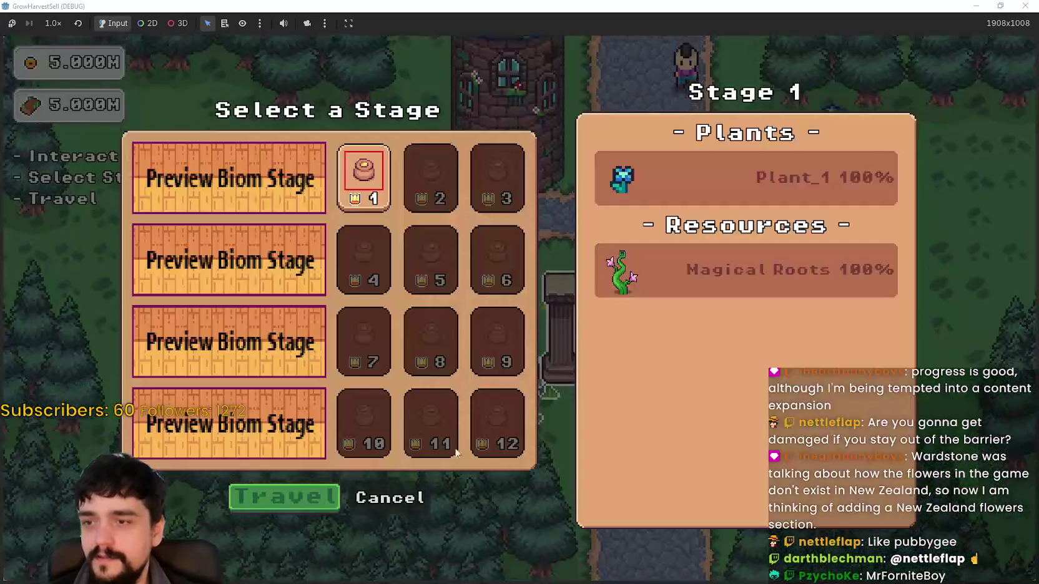
key("Return")
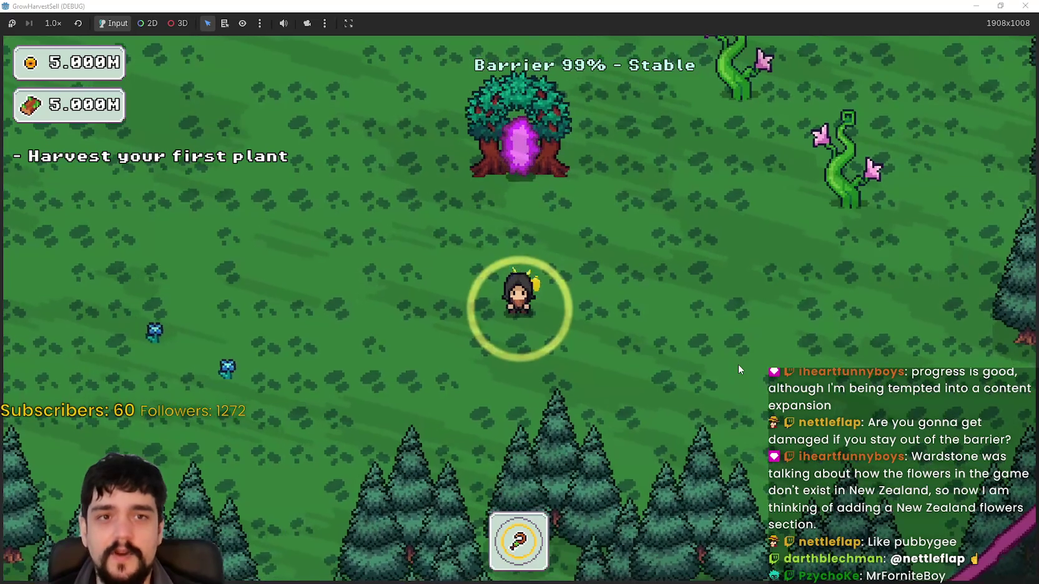
- Walk the character up-right, then up-left toward the barrier edge and back down
key("d")
key("w")
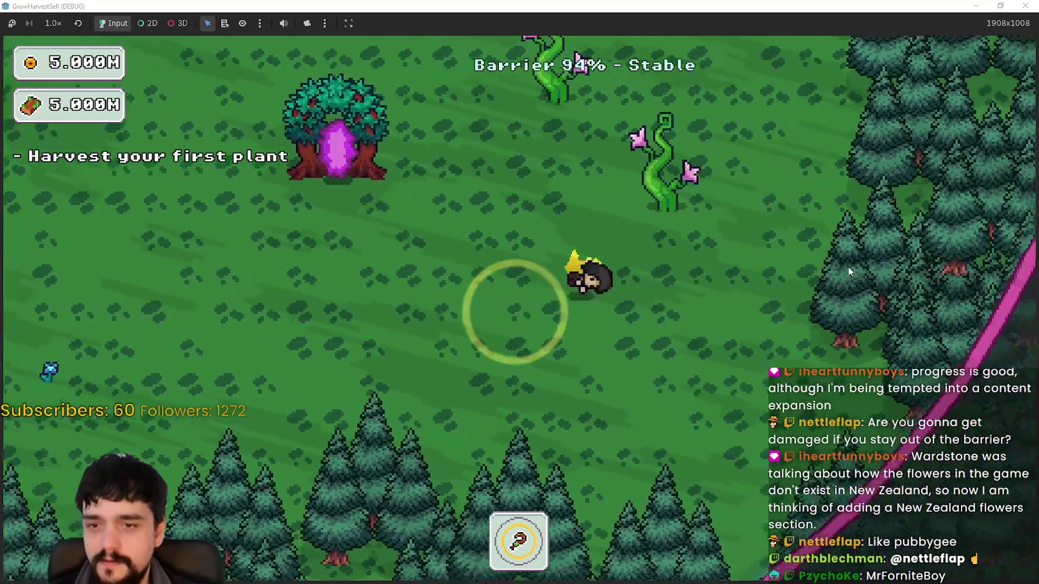
key("w")
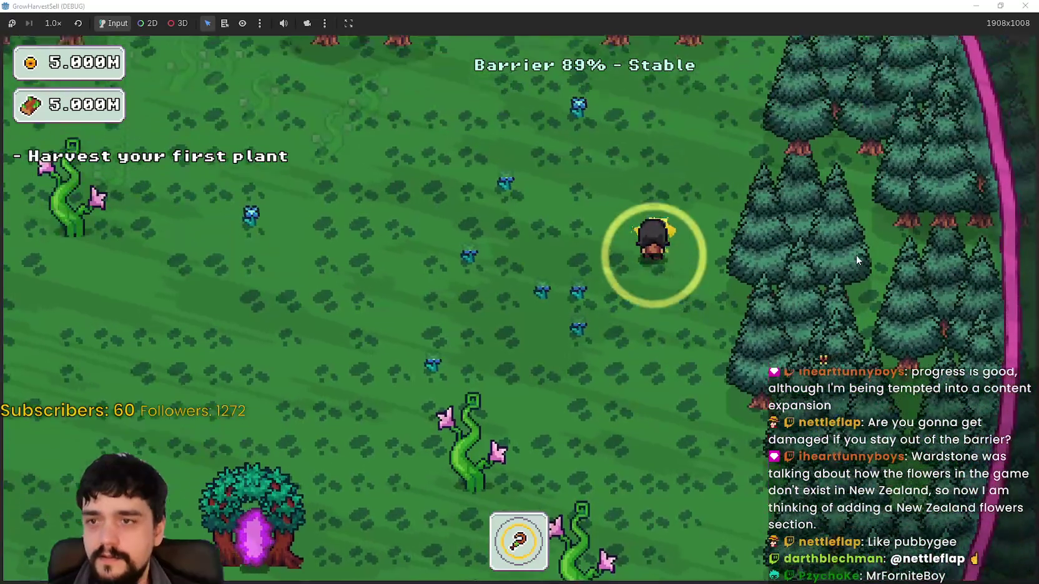
key("w")
key("a")
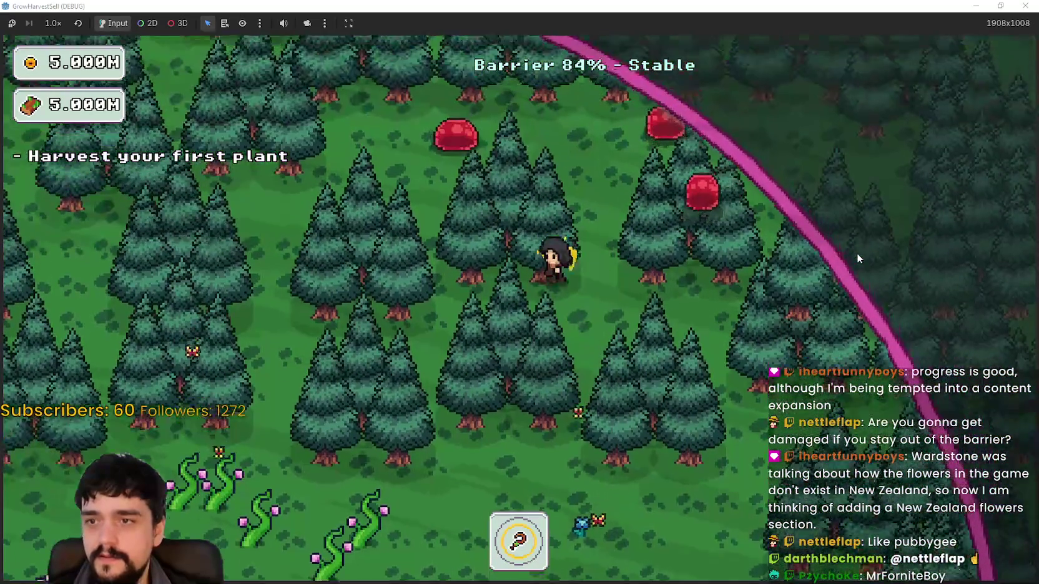
key("w")
key("a")
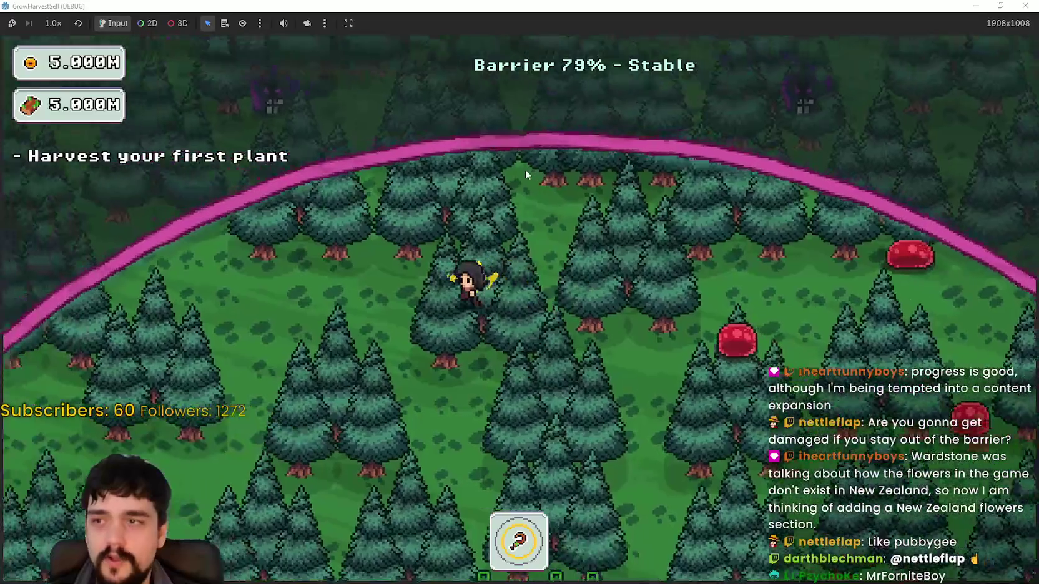
key("s")
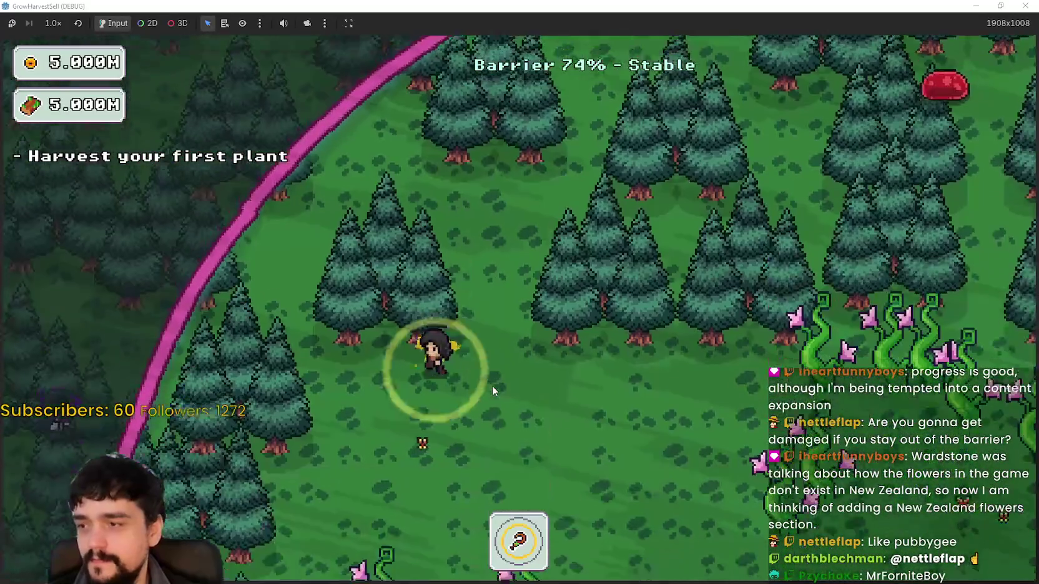
key("s")
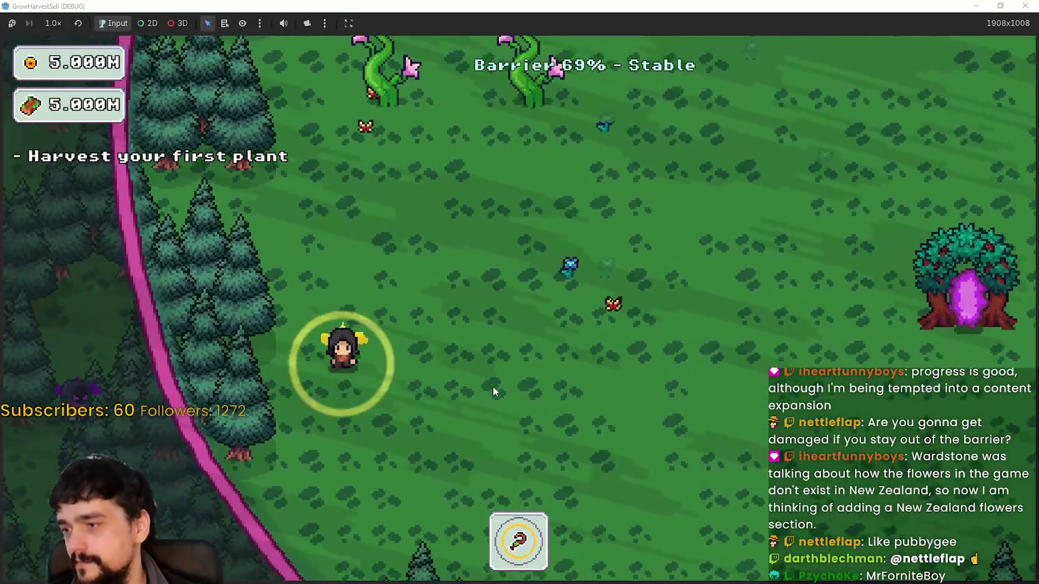
key("d")
- Roam along the barrier and down past the portal tree as the barrier drains
key("s")
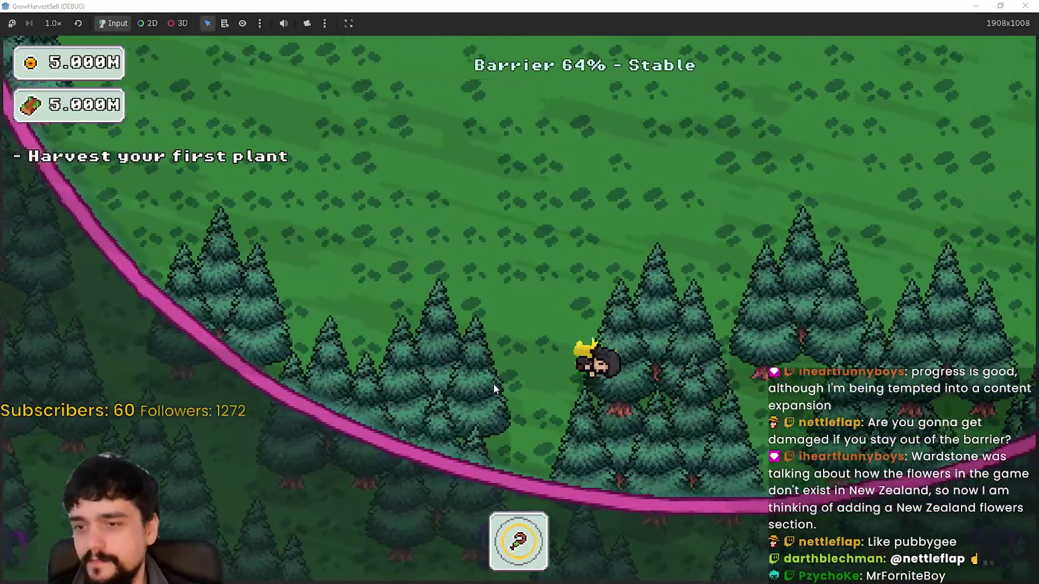
key("w")
key("d")
key("a")
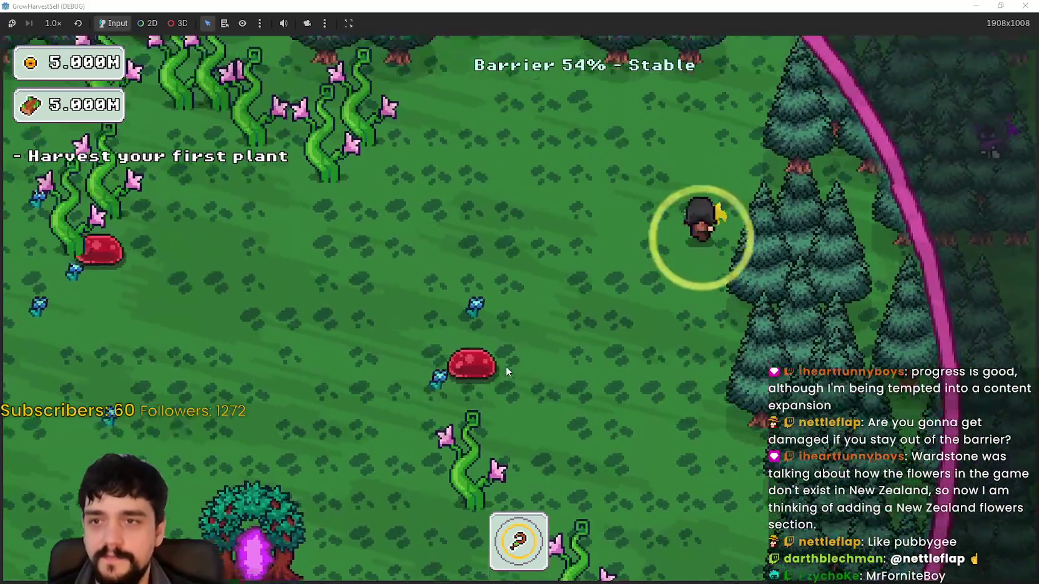
key("w")
key("a")
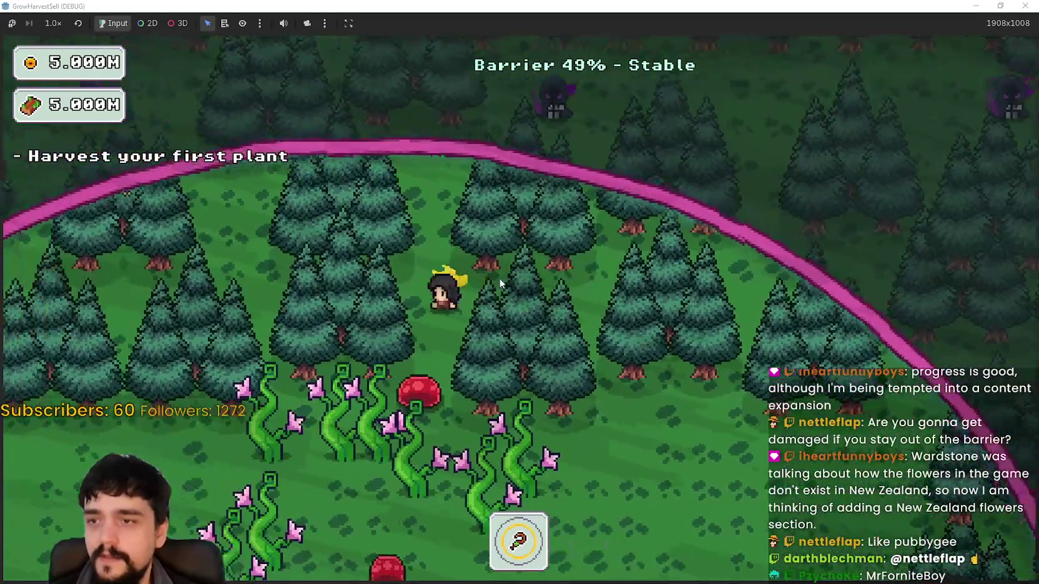
key("s")
key("a")
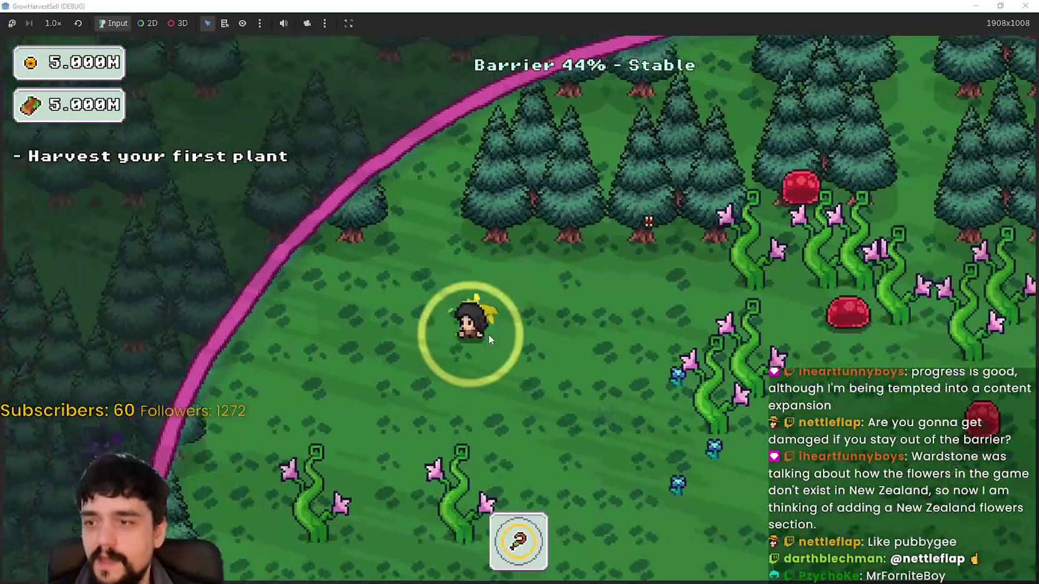
key("s")
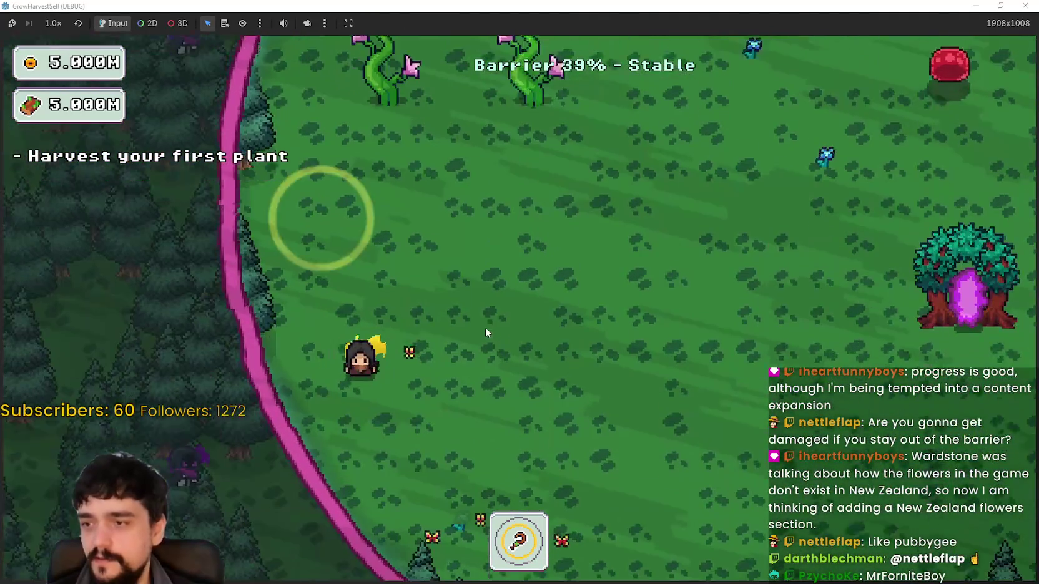
key("s")
key("d")
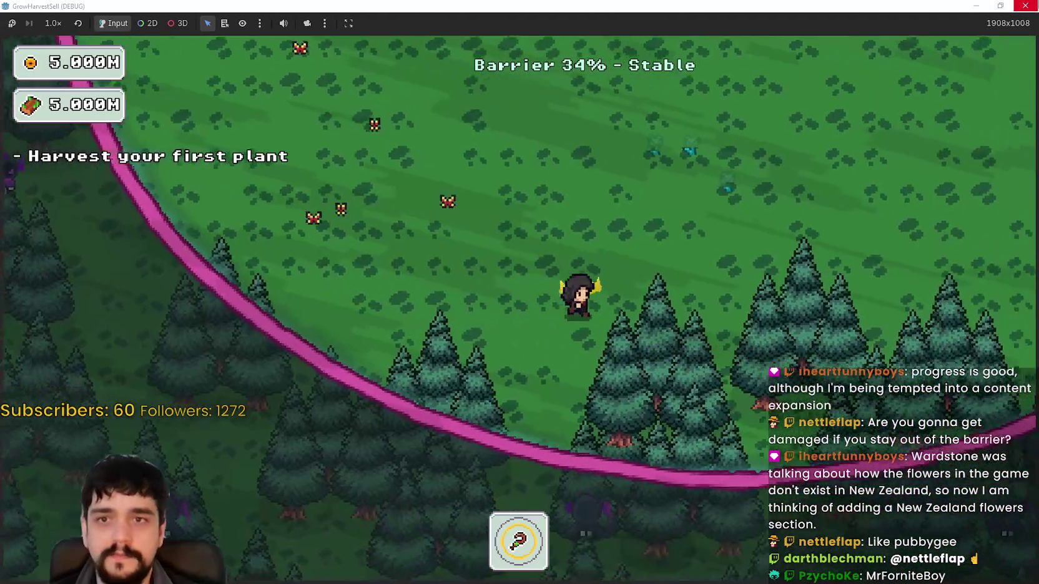
- Keep walking along the barrier ring until it nears collapse, then shrink the game window
key("w")
key("d")
key("w")
key("a")
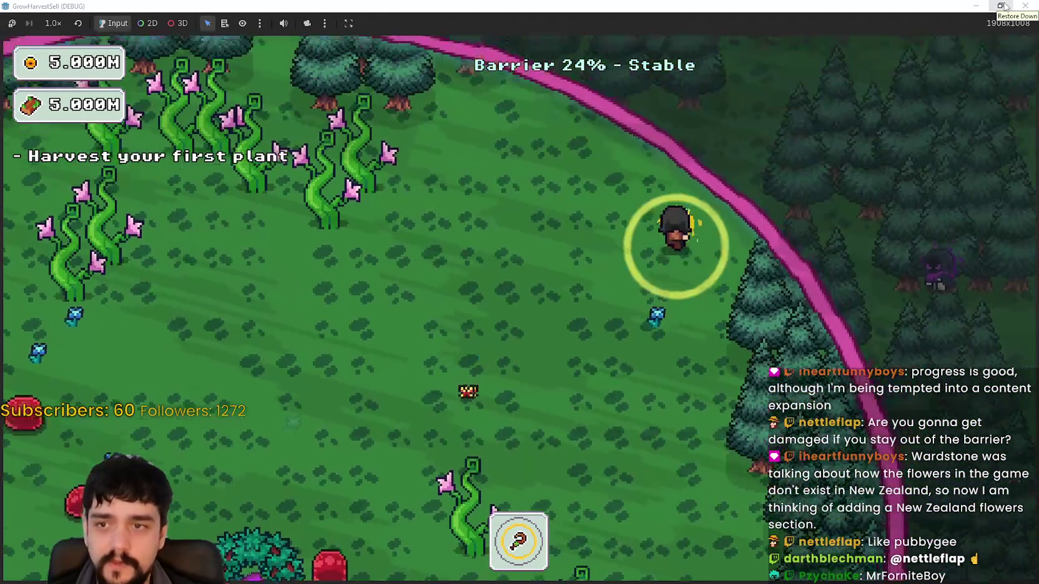
key("a")
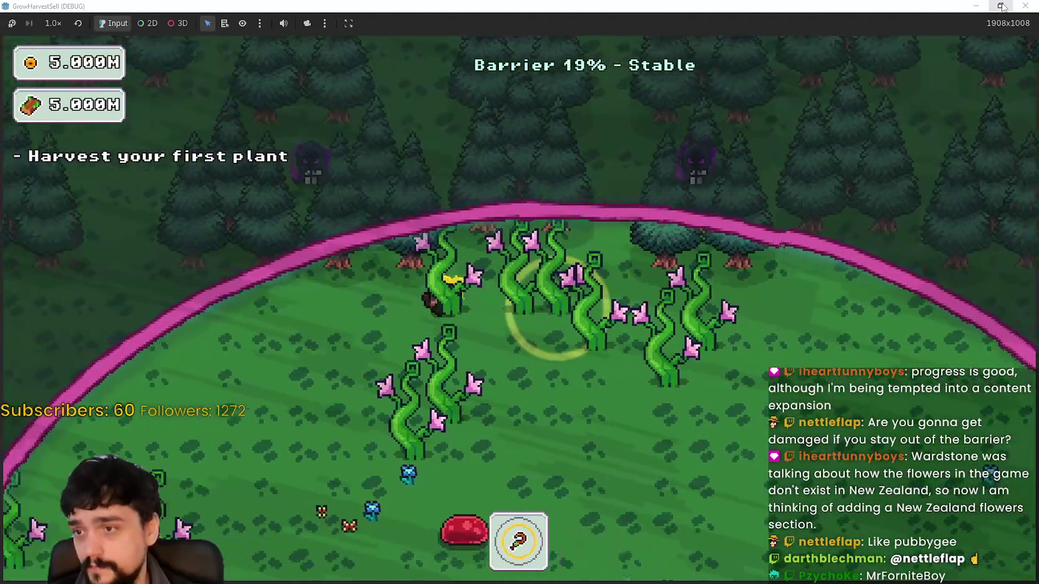
key("s")
key("s")
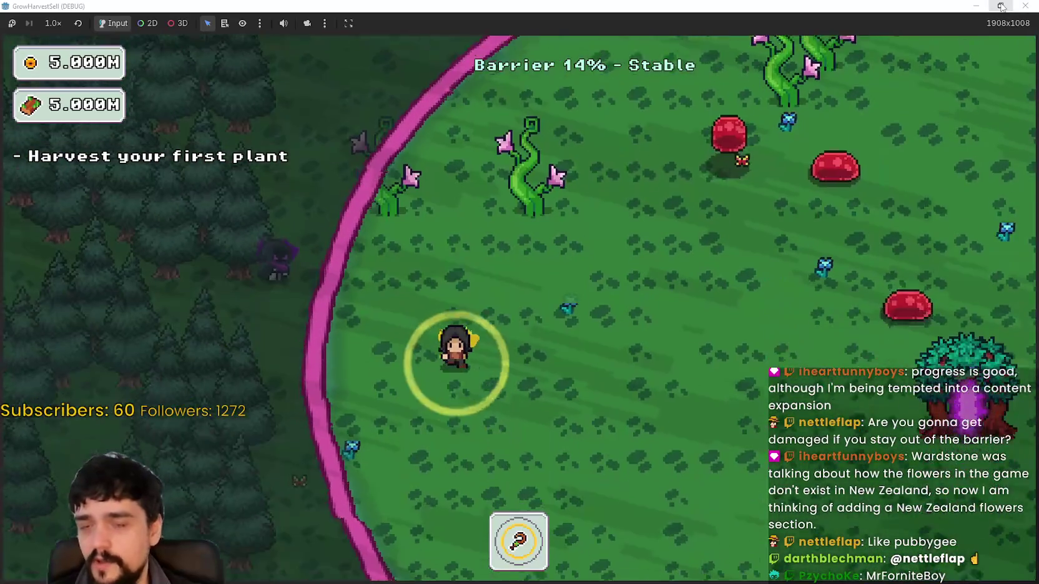
key("d")
key("d")
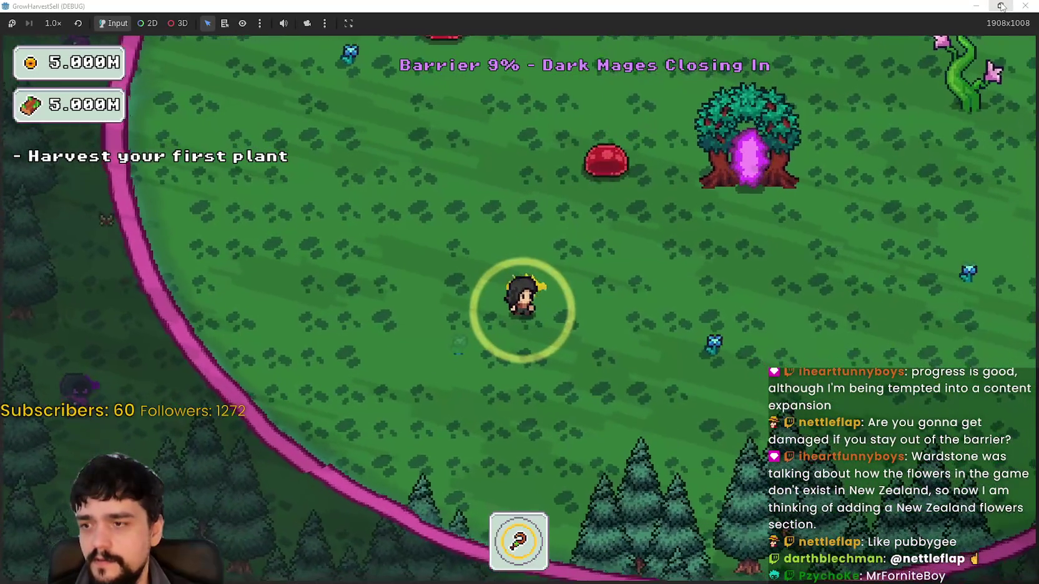
key("s")
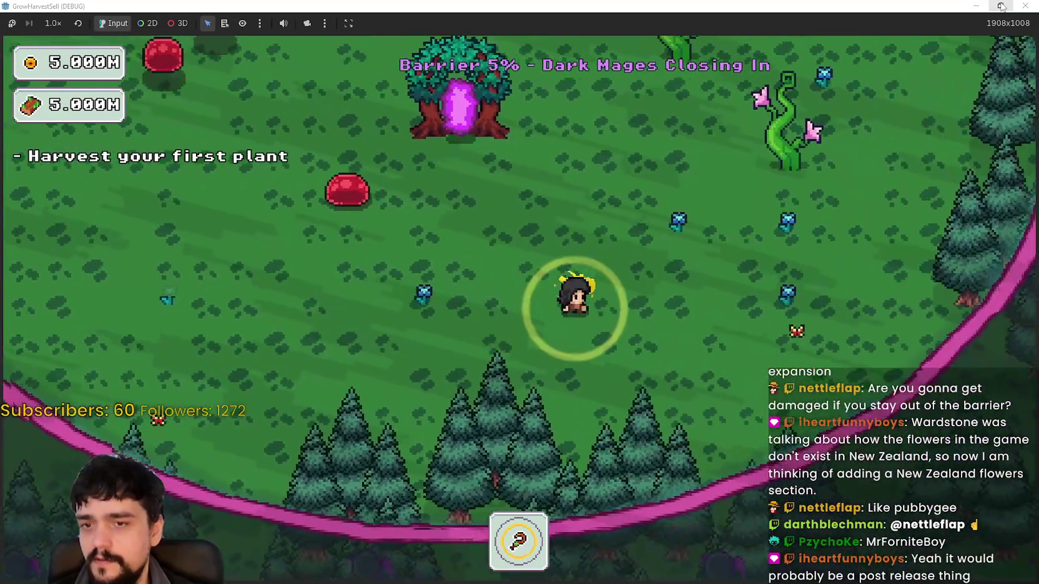
key("d")
key("w")
left_click(1001, 7)
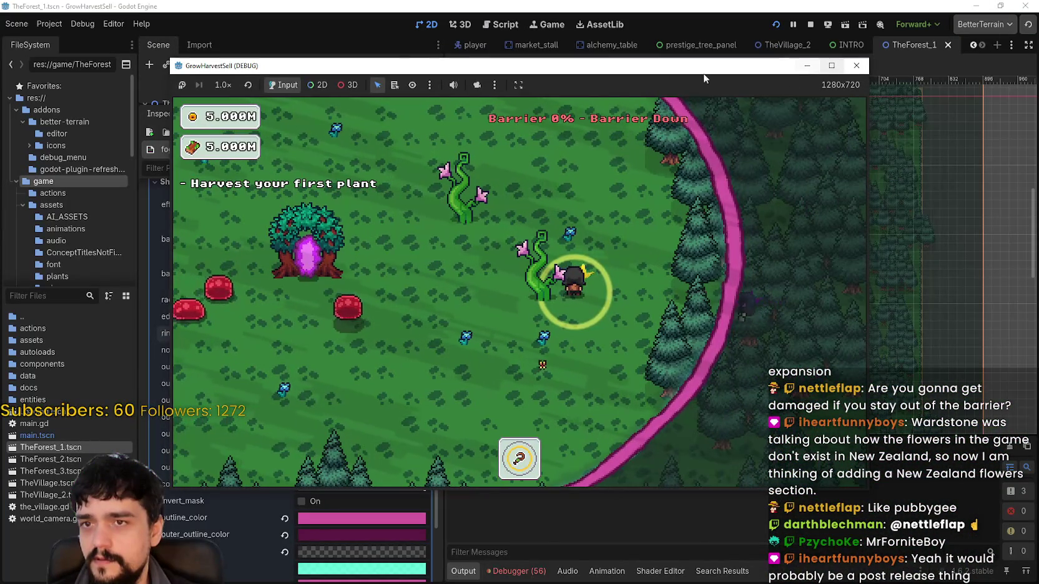
- Switch the Scene dock to the Remote tree and select the live BarrierShader node
key("F8")
left_click(209, 82)
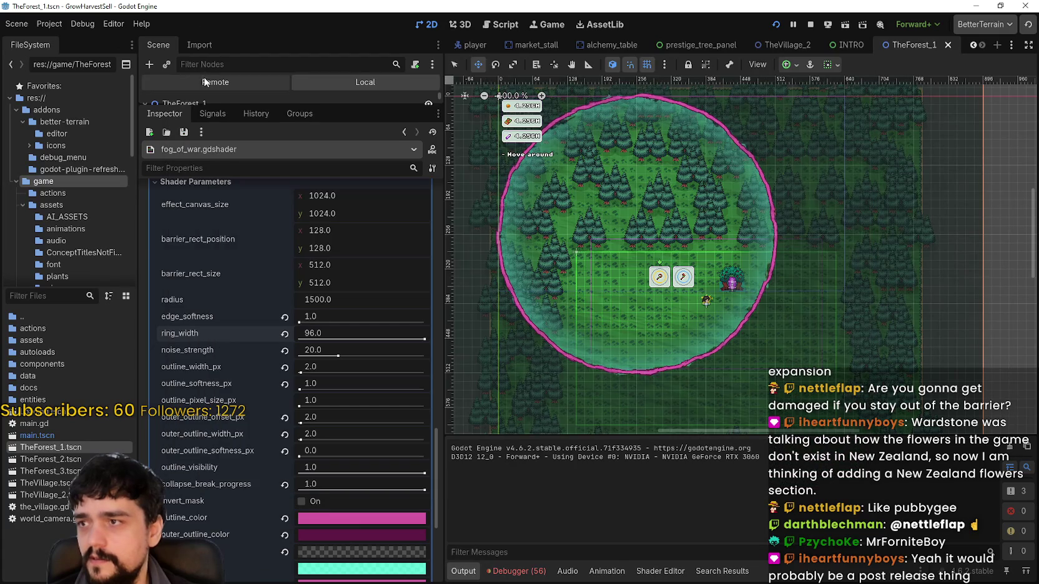
left_click_drag(269, 113, 302, 482)
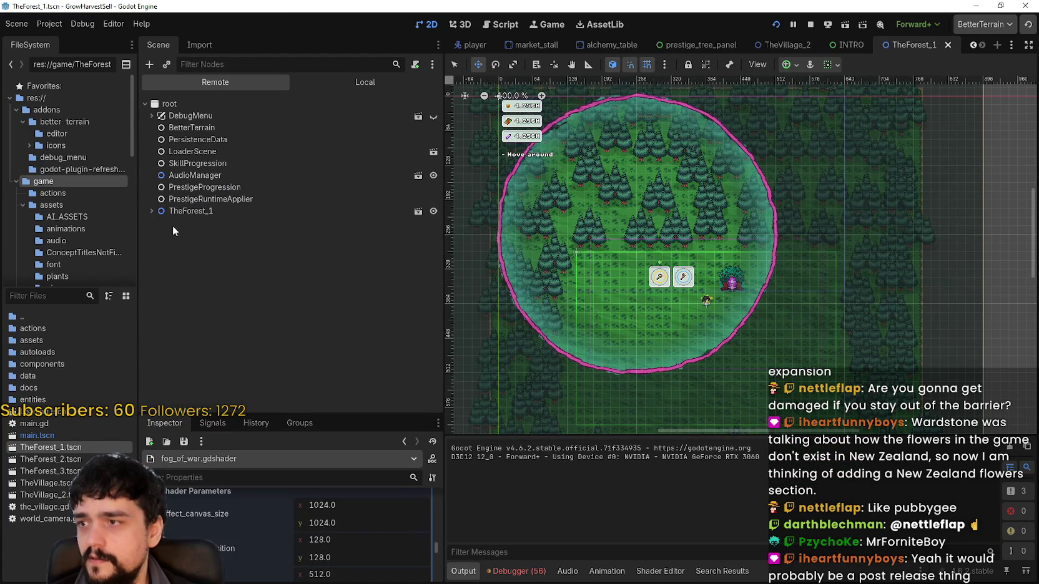
left_click(151, 211)
left_click(200, 234)
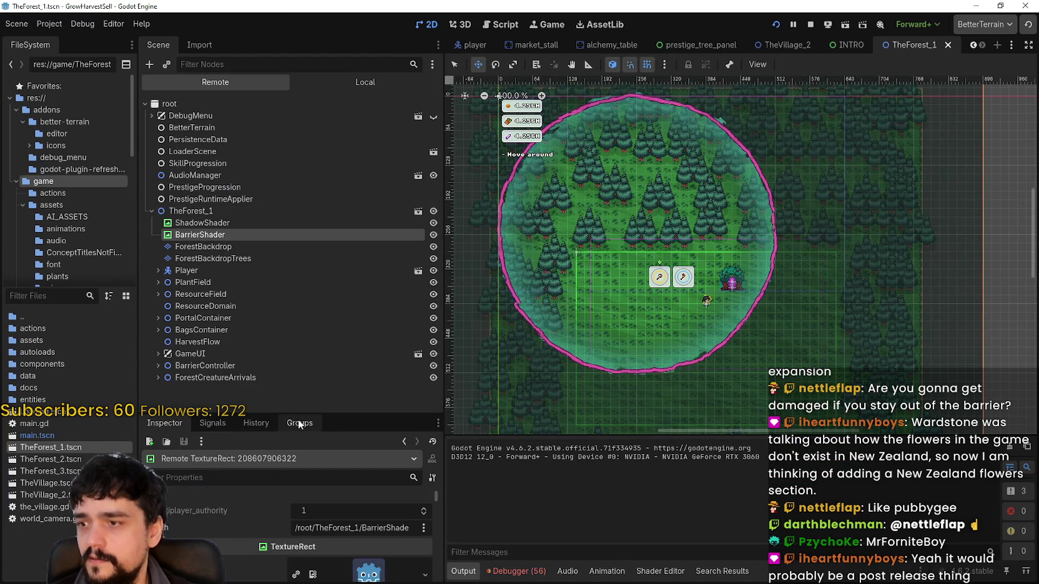
- Scroll the Inspector down and expand the live BarrierShader's ShaderMaterial parameters
left_click_drag(294, 416, 296, 145)
scroll(325, 477, "down", 10)
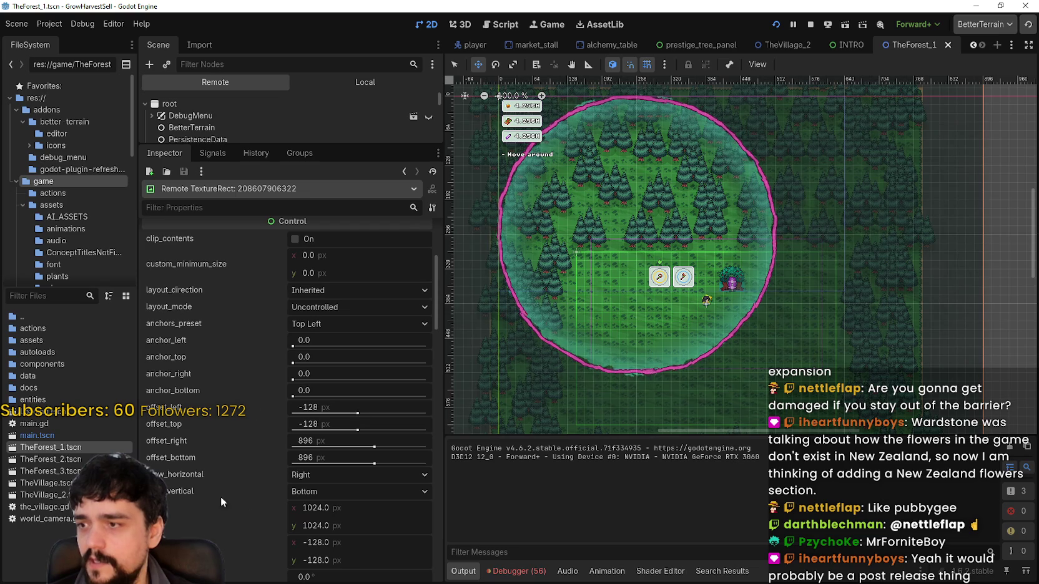
scroll(252, 502, "down", 4)
scroll(254, 500, "down", 6)
scroll(257, 497, "down", 5)
left_click(375, 522)
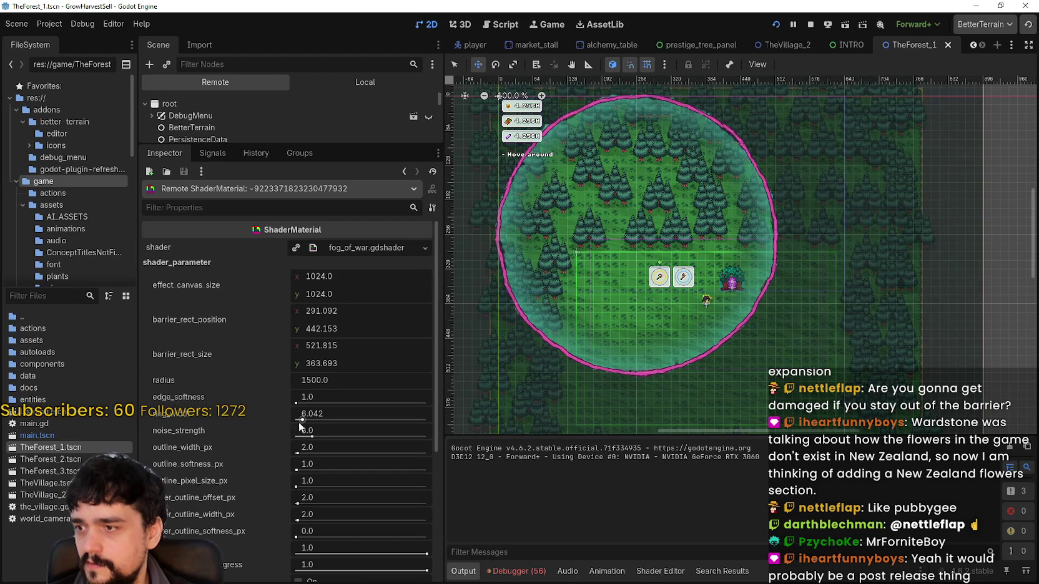
- Move the game window beside the parameters, then stop the run and reselect BarrierShader
key("alt+Tab")
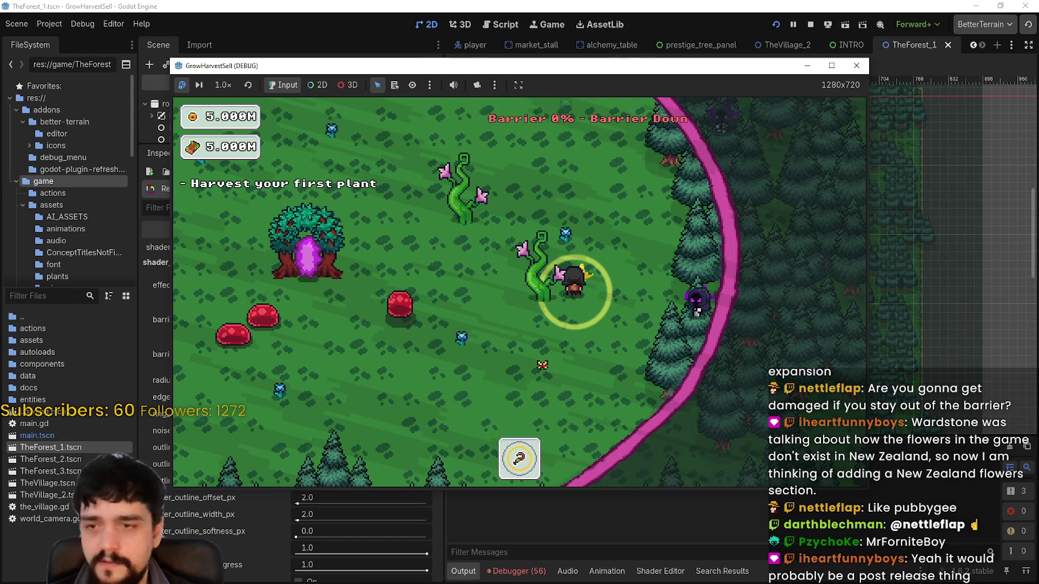
left_click_drag(437, 65, 588, 20)
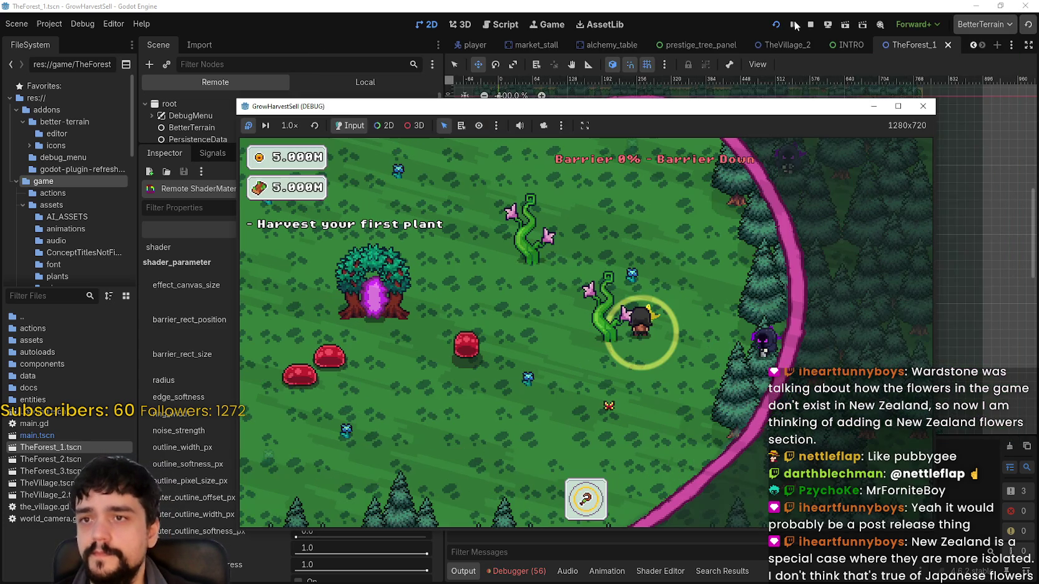
left_click(811, 24)
left_click(193, 110)
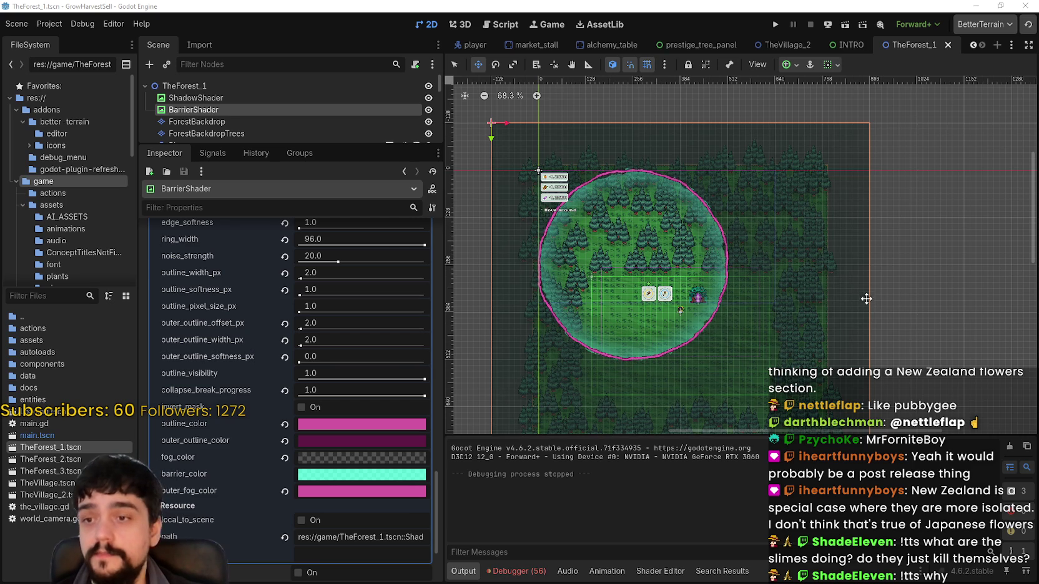
- Pan and zoom the 2D viewport to recentre the barrier circle, then relaunch the game
left_click_drag(815, 276, 807, 256)
scroll(761, 232, "up", 2)
scroll(507, 358, "left", 3)
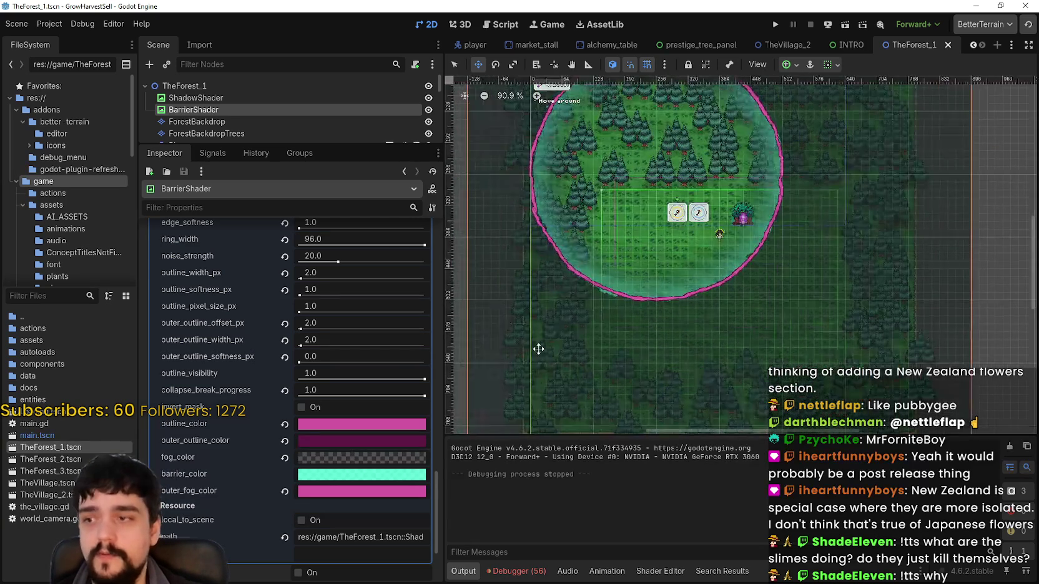
left_click_drag(781, 218, 760, 253)
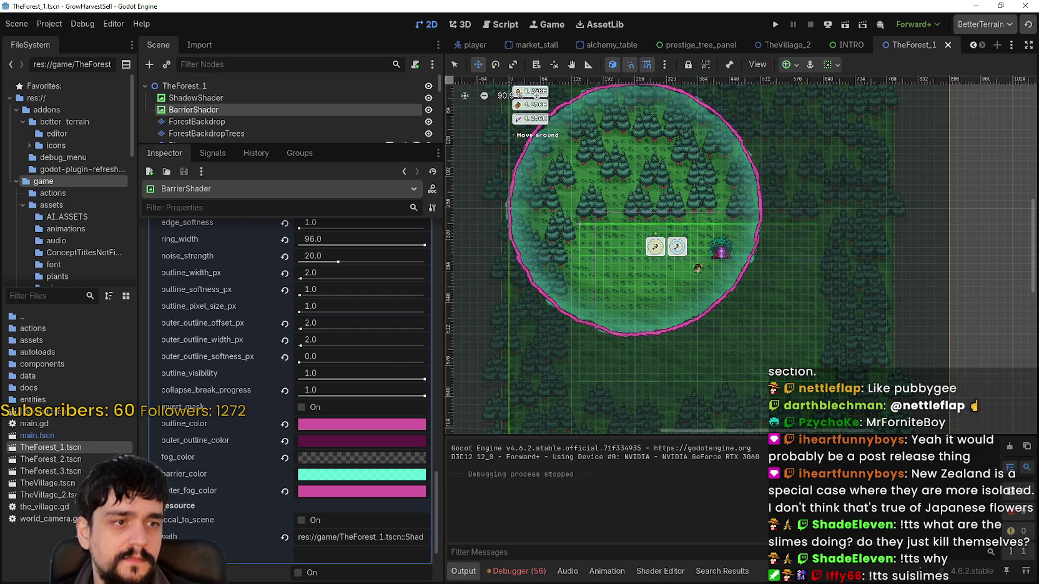
left_click_drag(721, 266, 727, 286)
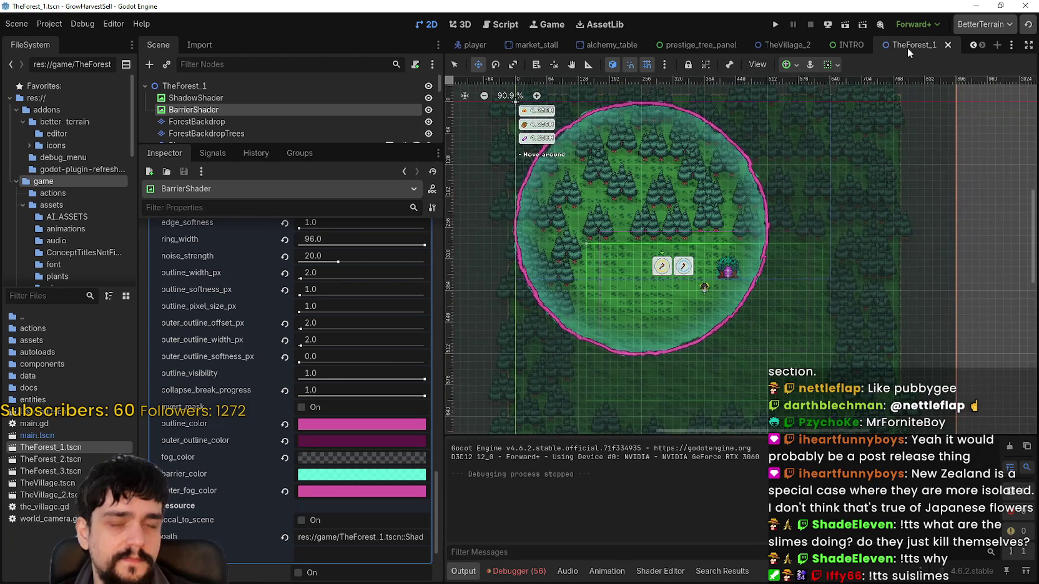
left_click(775, 25)
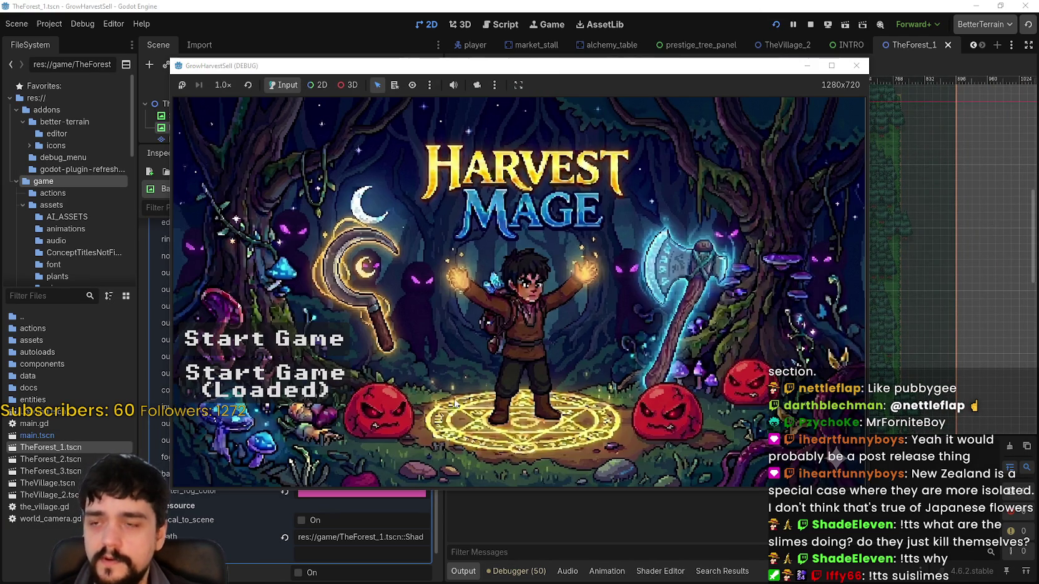
- Launch the game full screen and unlock the Portal node in the prestige tree
left_click(266, 381)
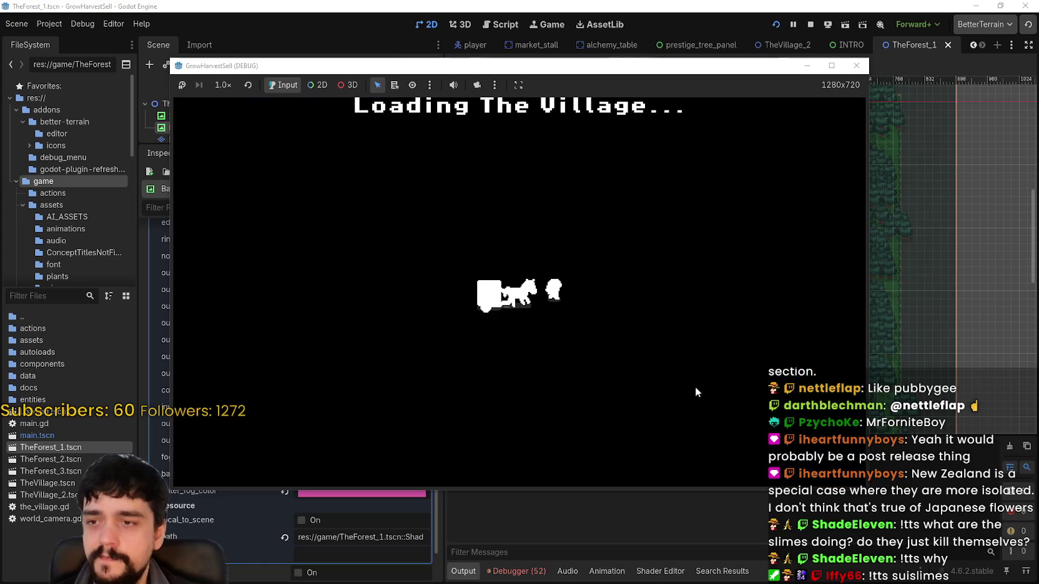
left_click(832, 66)
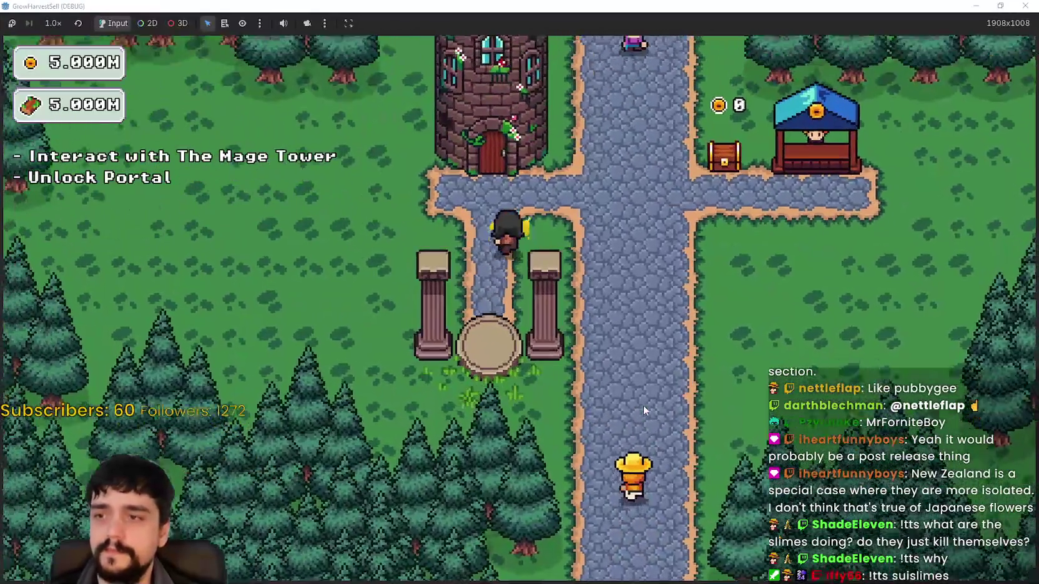
key("e")
left_click(530, 366)
key("Escape")
- Travel through the village portal to forest Stage 1
key("s")
key("e")
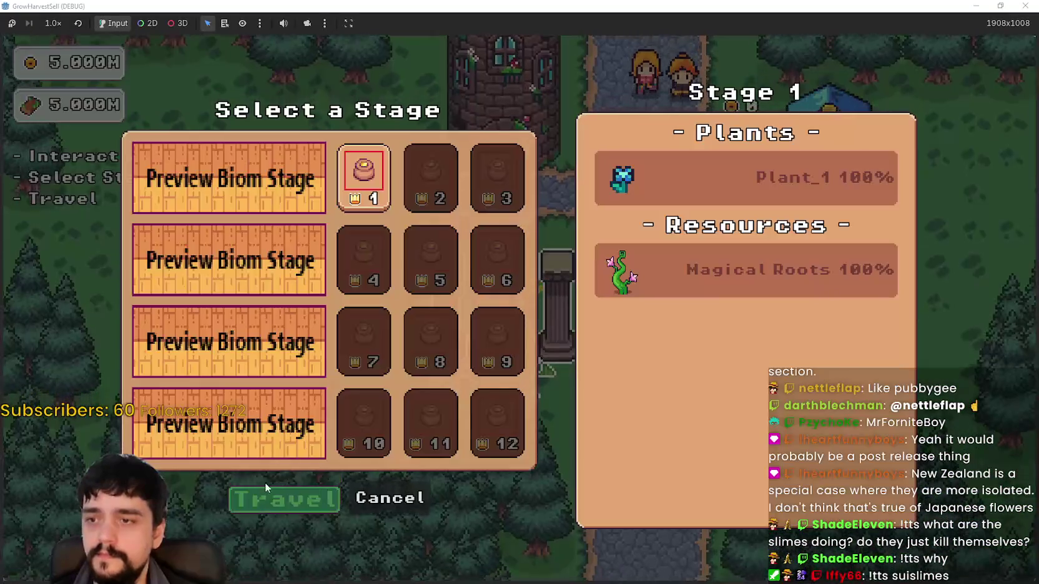
key("Return")
- Walk the player around the forest until the pink barrier shrinks from 97% to 0%
key("s")
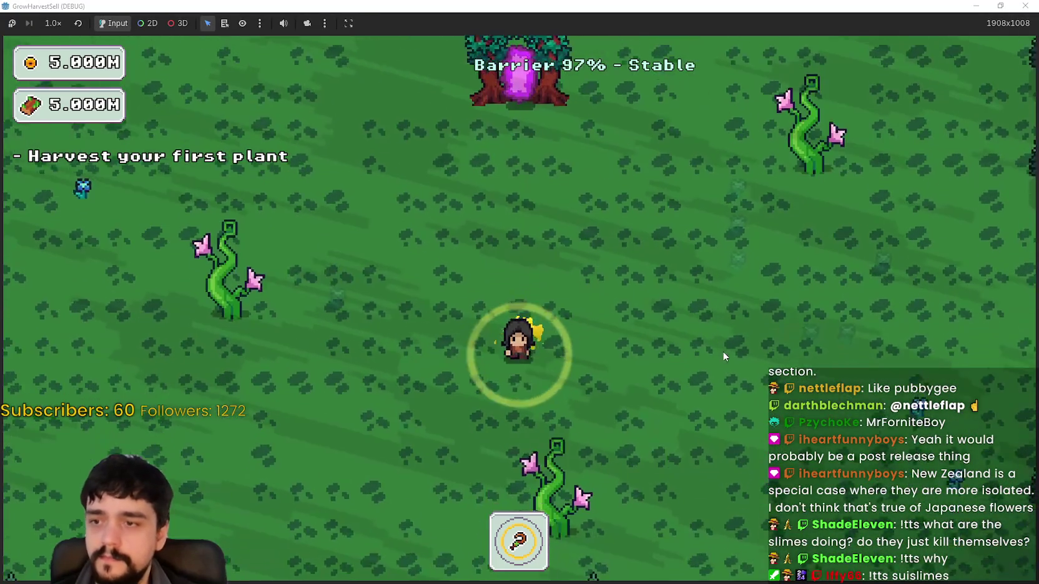
key("a")
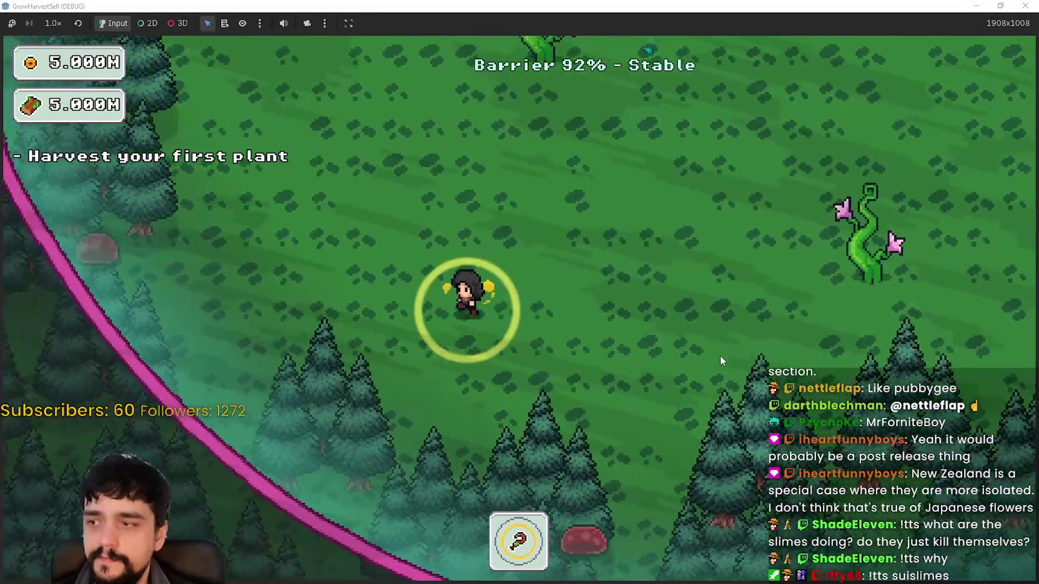
key("w")
key("a")
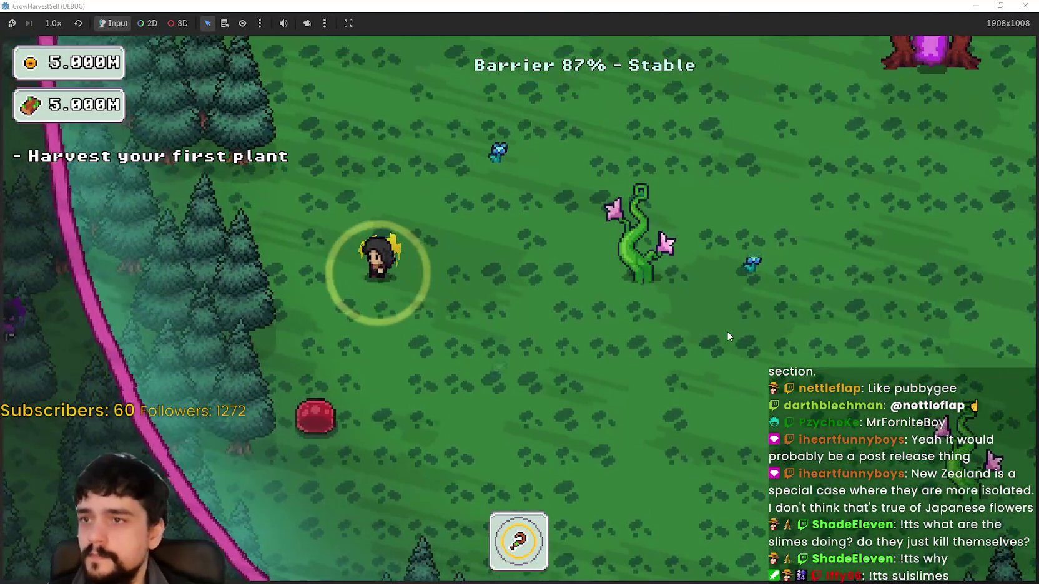
key("w")
key("d")
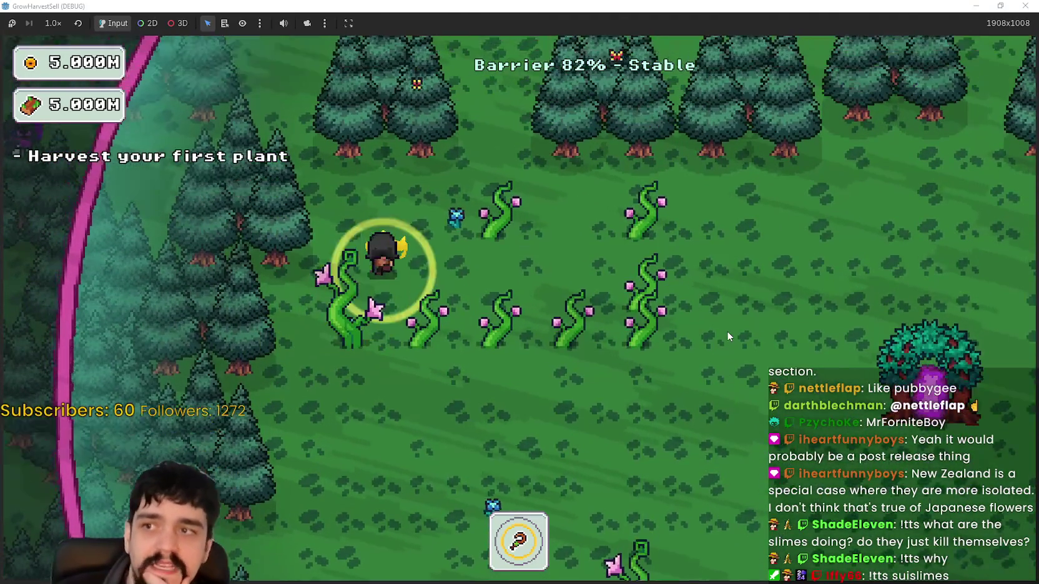
key("w")
key("d")
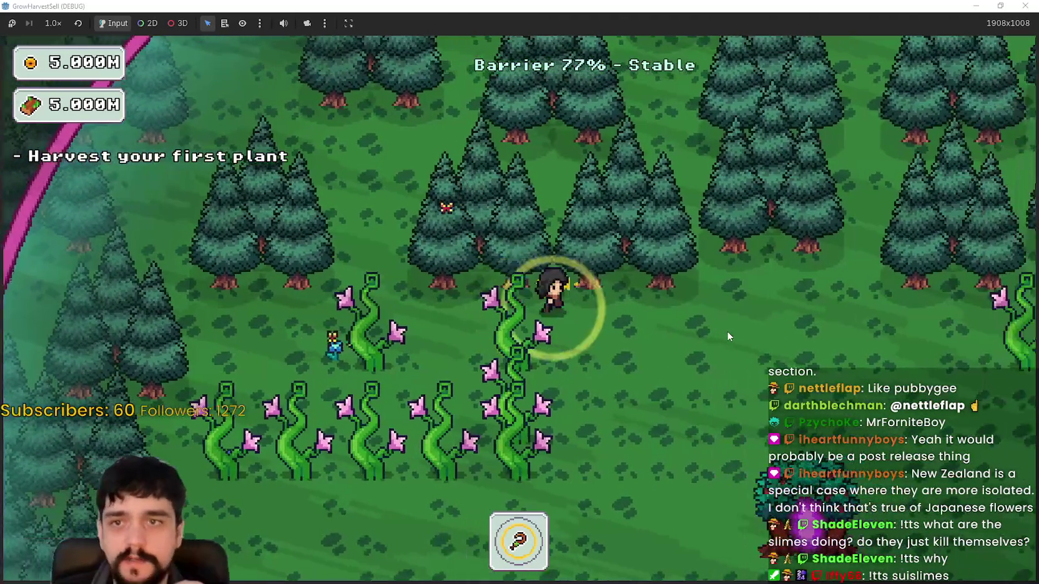
key("s")
key("d")
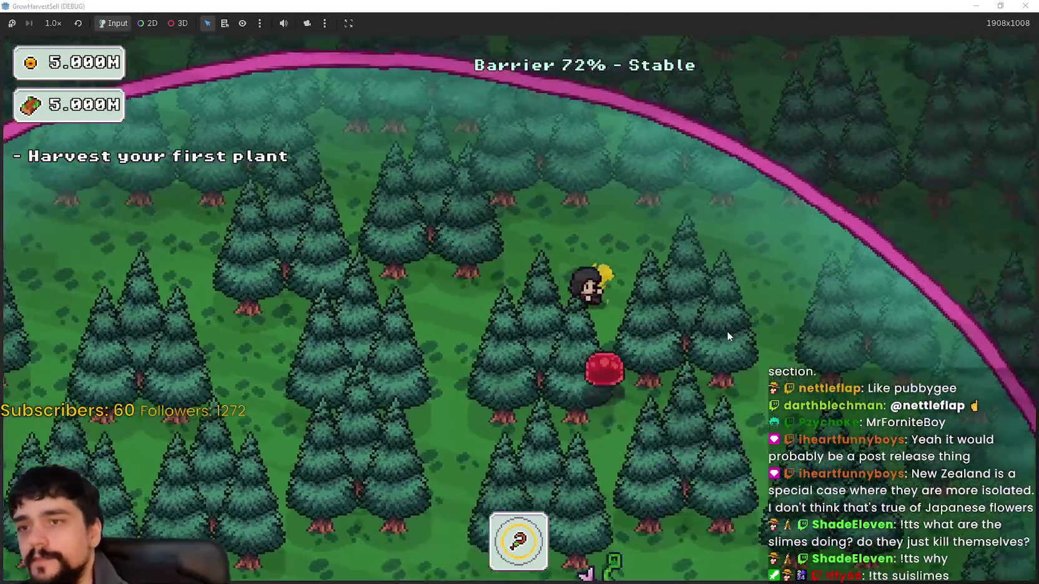
key("s")
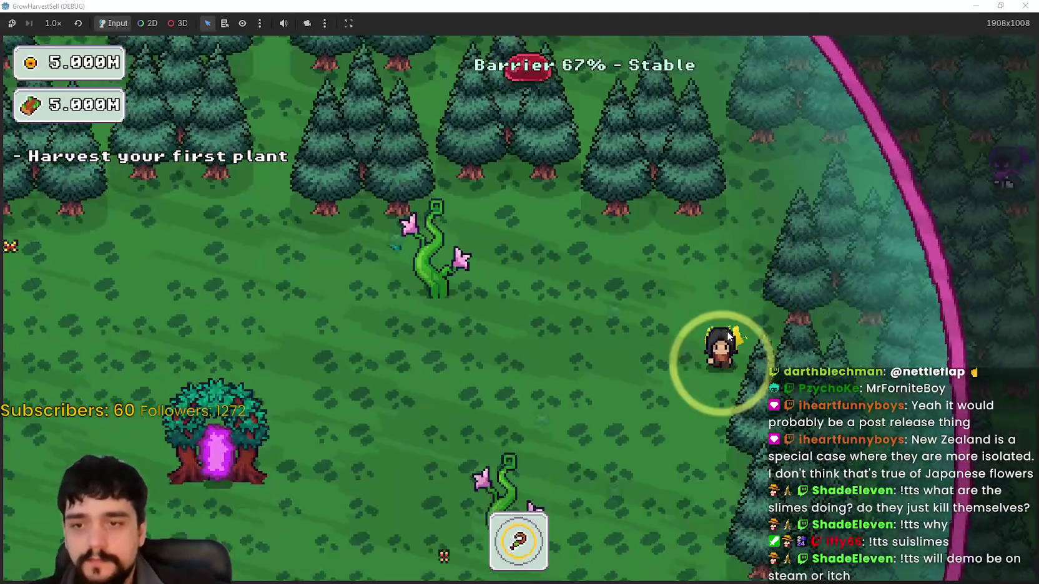
key("s")
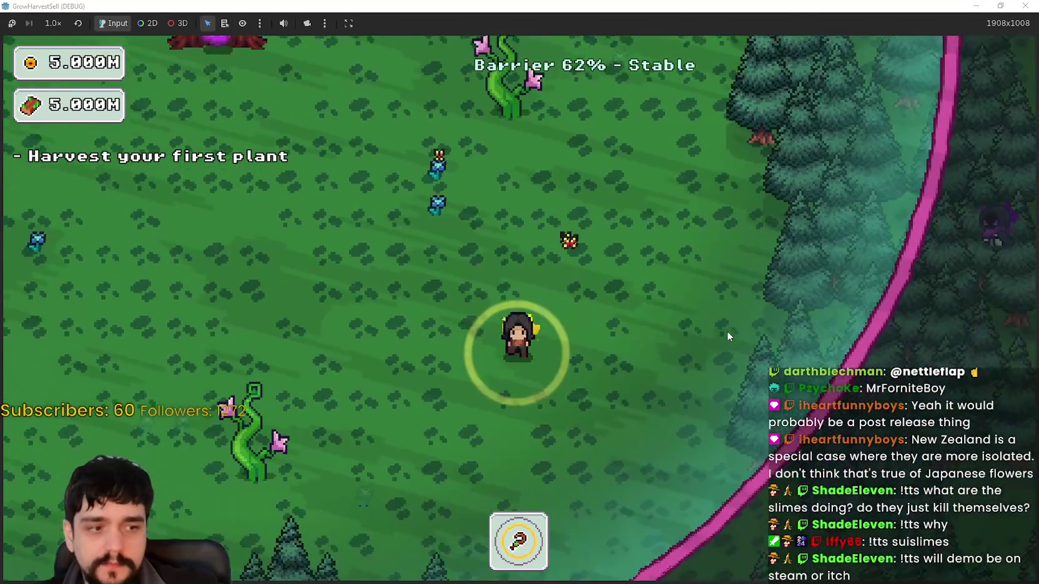
key("a")
key("a")
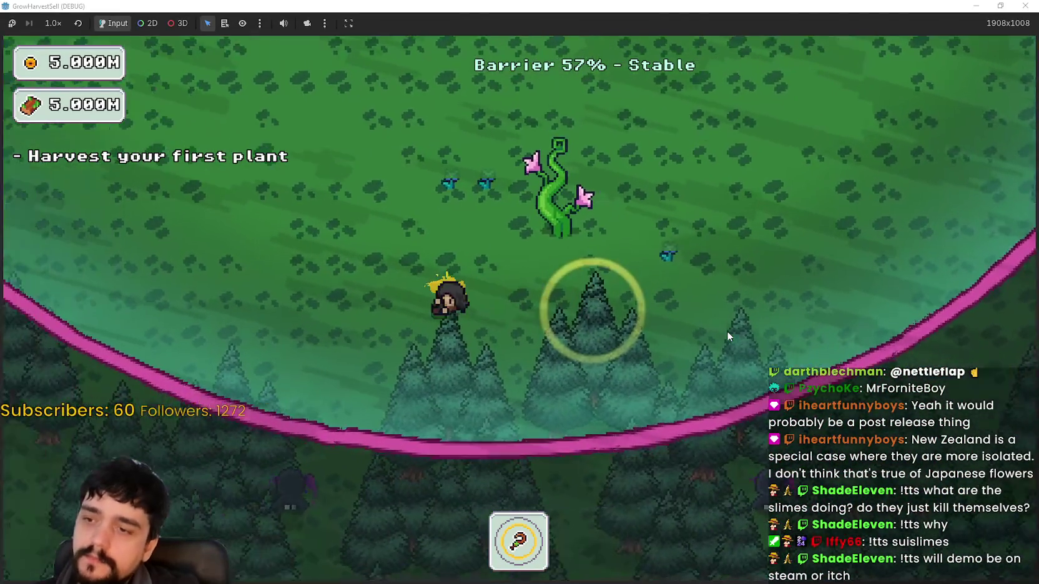
key("w")
key("w")
key("a")
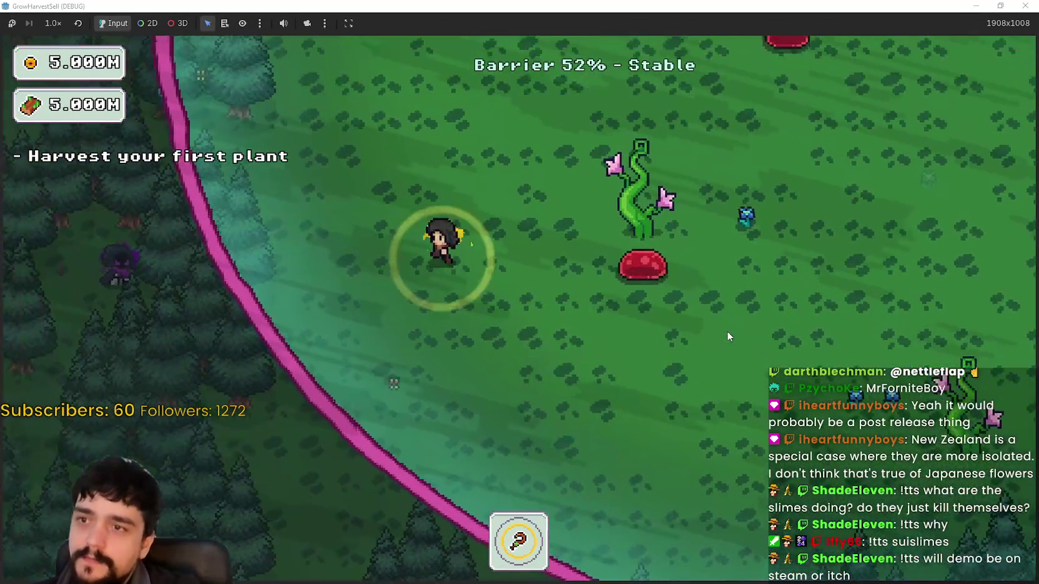
key("w")
key("d")
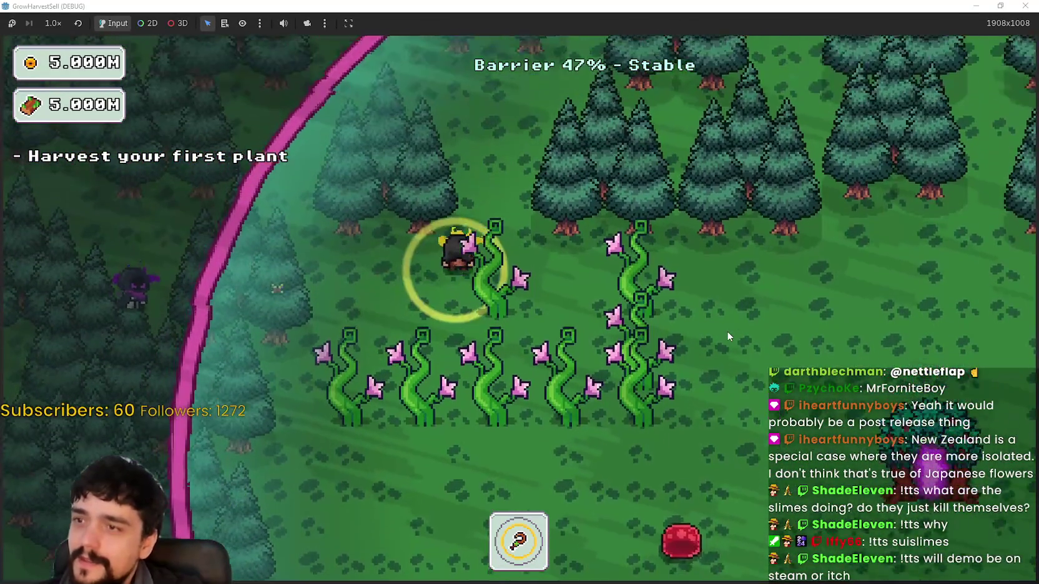
key("d")
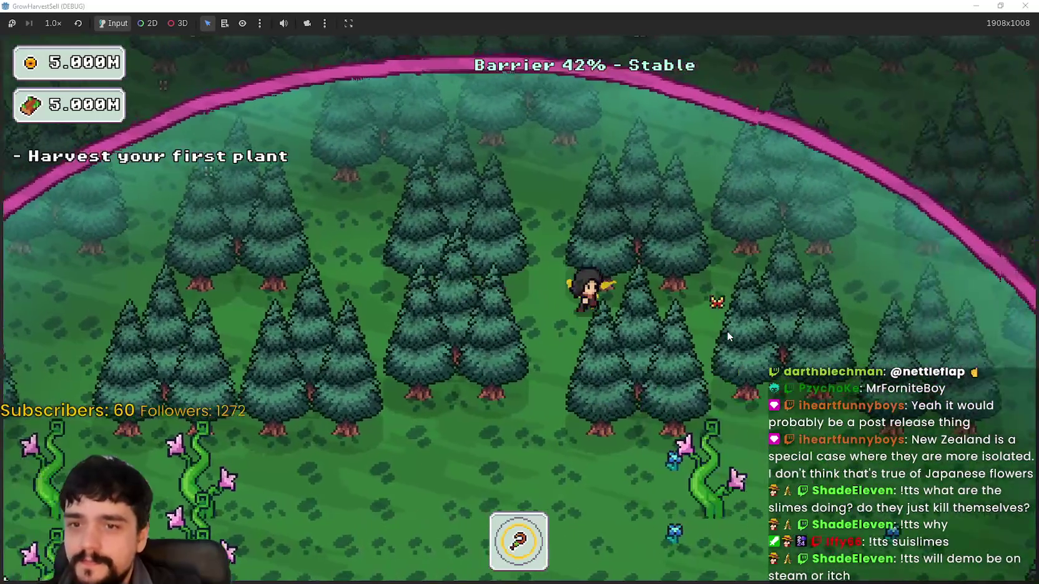
key("s")
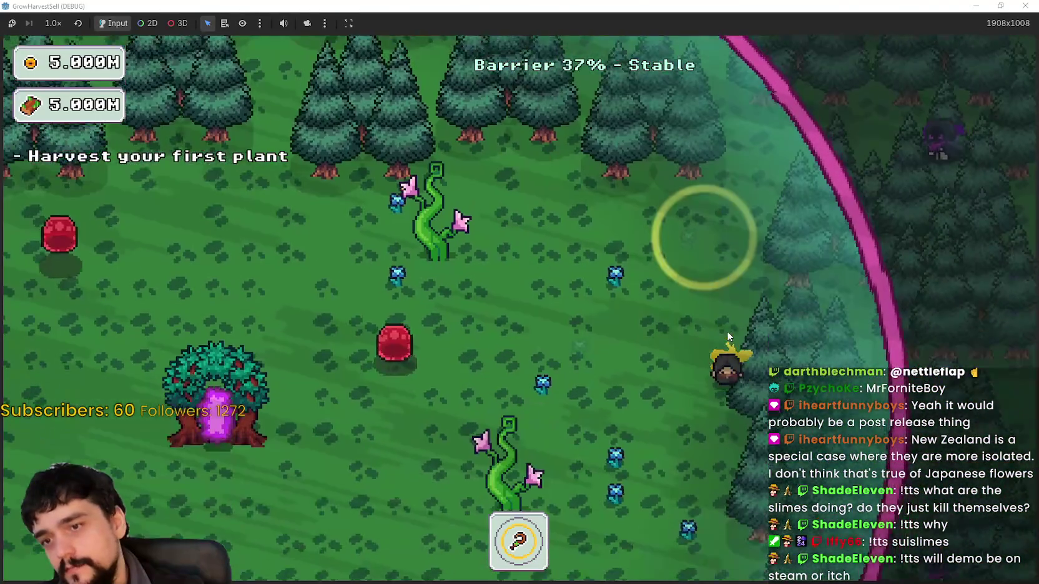
key("s")
key("a")
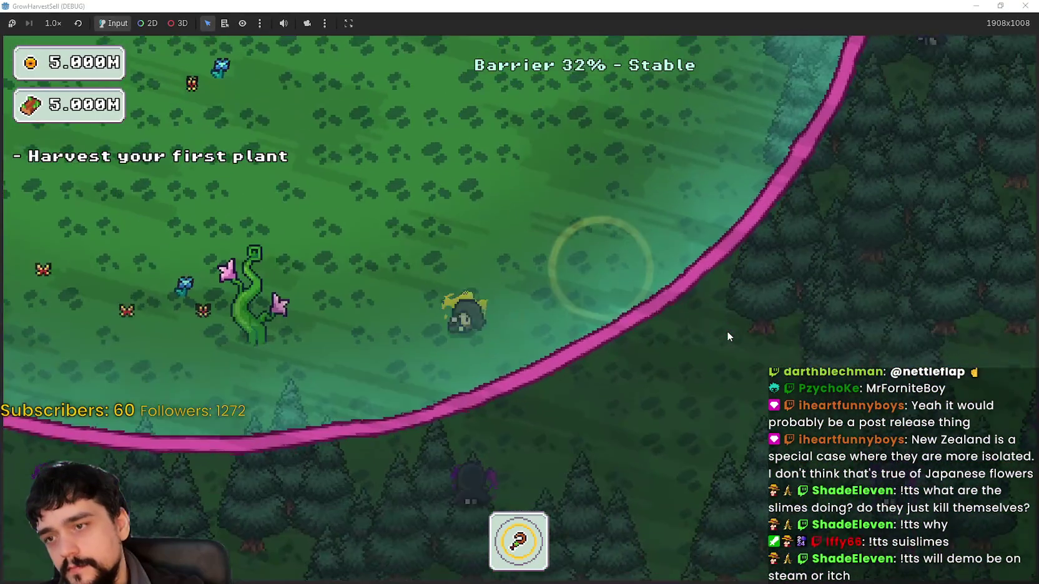
key("w")
key("a")
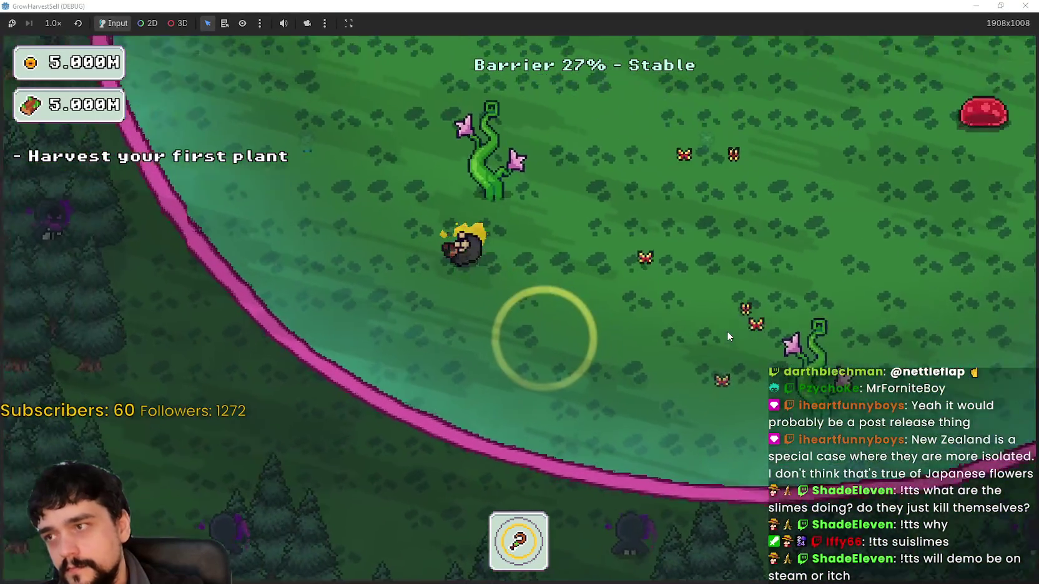
key("w")
key("d")
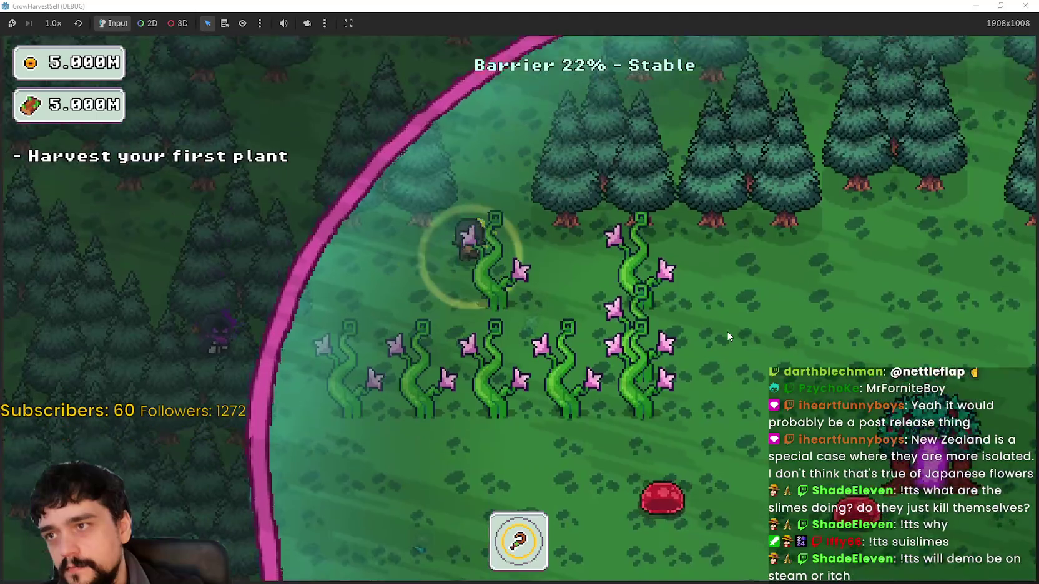
key("d")
key("s")
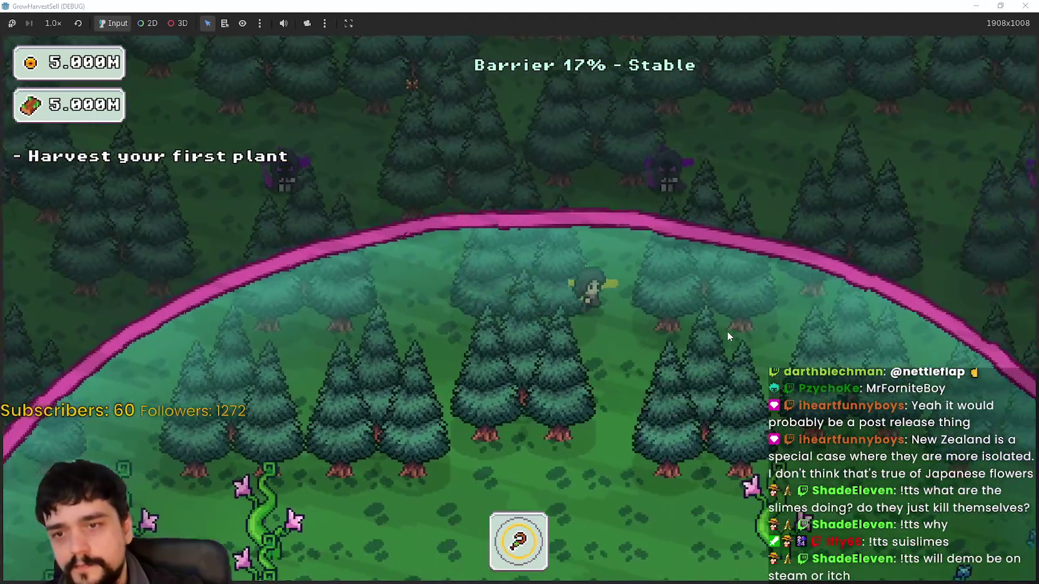
key("s")
key("d")
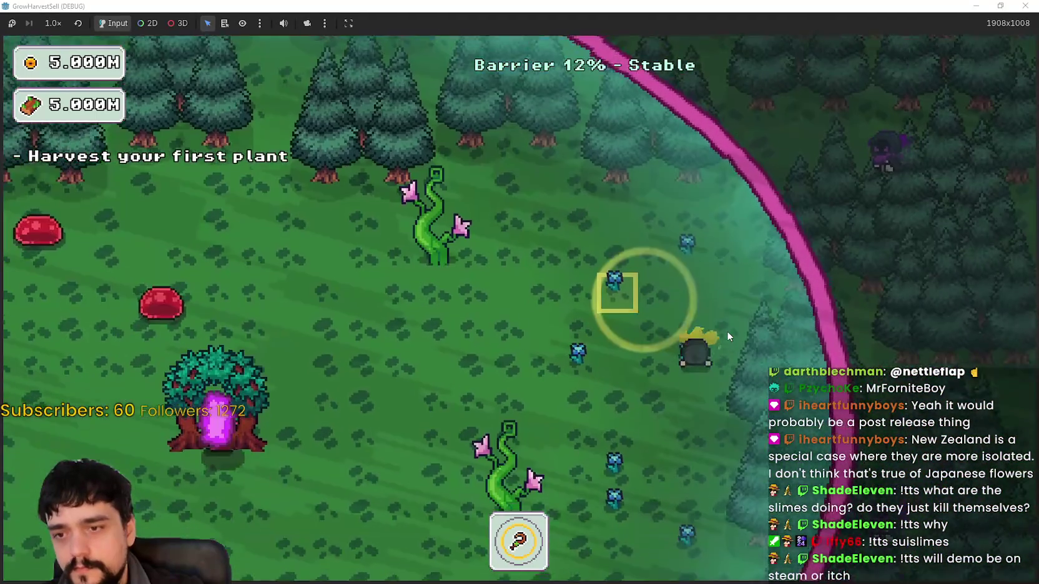
key("a")
key("w")
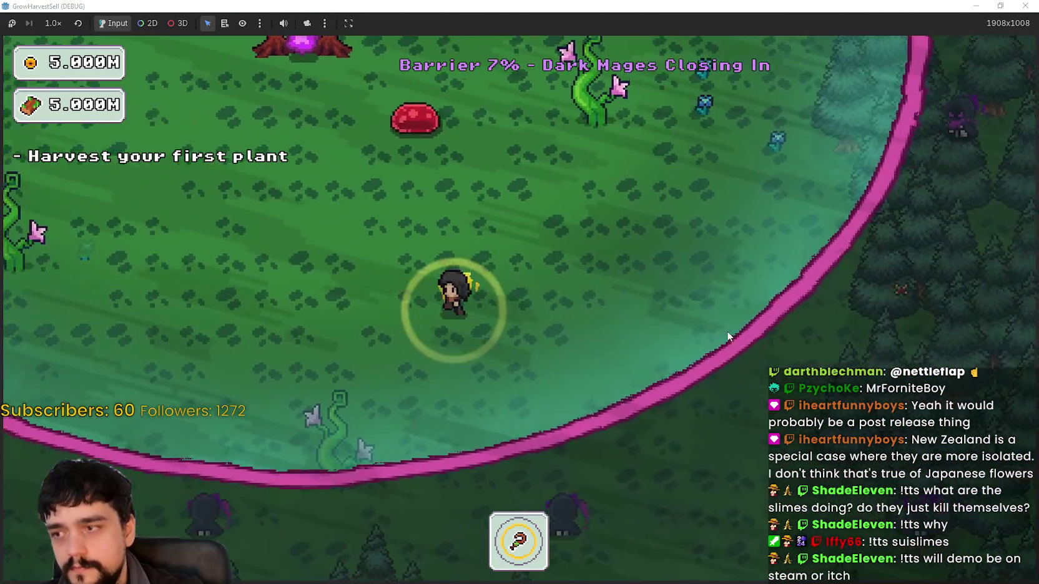
key("a")
key("w")
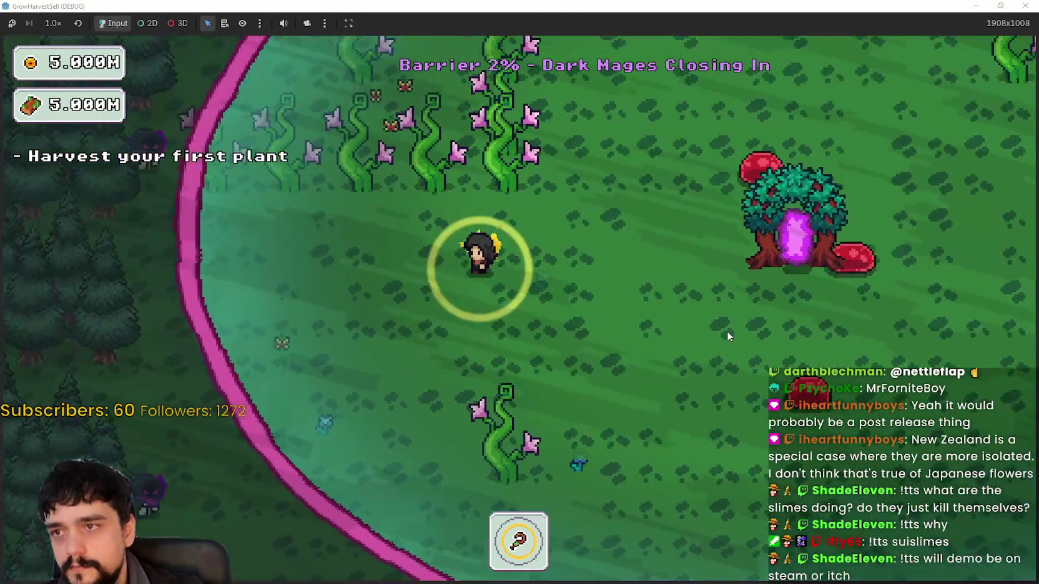
key("w")
key("d")
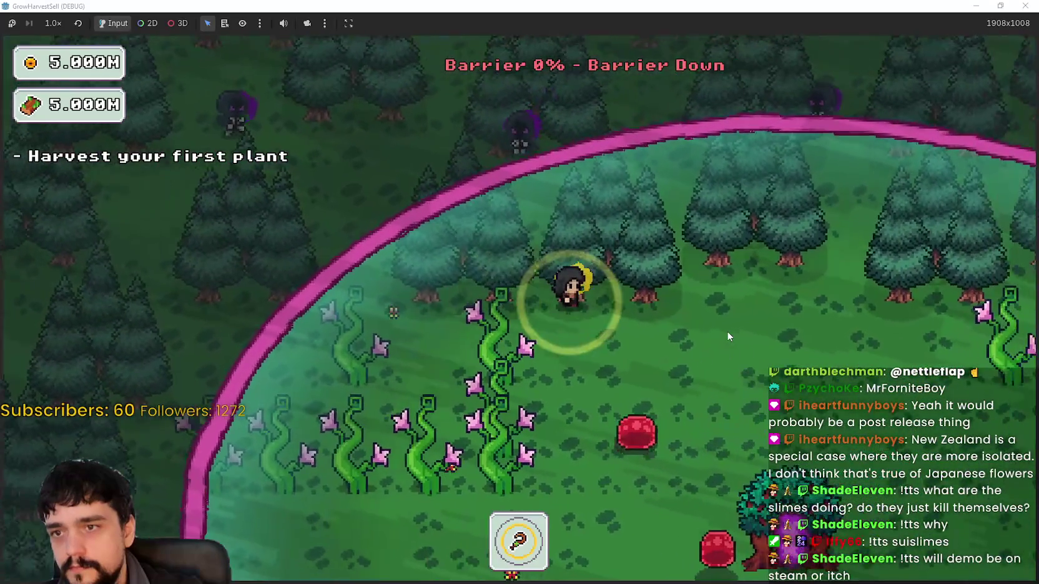
key("d")
key("s")
- Walk onto the portal tree and return to the village
key("a")
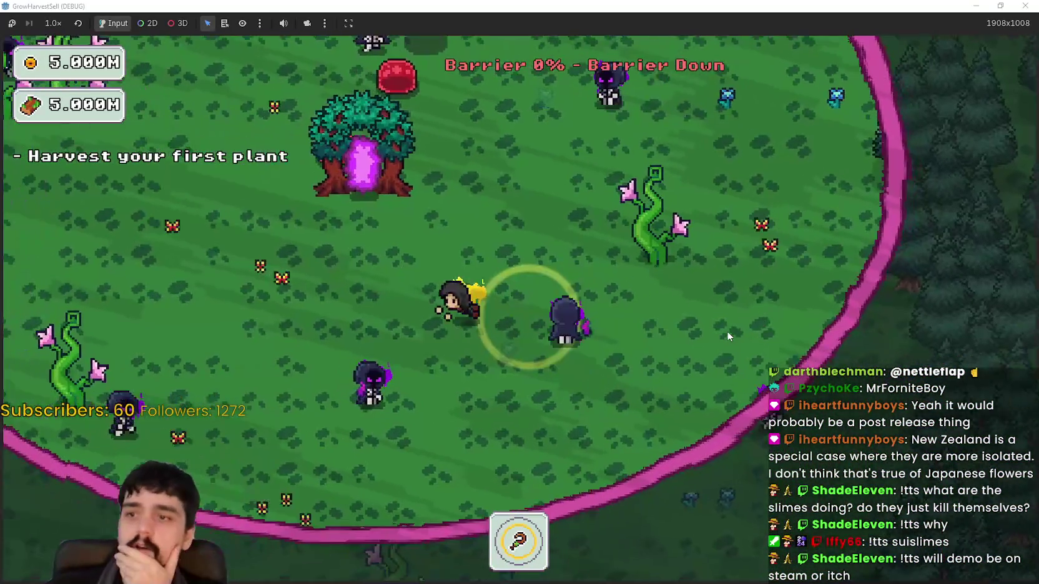
key("w")
key("a")
key("s")
key("d")
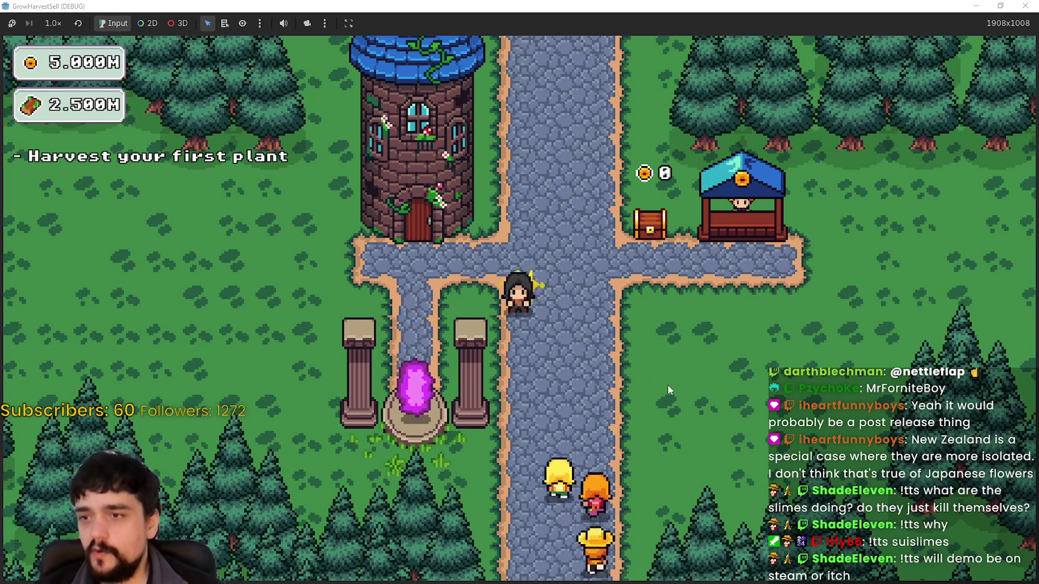
- Take the village portal back into the forest stage
key("Left")
key("Down")
key("Return")
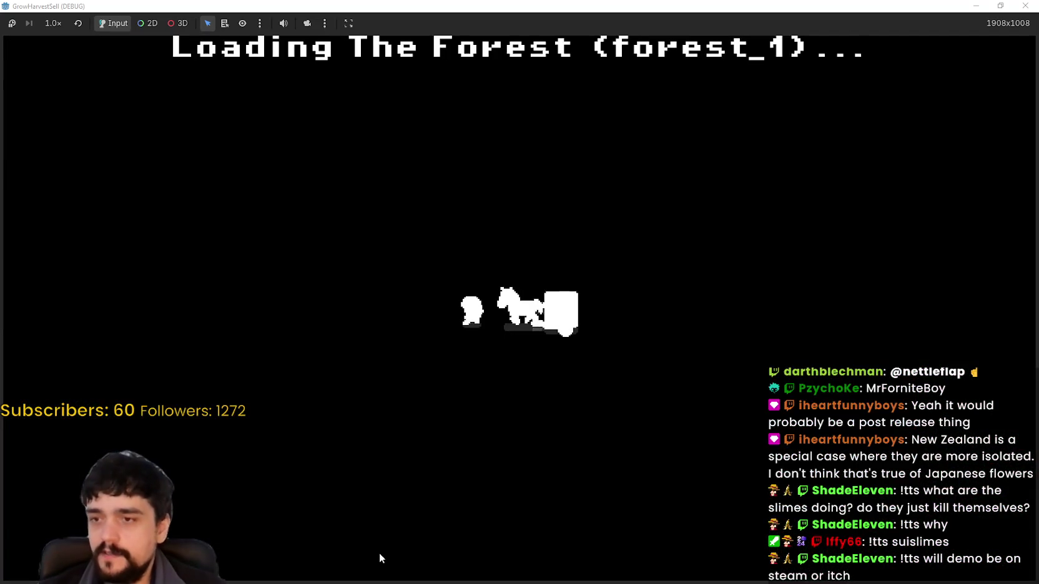
- Walk the player around the vines, slimes and clearing while the barrier drains from 75%
key("Right")
key("Down")
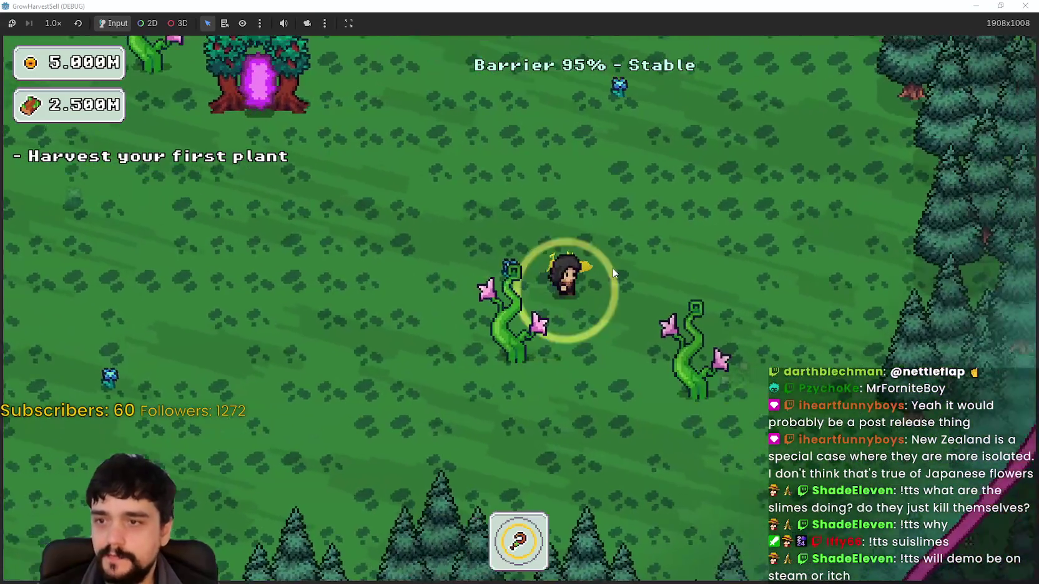
key("Up")
key("Right")
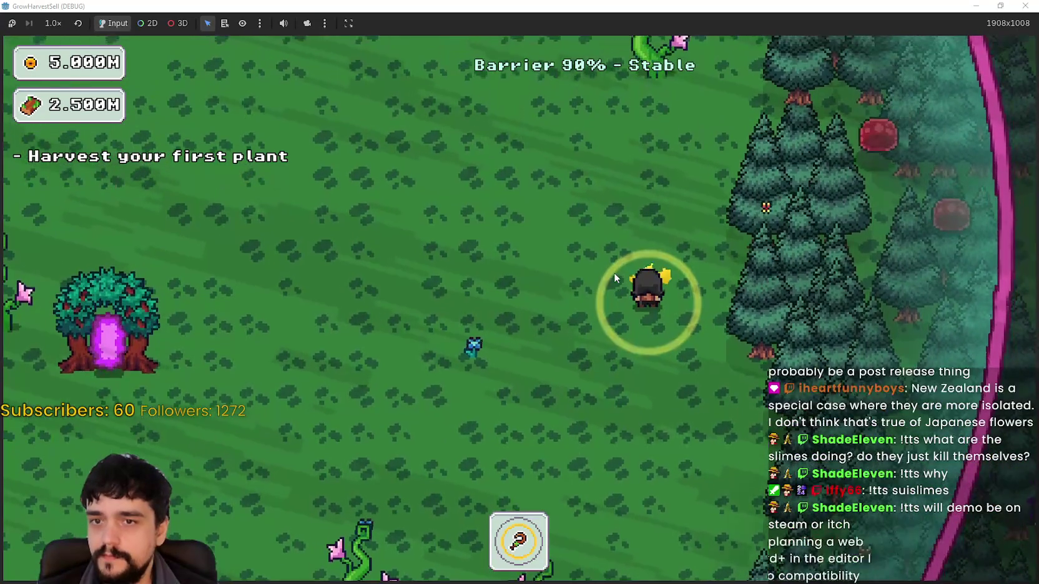
key("Up")
key("Left")
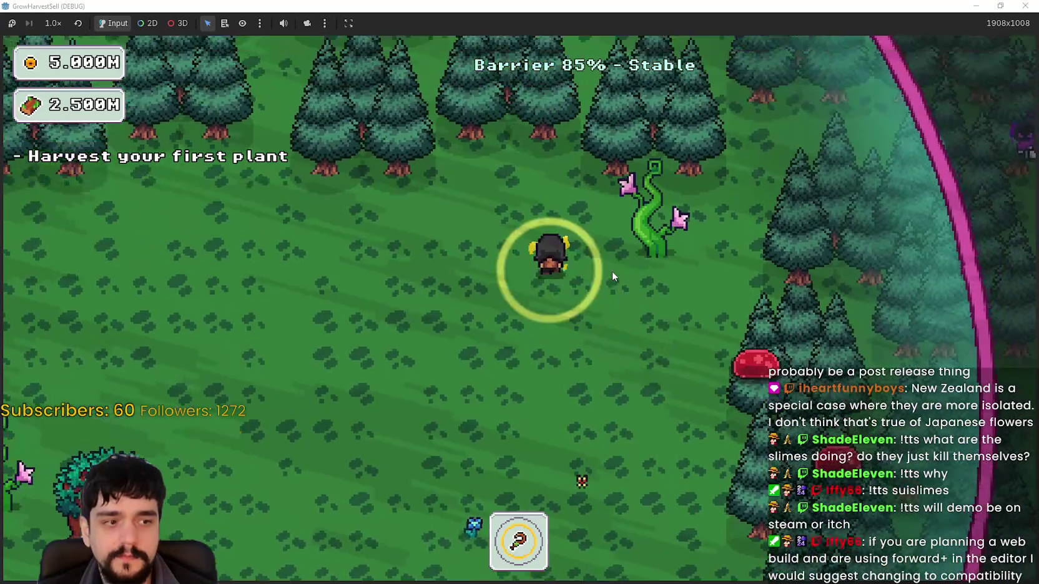
key("Up")
key("Left")
key("Left")
key("Up")
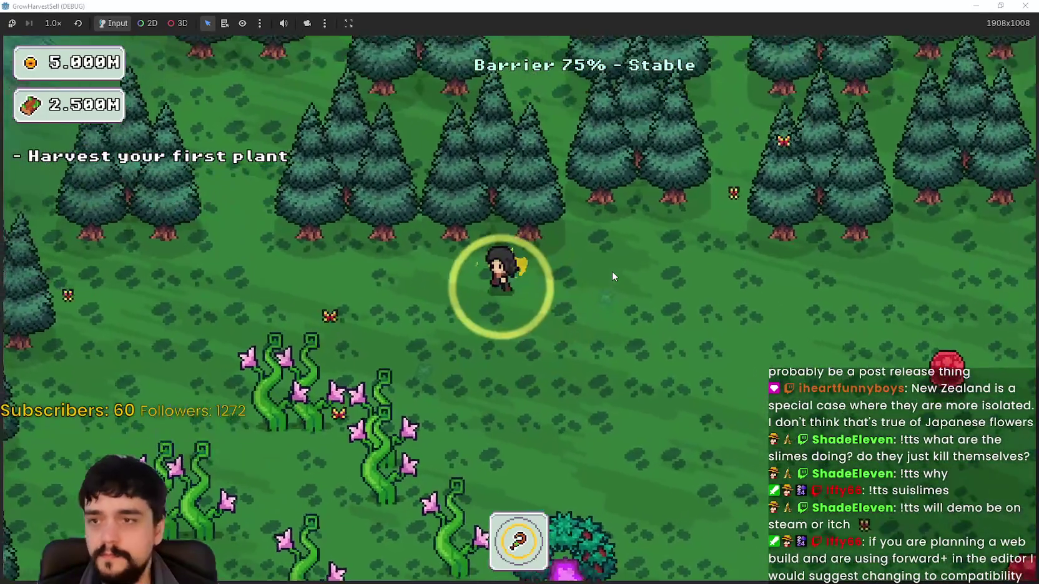
key("Left")
key("Down")
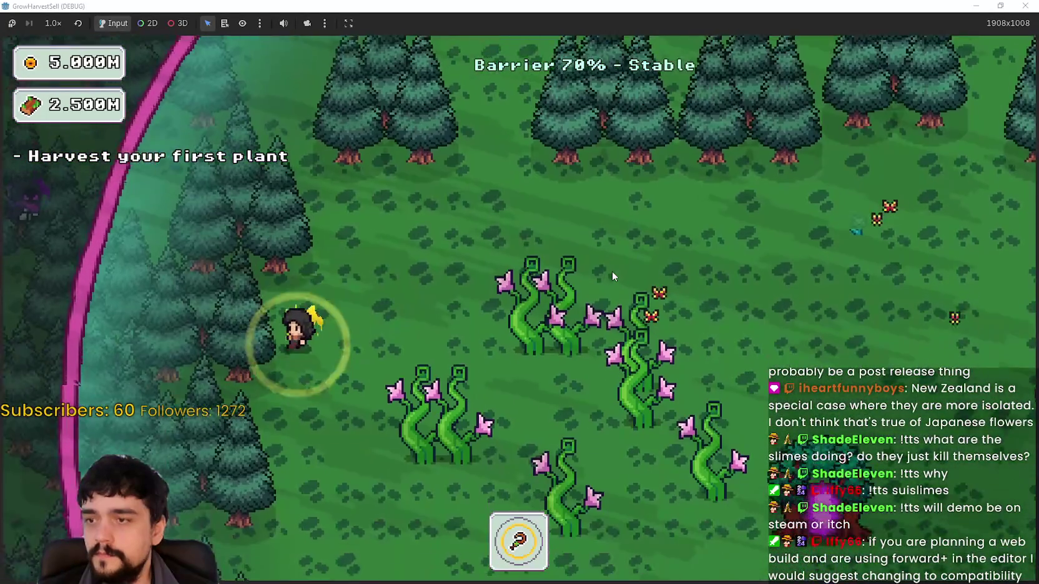
key("Left")
key("Down")
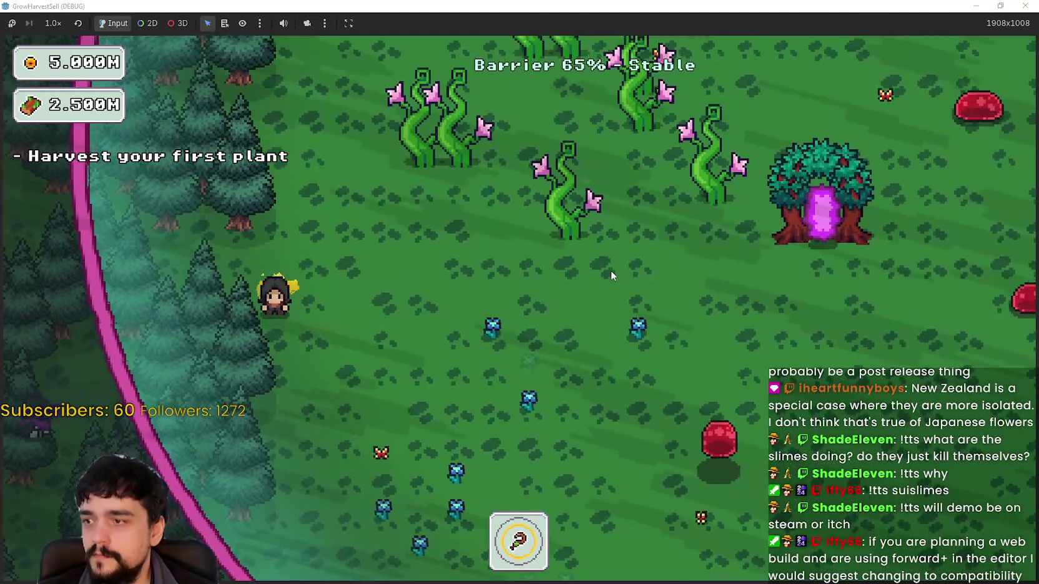
key("Right")
key("Down")
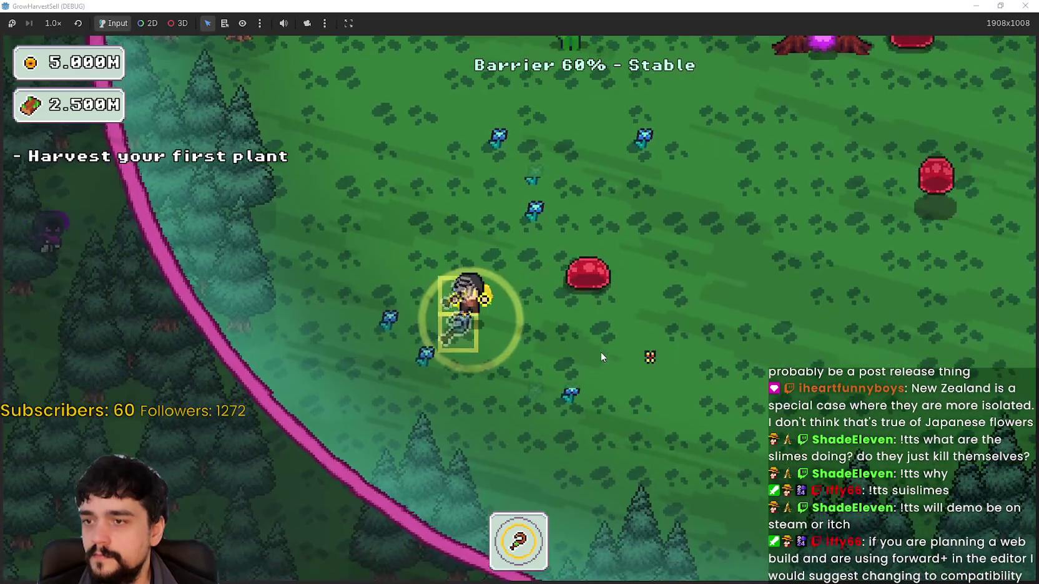
key("Left")
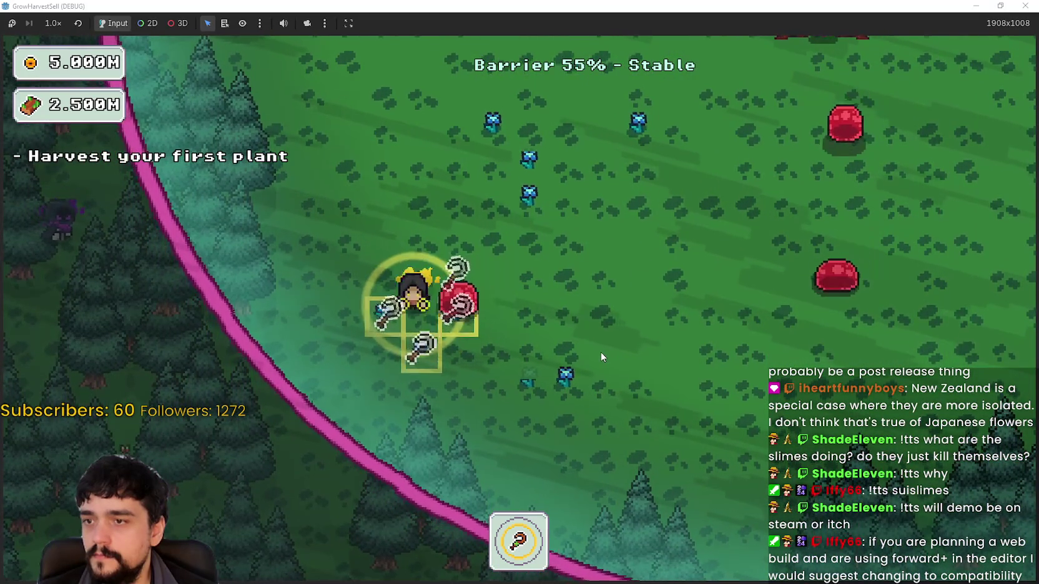
key("Up")
key("Right")
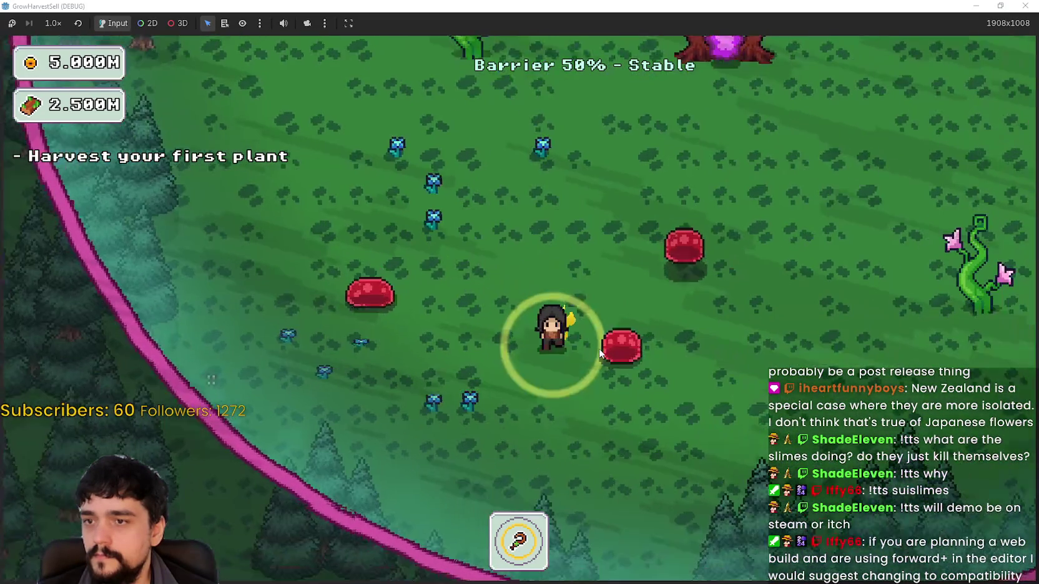
key("Right")
key("Down")
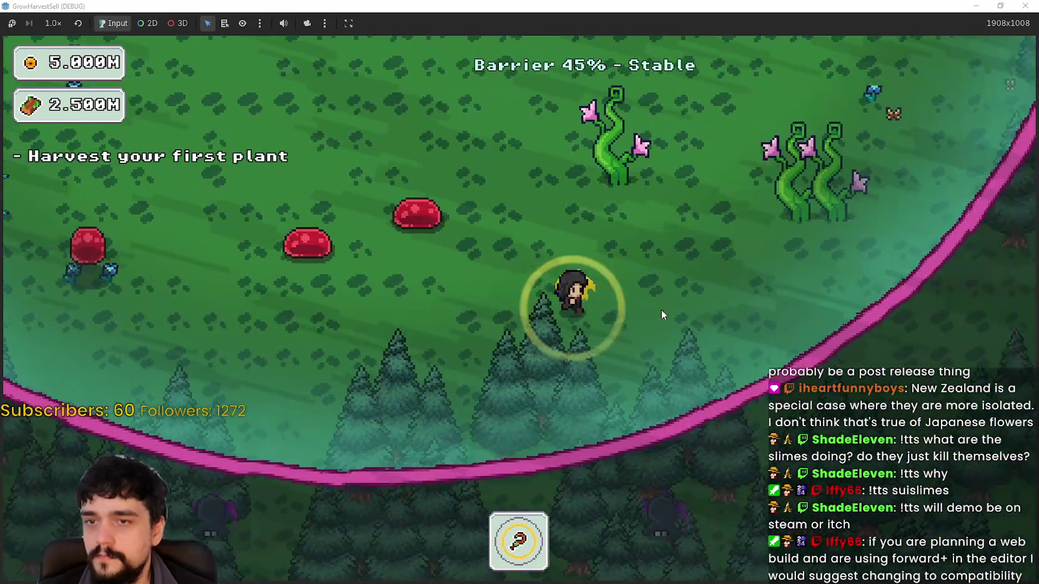
key("Right")
key("Up")
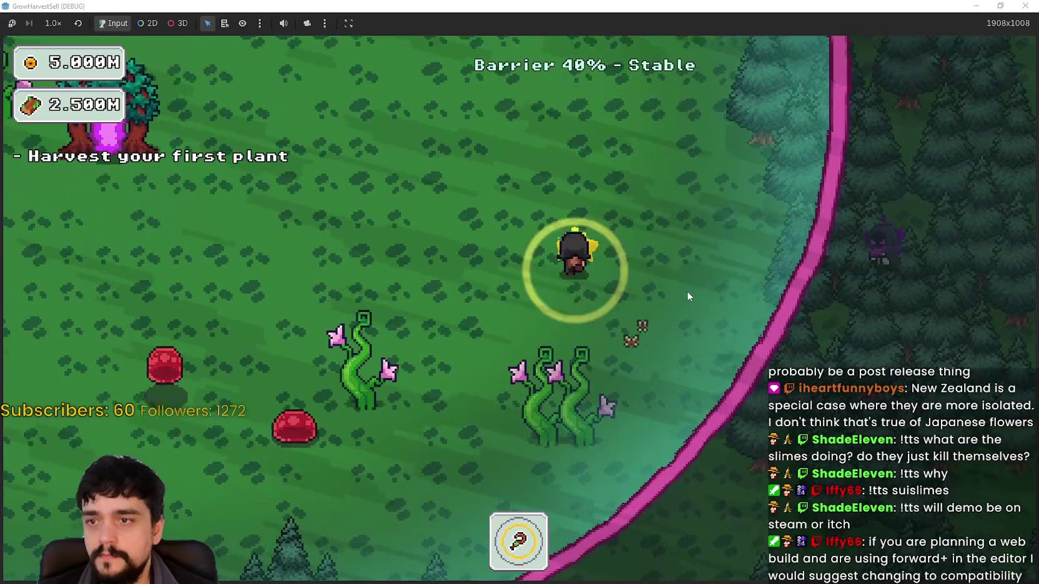
key("Up")
key("Right")
key("w")
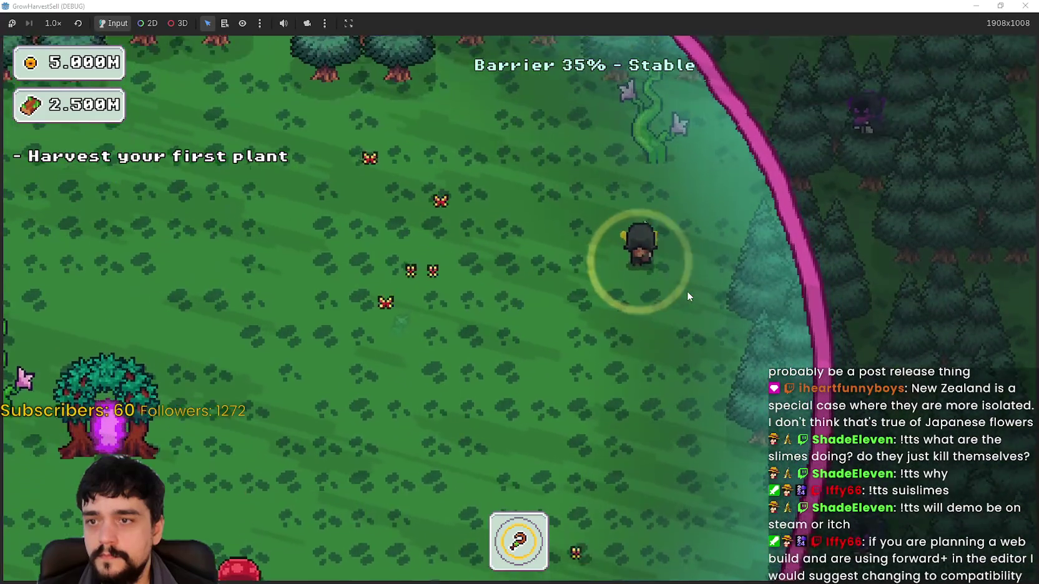
key("a")
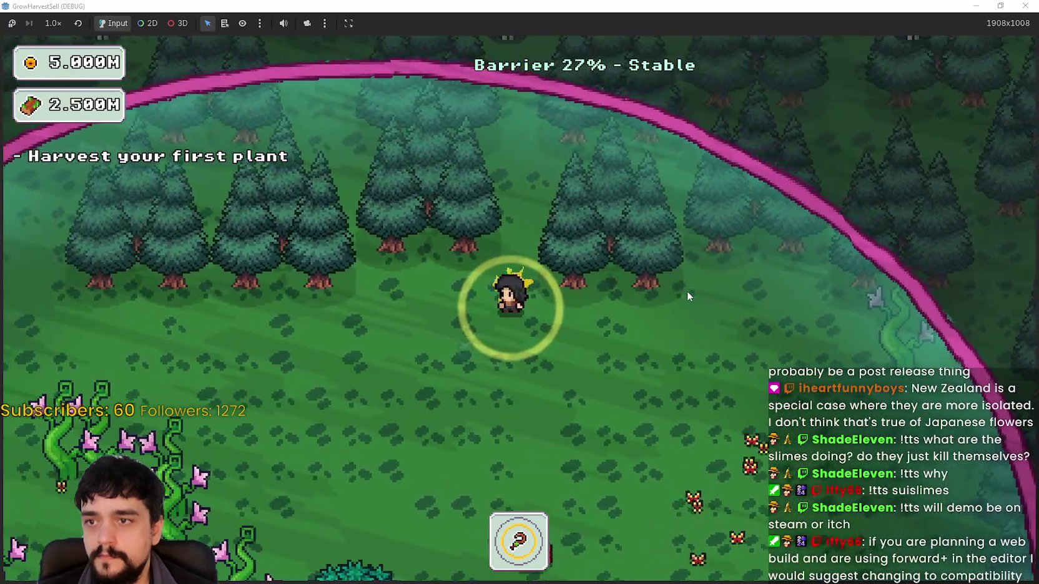
key("a")
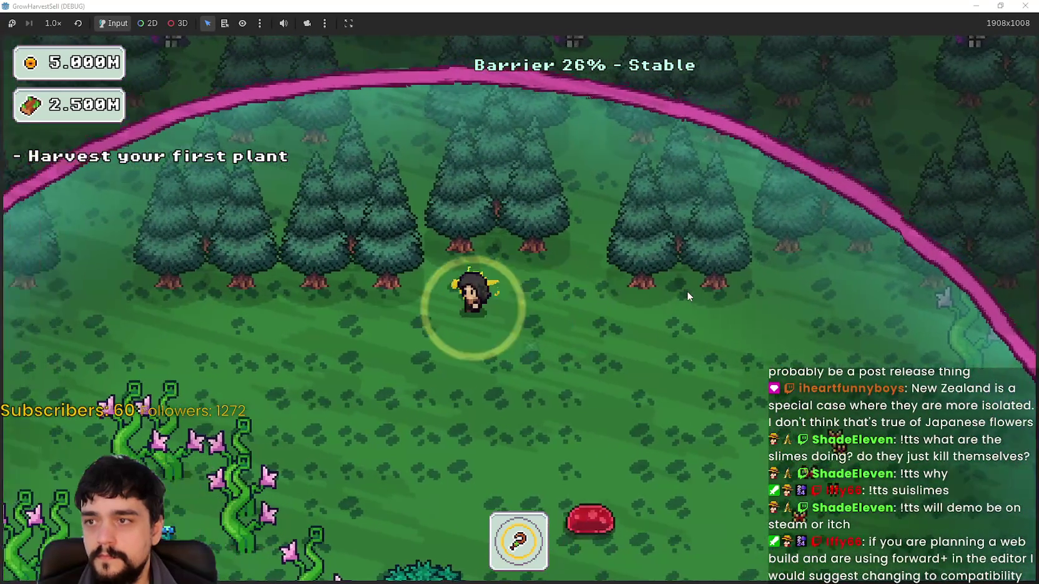
key("s")
key("a")
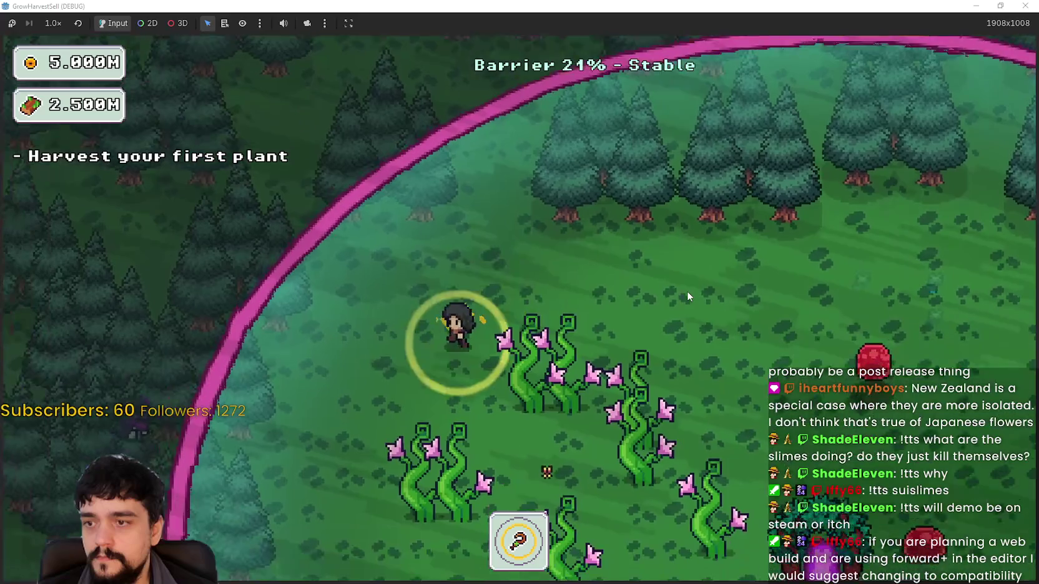
key("s")
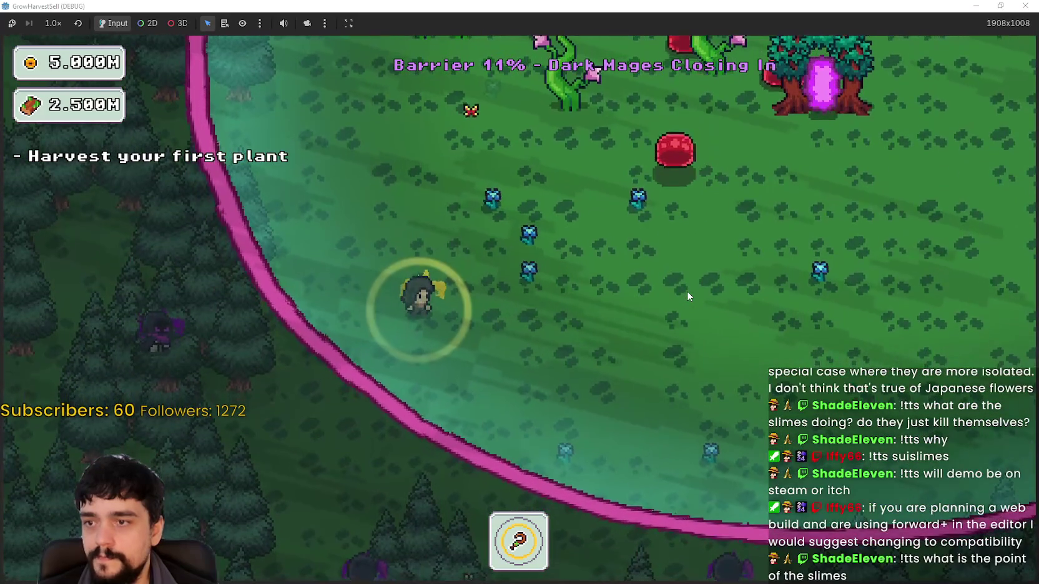
key("d")
key("s")
key("d")
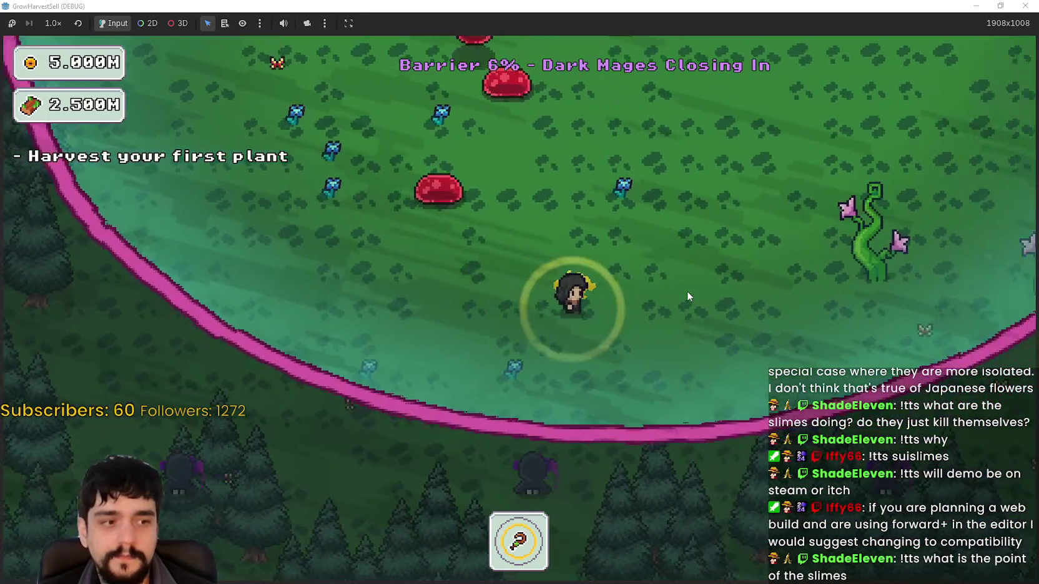
- Keep moving as the barrier hits 0%, collapses, and dark mages swarm in
key("w")
key("d")
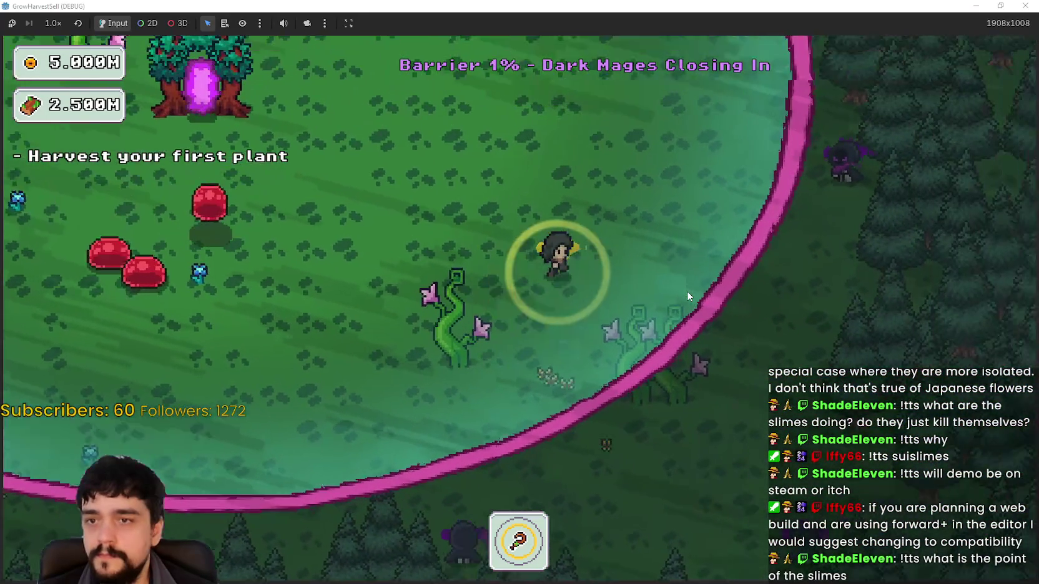
key("w")
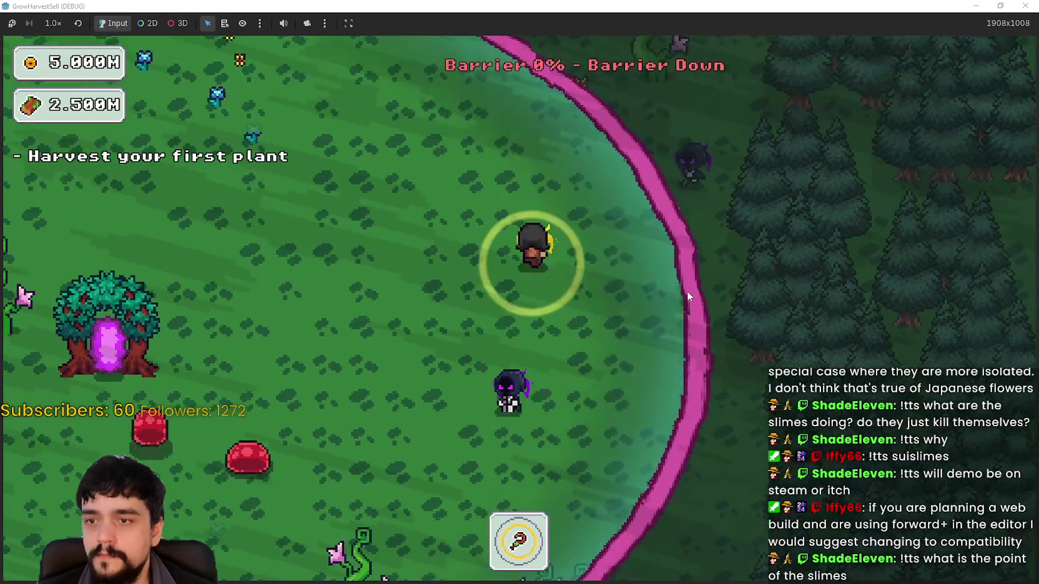
key("a")
key("a")
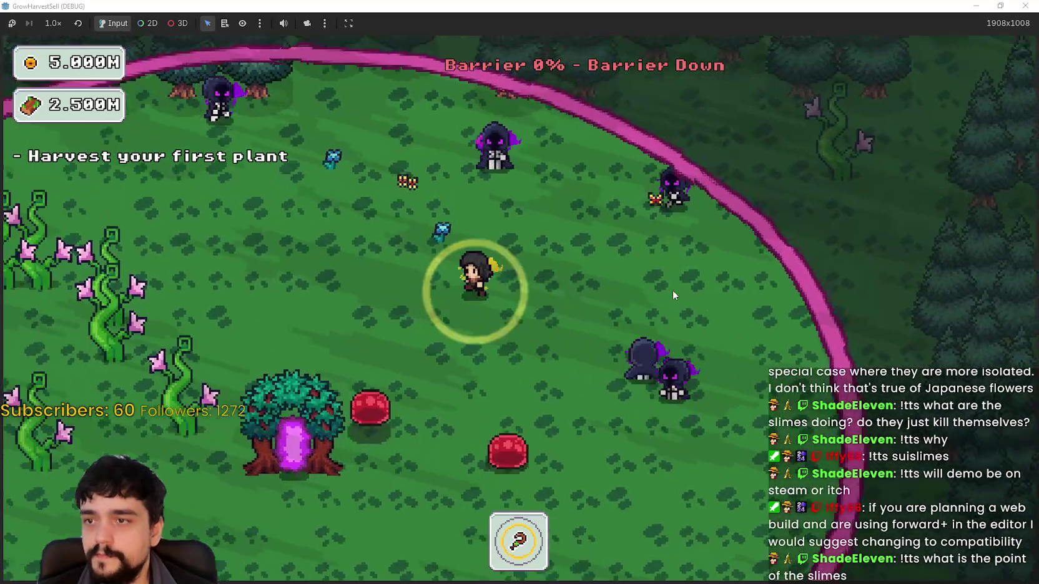
key("s")
key("a")
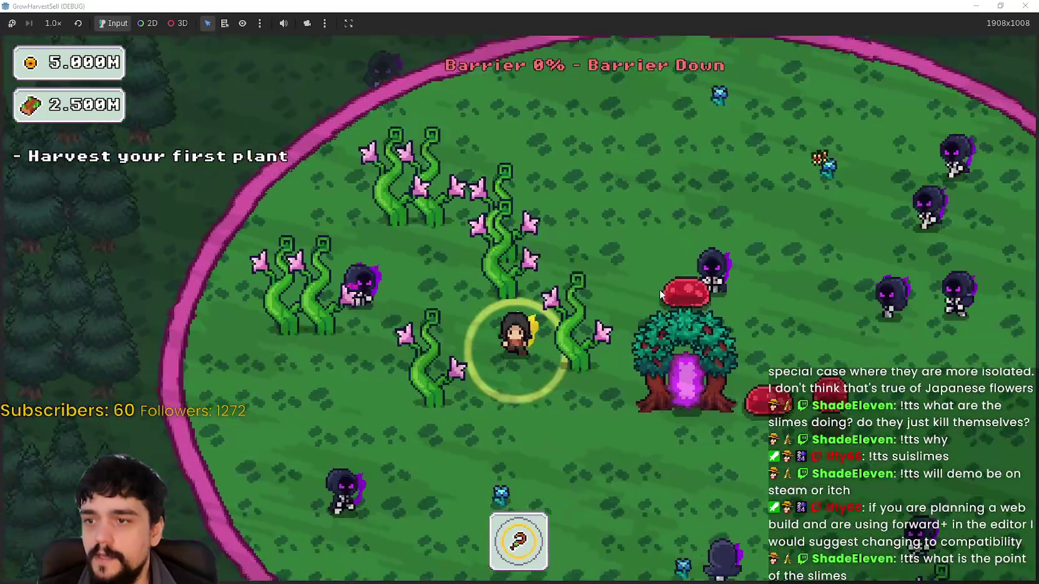
key("d")
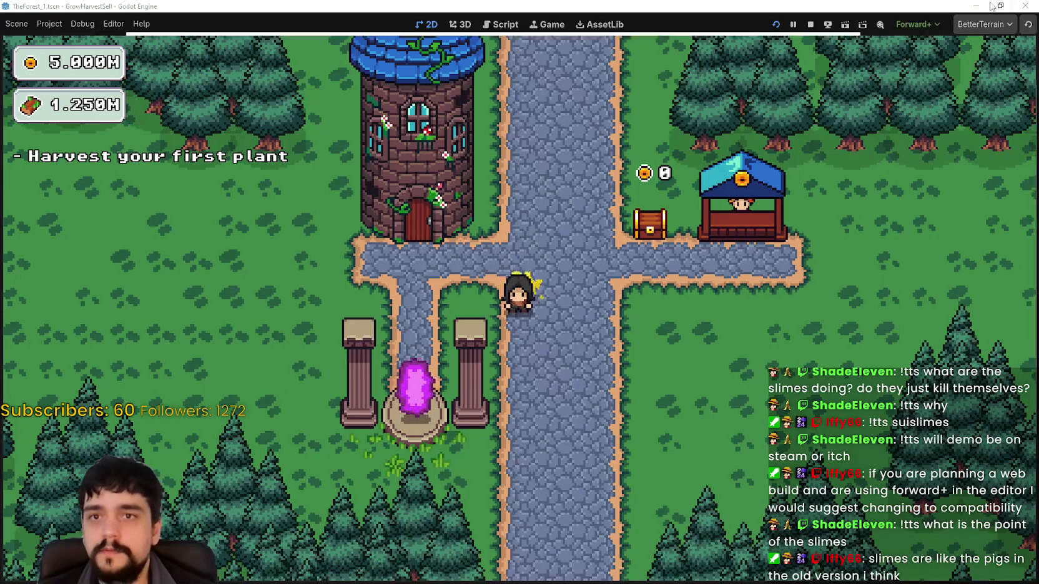
- Restore the game window, stop the game, and scroll through the BarrierShader inspector
left_click(999, 4)
left_click(810, 25)
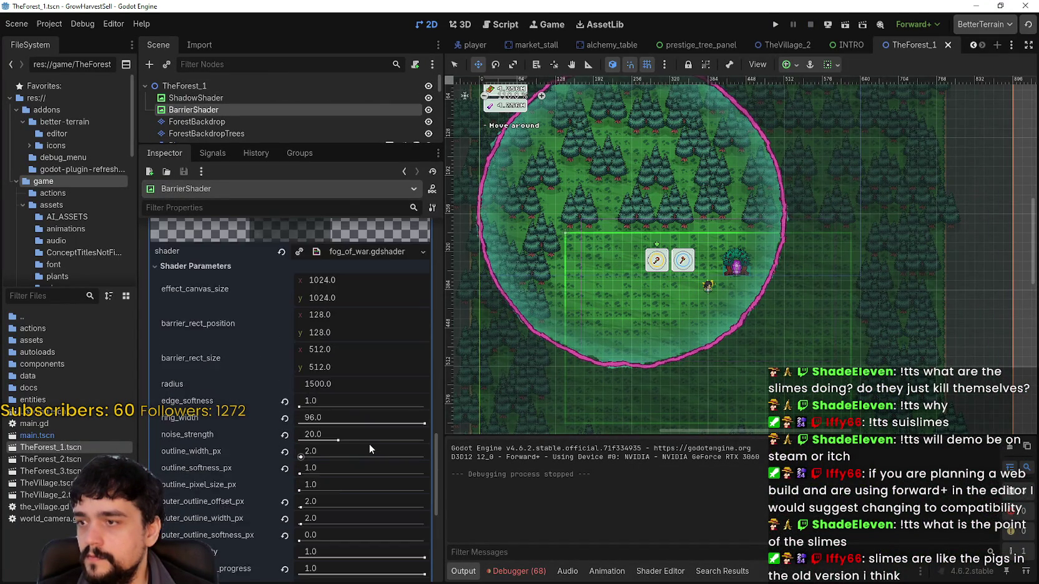
scroll(369, 440, "down", 3)
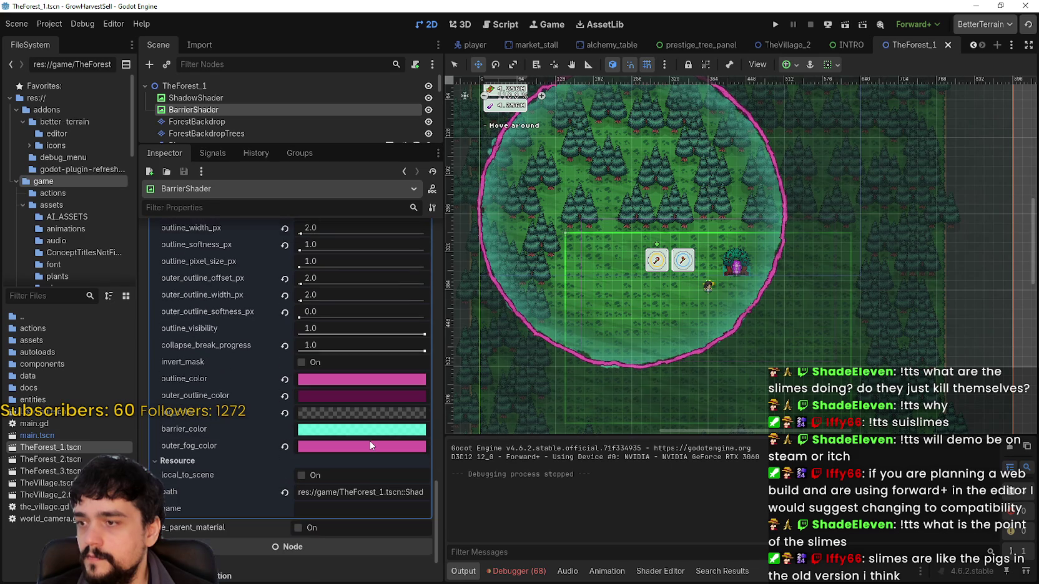
scroll(367, 444, "up", 3)
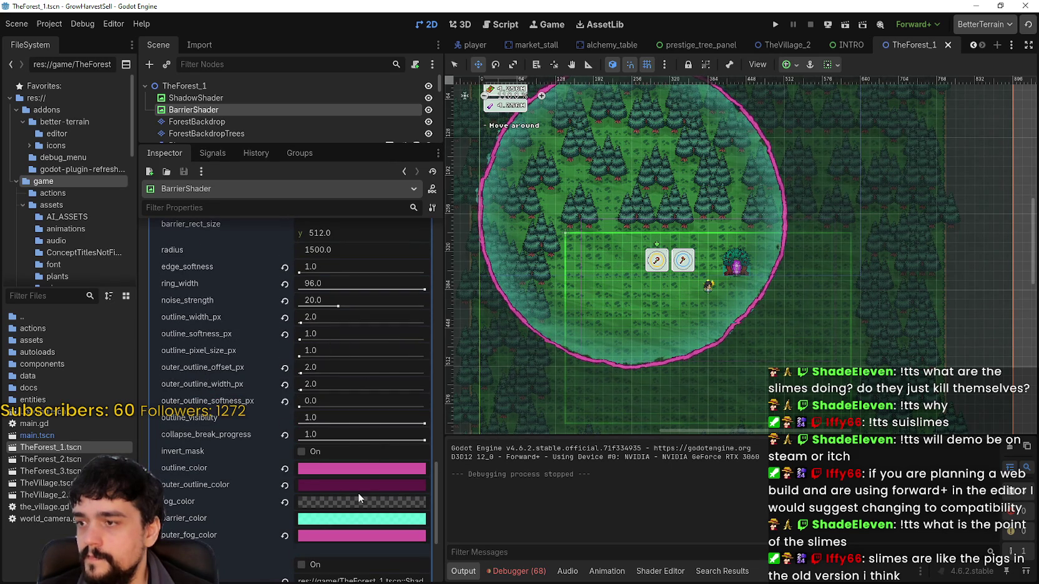
scroll(368, 279, "up", 3)
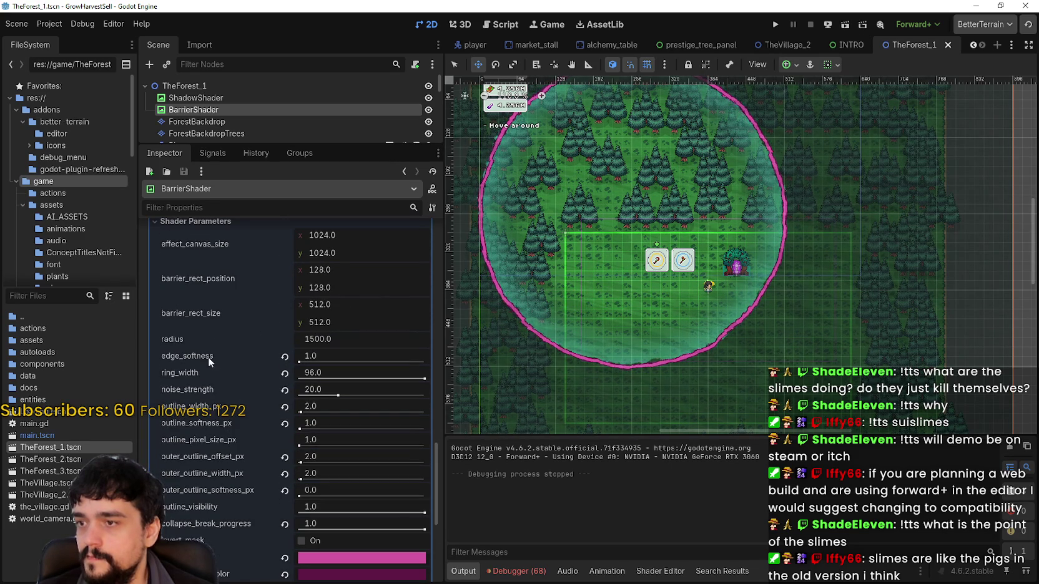
- Search the project files for 'ring_with' and enlarge the scene tree panel
key("ctrl+shift+f")
type("ring_wi")
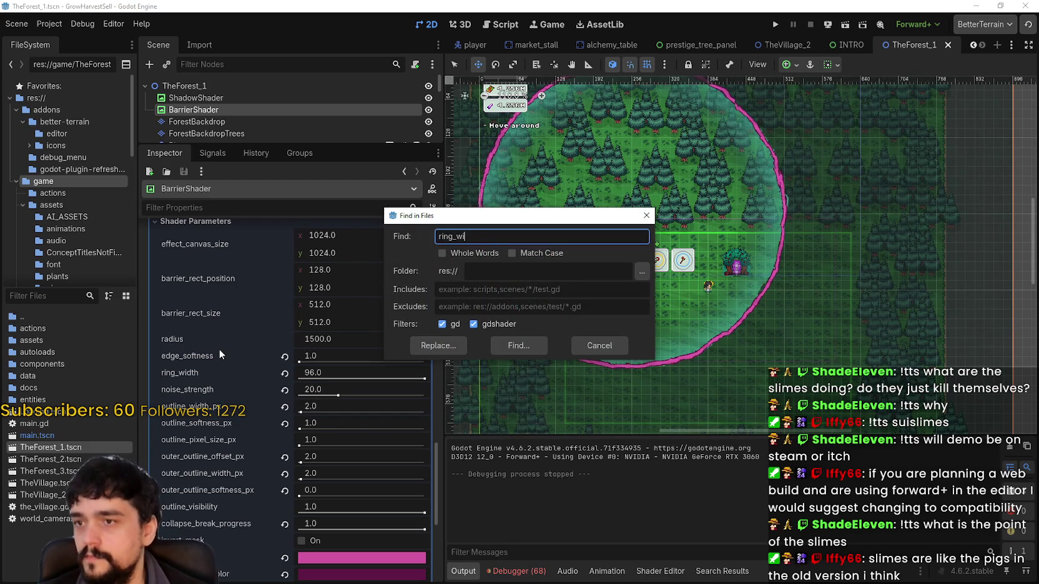
type("th")
key("Return")
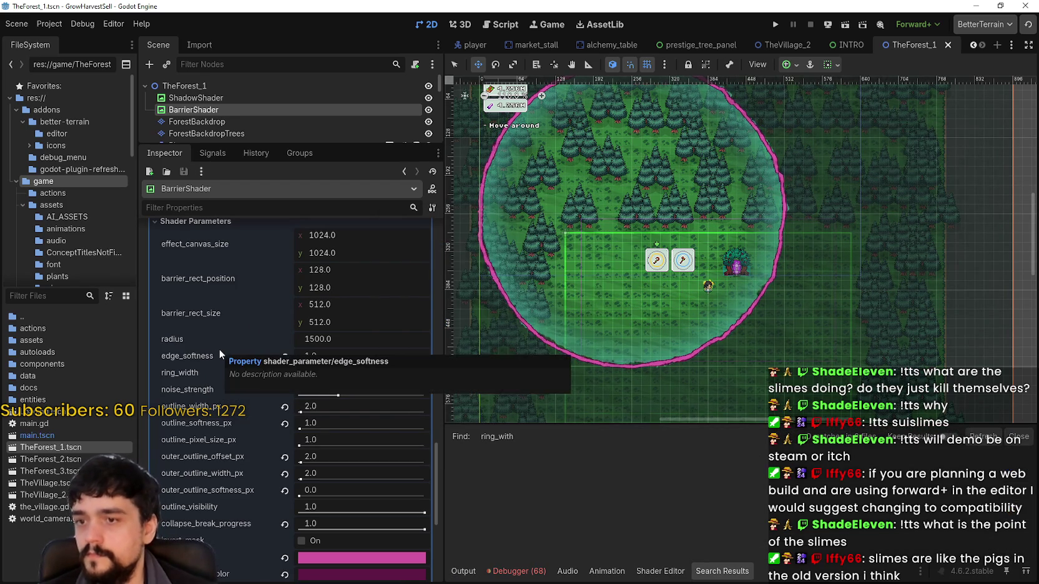
scroll(219, 110, "down", 5)
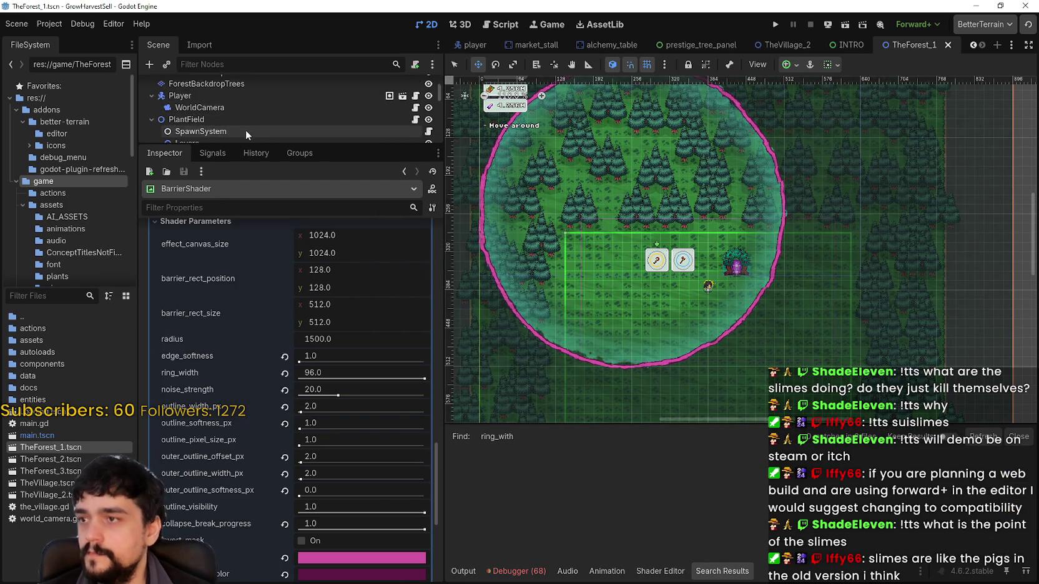
left_click_drag(237, 145, 227, 278)
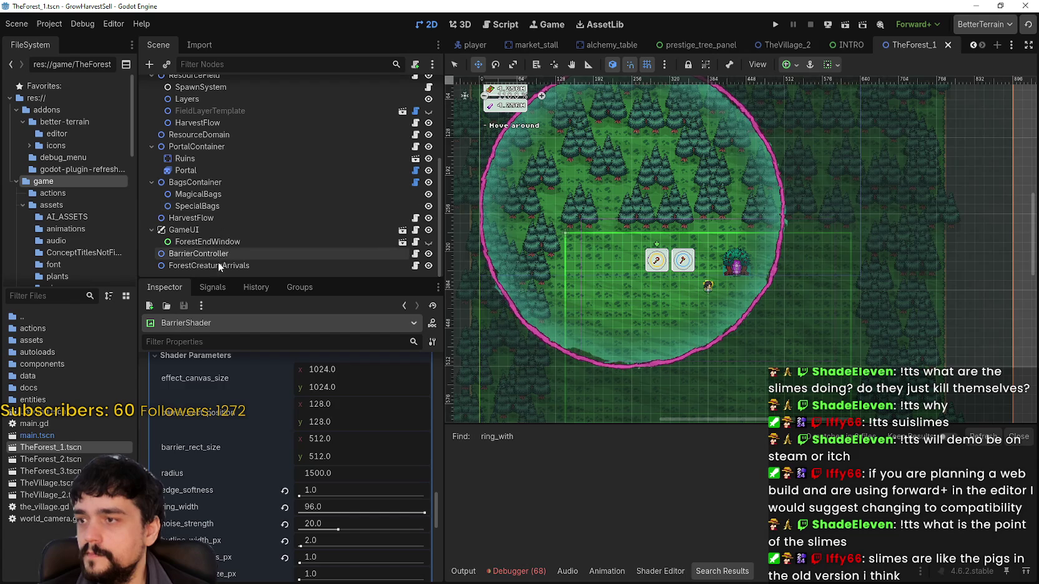
- Select the BarrierController node and browse its inspector properties
left_click(226, 265)
left_click(201, 255)
scroll(357, 549, "down", 5)
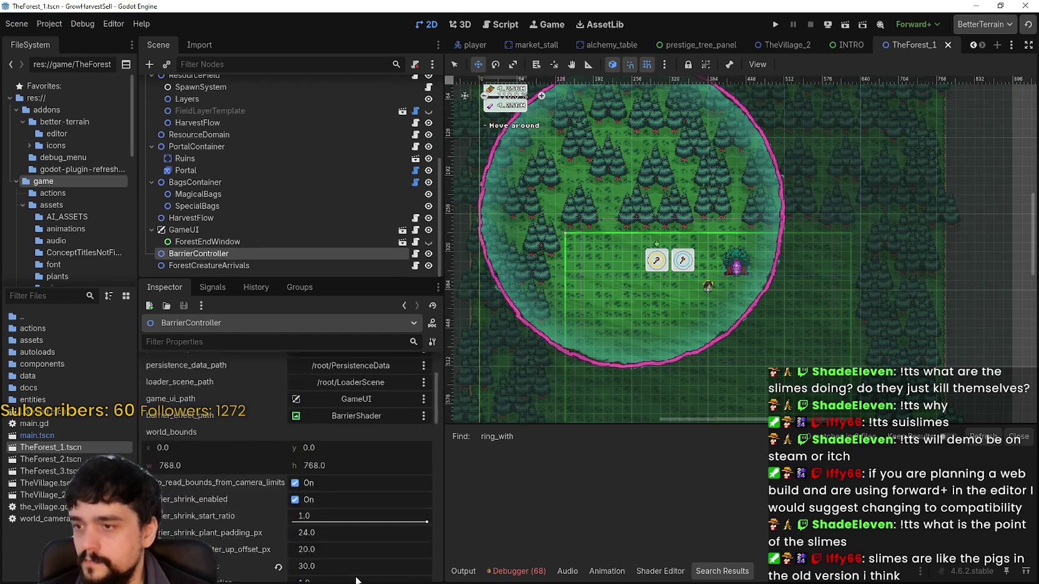
scroll(169, 501, "down", 1)
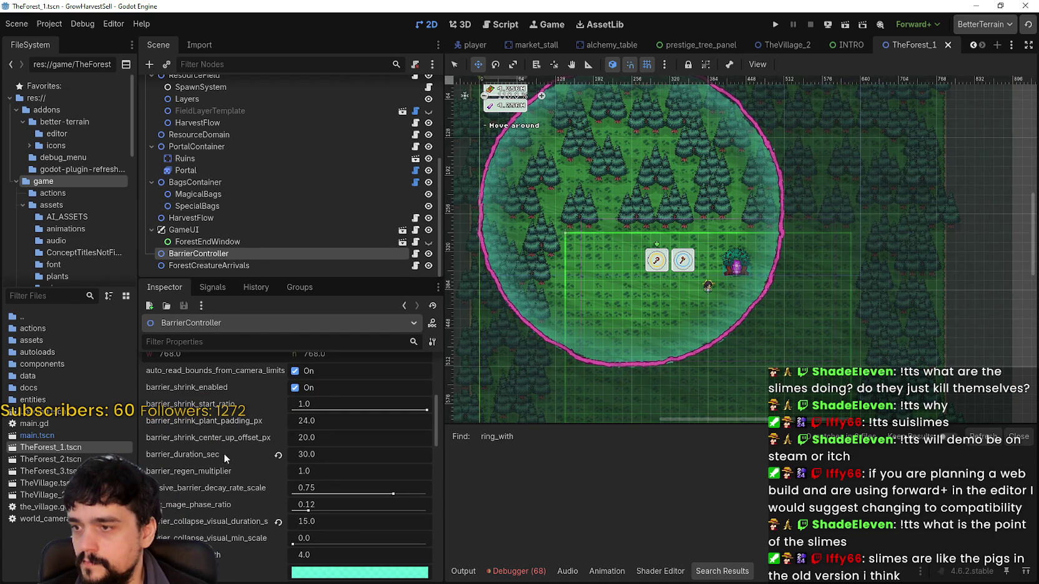
scroll(187, 512, "down", 1)
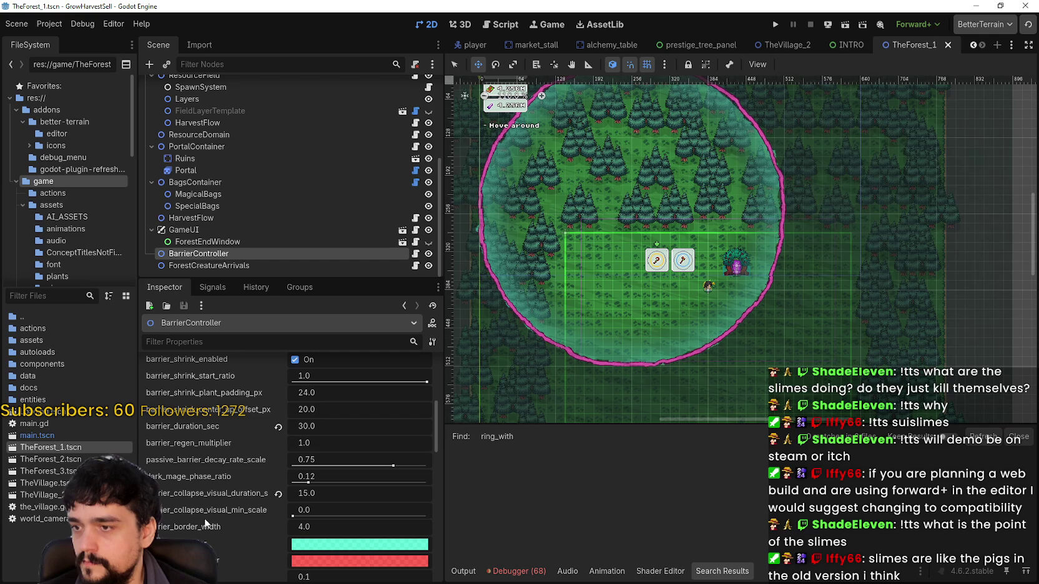
scroll(209, 532, "down", 3)
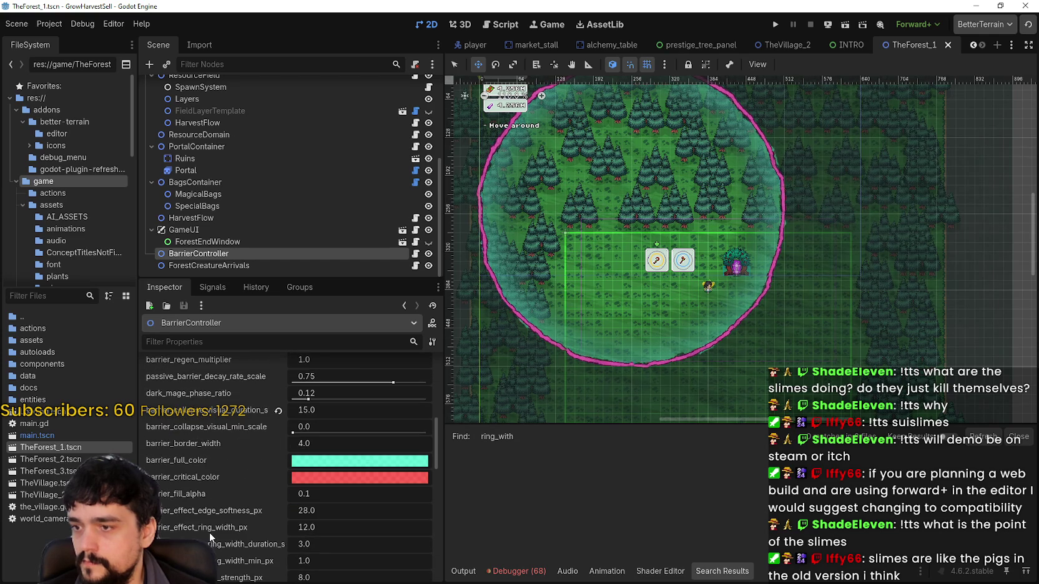
scroll(211, 532, "down", 3)
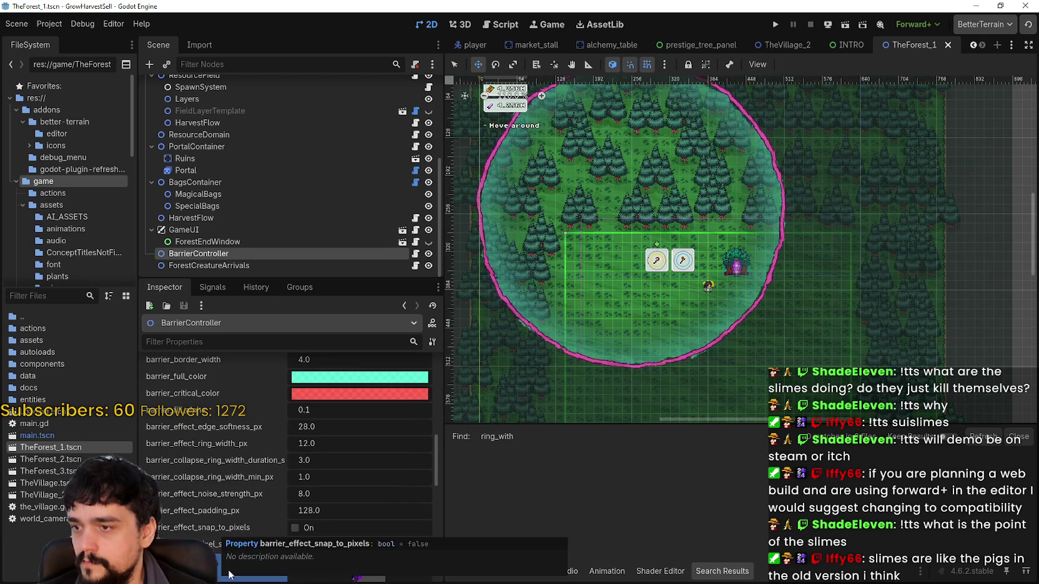
scroll(252, 546, "down", 8)
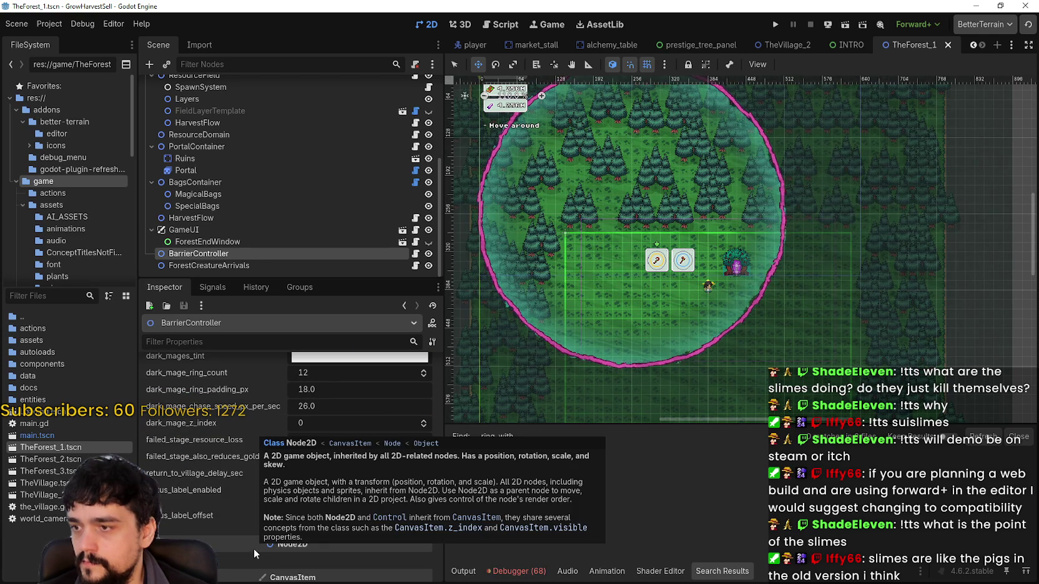
scroll(206, 517, "up", 5)
scroll(209, 517, "up", 6)
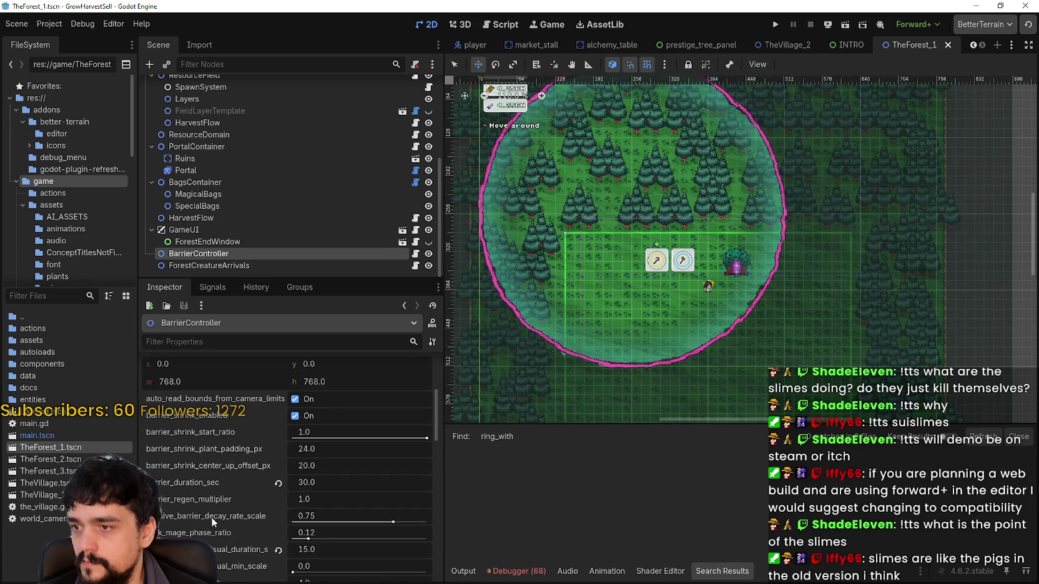
scroll(211, 517, "up", 1)
- Filter by 'barrier_wi', set barrier_collapse_ring_width_duration_s to 2.0, and run the project
left_click(202, 340)
type("barri")
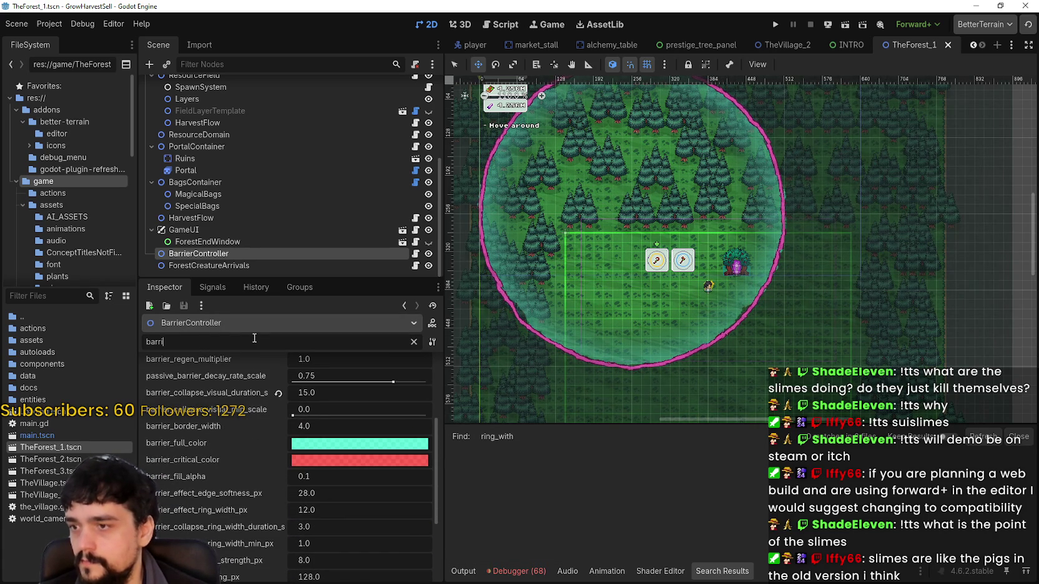
type("er_wi")
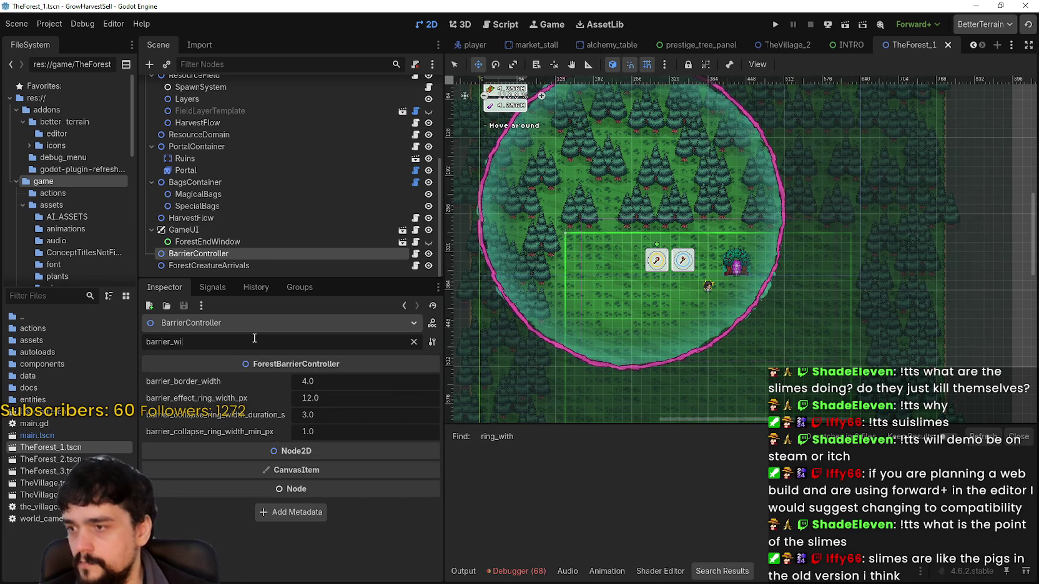
left_click(371, 414)
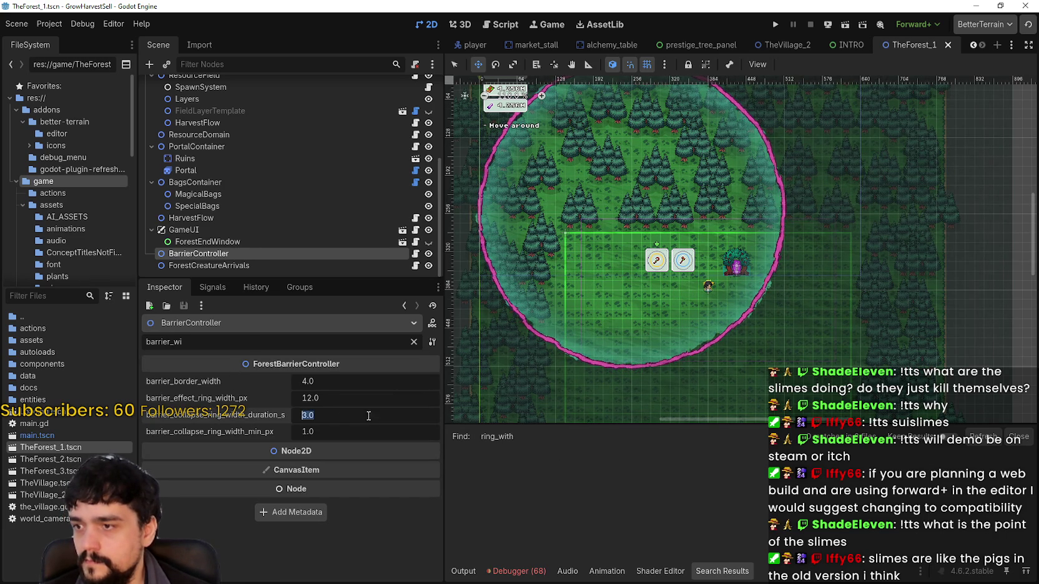
type("1")
key("BackSpace")
type("2")
key("Return")
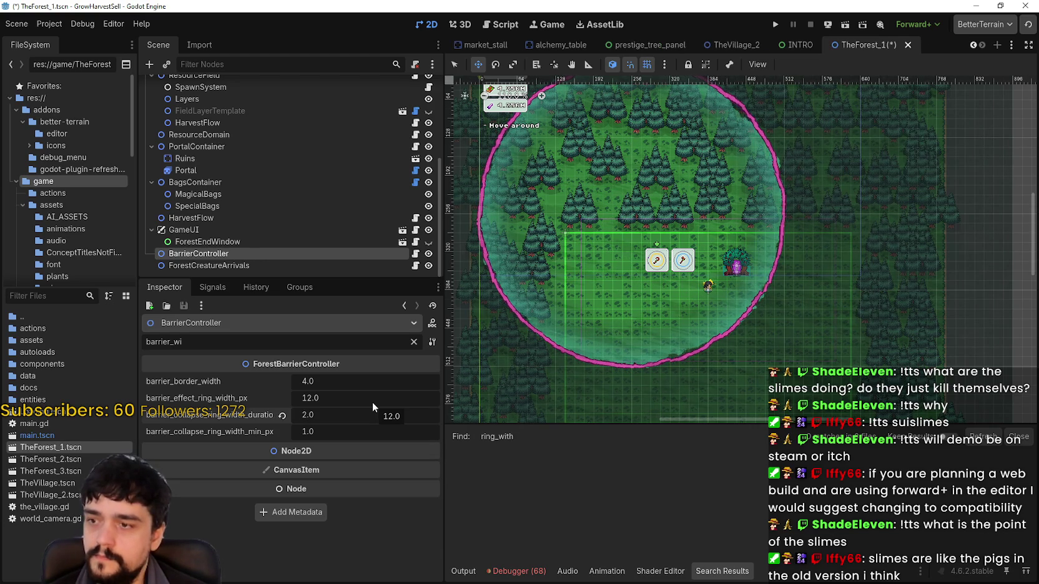
left_click(776, 24)
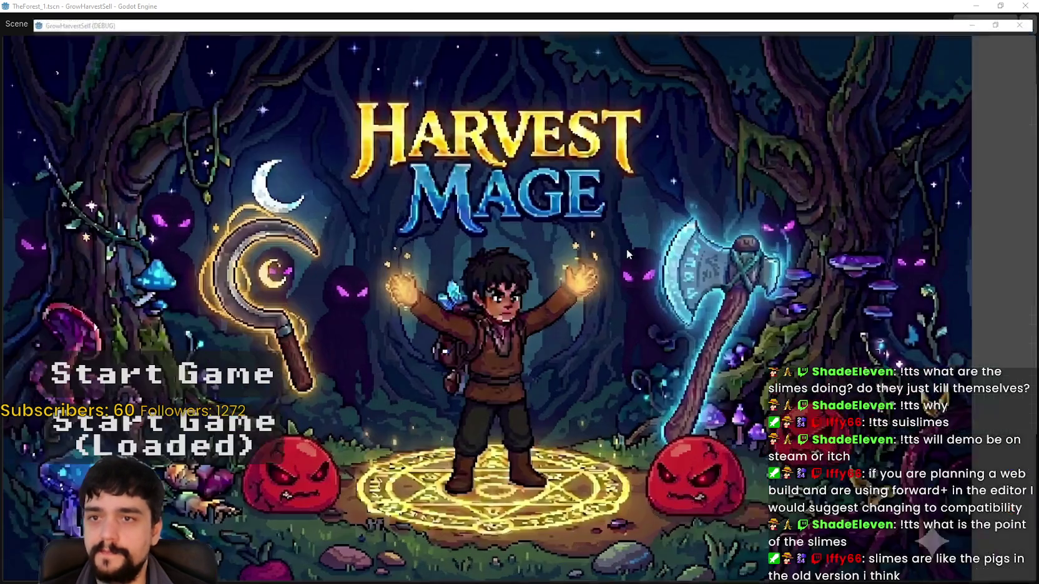
- Start a new test run, walk to the village portal and travel to forest Stage 1
left_click(263, 445)
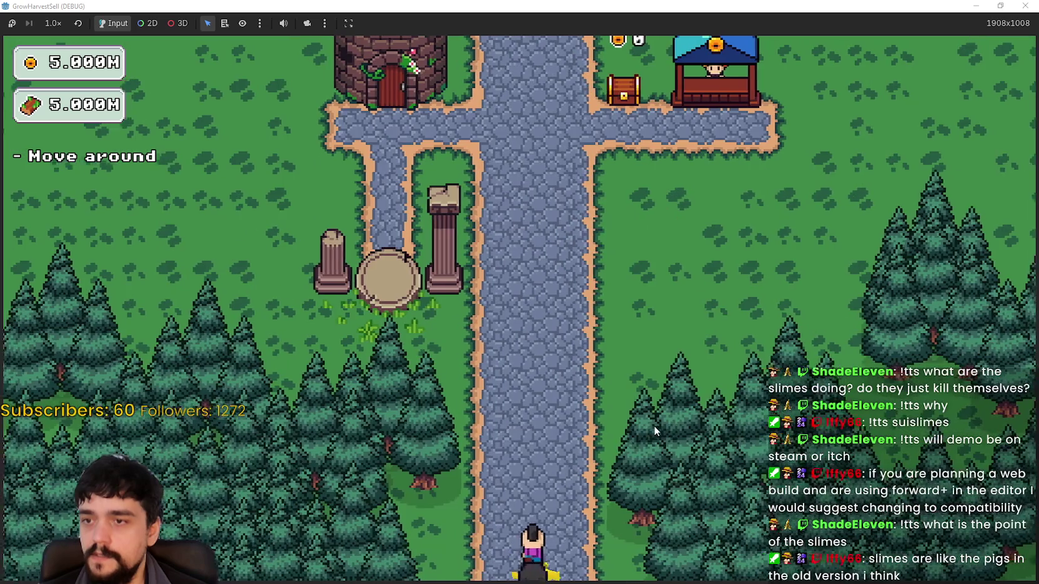
key("w")
key("Tab")
key("Tab")
key("e")
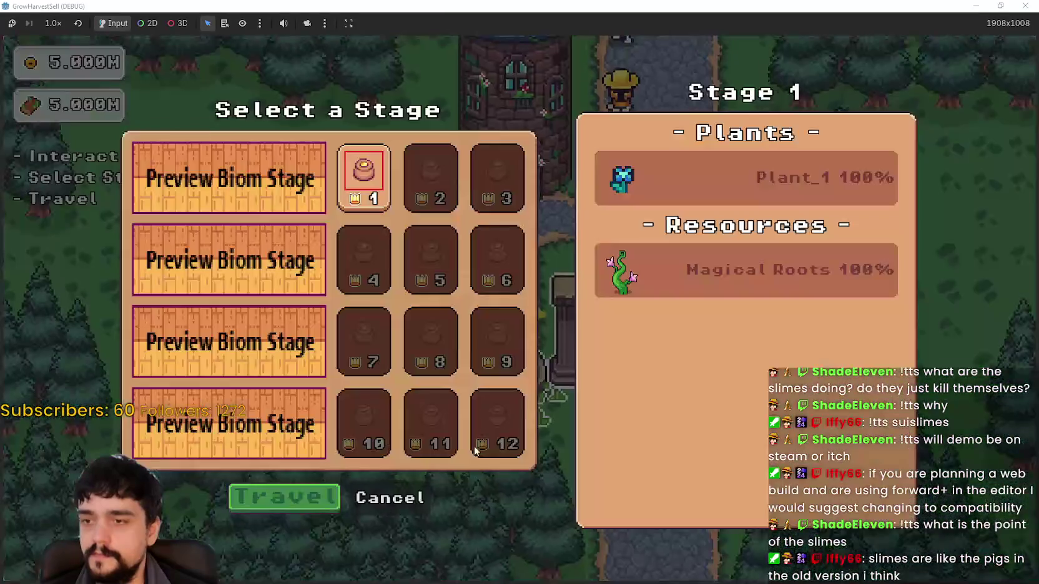
left_click(299, 488)
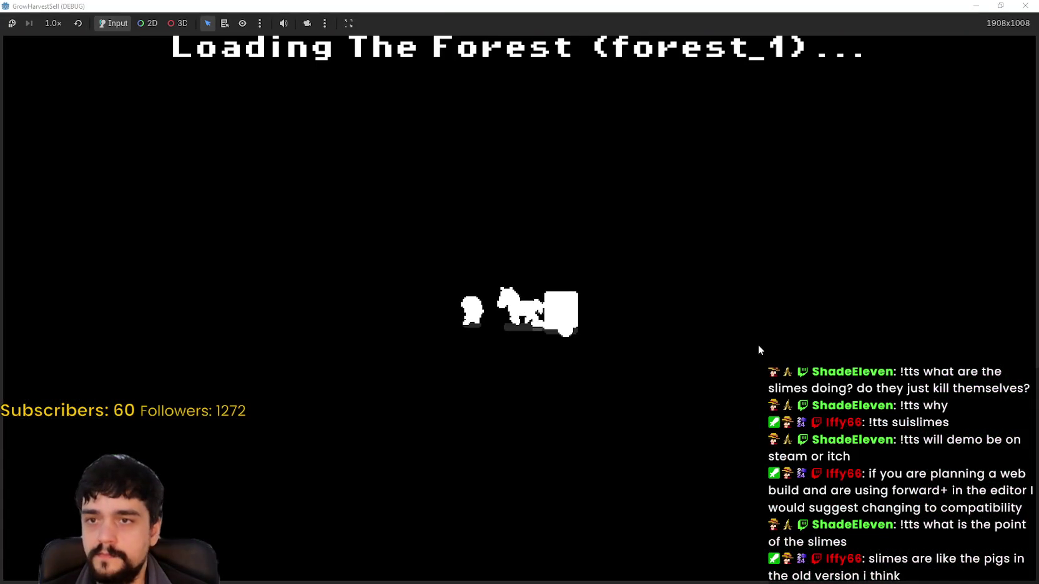
- Walk down-left through the forest, harvesting a plant and heading toward the flower plants
key("a")
key("s")
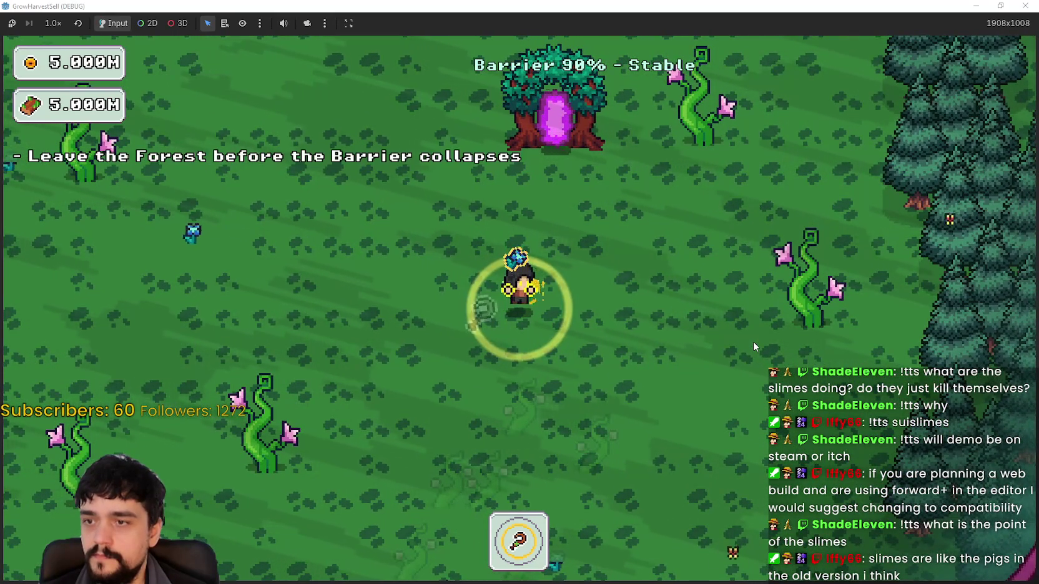
key("d")
key("s")
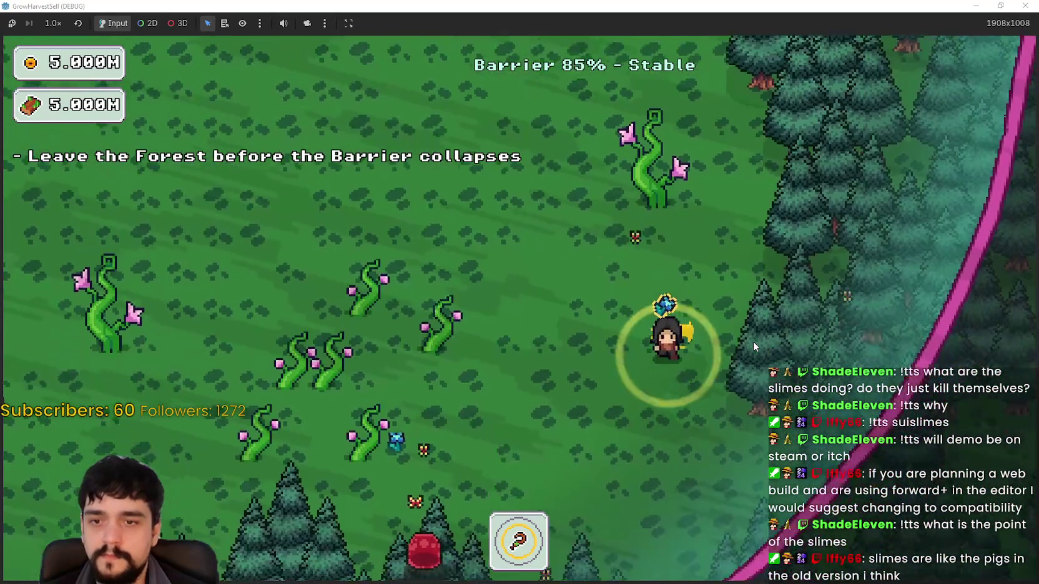
key("a")
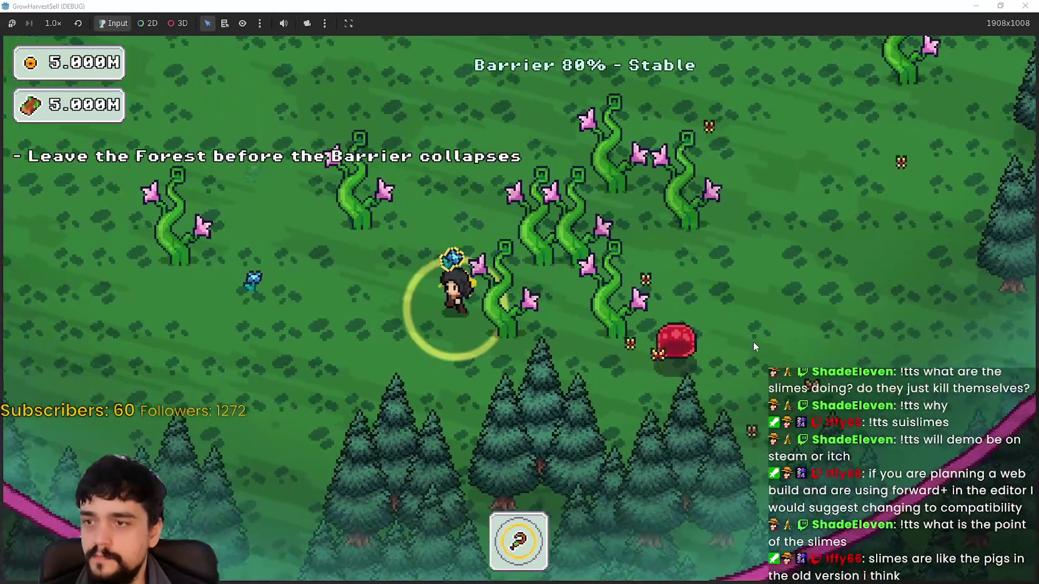
key("a")
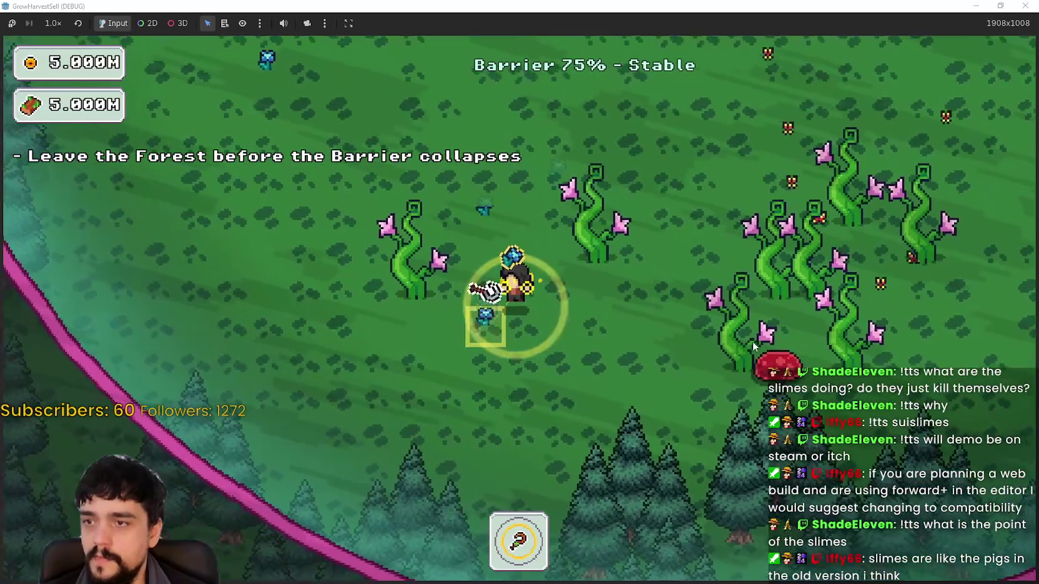
key("s")
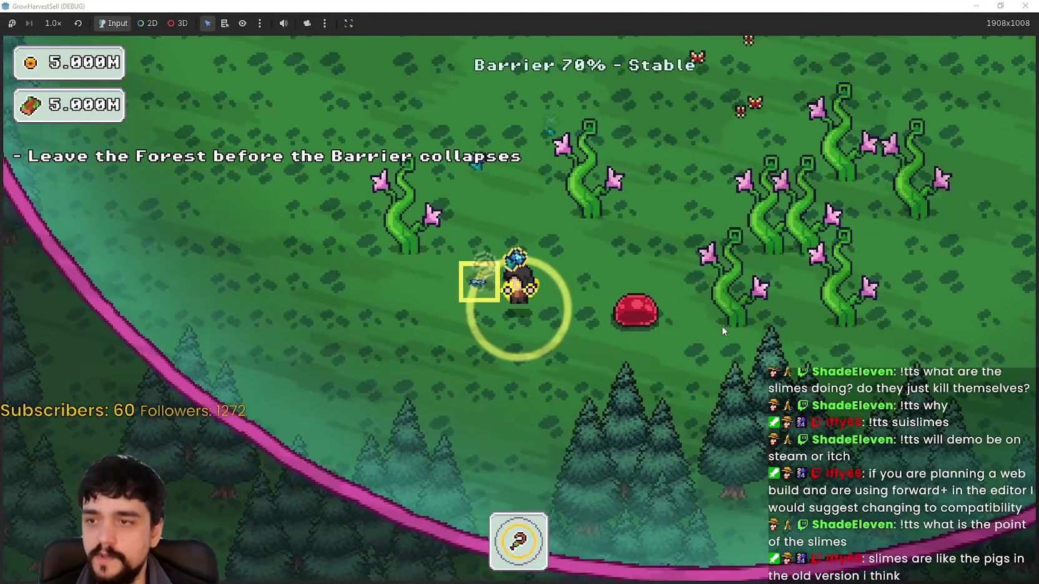
- Roam up and right toward the portal tree until the barrier drains to 0% - Barrier Down
key("w")
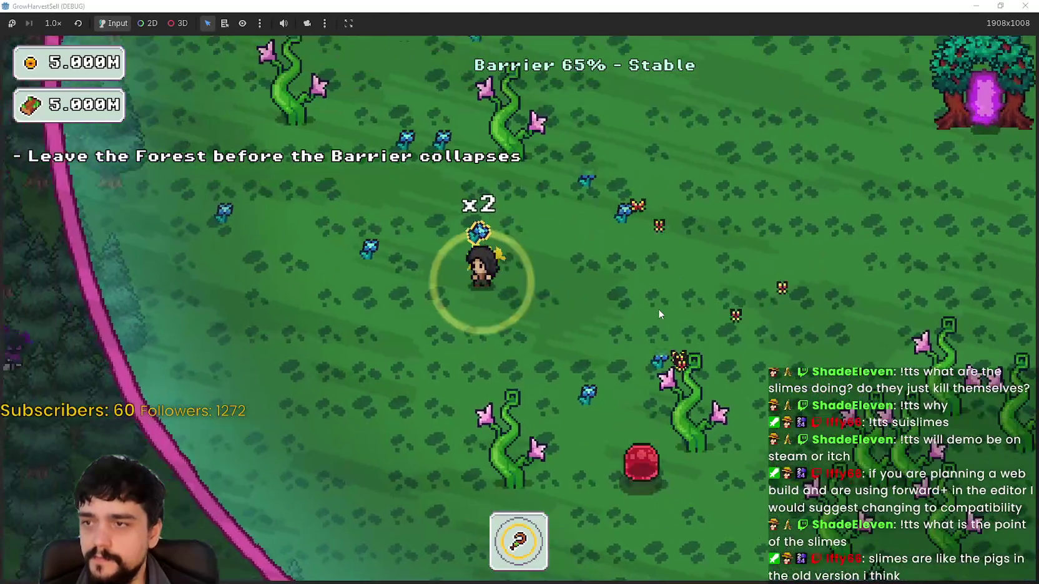
key("s")
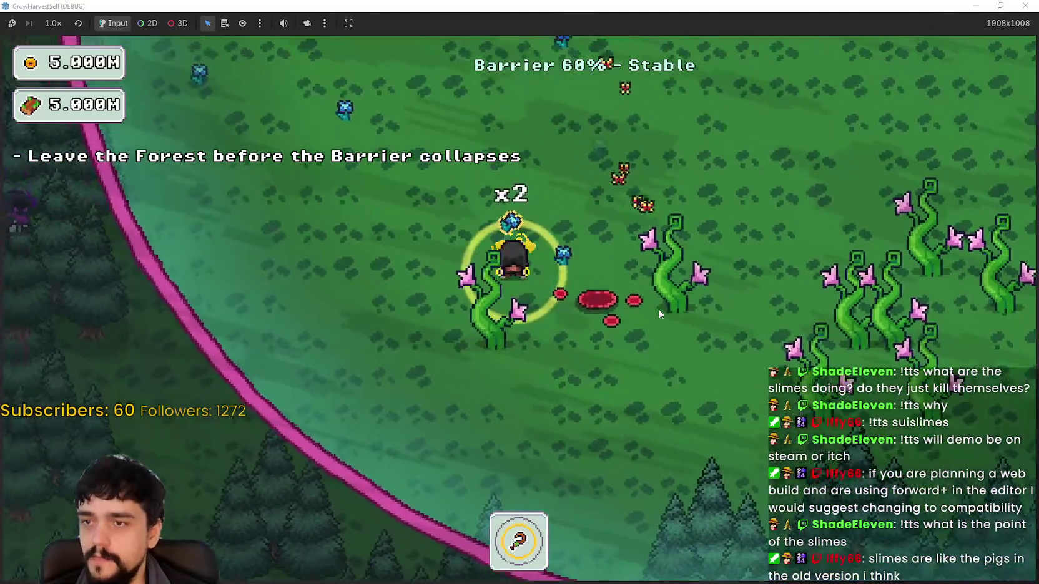
key("w")
key("d")
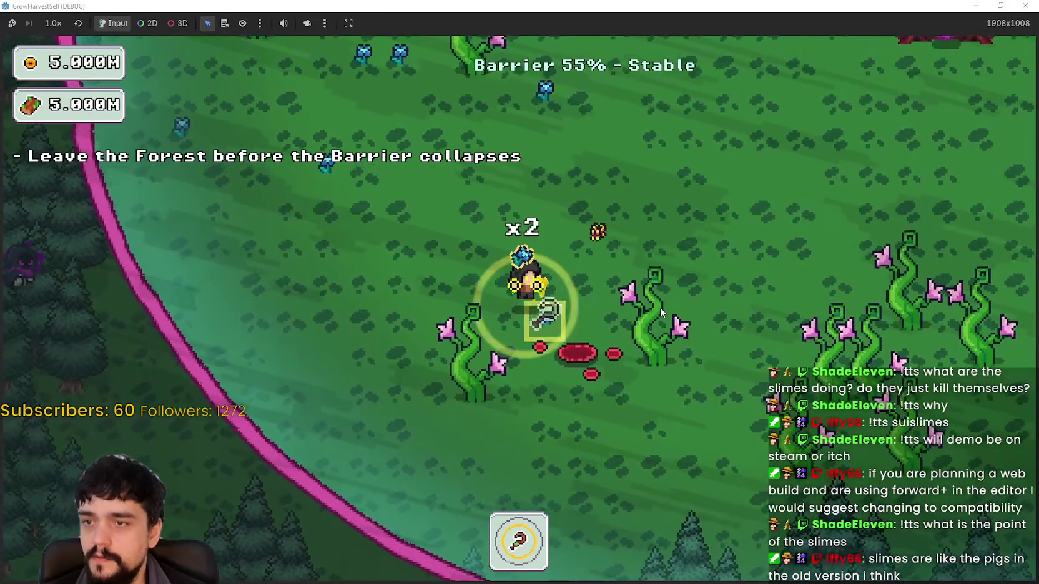
key("w")
key("d")
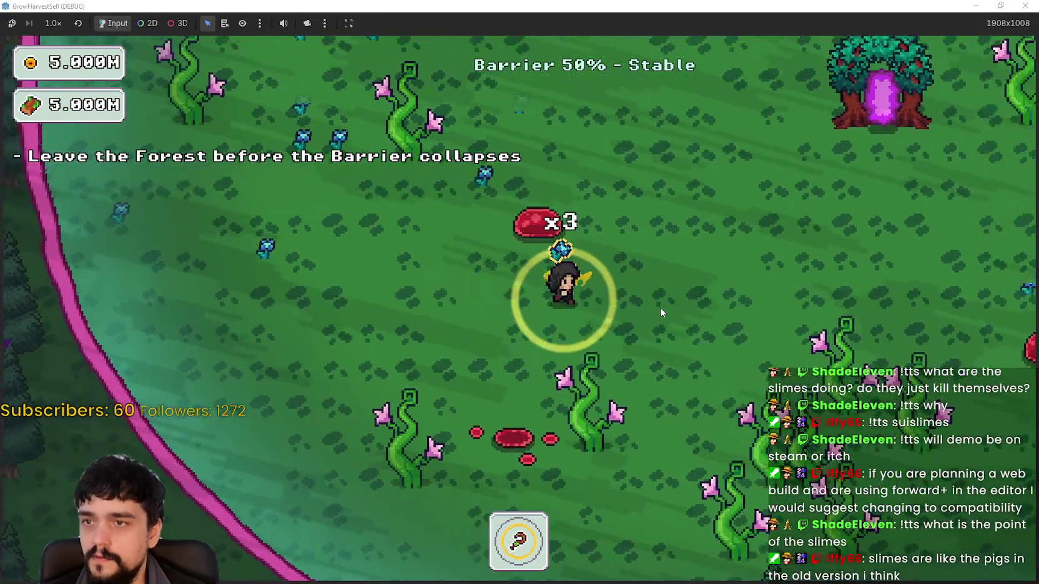
key("w")
key("a")
key("d")
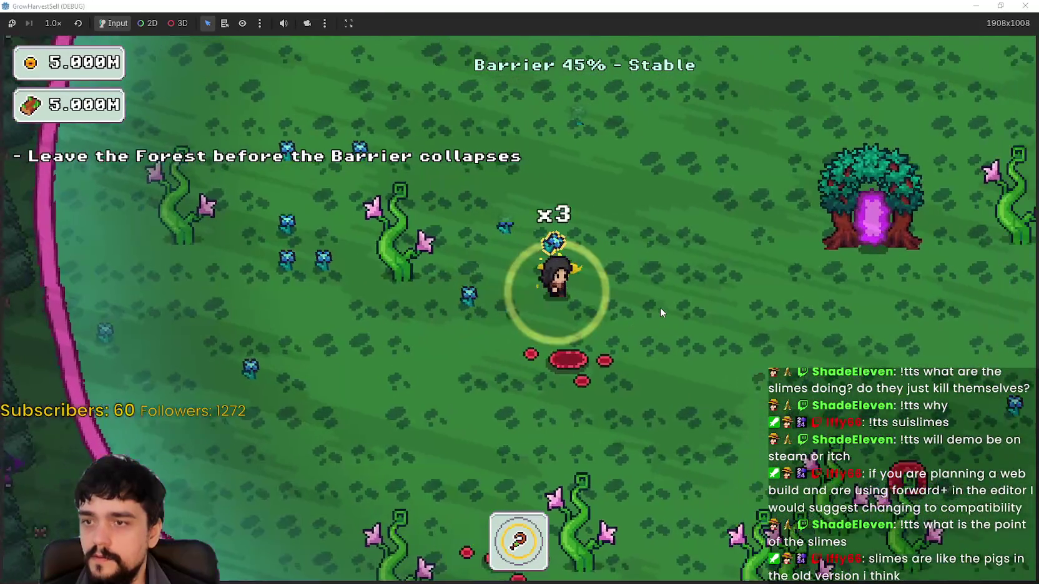
key("w")
key("a")
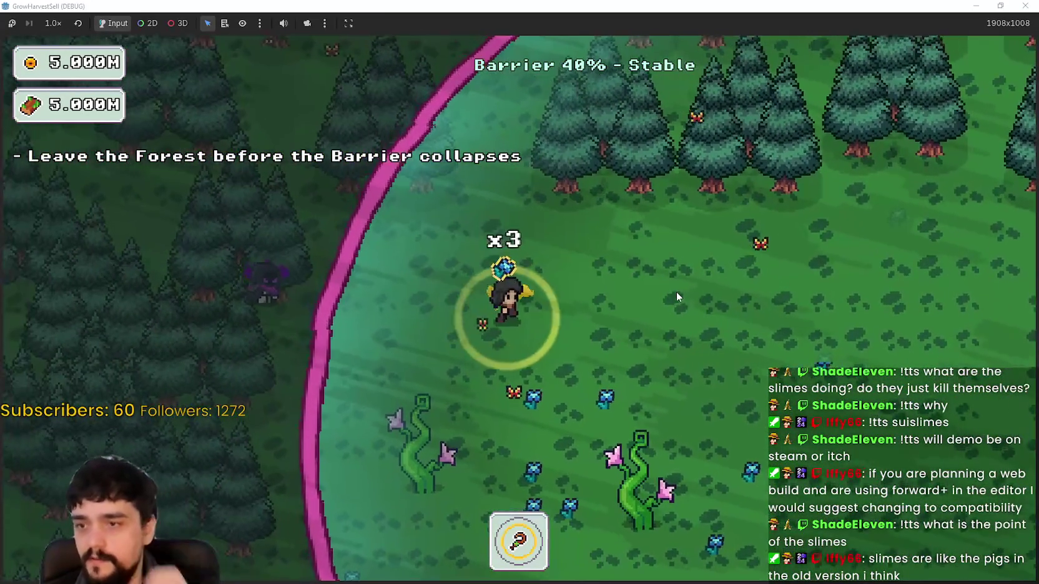
key("s")
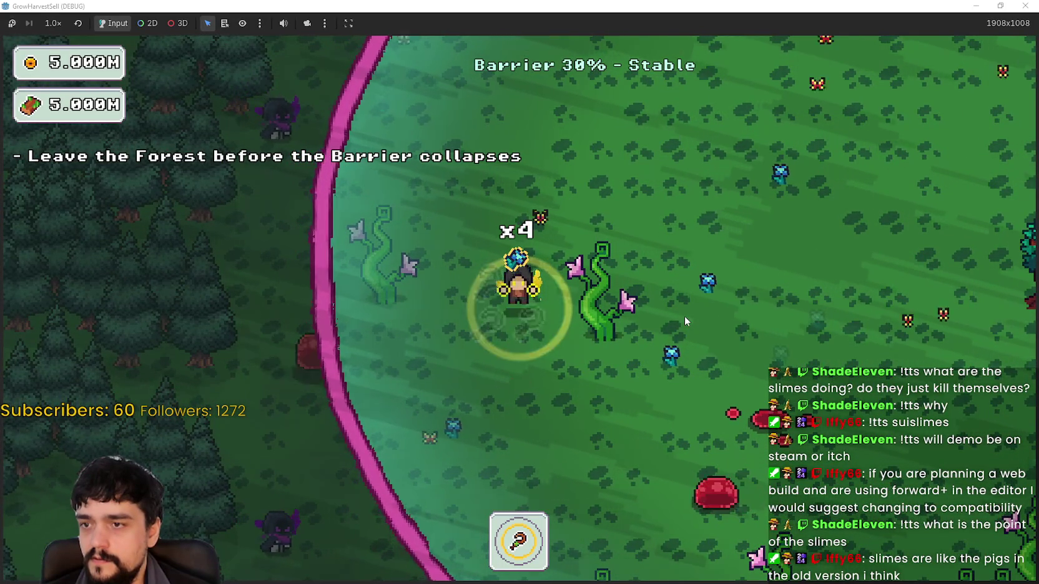
- Circle around the portal tree as the barrier ring runs out
key("s")
key("d")
key("d")
key("s")
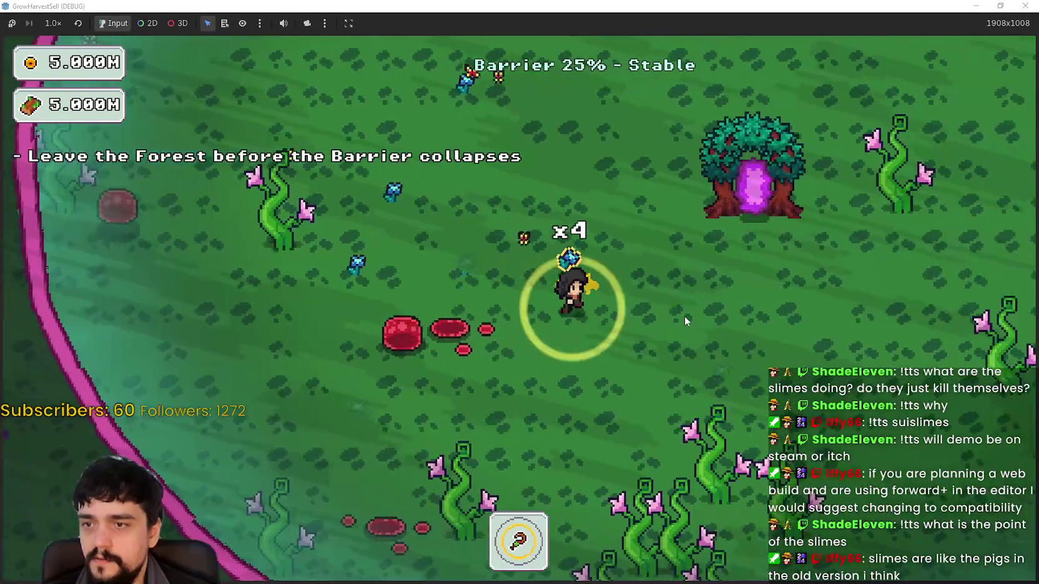
key("s")
key("d")
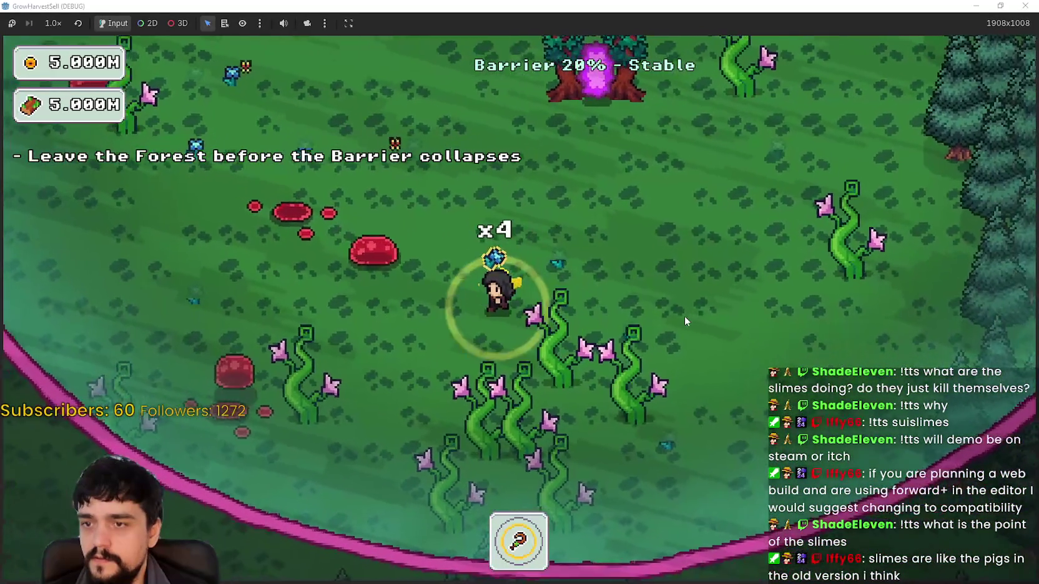
key("w")
key("a")
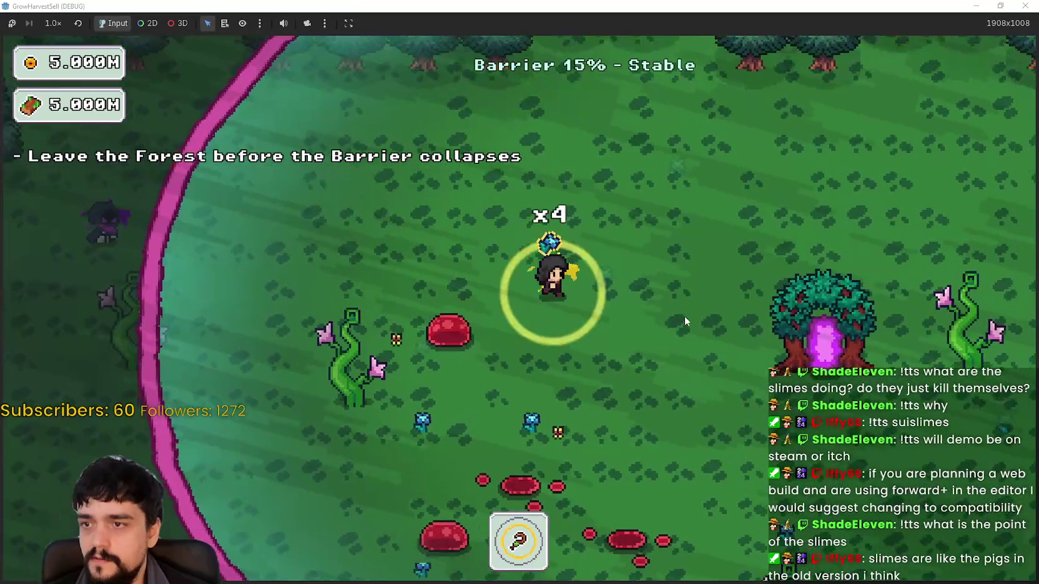
key("d")
key("a")
key("s")
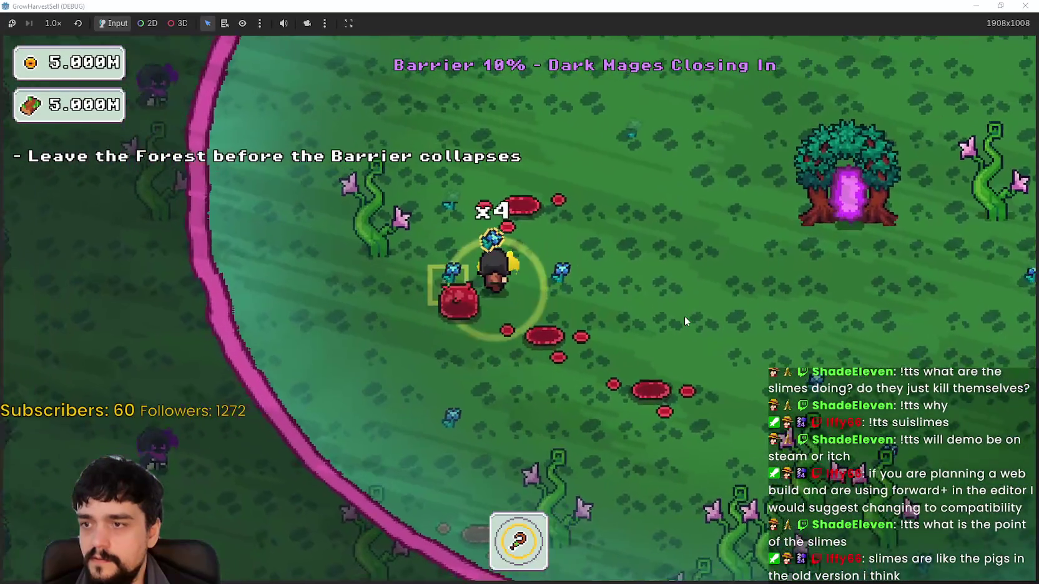
key("d")
key("w")
key("w")
key("a")
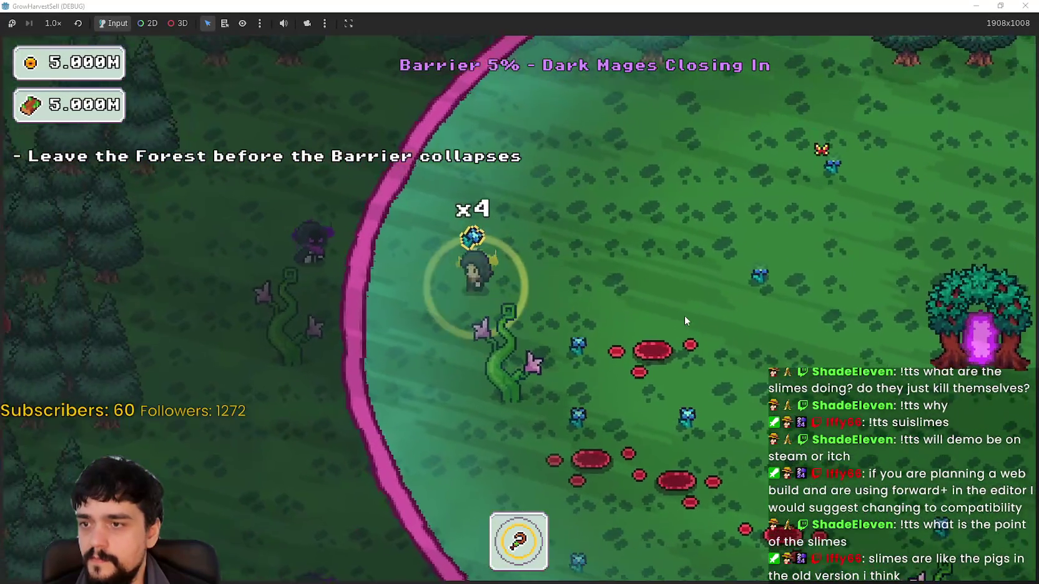
key("w")
key("d")
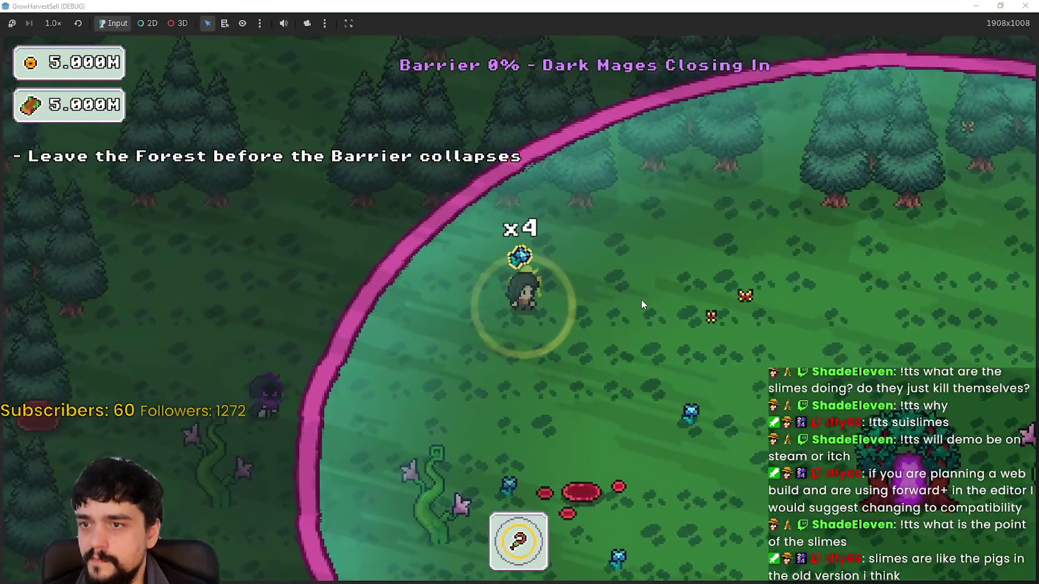
- Keep roaming the darkened forest until the ring collapses onto the portal tree and the village loads
key("s")
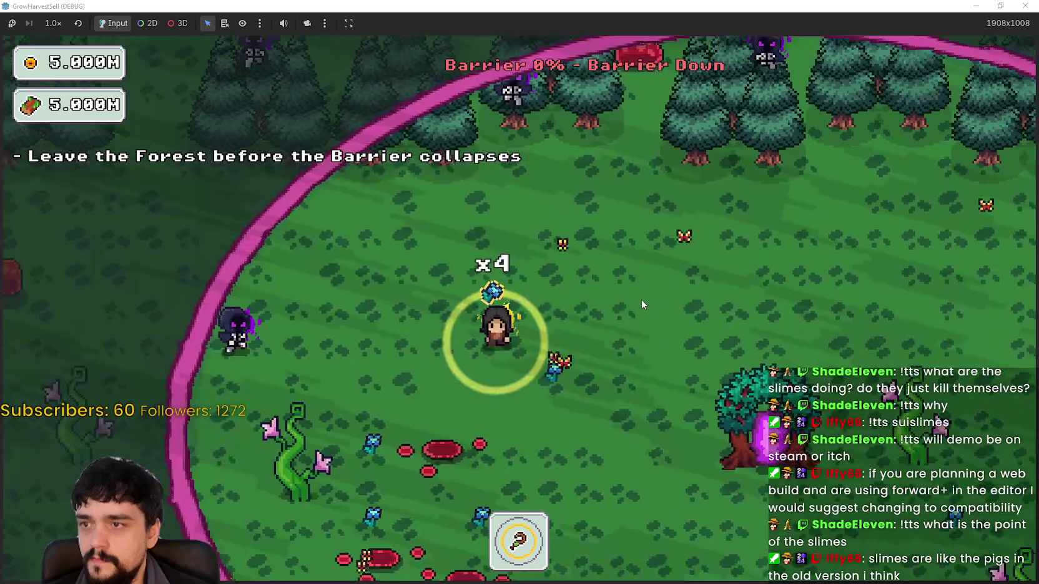
key("s")
key("d")
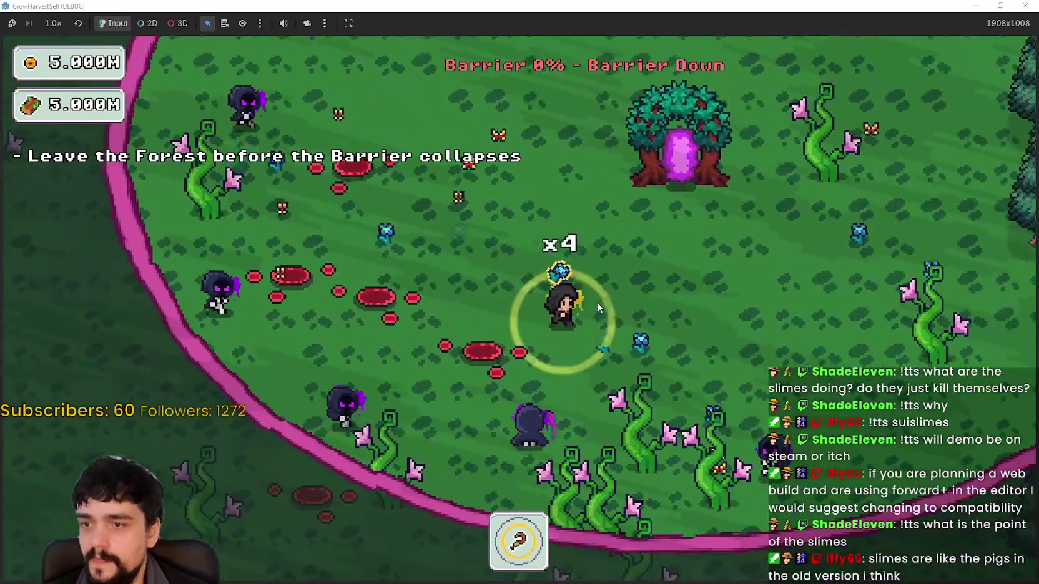
key("w")
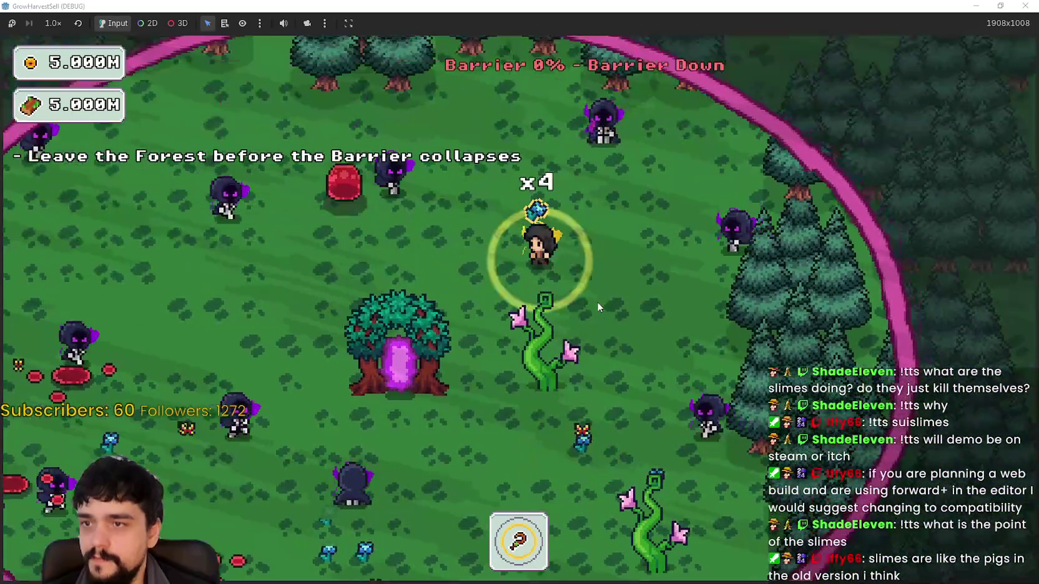
key("s")
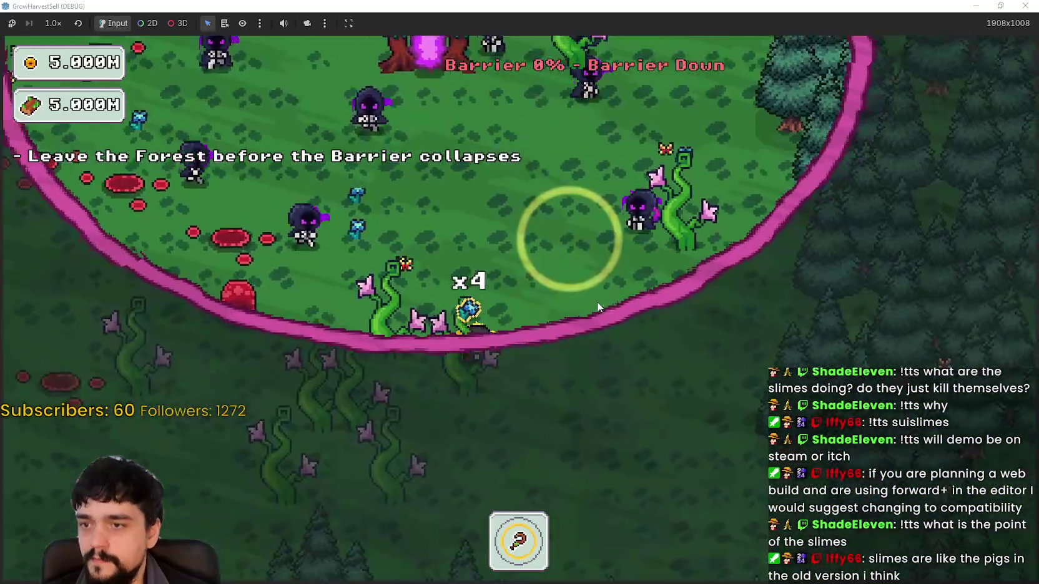
key("a")
key("w")
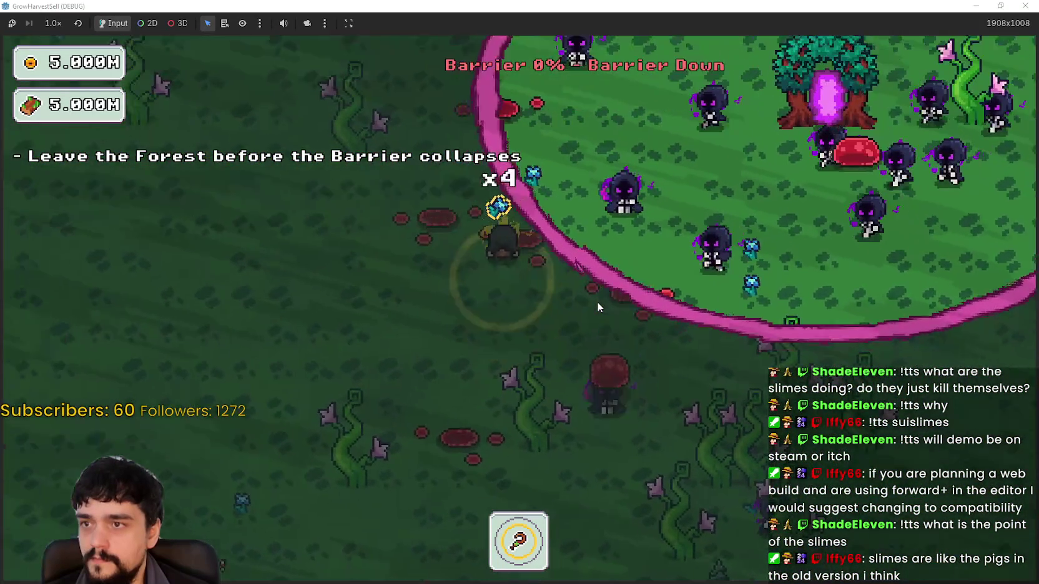
key("w")
key("d")
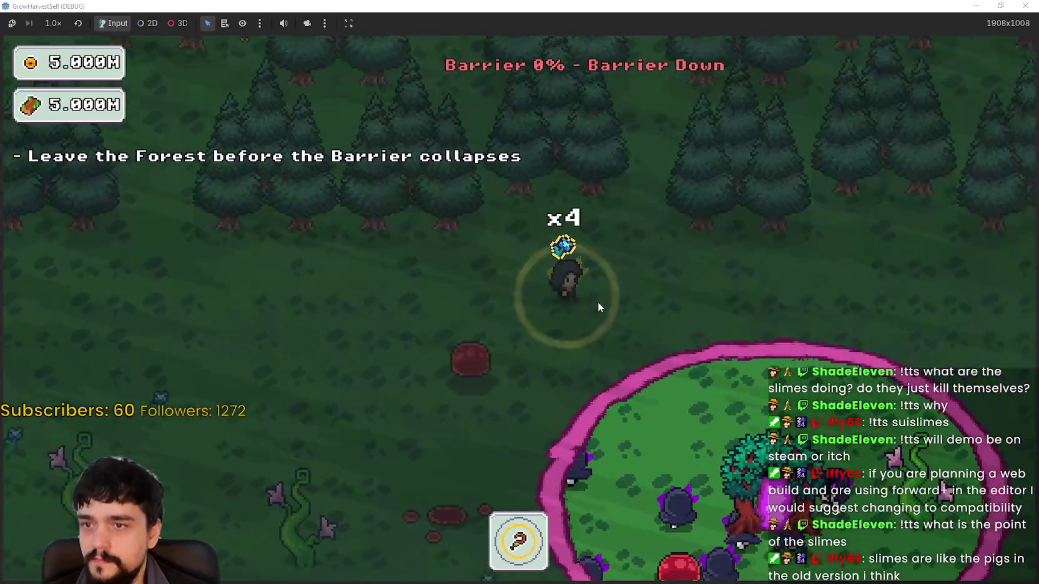
key("d")
key("s")
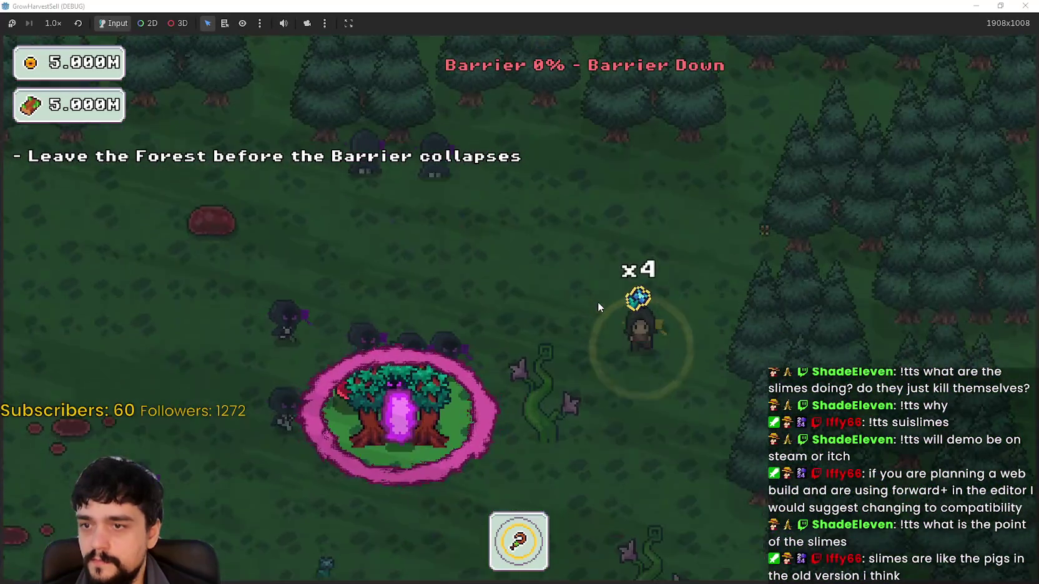
key("a")
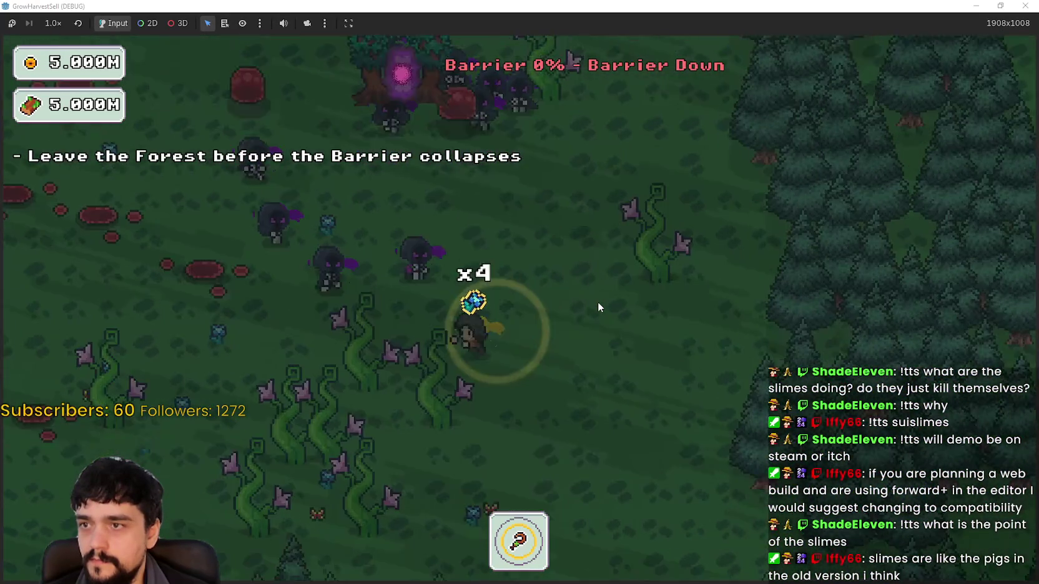
key("w")
key("d")
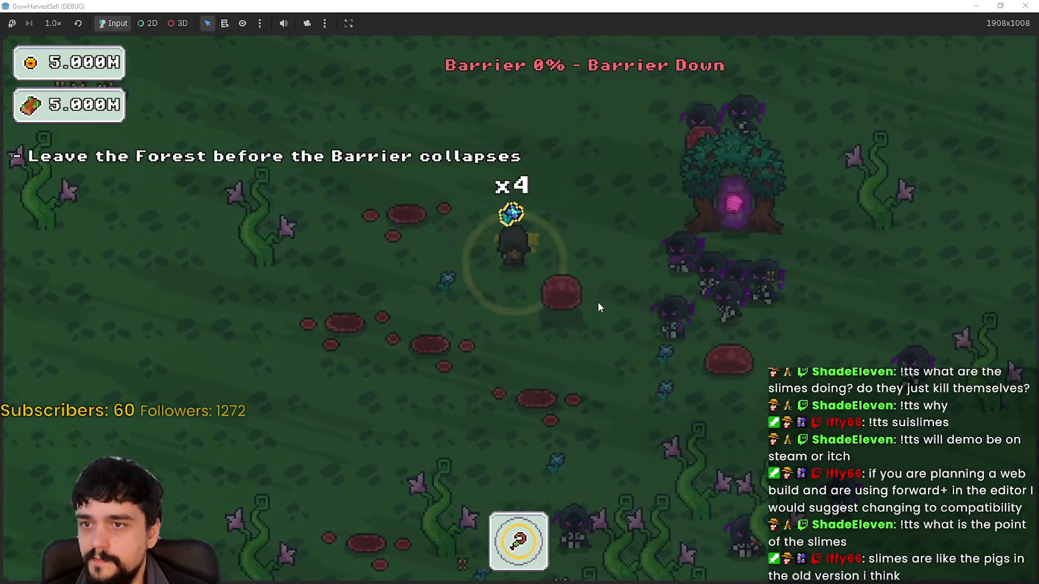
key("s")
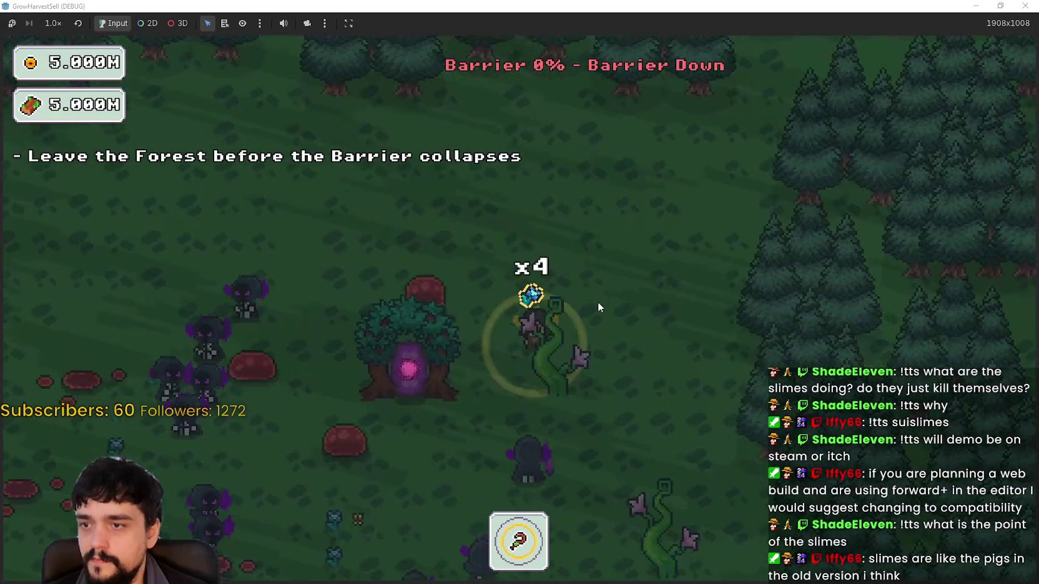
key("a")
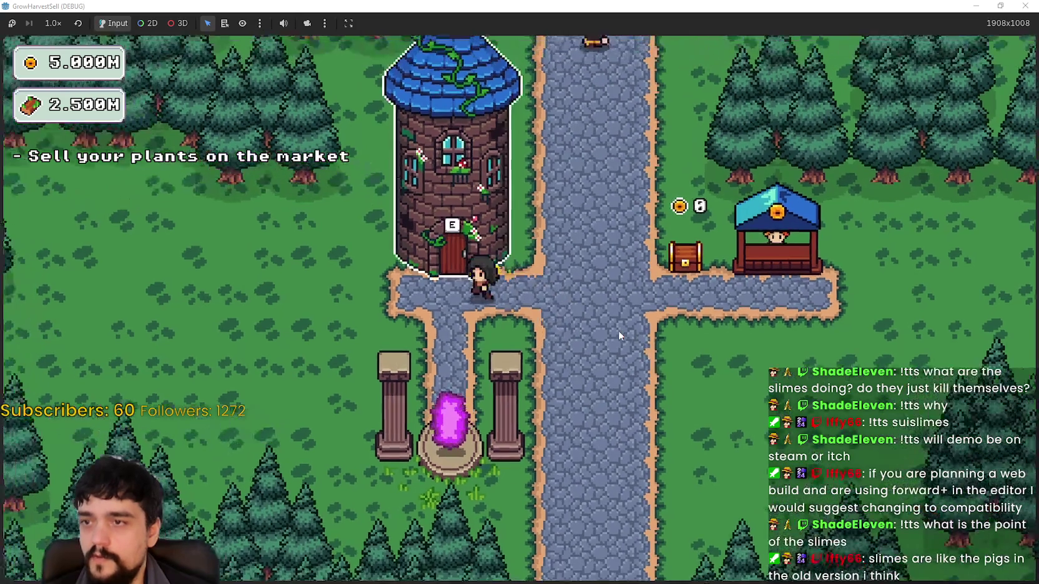
- Unlock three new nodes in the prestige skill tree, panning to reveal new branches
key("p")
scroll(557, 285, "down", 3)
left_click(553, 262)
scroll(543, 465, "up", 2)
left_click(677, 282)
left_click_drag(631, 400, 598, 350)
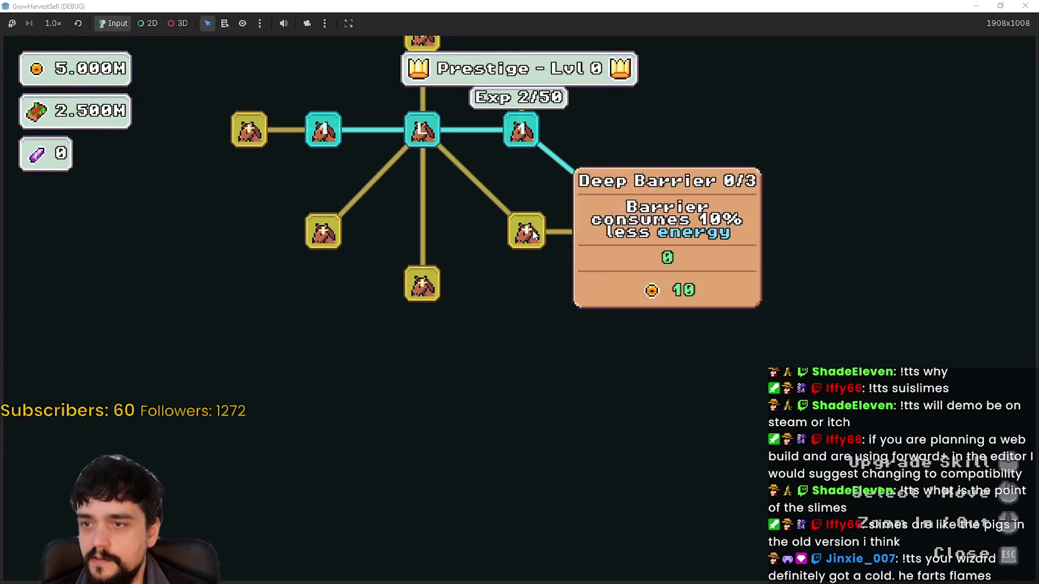
left_click(527, 231)
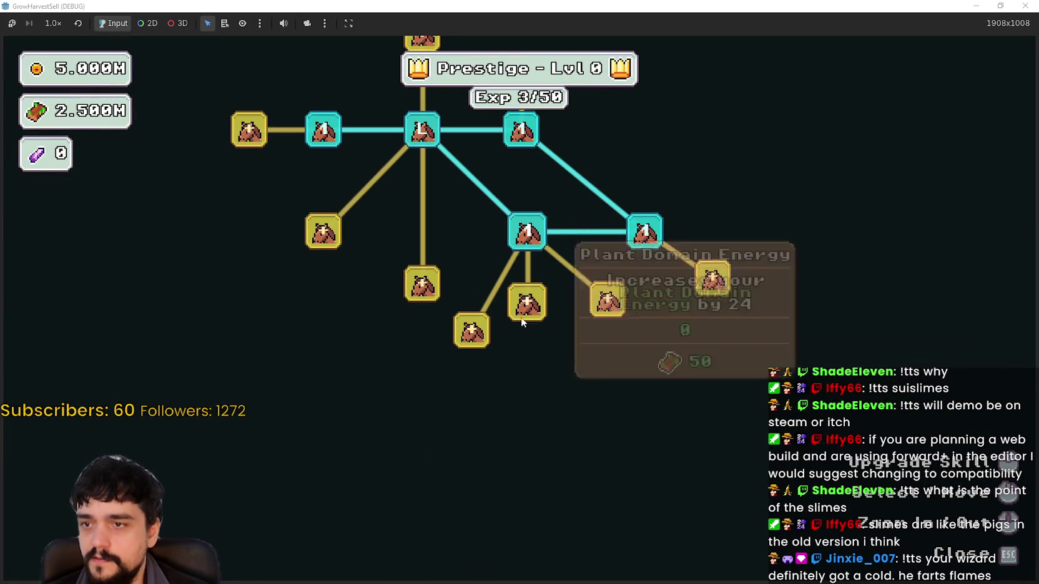
- Raise Slime Destroyer and Illusion Decoy (4/4) to Max Rank
triple_click(475, 329)
left_click(474, 329)
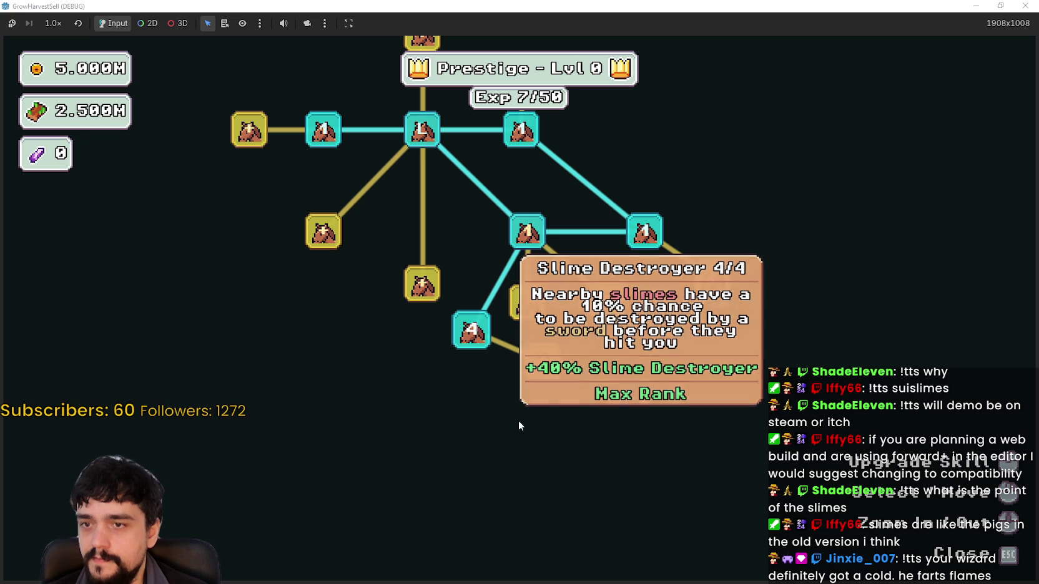
left_click(552, 374)
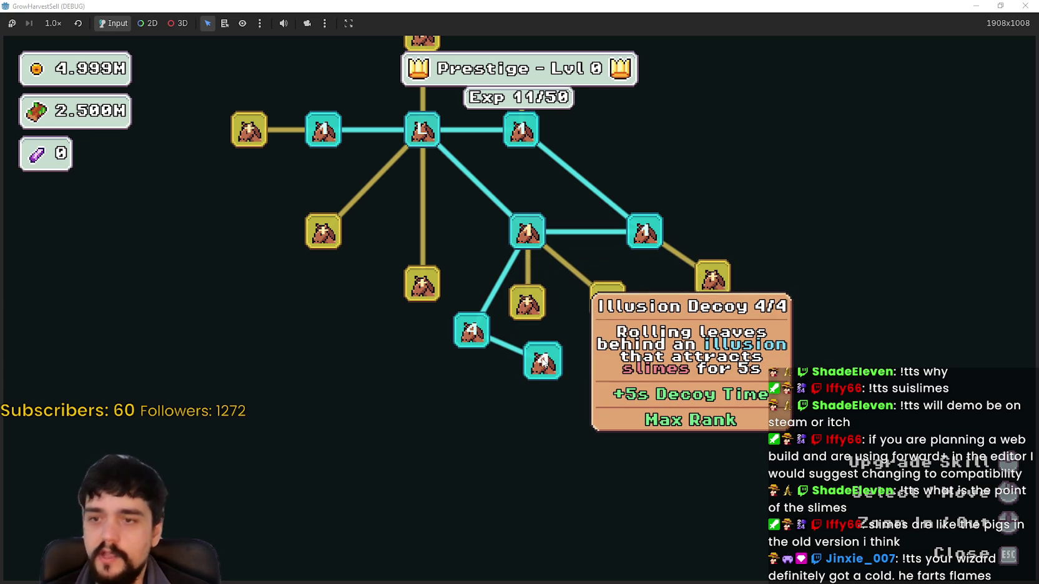
- Return from the village to forest Stage 1 through the portal's stage selection
key("Escape")
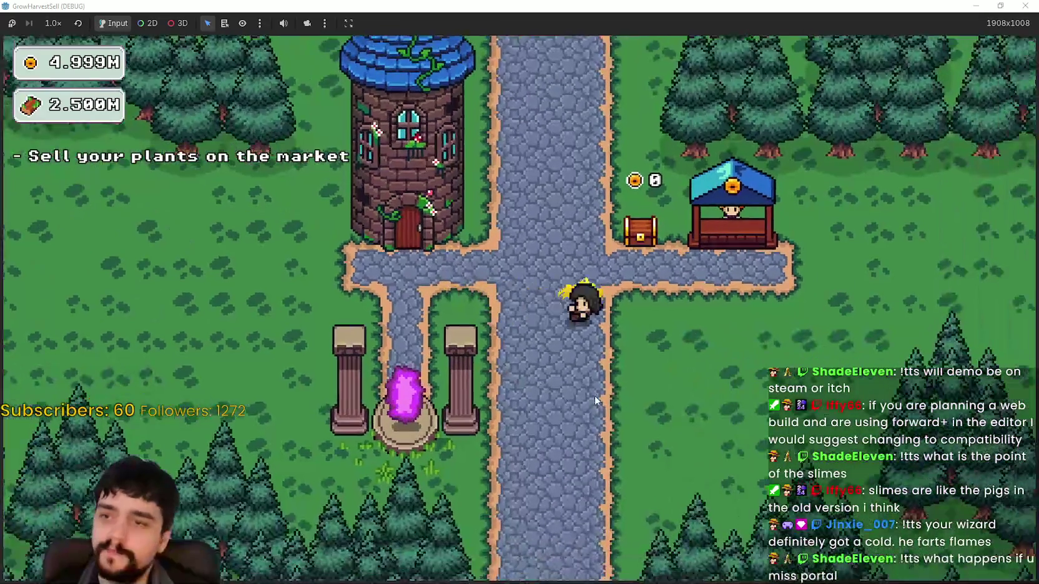
key("e")
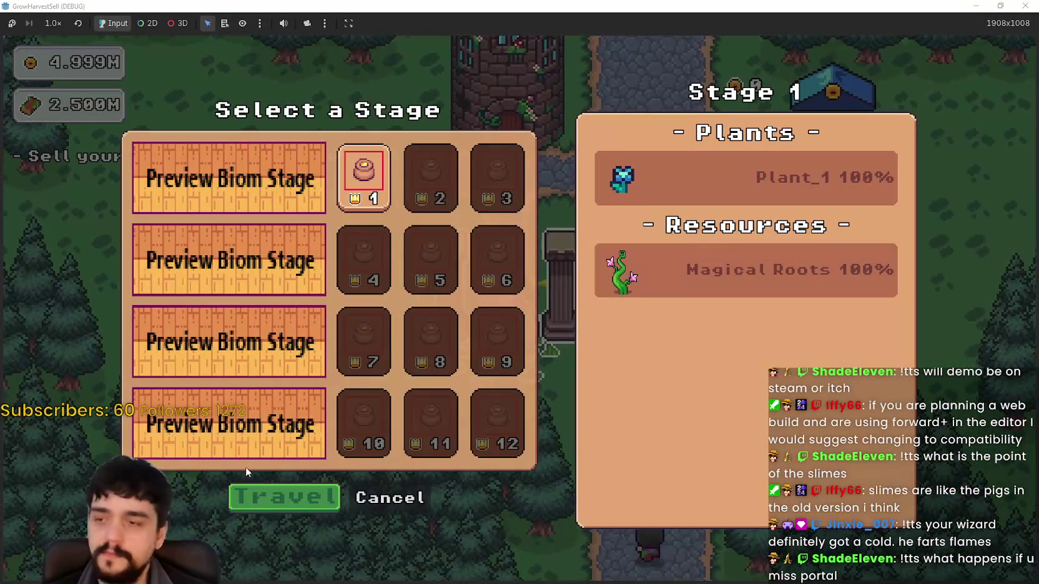
left_click(274, 509)
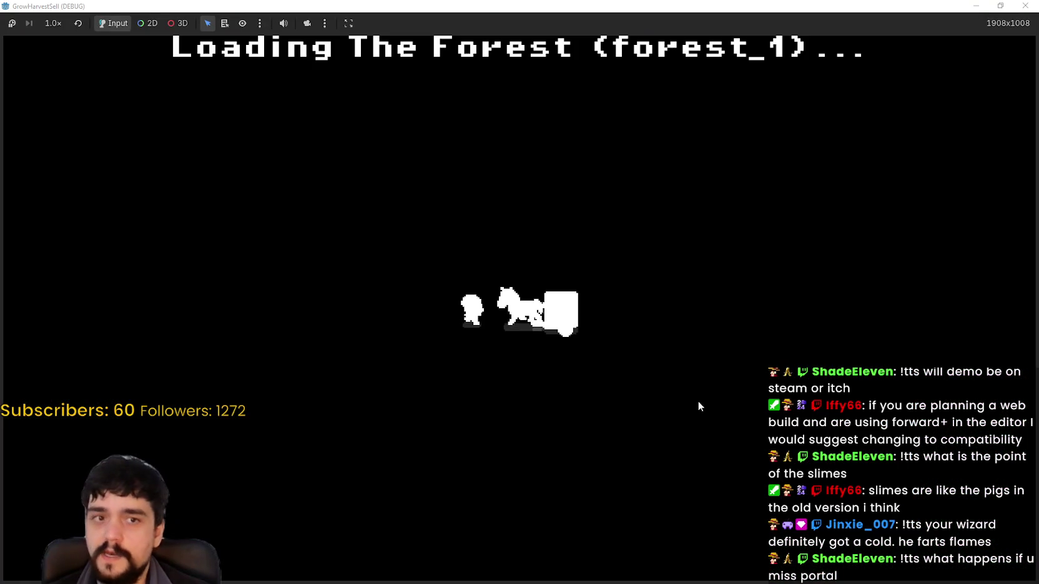
- Roam the forest with WASD while the barrier drains from 96% to 69%, still Stable
key("a")
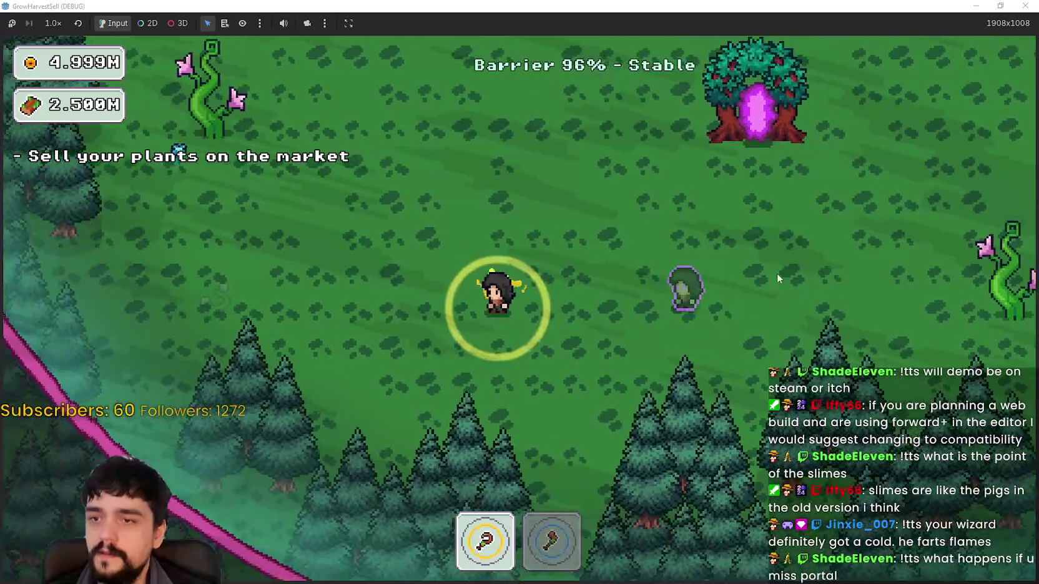
key("w")
key("d")
key("s")
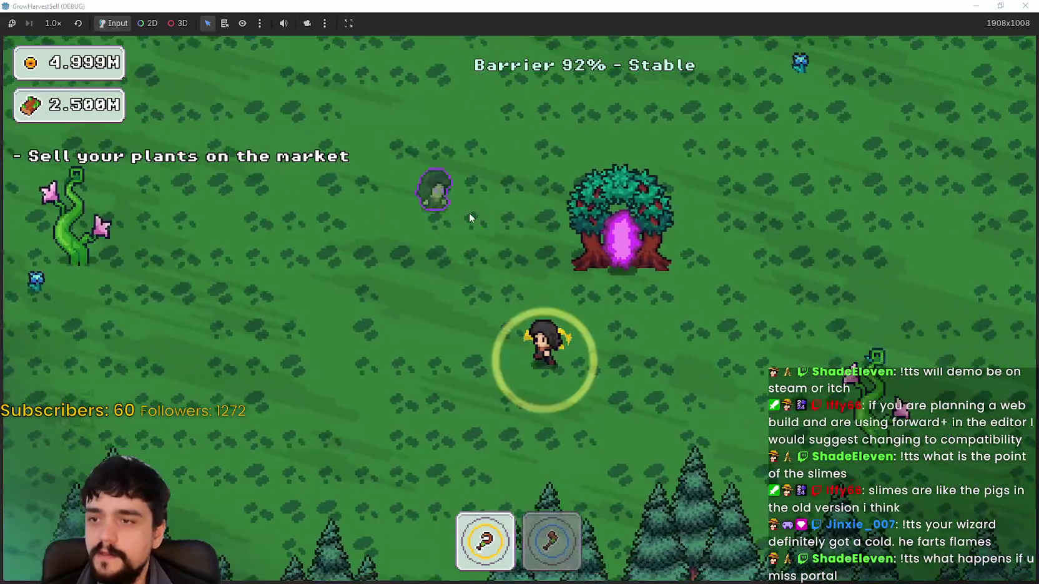
key("a")
key("w")
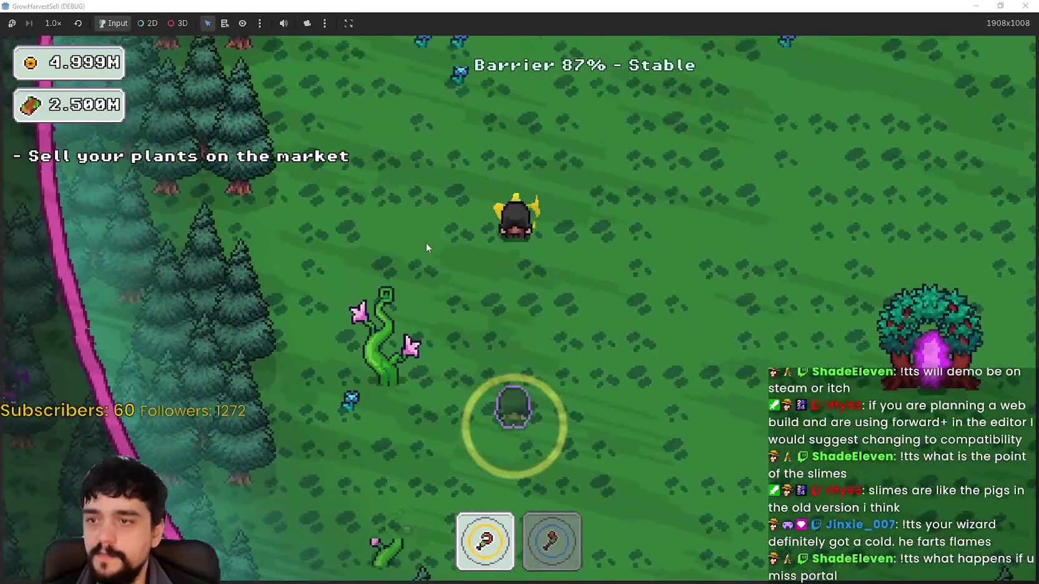
key("d")
key("w")
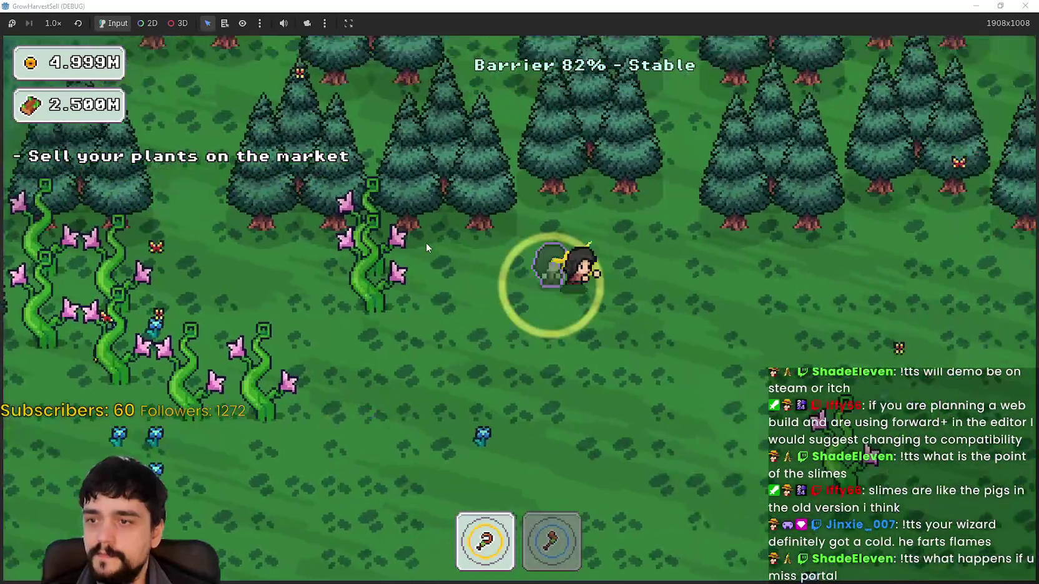
key("d")
key("s")
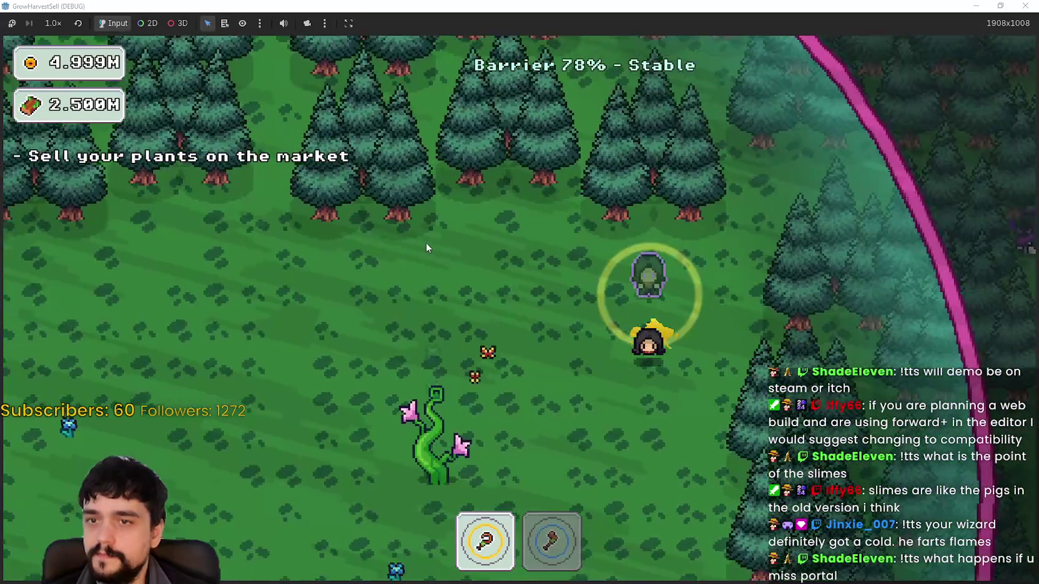
key("s")
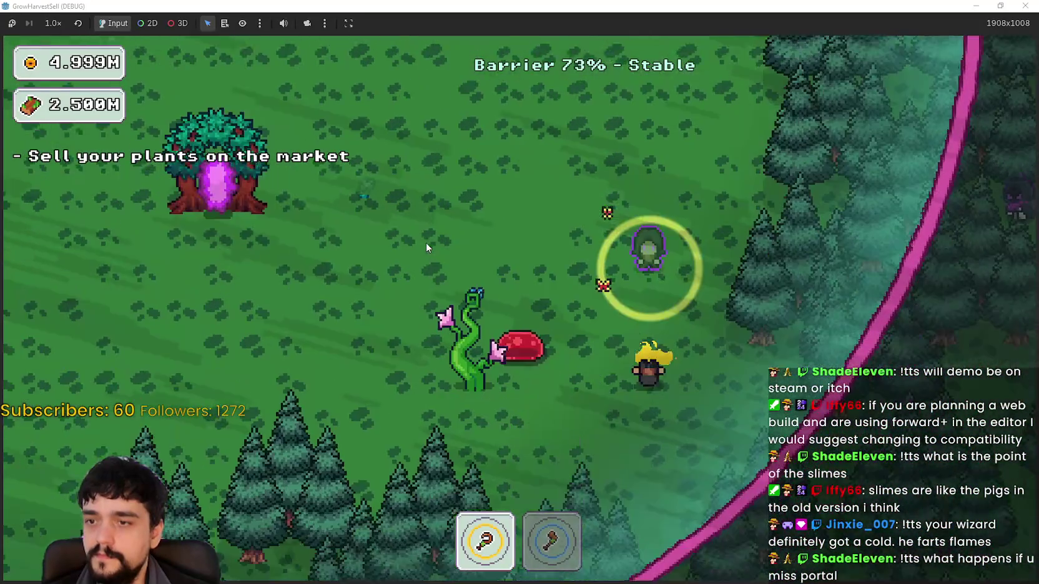
key("a")
key("w")
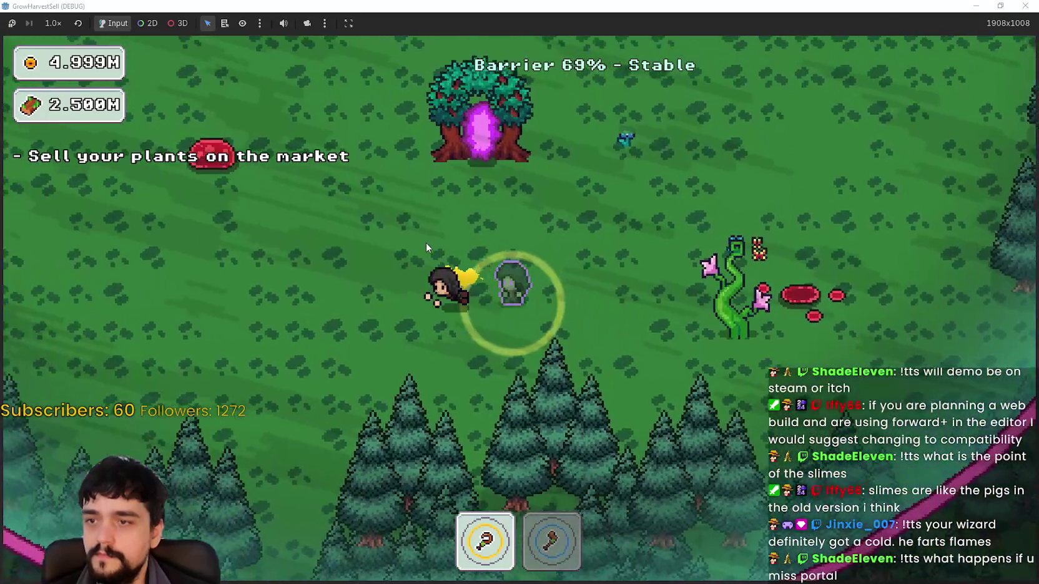
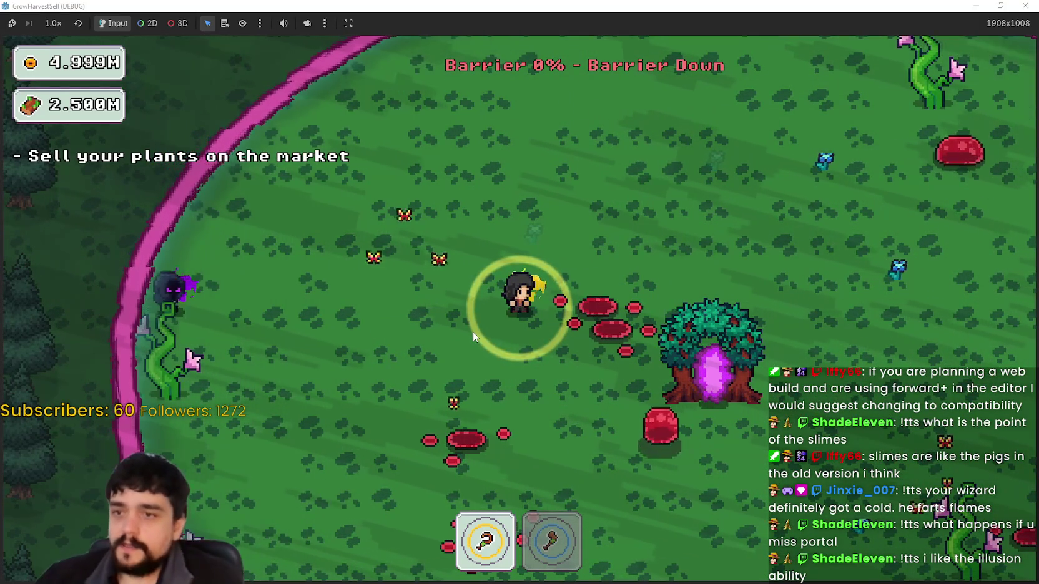
- Walk the character around the forest arena near the portal tree
key("w")
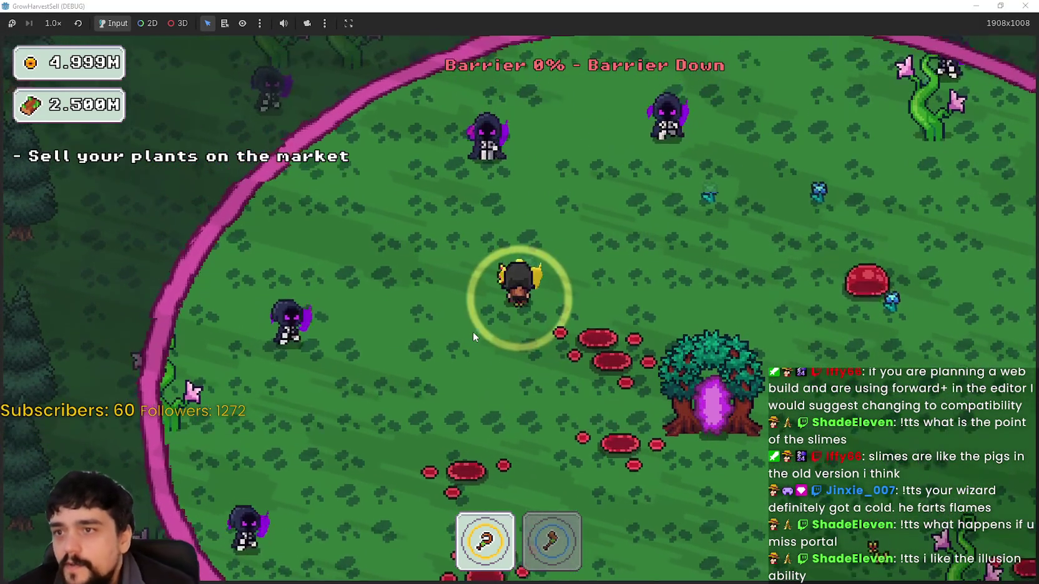
key("s")
key("d")
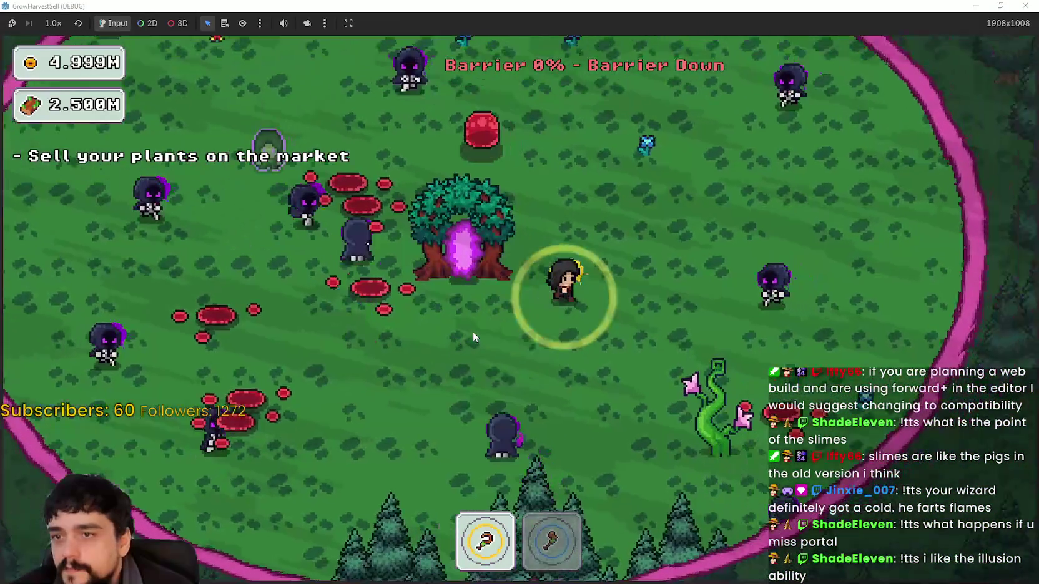
key("w")
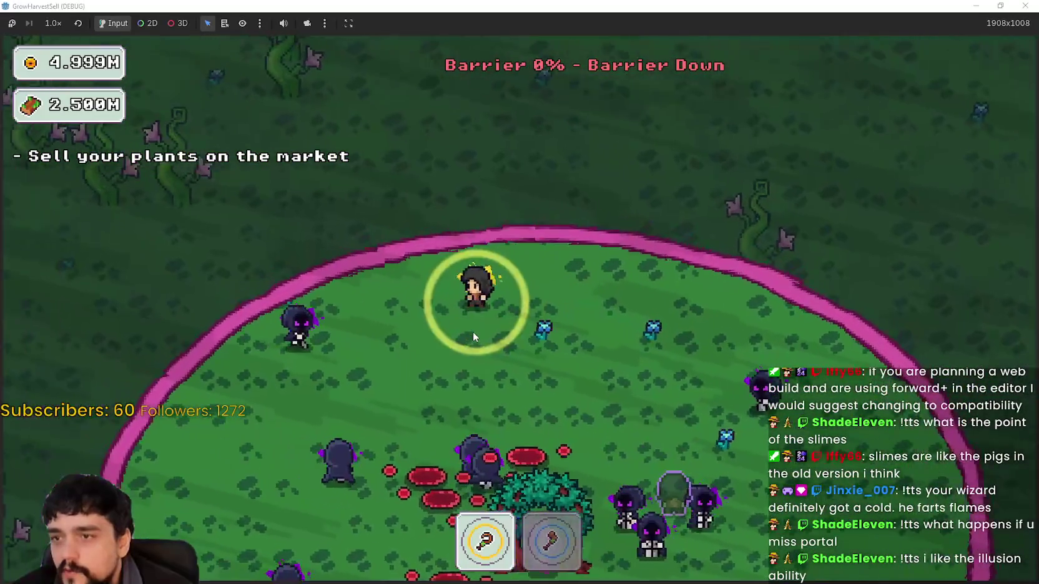
key("s")
key("d")
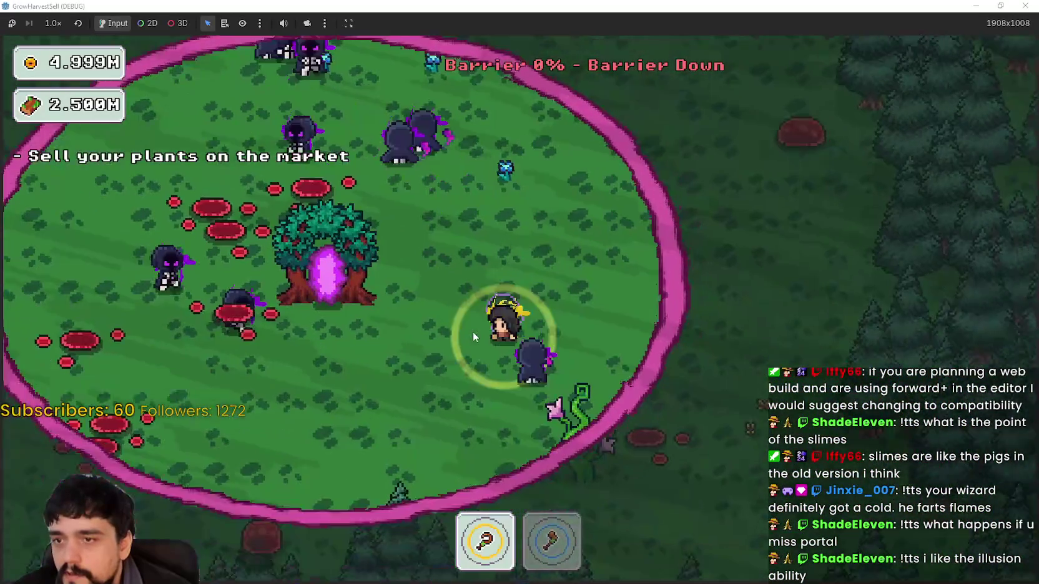
key("a")
key("w")
- Enter the portal to the village and walk toward the market chest
key("d")
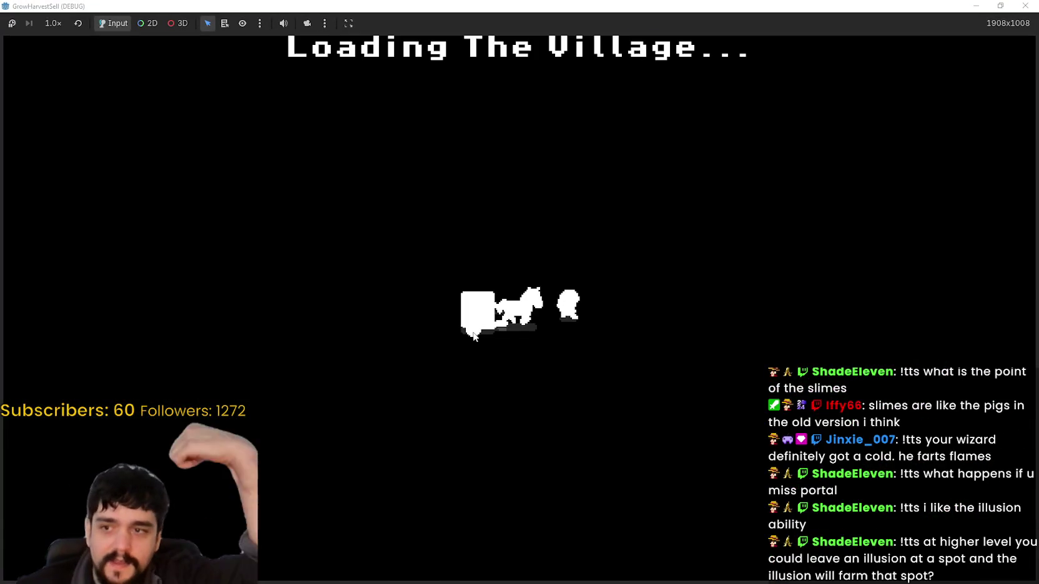
key("w")
key("d")
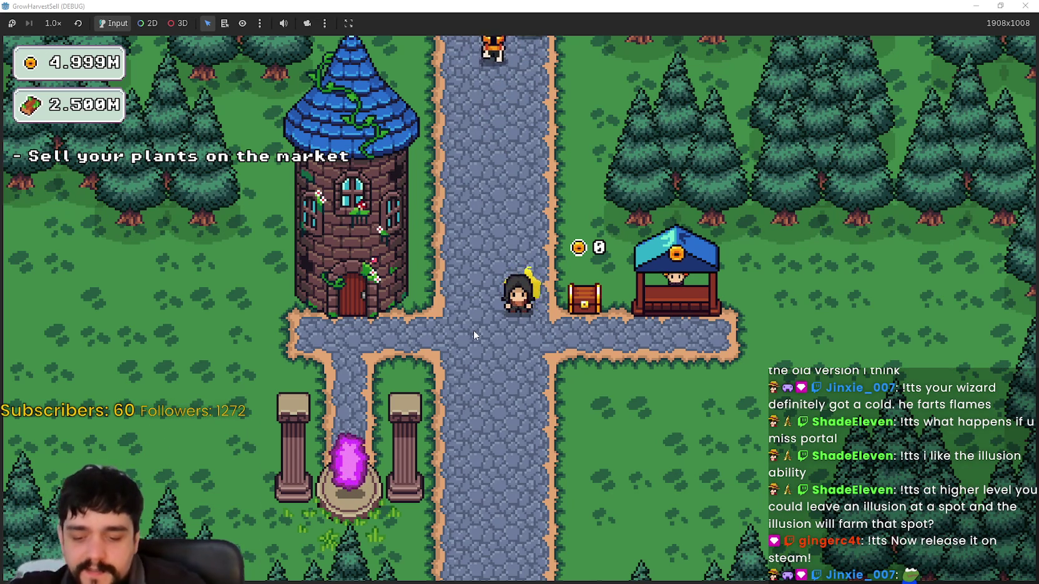
- Open the Prestige tree at the wizard tower and unlock Magical Bags, Market Stall I, Chest Speed and adjacent nodes
key("a")
key("e")
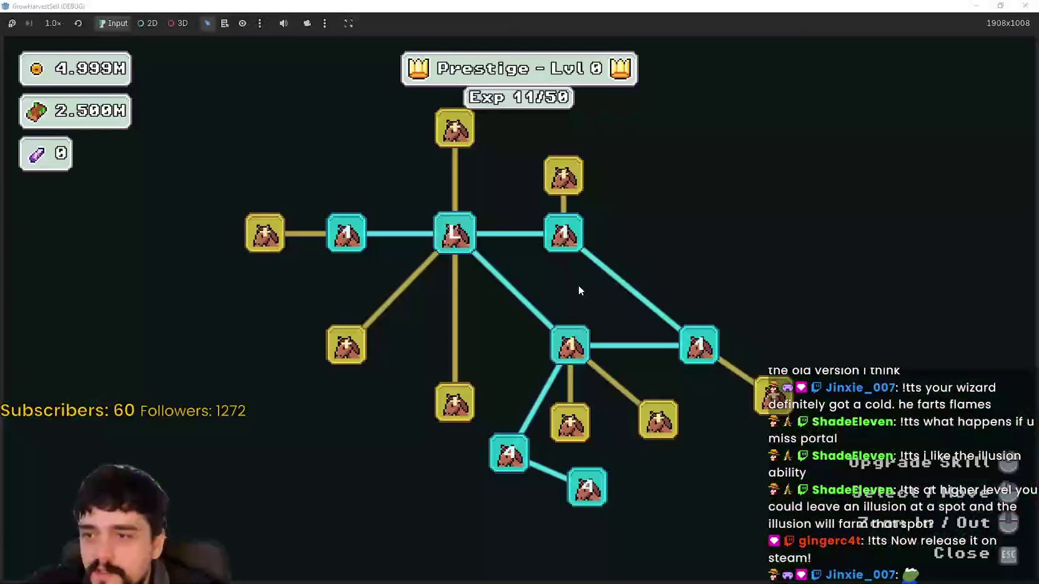
left_click(488, 251)
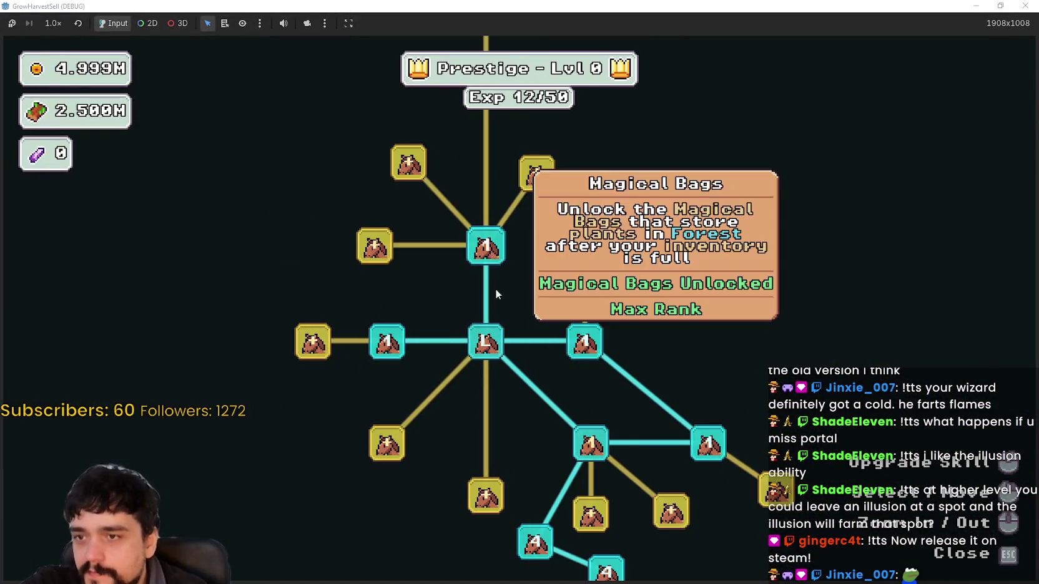
left_click(532, 255)
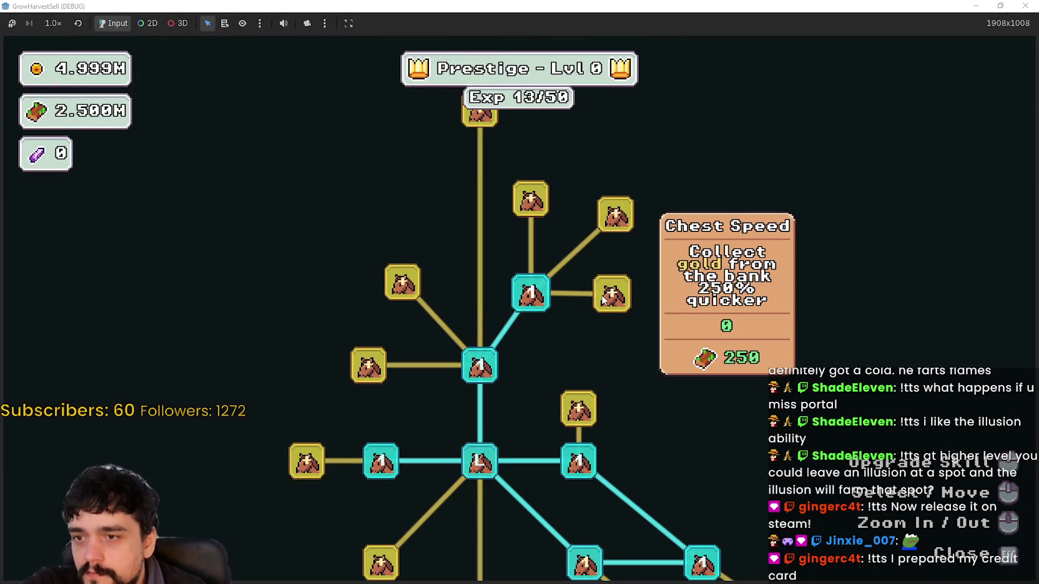
left_click(608, 304)
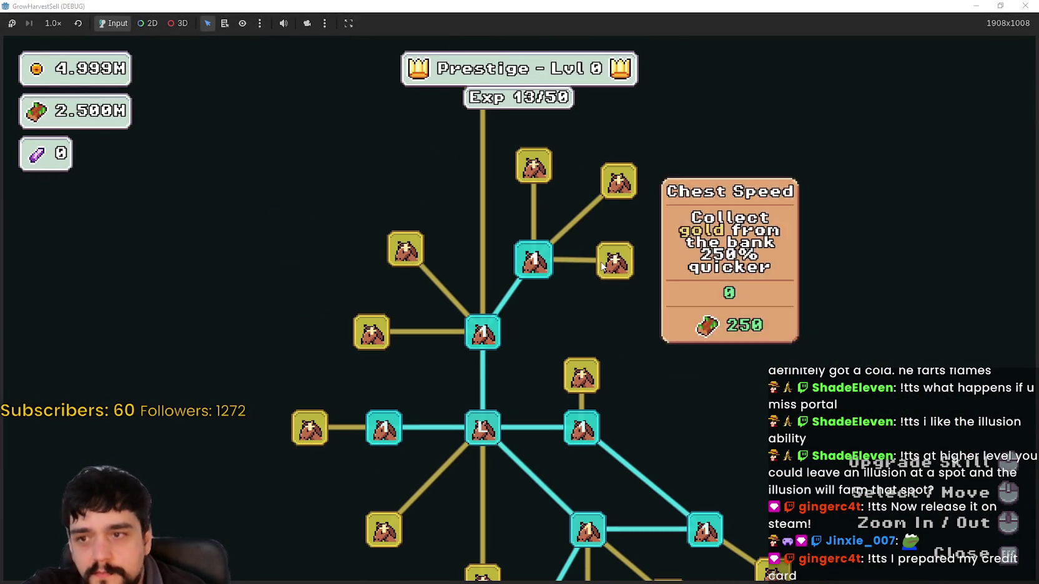
left_click(645, 258)
left_click(548, 252)
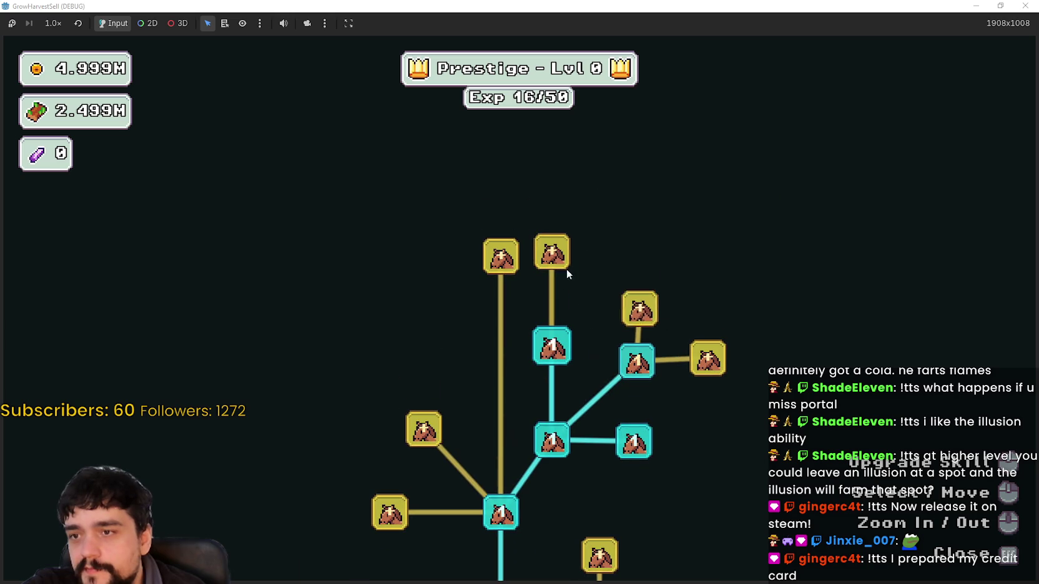
left_click(503, 255)
left_click(486, 237)
- Unlock the lower skill nodes, panning the tree, and upgrade Dopple Sickle
left_click(499, 353)
left_click(472, 424)
left_click(450, 305)
left_click(406, 347)
left_click_drag(399, 485, 415, 411)
left_click(418, 481)
left_click_drag(418, 480, 461, 412)
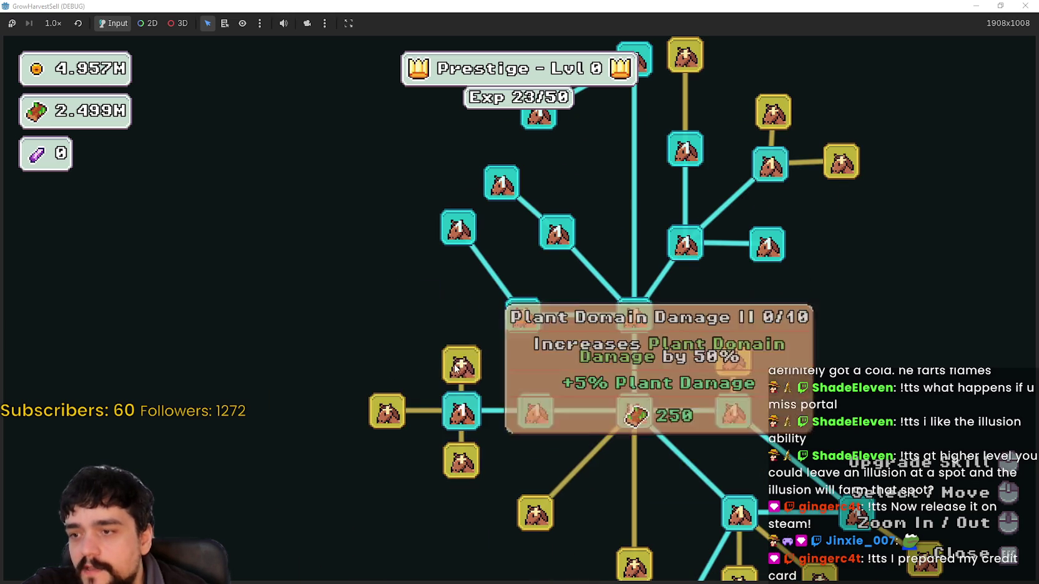
left_click(454, 450)
left_click(454, 450)
- Upgrade Resource Domain Damage and the four nodes of the right-hand branch
left_click_drag(787, 344, 779, 245)
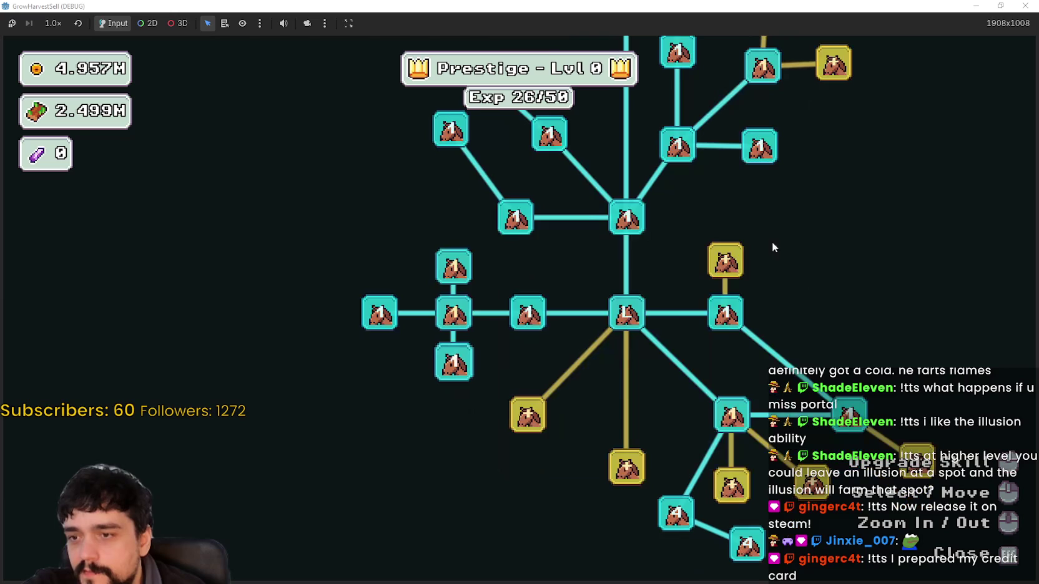
left_click(730, 274)
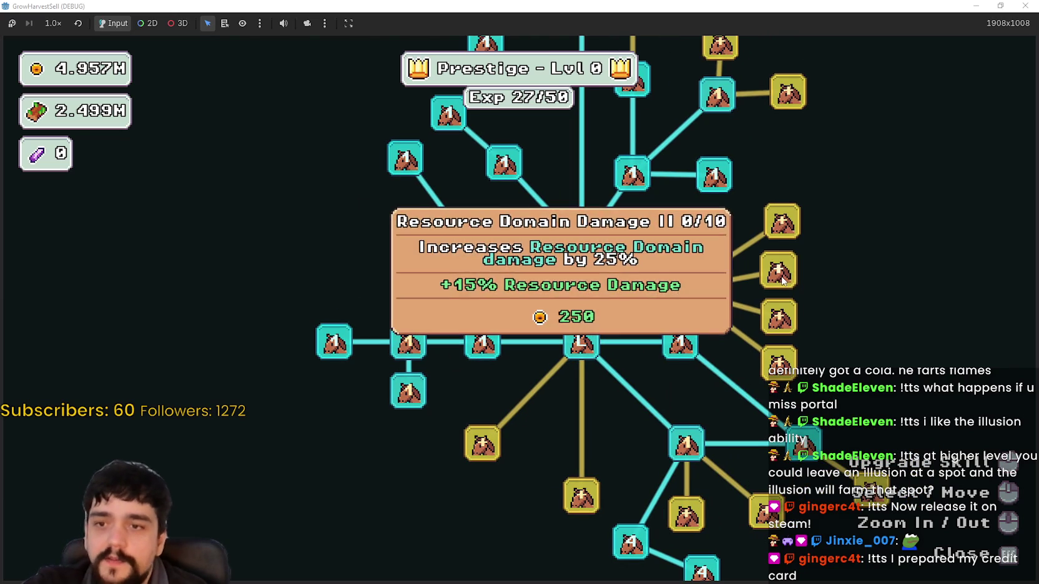
left_click(782, 221)
left_click(779, 270)
left_click(778, 318)
left_click(779, 363)
left_click_drag(778, 362, 787, 250)
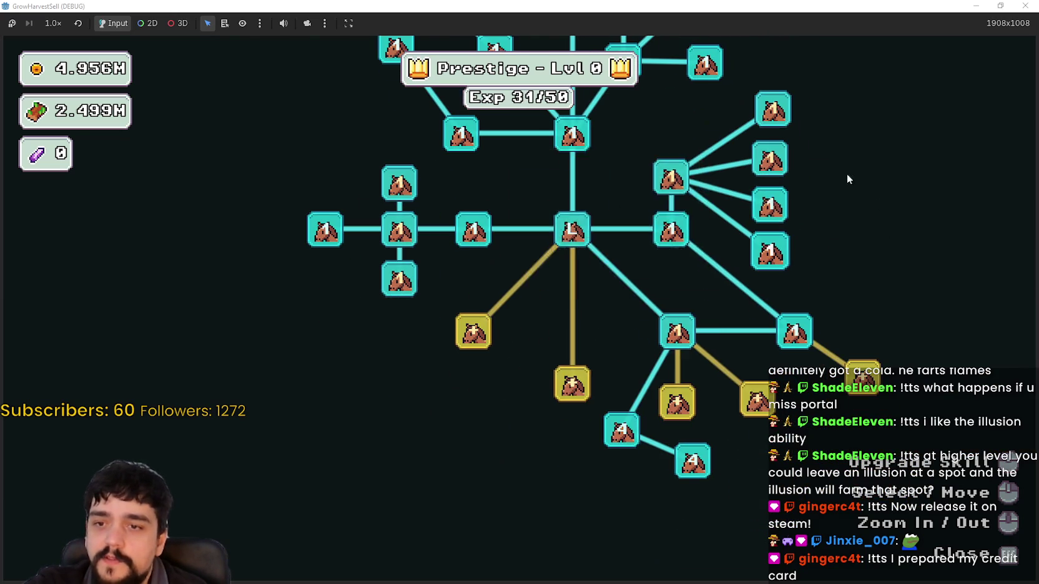
- Upgrade the lower branch nodes, including Forest Spawn Rate, then close the skill tree
left_click(474, 332)
left_click(571, 384)
left_click(516, 463)
left_click(571, 482)
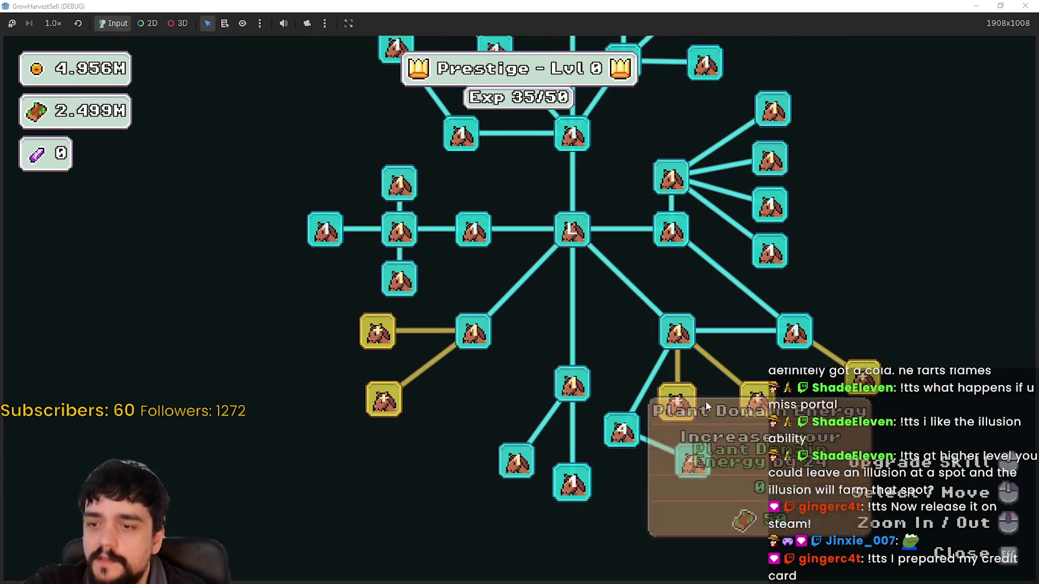
left_click(680, 417)
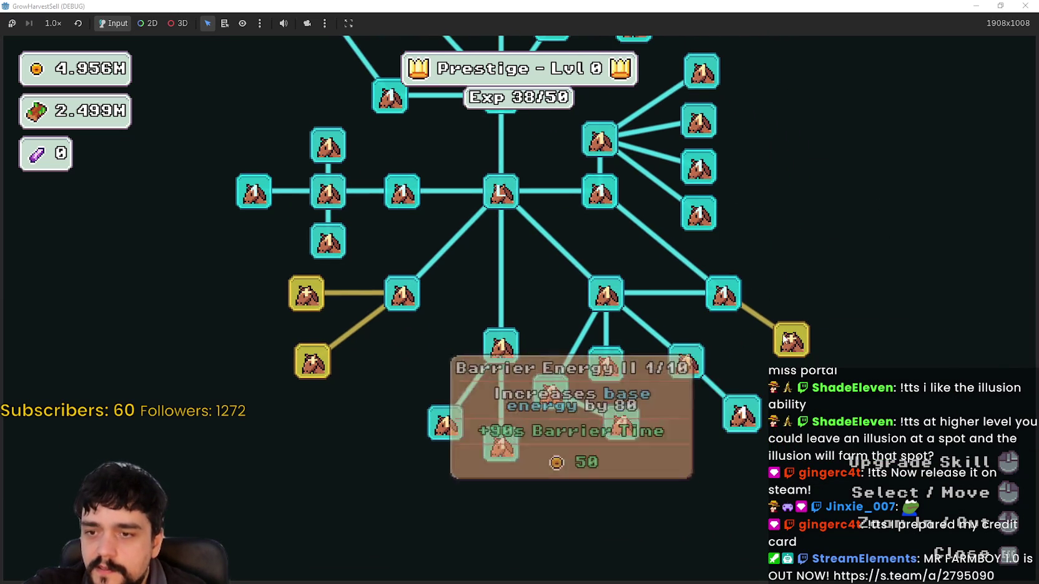
left_click(536, 393)
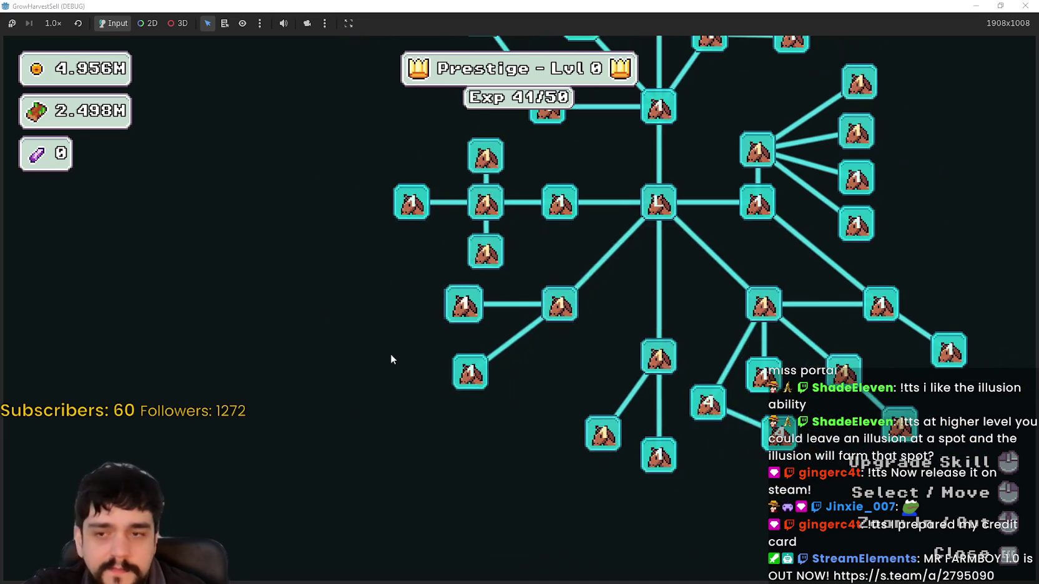
key("Escape")
- Check the portal's stage selection, cancel it, and reopen the Prestige tree with P
key("e")
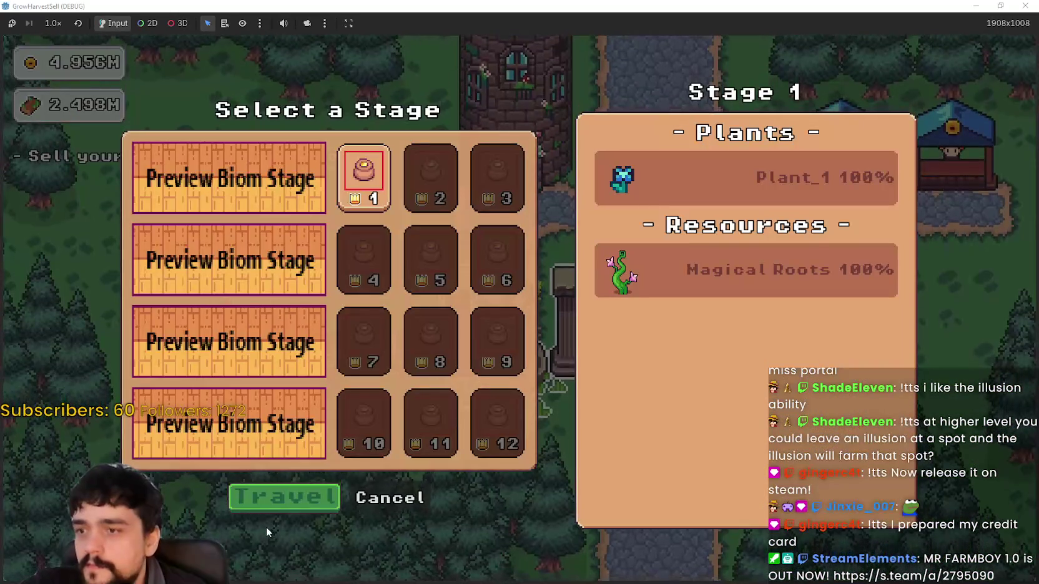
left_click(397, 498)
key("p")
scroll(594, 357, "up", 2)
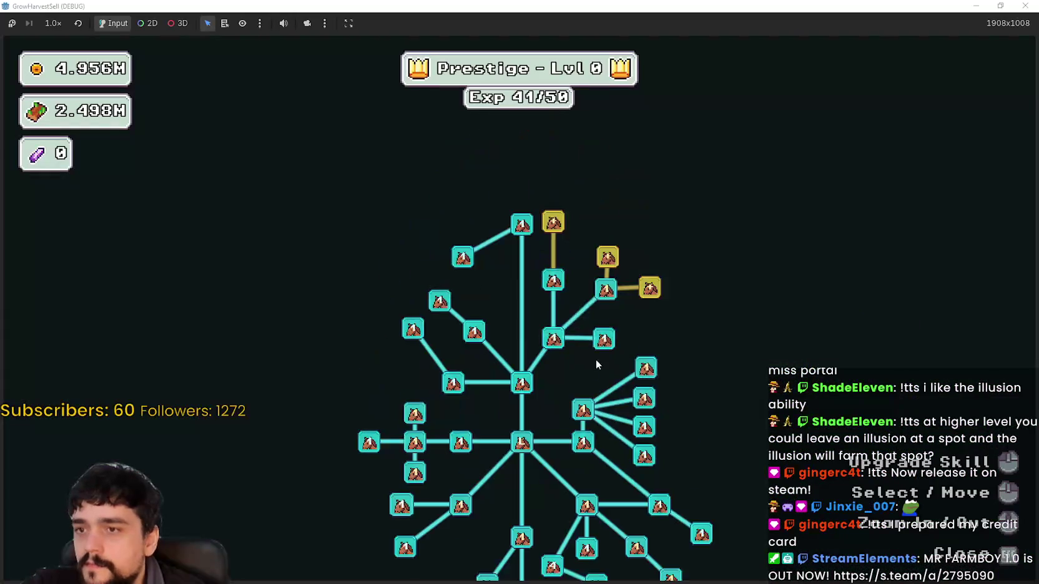
scroll(516, 299, "down", 2)
scroll(528, 254, "up", 2)
- Max out Plant Domain Damage II, Plant Domain Damage and Forest 1-3 Spawn Rate, reaching prestige level 1
left_click(478, 210)
left_click(480, 211)
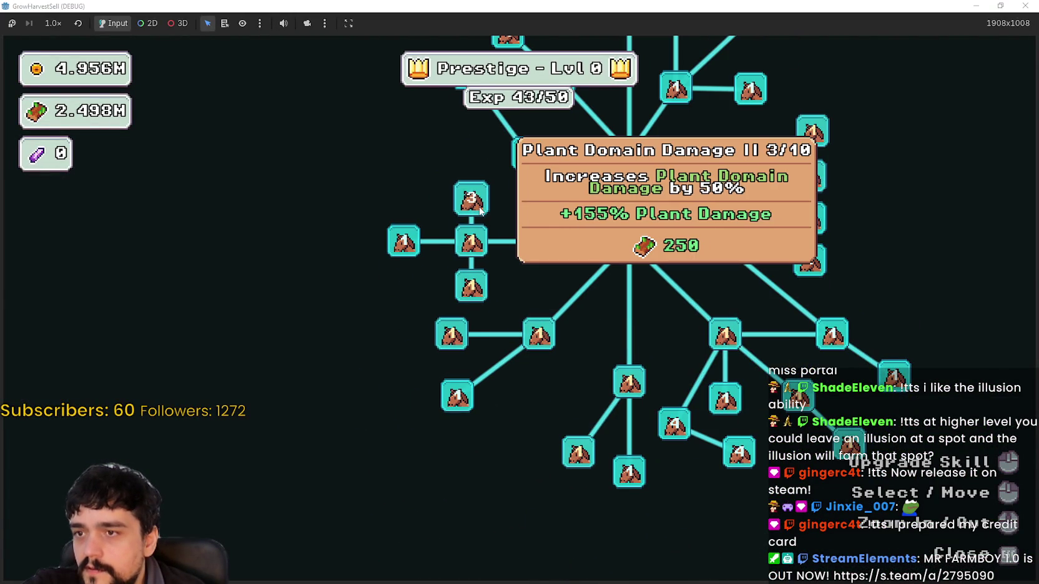
left_click(479, 211)
left_click(480, 211)
left_click(472, 239)
left_click(472, 239)
left_click(472, 240)
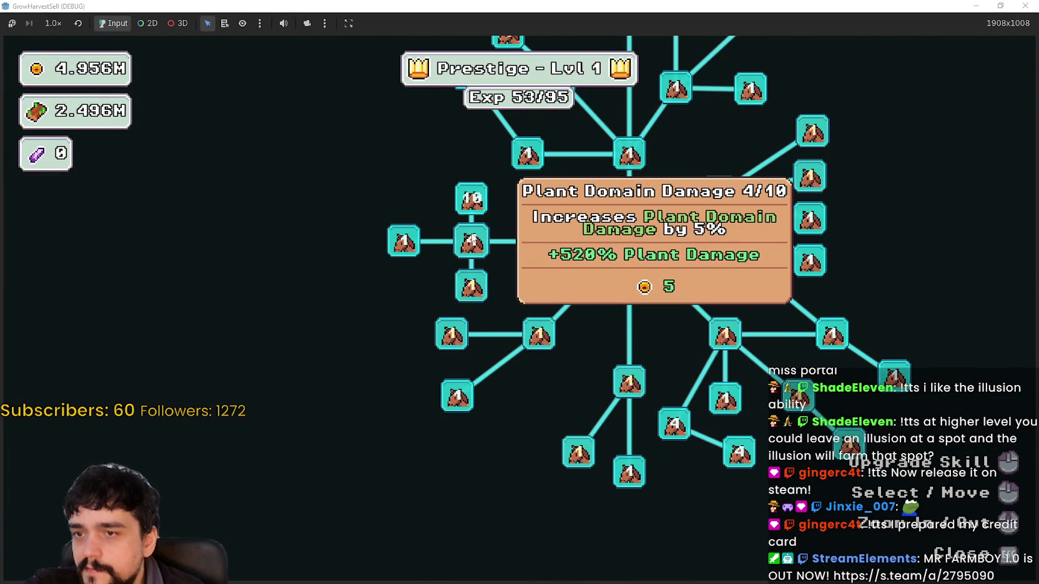
left_click(471, 240)
left_click(456, 346)
left_click(456, 346)
left_click(457, 347)
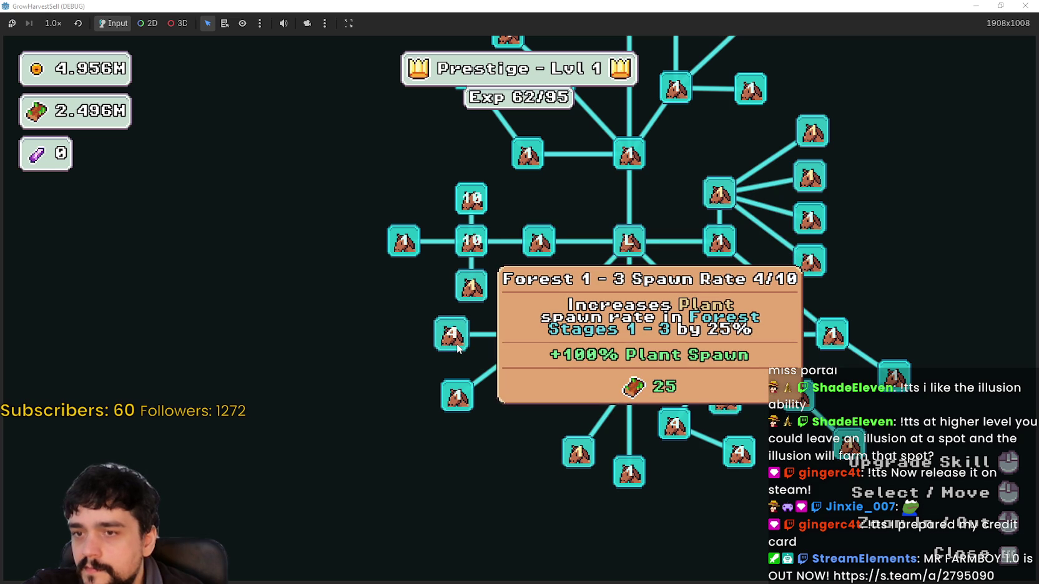
left_click(458, 348)
- Upgrade the Plants Value and Light Feet skills, then close the skill tree
left_click(539, 334)
left_click(539, 334)
left_click(538, 334)
left_click(538, 334)
left_click(538, 334)
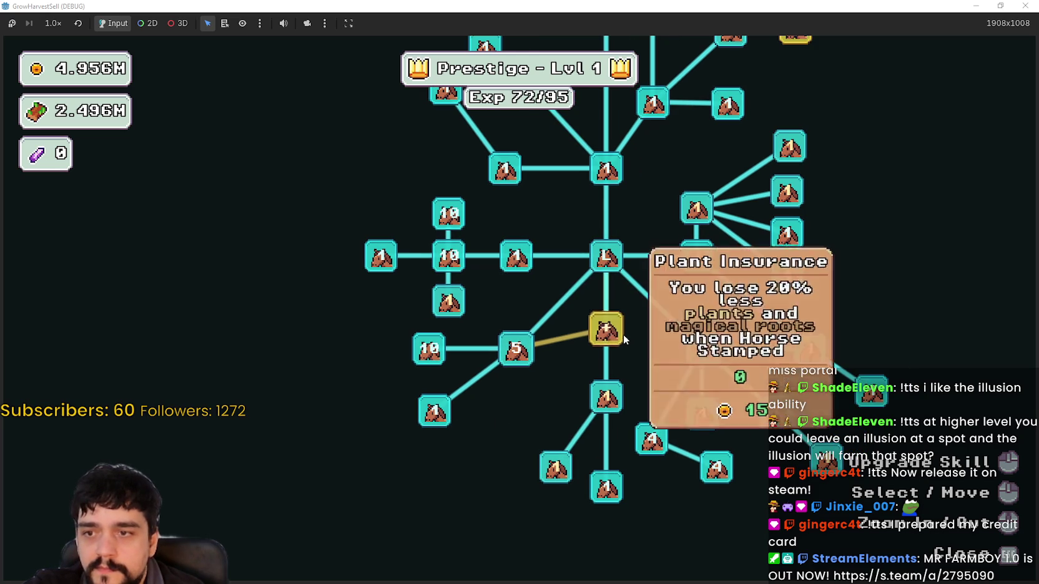
left_click(609, 328)
left_click(542, 401)
left_click(543, 401)
left_click(543, 401)
left_click(542, 401)
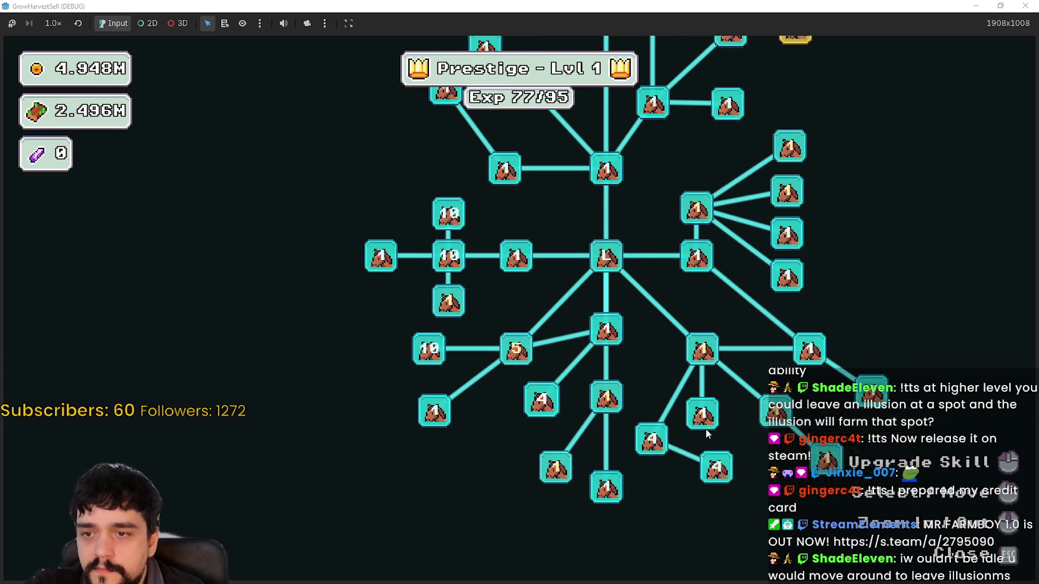
key("Escape")
- Travel through the village portal to the first forest stage
key("s")
key("e")
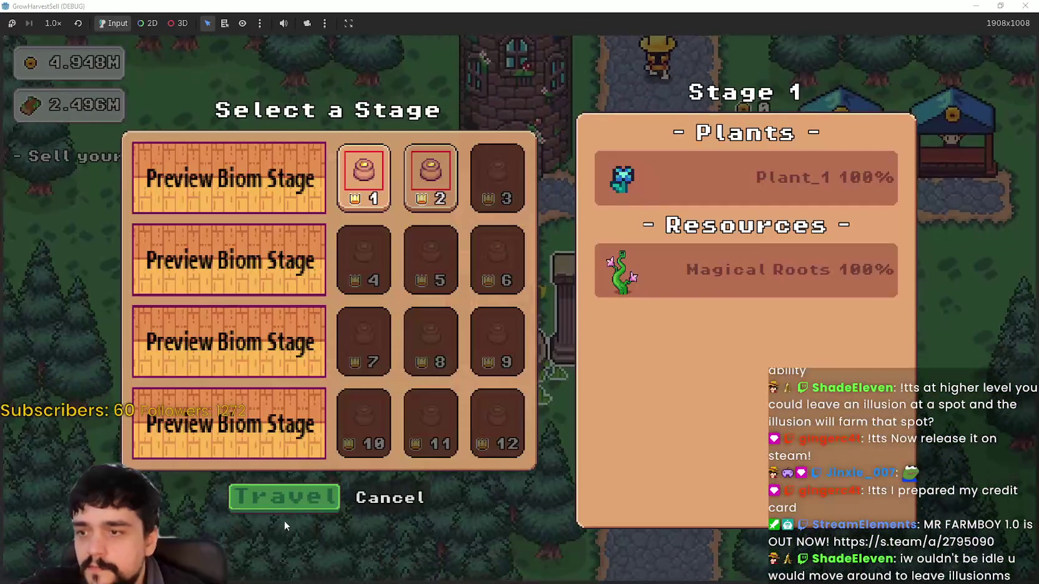
left_click(289, 499)
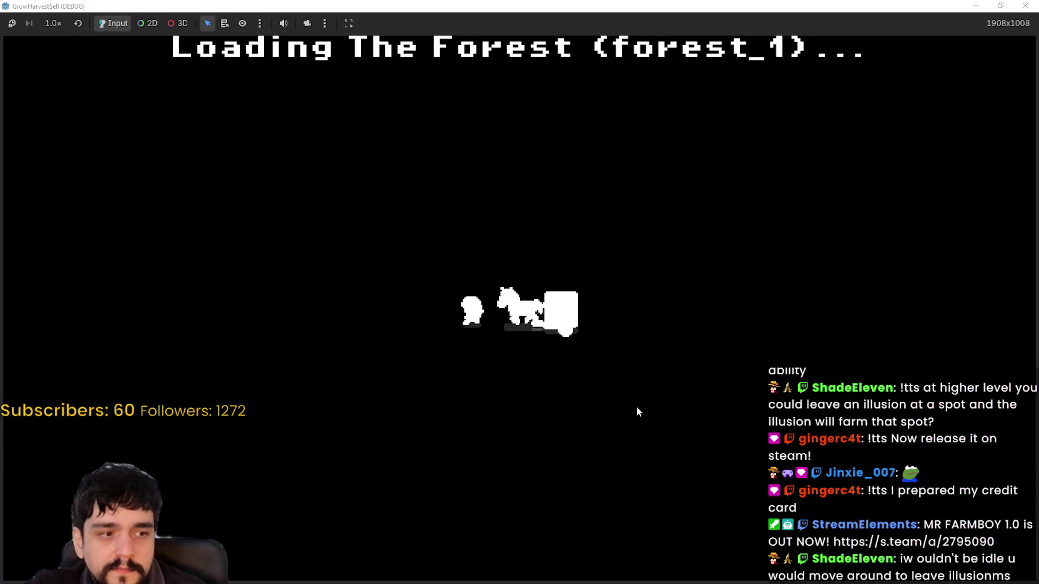
- Walk up-left, right and down through the forest toward the blue flowers
key("a")
key("w")
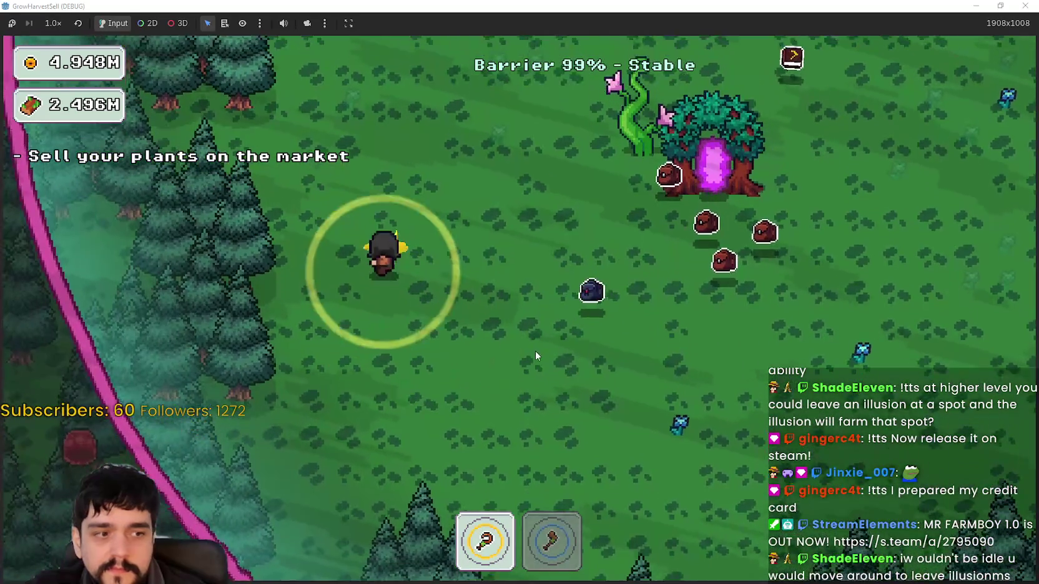
key("w")
key("d")
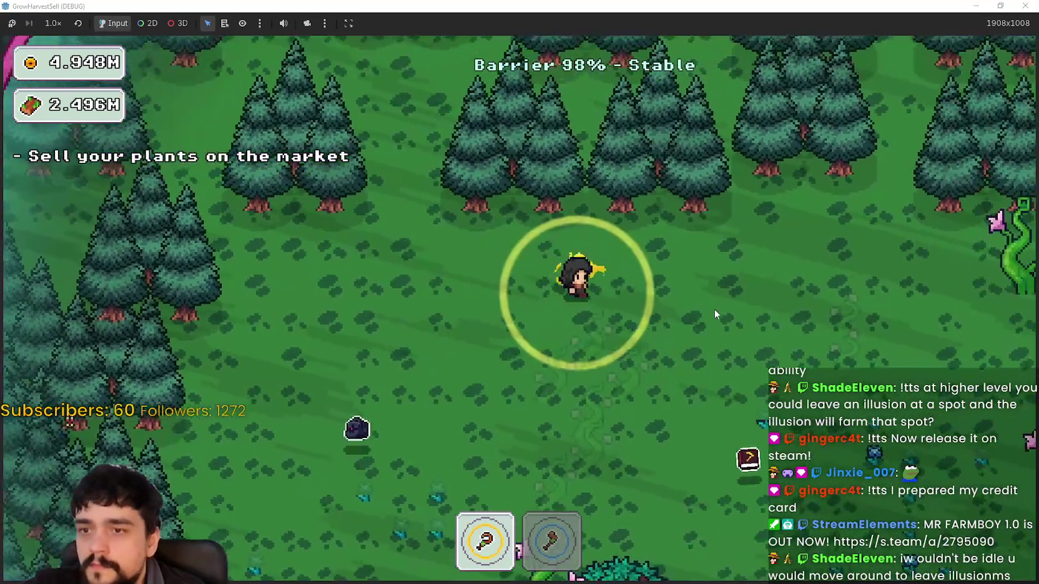
key("s")
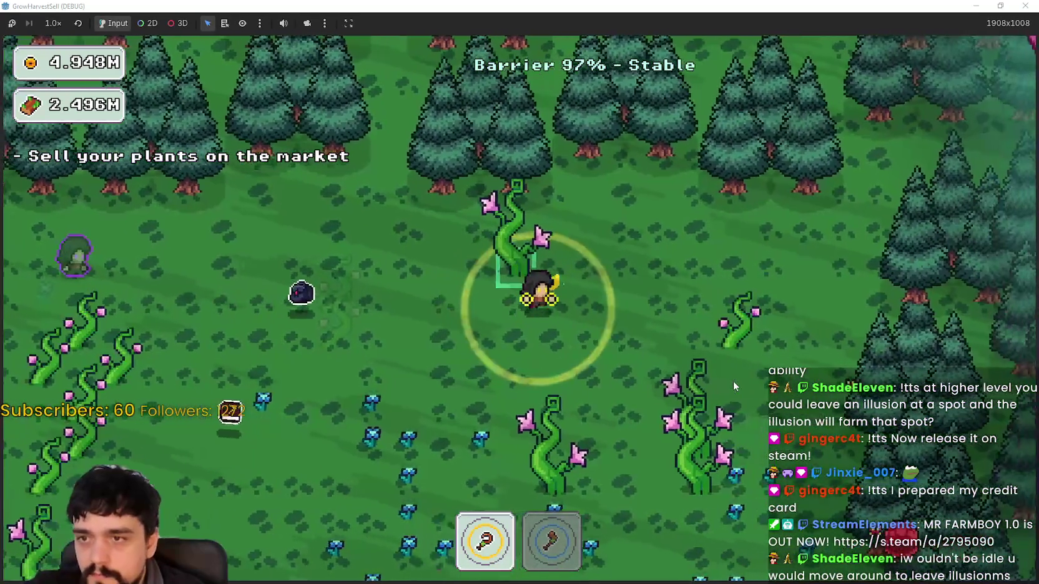
key("s")
key("a")
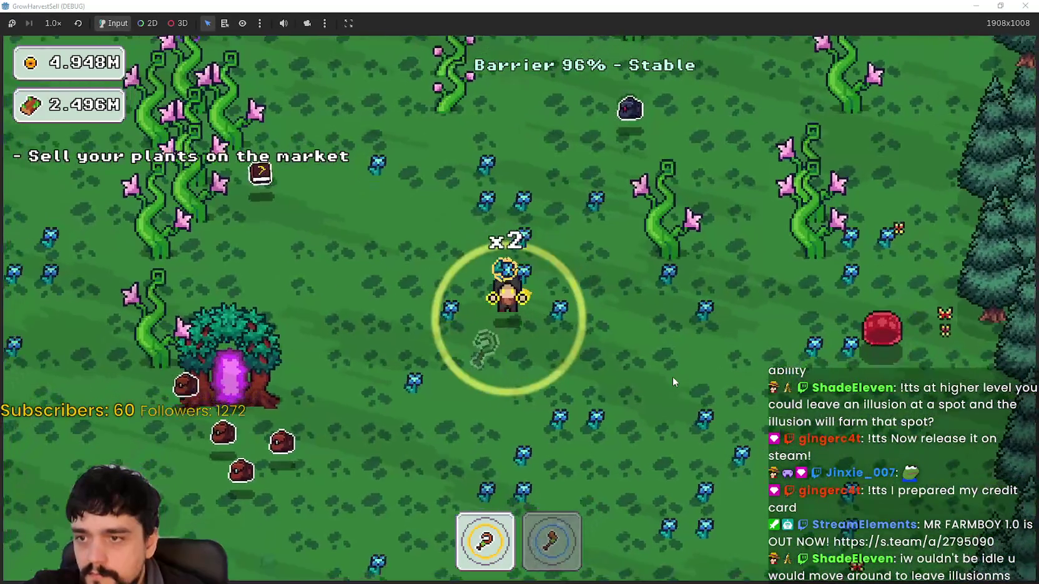
- Zig-zag through the flower patch harvesting blue flowers
key("s")
key("w")
key("a")
key("d")
key("w")
key("a")
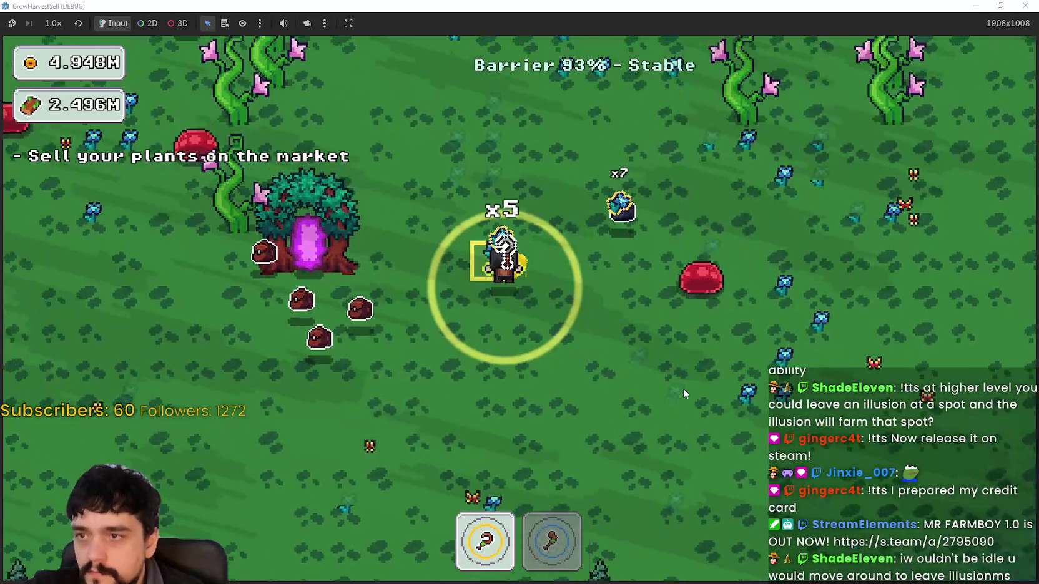
key("d")
key("d")
key("s")
key("a")
key("a")
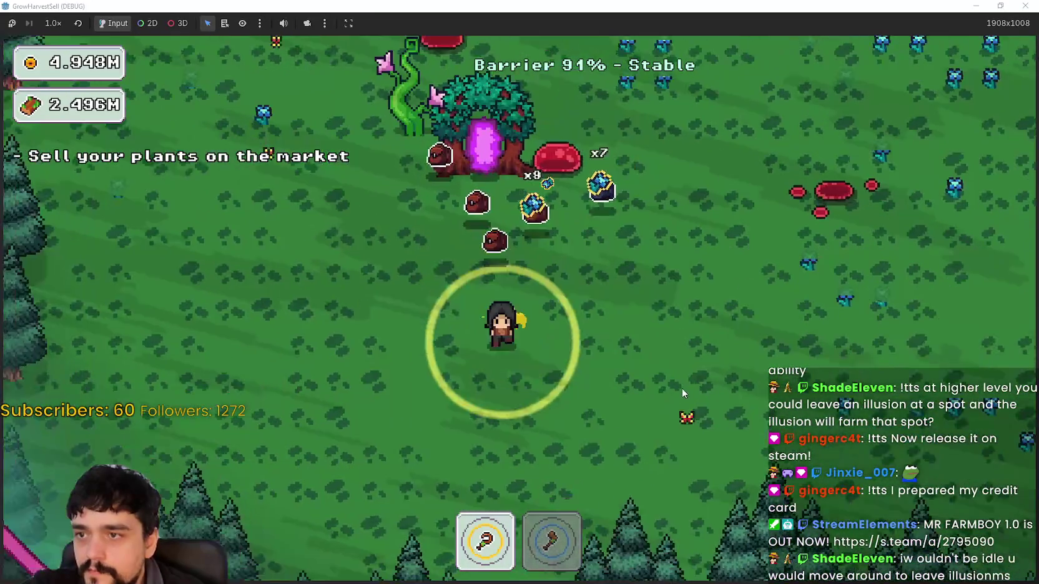
- Leave a ghost illusion, then walk along the pink barrier toward the pink-flowered vines
key("d")
key("s")
key("d")
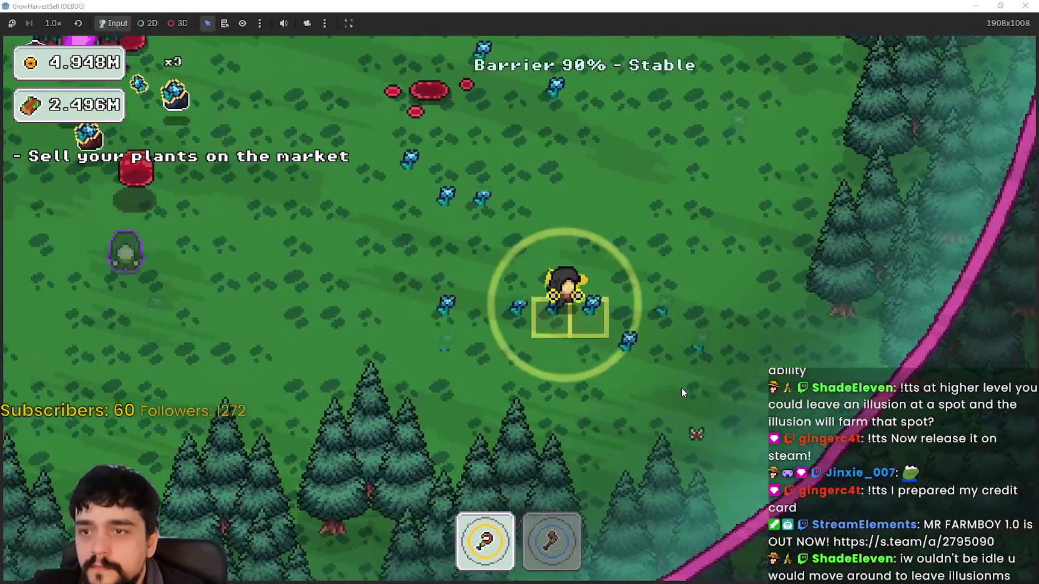
key("a")
key("w")
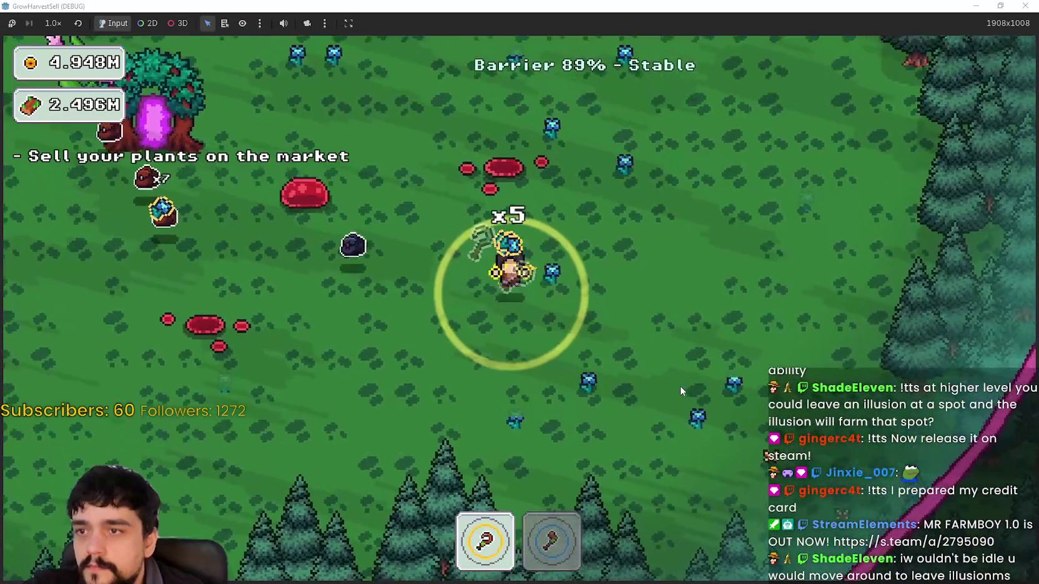
key("a")
key("w")
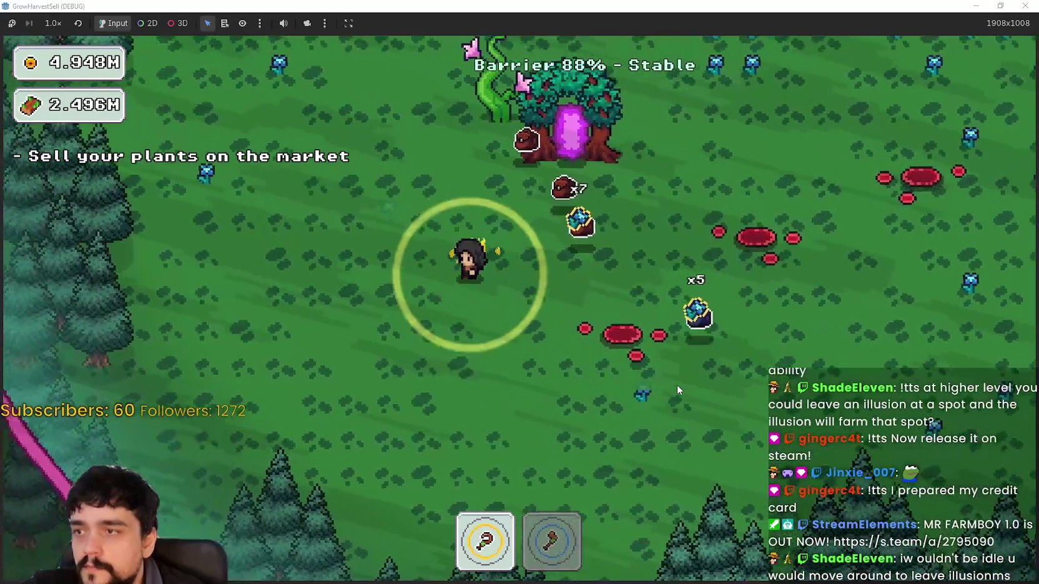
key("w")
key("d")
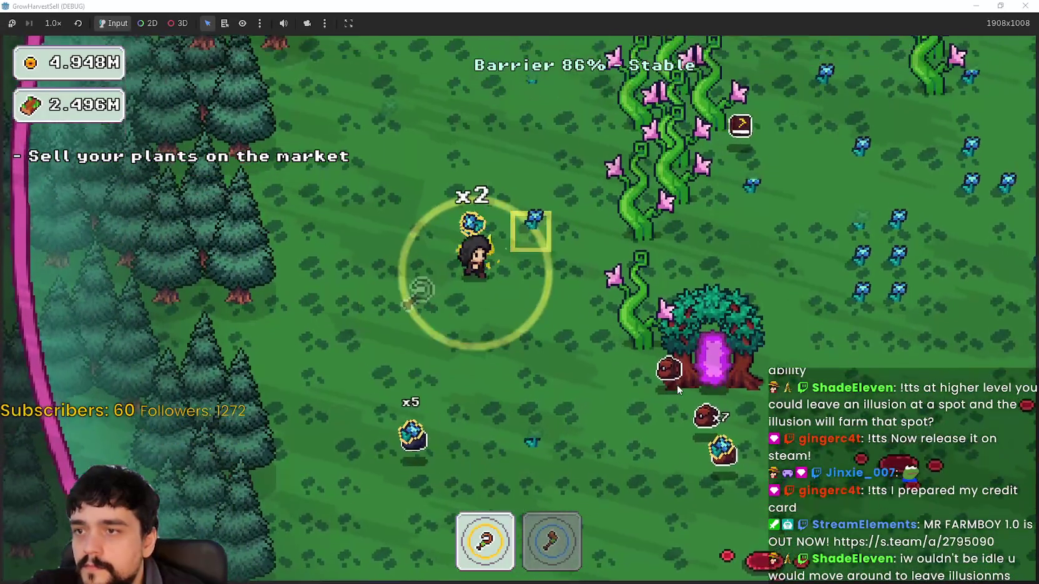
- Cut through the vine patches with the axe, then switch back to the sickle
key("2")
key("w")
key("d")
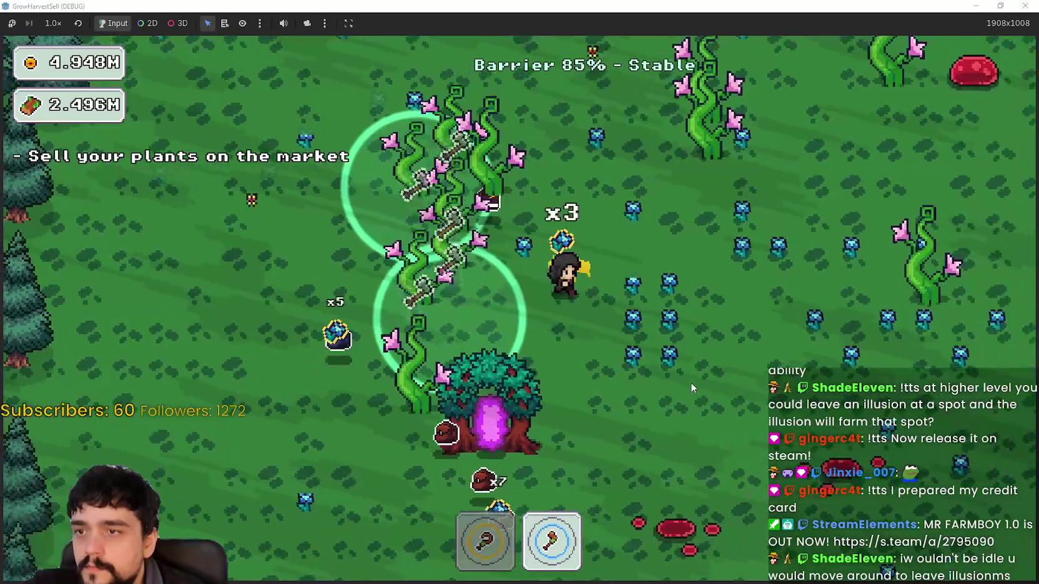
key("d")
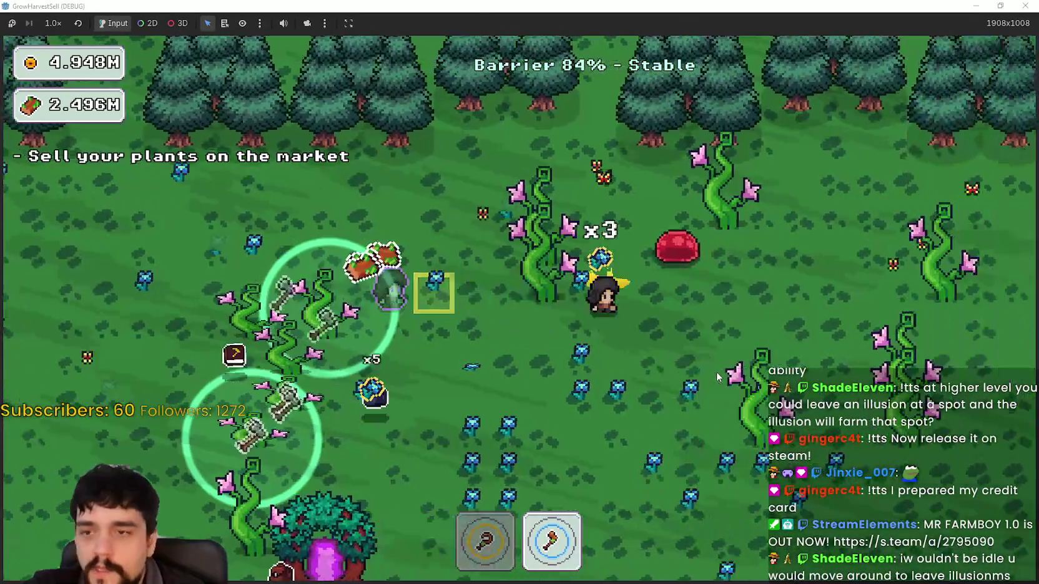
key("1")
- Circle the clearing harvesting blue flowers, then head left toward the portal tree
key("s")
key("a")
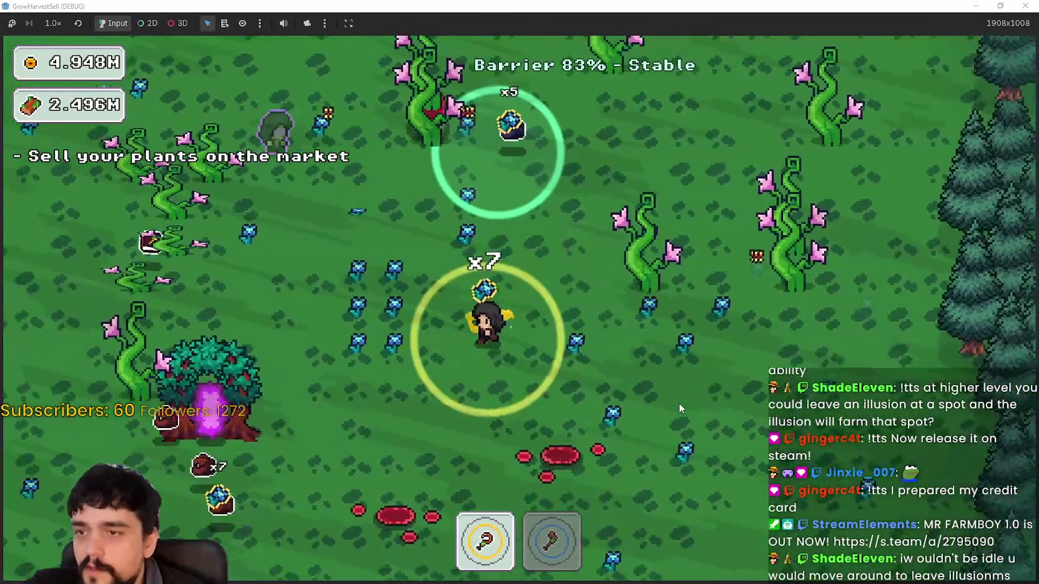
key("s")
key("d")
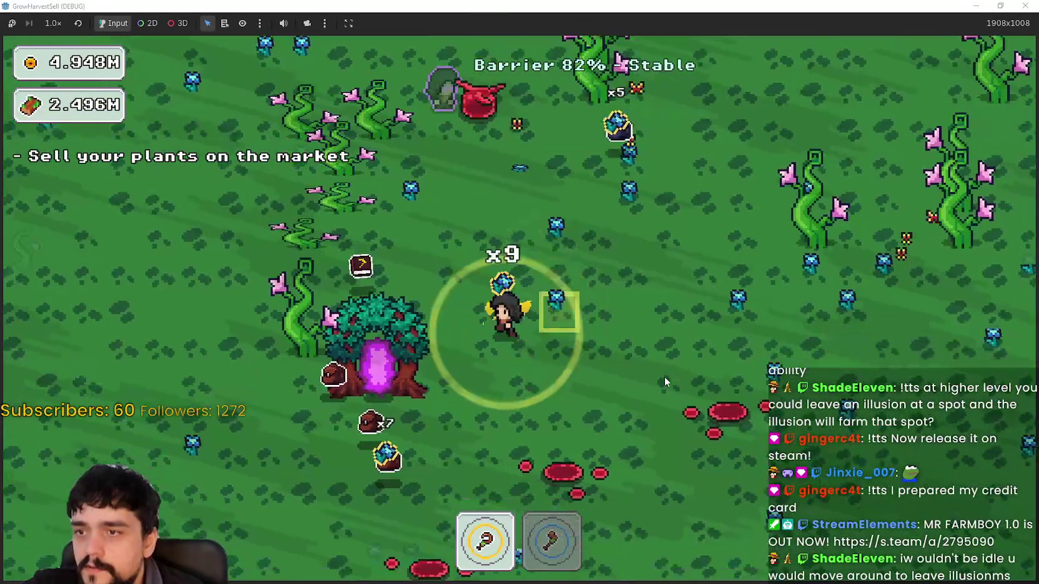
key("s")
key("a")
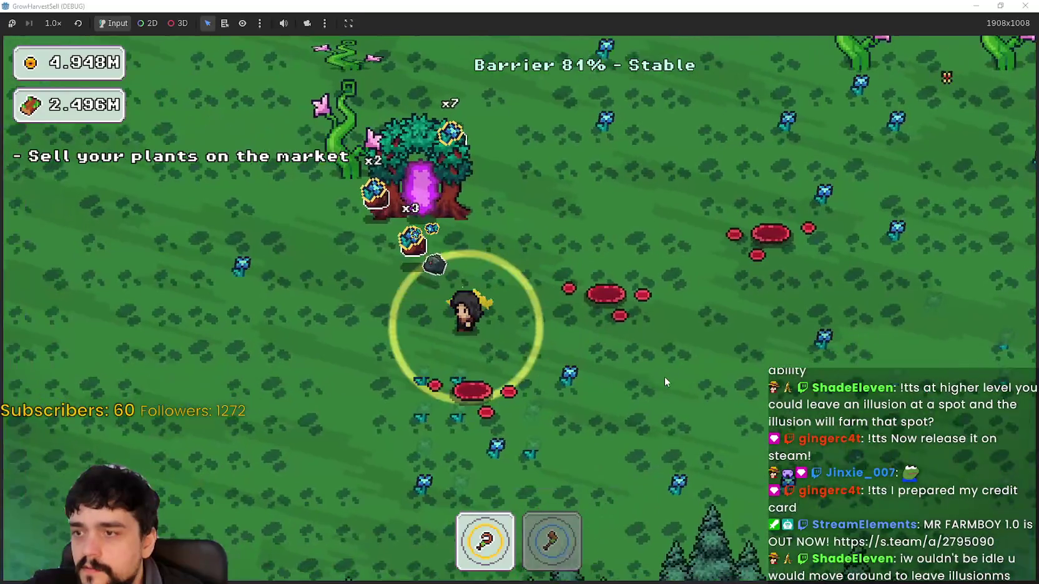
key("d")
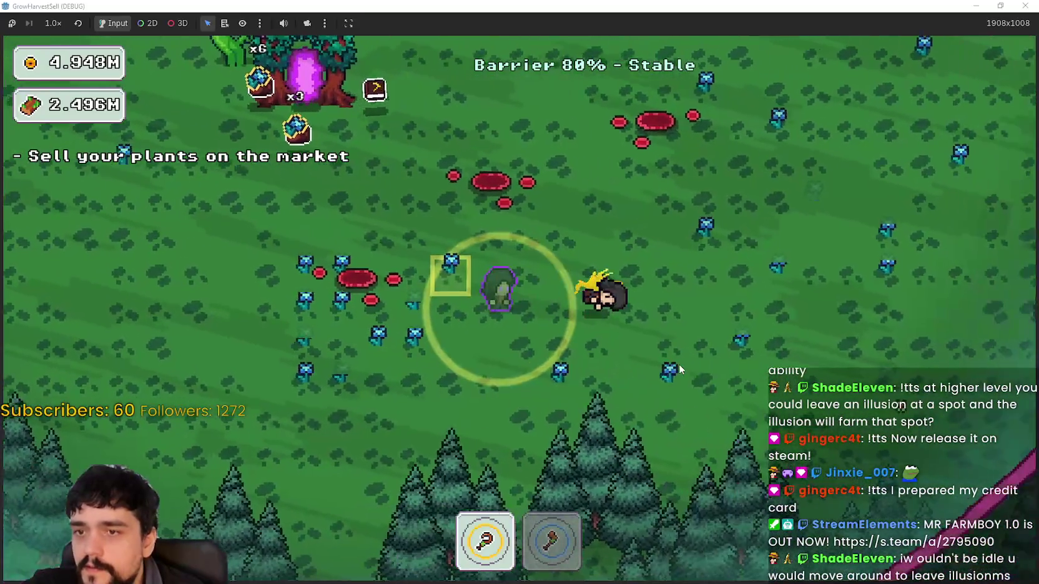
key("w")
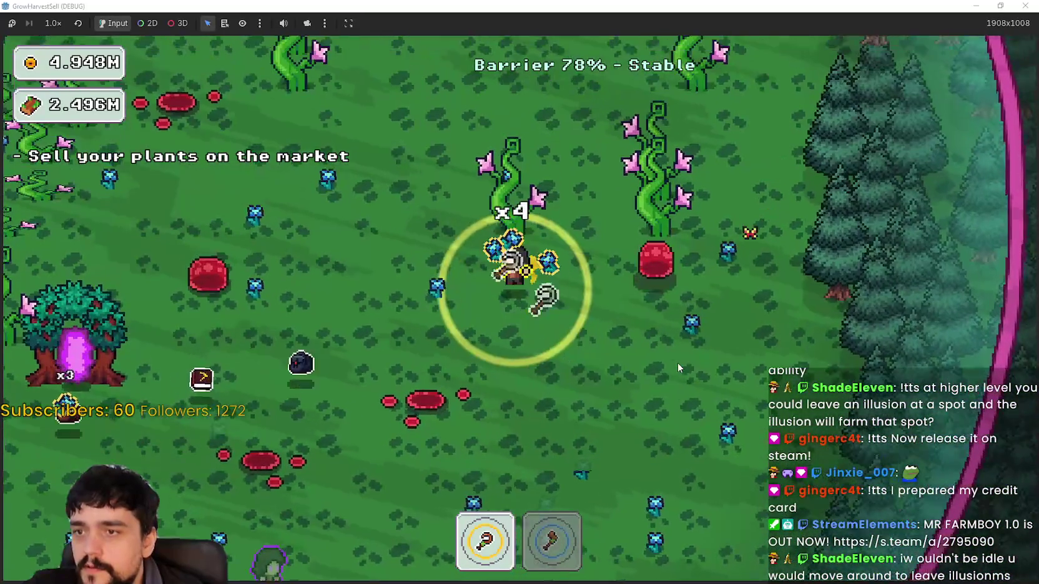
key("a")
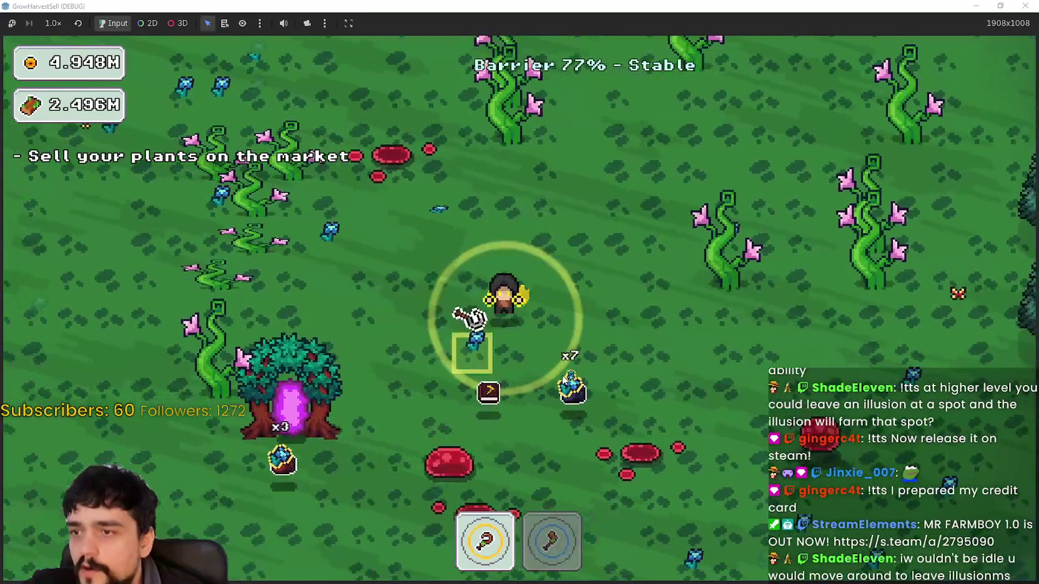
key("s")
key("s")
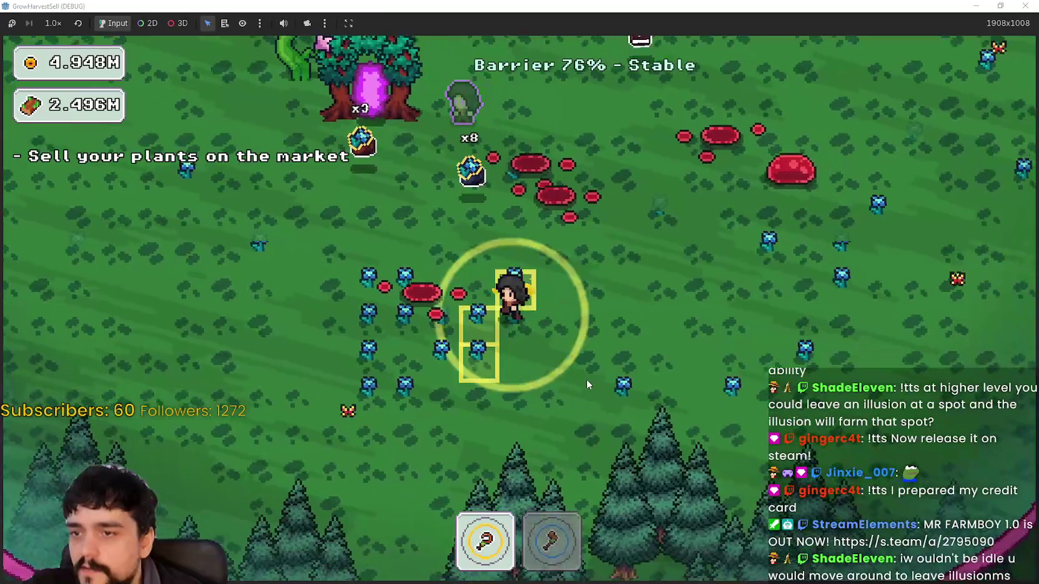
- Walk up past the vines near the forest edge, switching between axe and sickle
key("w")
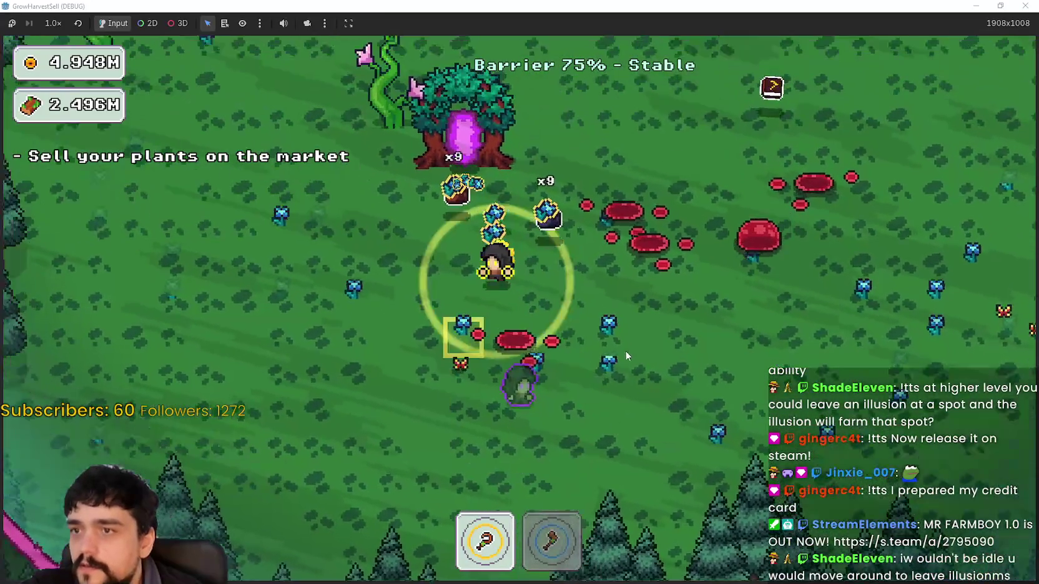
key("d")
key("w")
key("d")
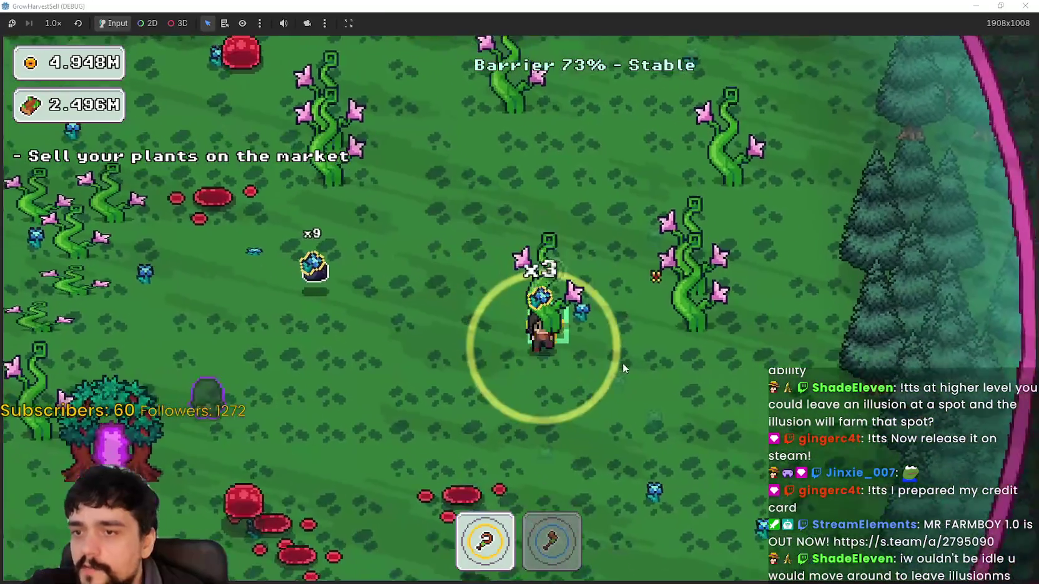
key("1")
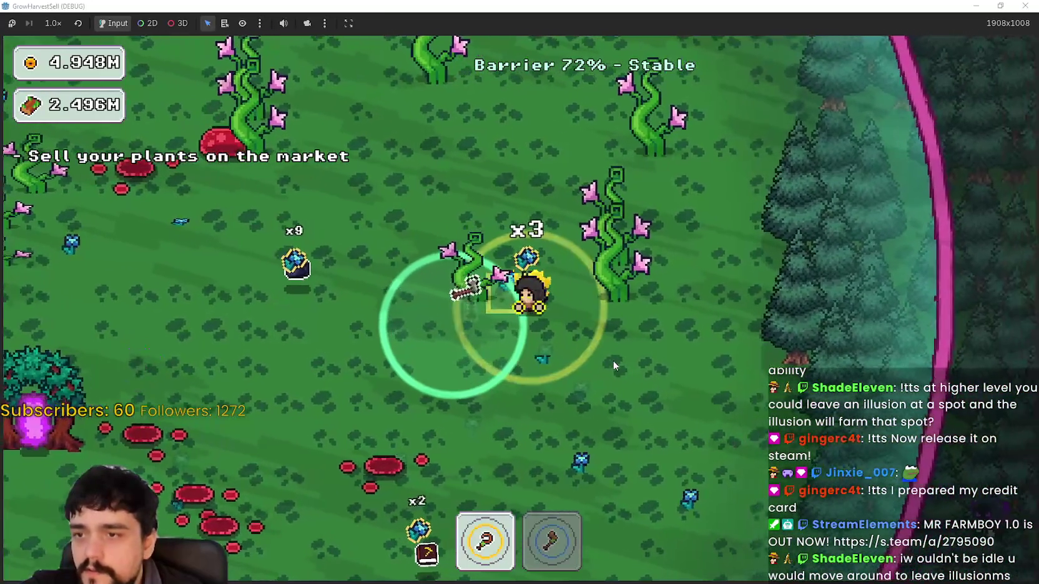
key("a")
- Harvest the blue flowers and weave around picking up the dropped flowers
key("s")
key("d")
key("w")
key("d")
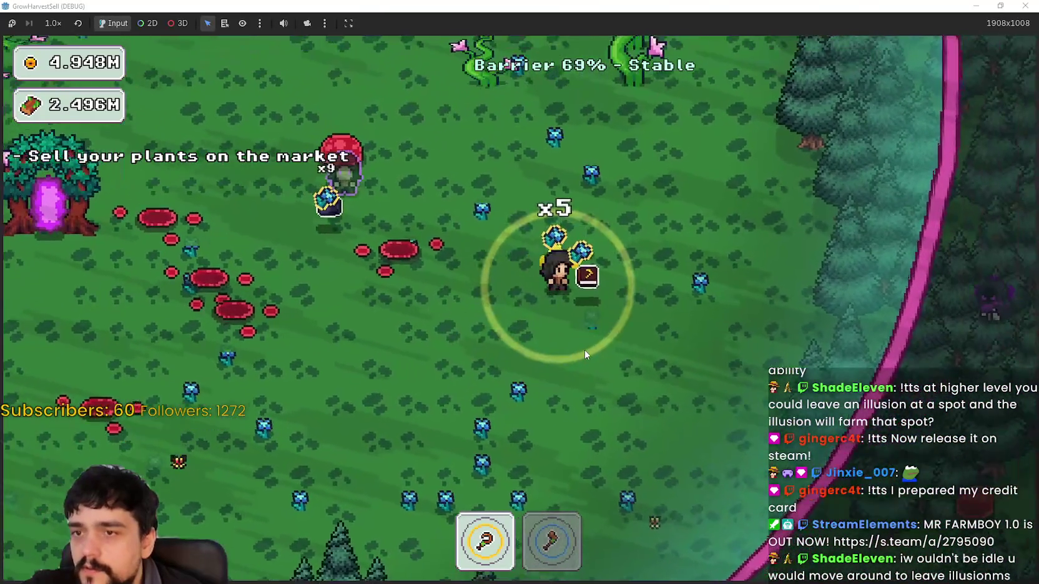
key("a")
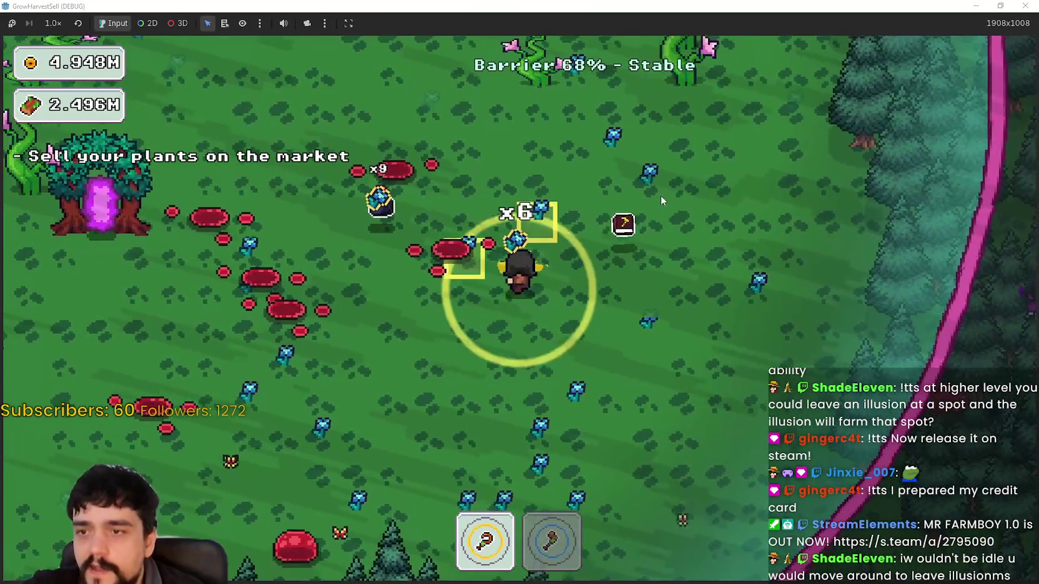
key("w")
key("d")
key("w")
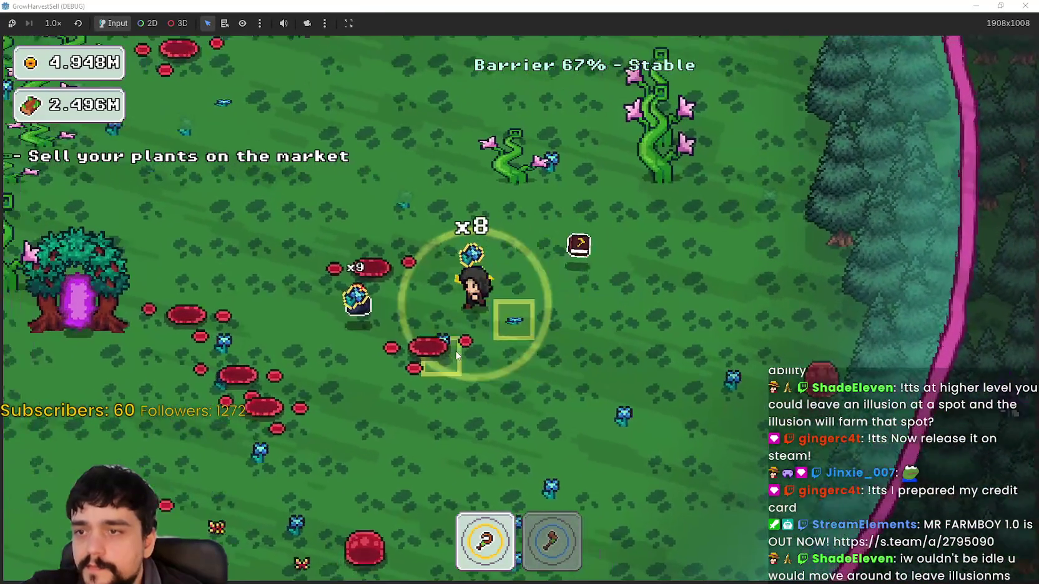
key("a")
key("s")
- Keep walking the field in loops gathering more blue flowers
key("w")
key("d")
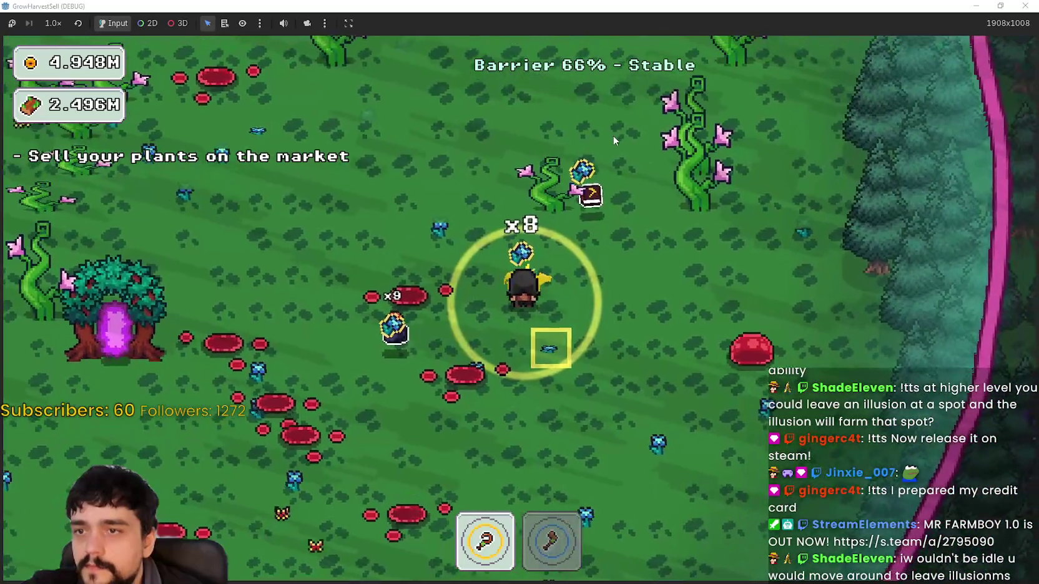
key("a")
key("s")
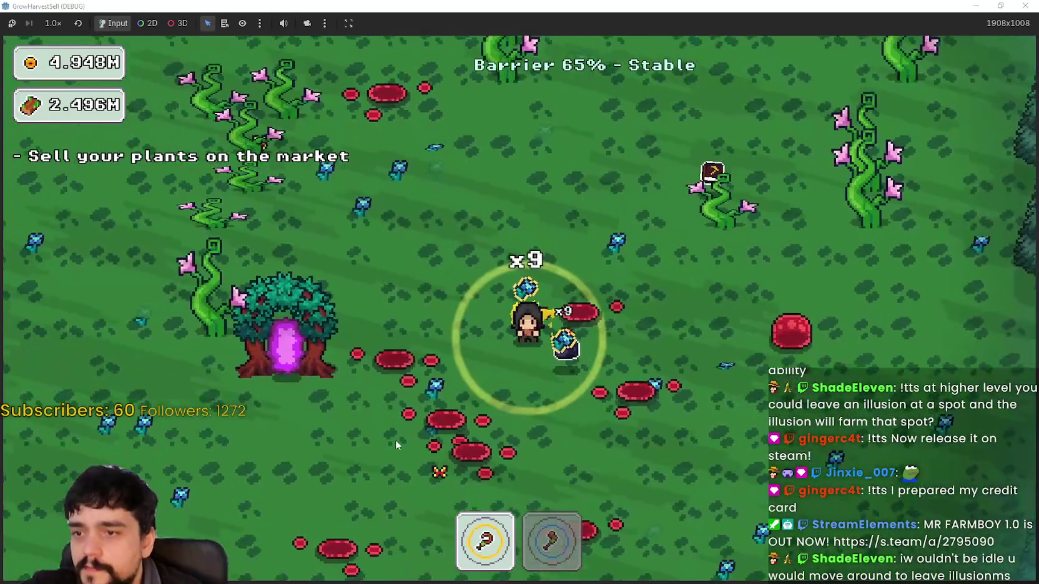
key("w")
key("a")
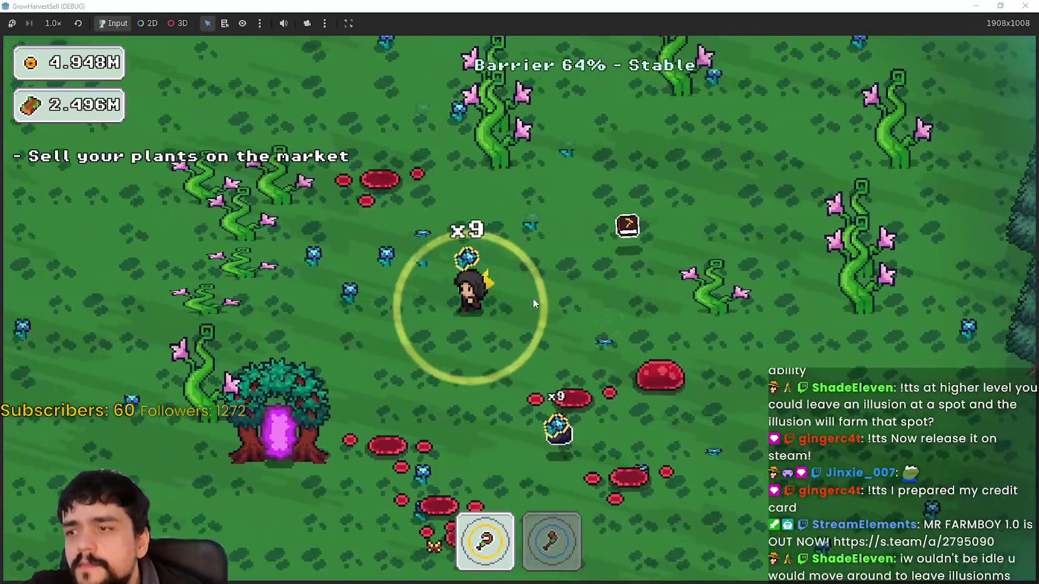
key("s")
key("s")
key("d")
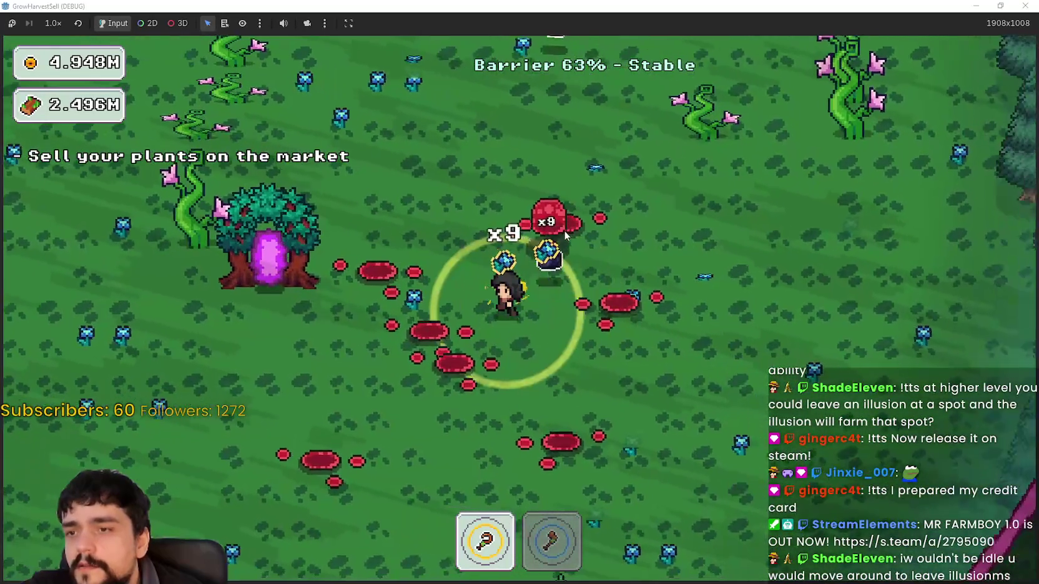
key("a")
key("s")
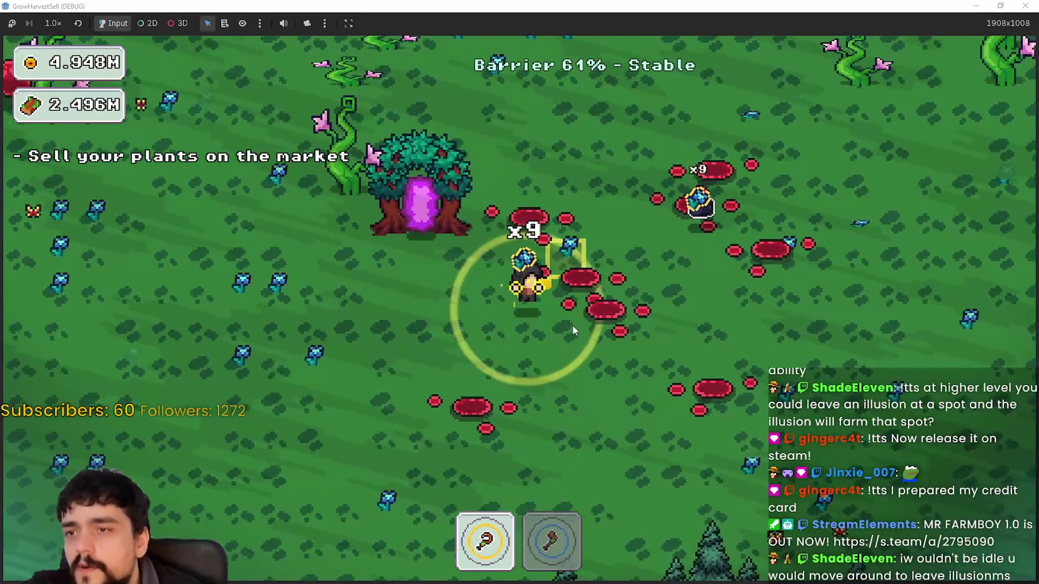
- Walk past the portal tree toward the barrier and swing the axe at the forest edge
key("a")
key("a")
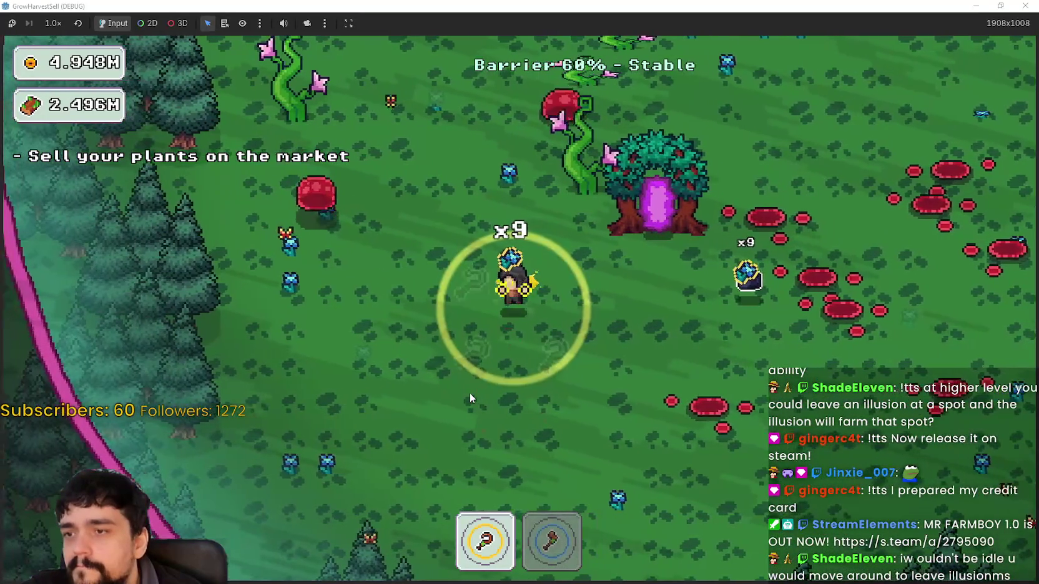
key("w")
key("2")
key("s")
key("a")
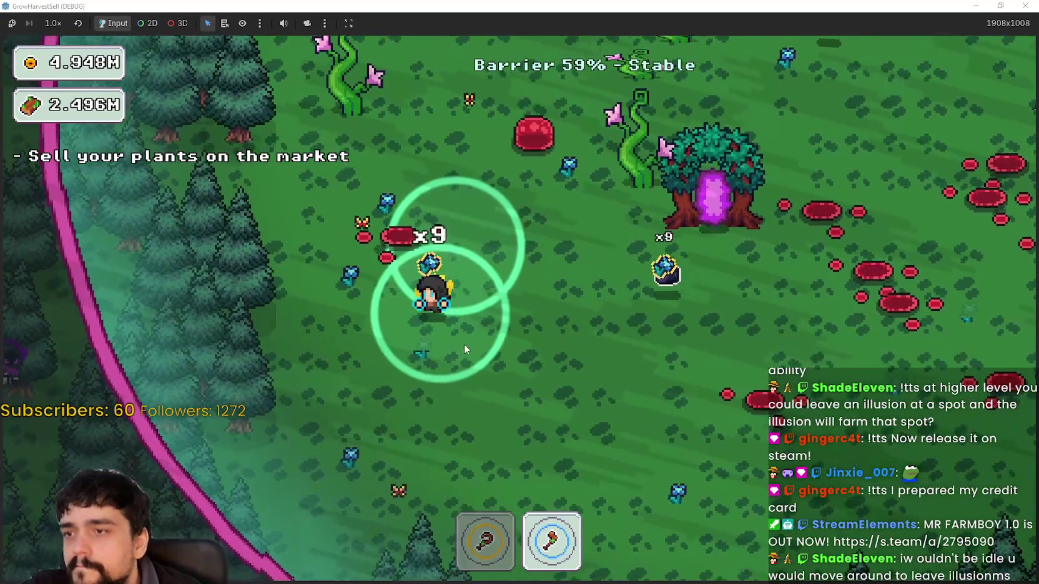
- Carry the forest harvest to the portal tree and travel to the village
key("w")
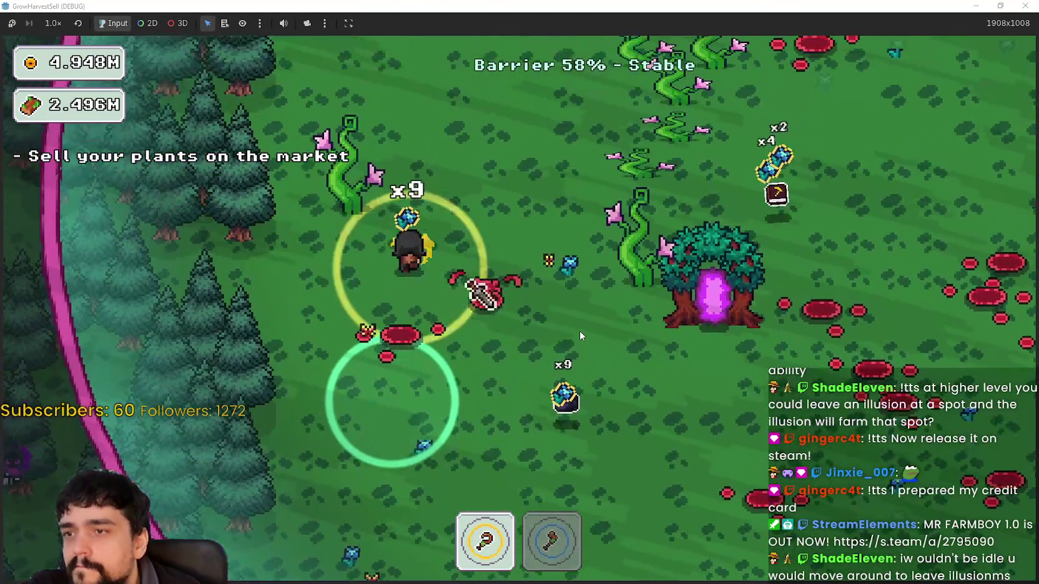
key("d")
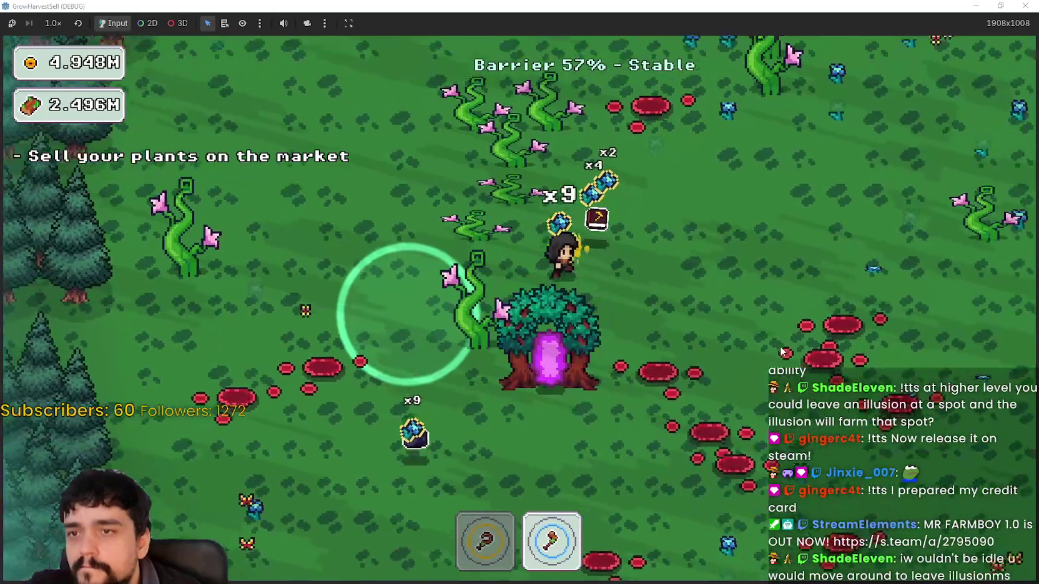
key("w")
key("s")
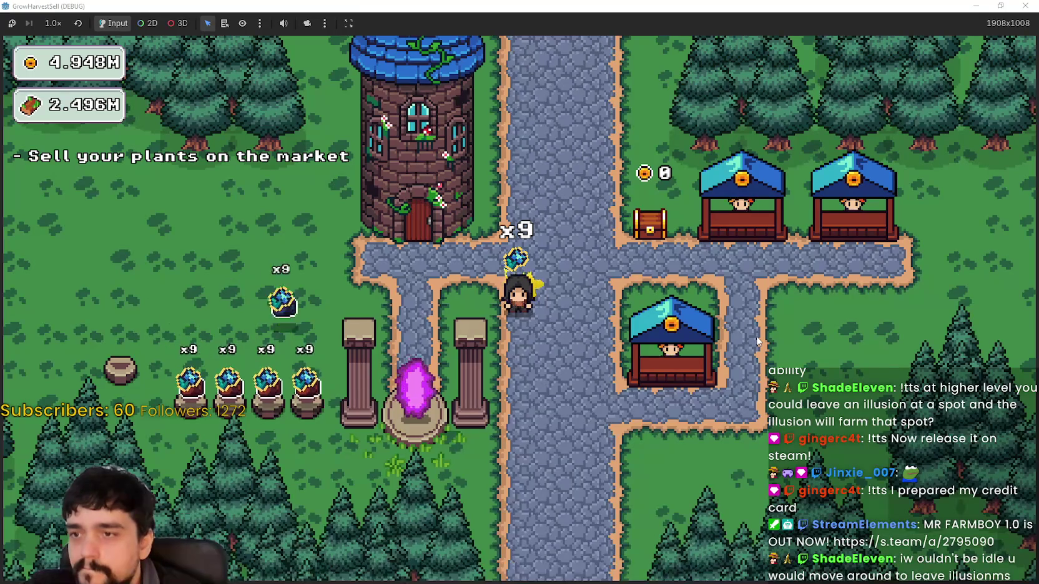
- Bring plants from the village planters to the central market stall
key("a")
key("s")
key("w")
key("d")
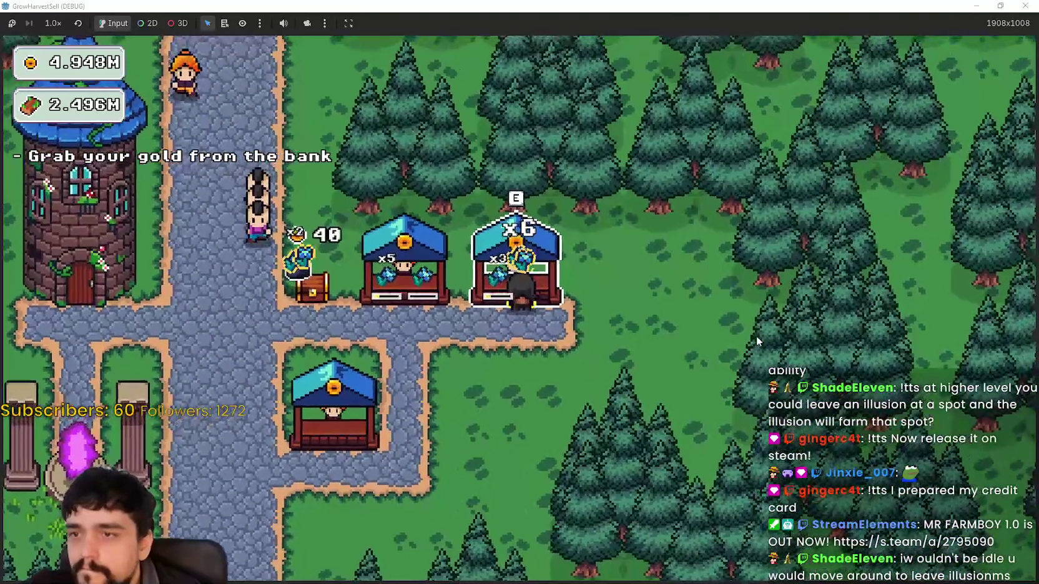
key("a")
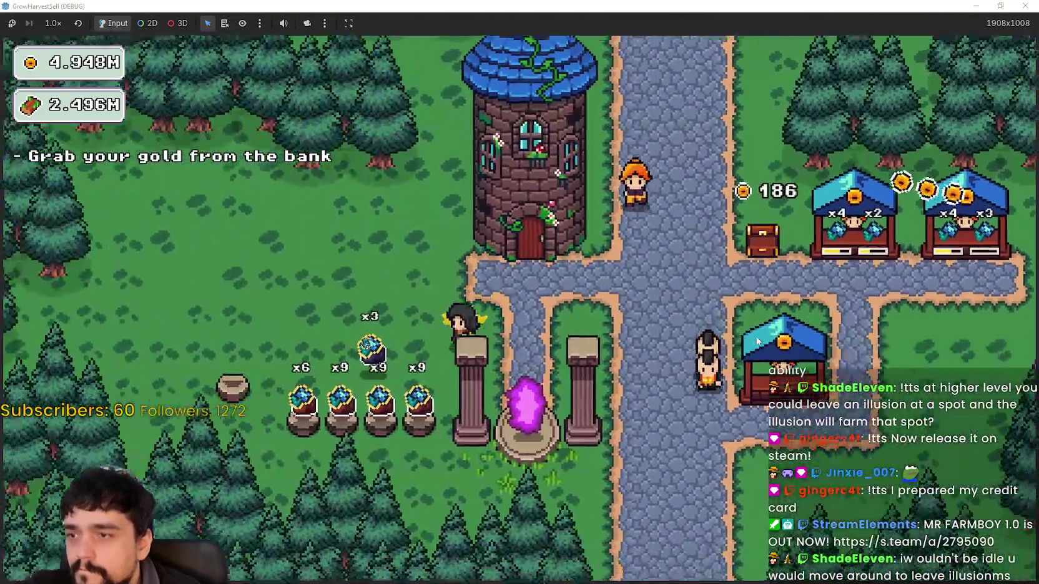
left_click(758, 341)
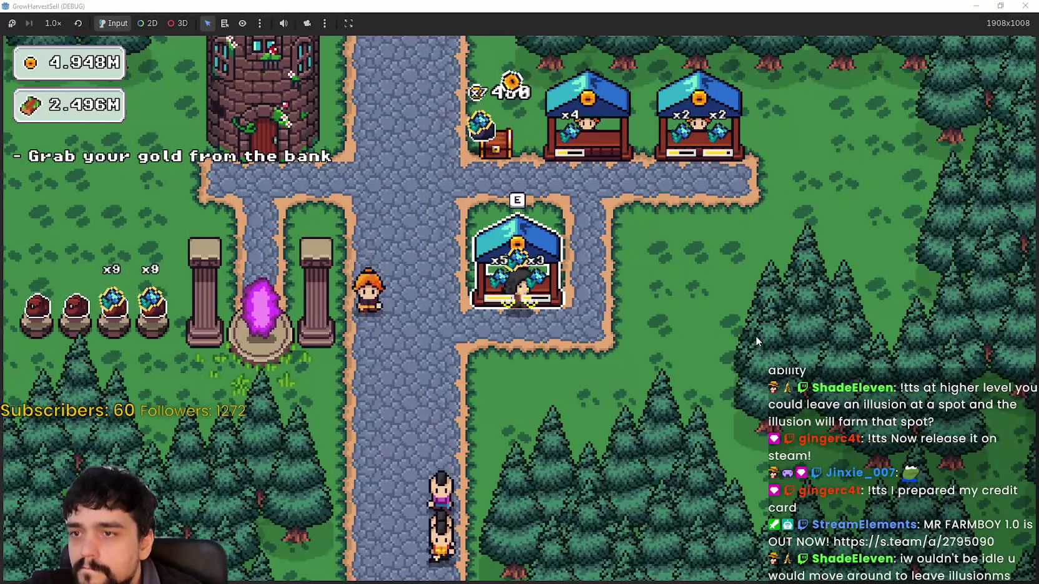
- Fetch more plants from the pots and stock the right-hand and lower stalls
key("a")
key("d")
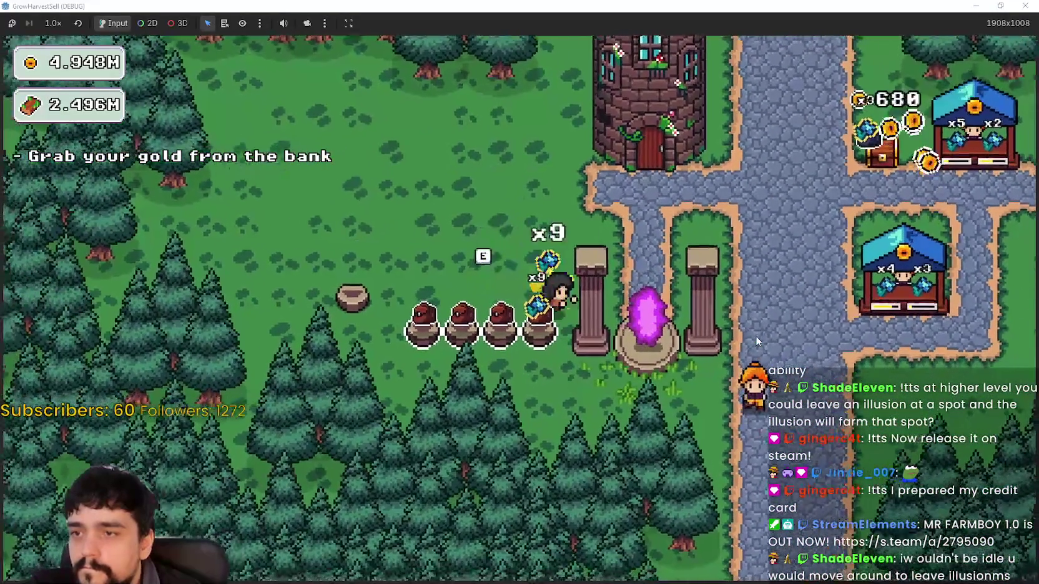
key("w")
key("w")
key("d")
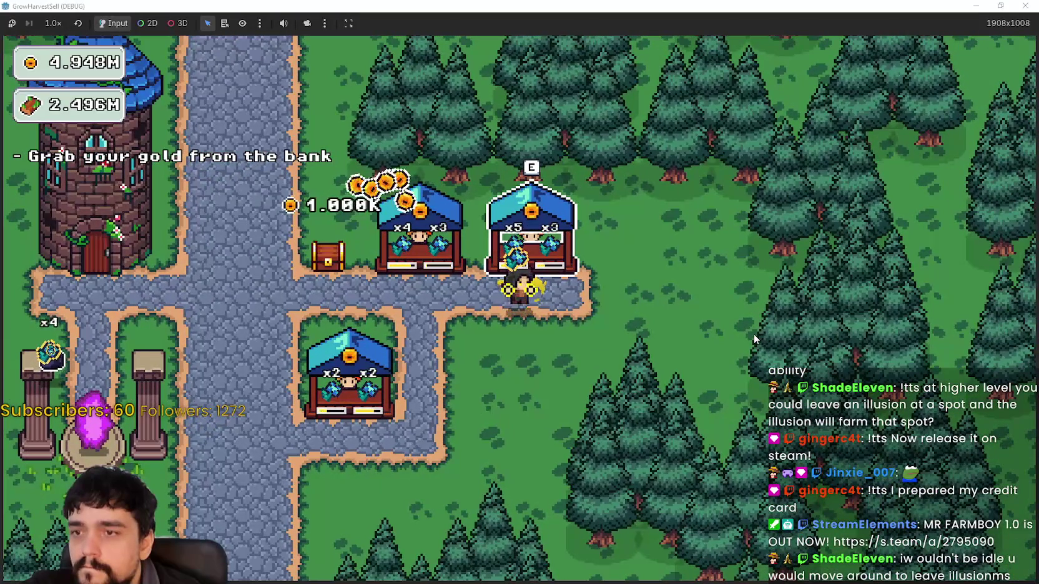
key("a")
key("s")
key("d")
key("s")
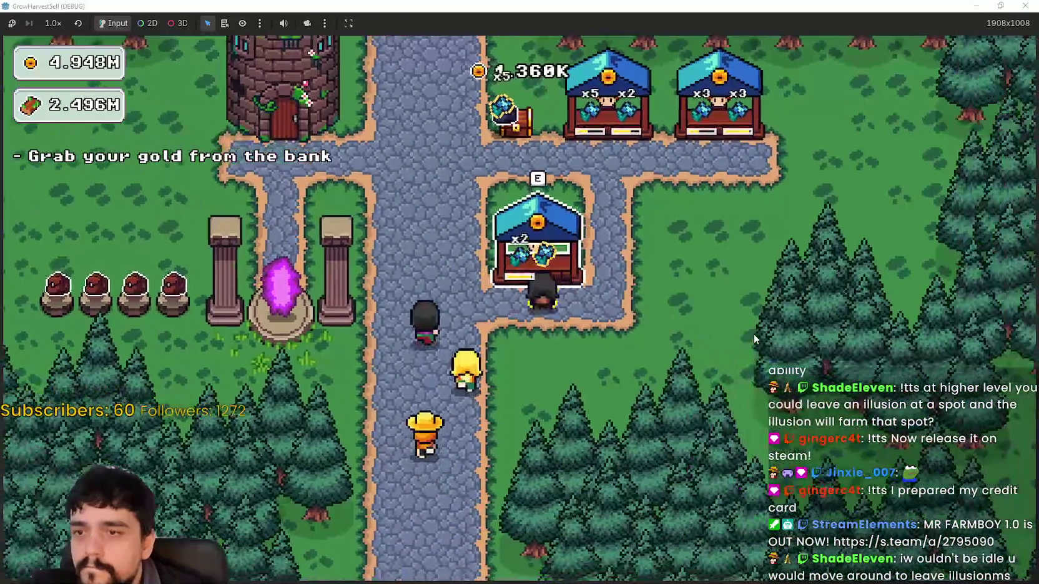
key("d")
key("w")
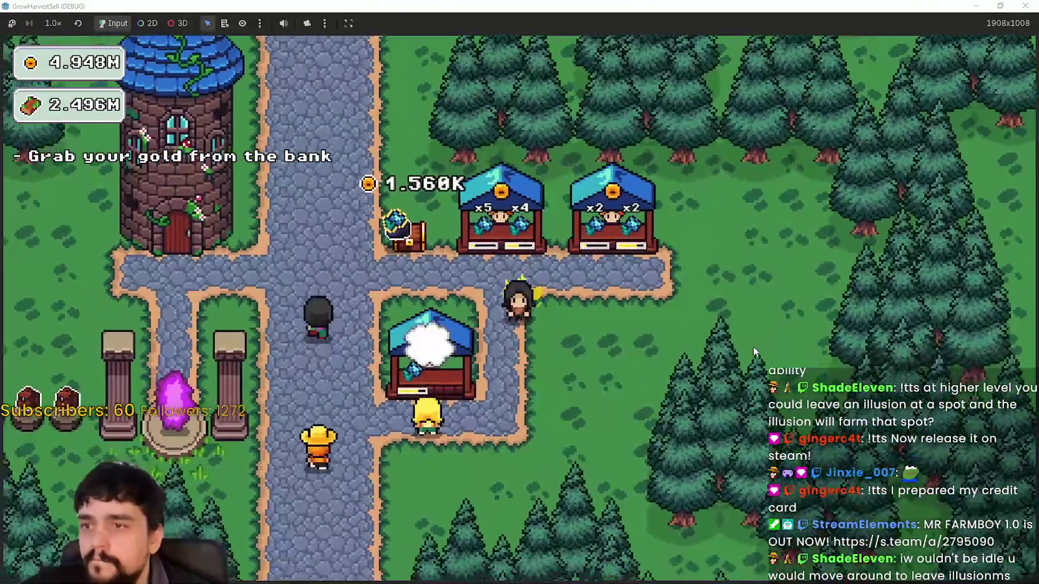
- Collect the stall earnings from the gold chest, bringing gold to 4.950M
key("a")
key("w")
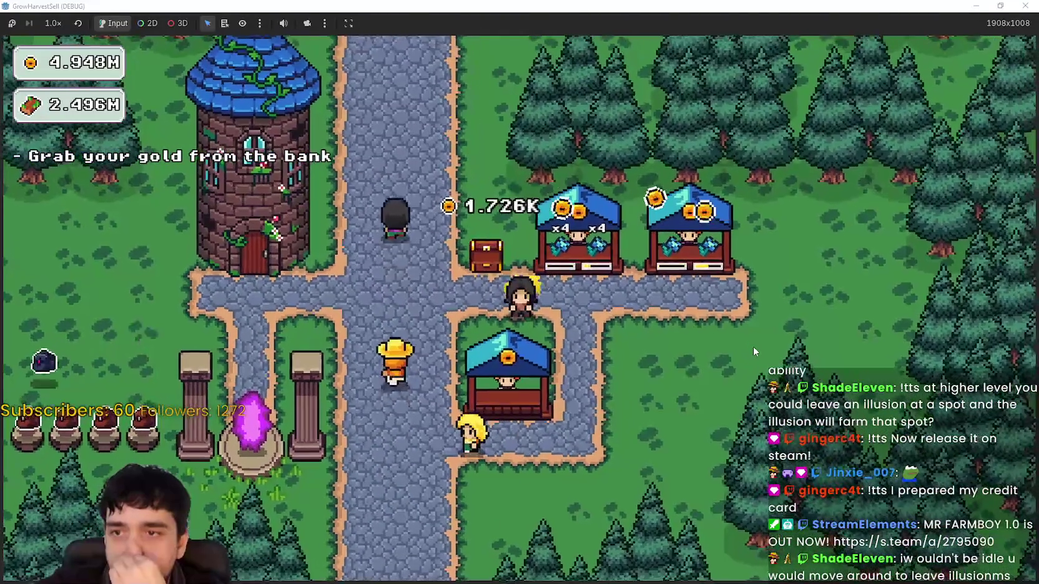
key("a")
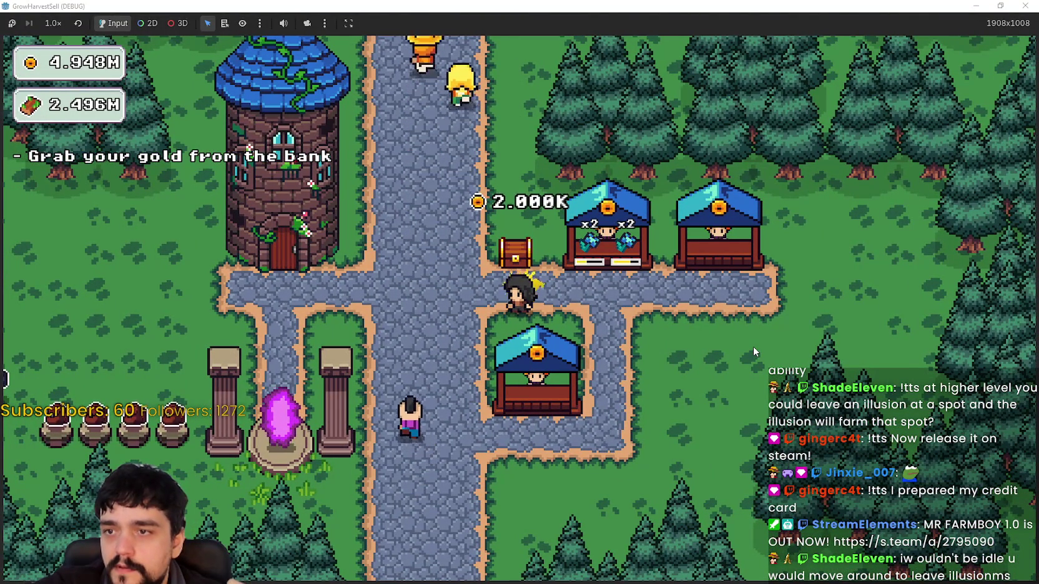
key("w")
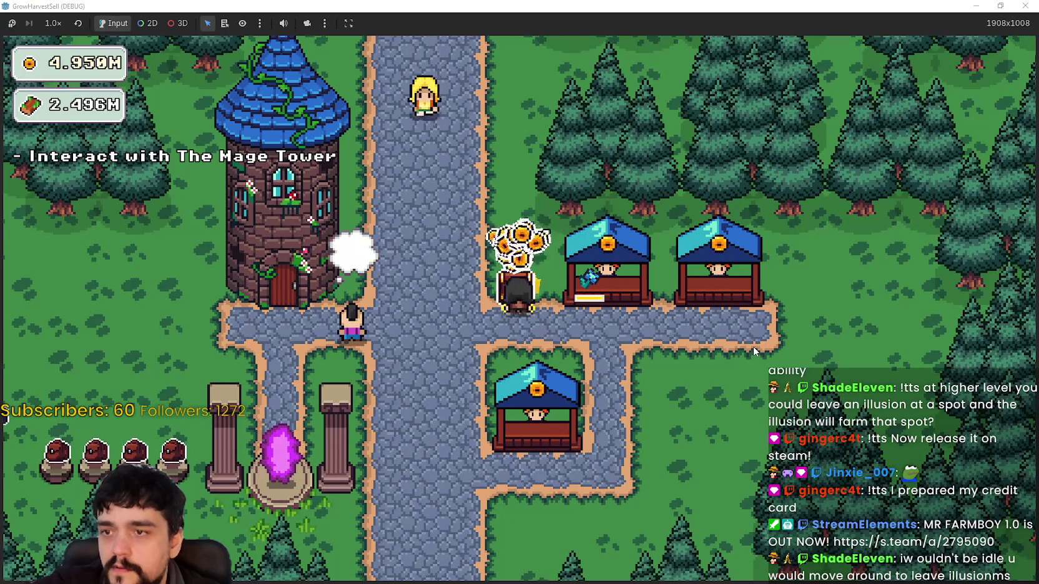
key("a")
key("a")
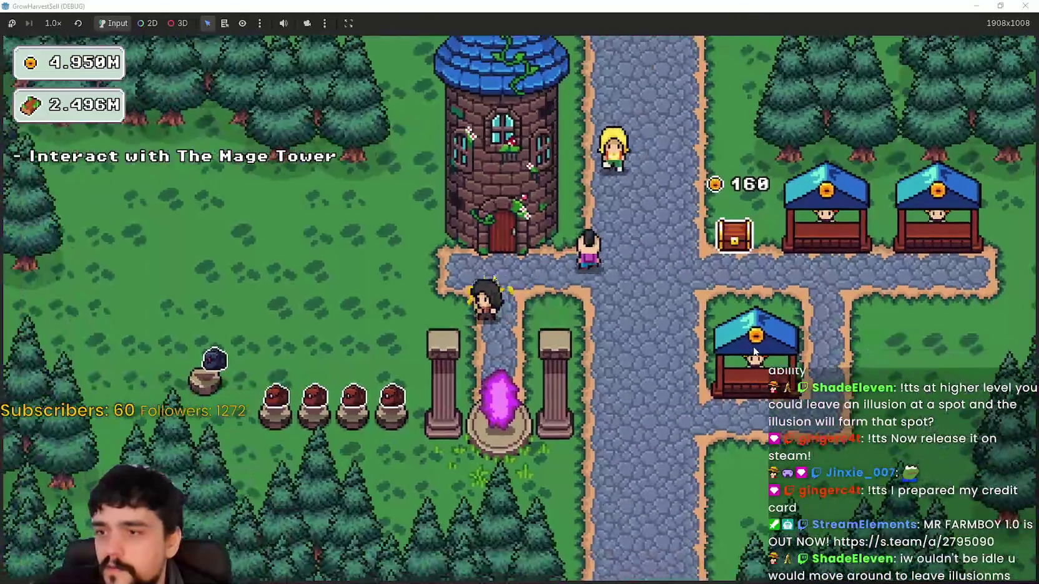
key("d")
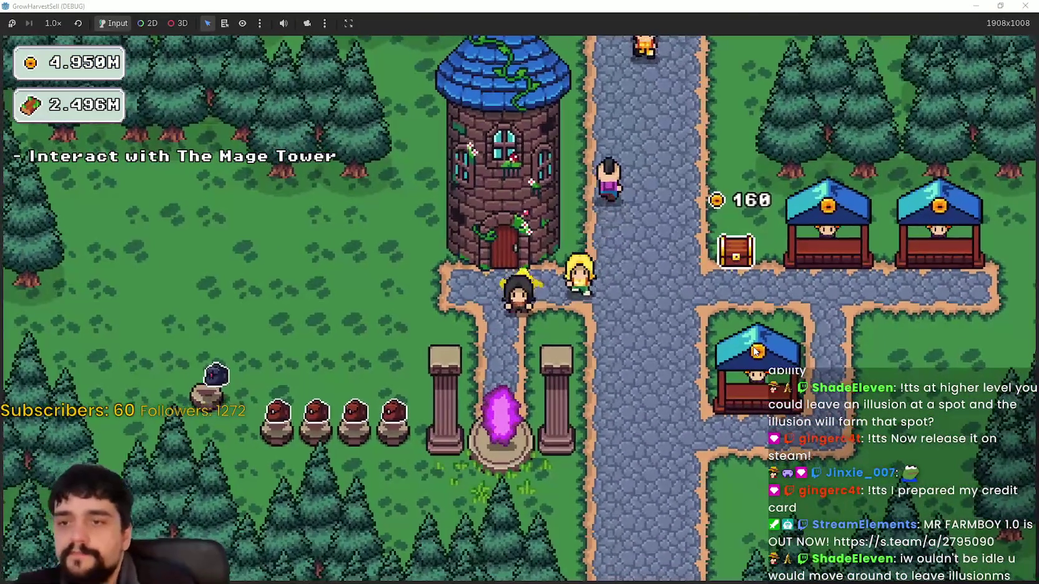
key("e")
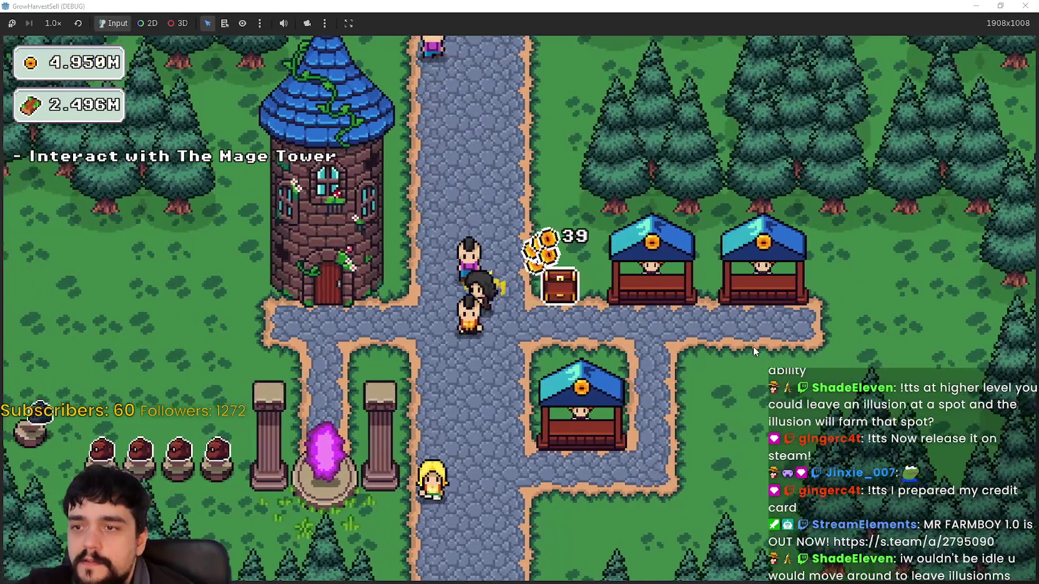
- Walk to the portal and travel back to the Stage 1 forest
key("a")
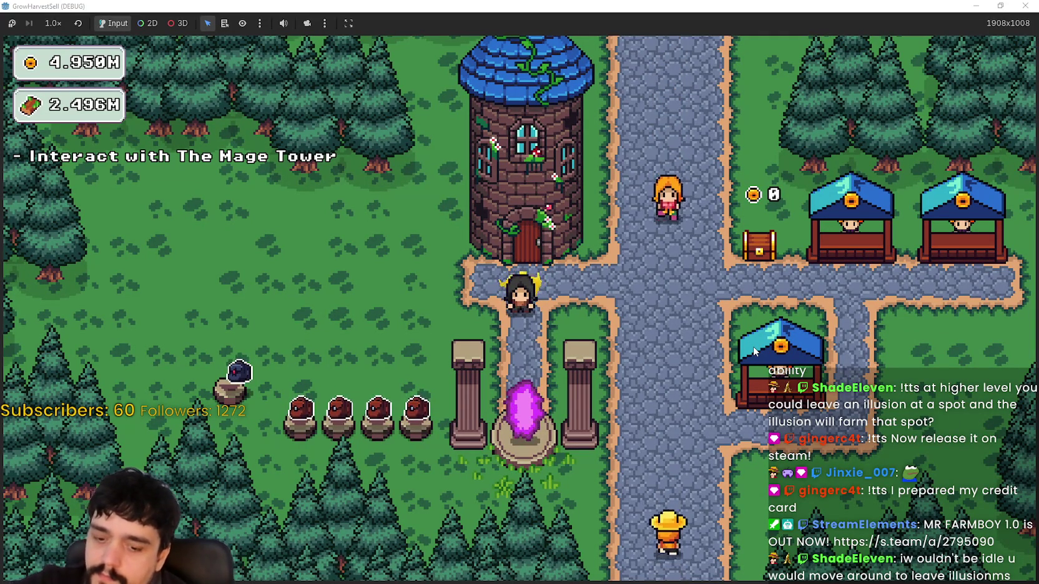
key("s")
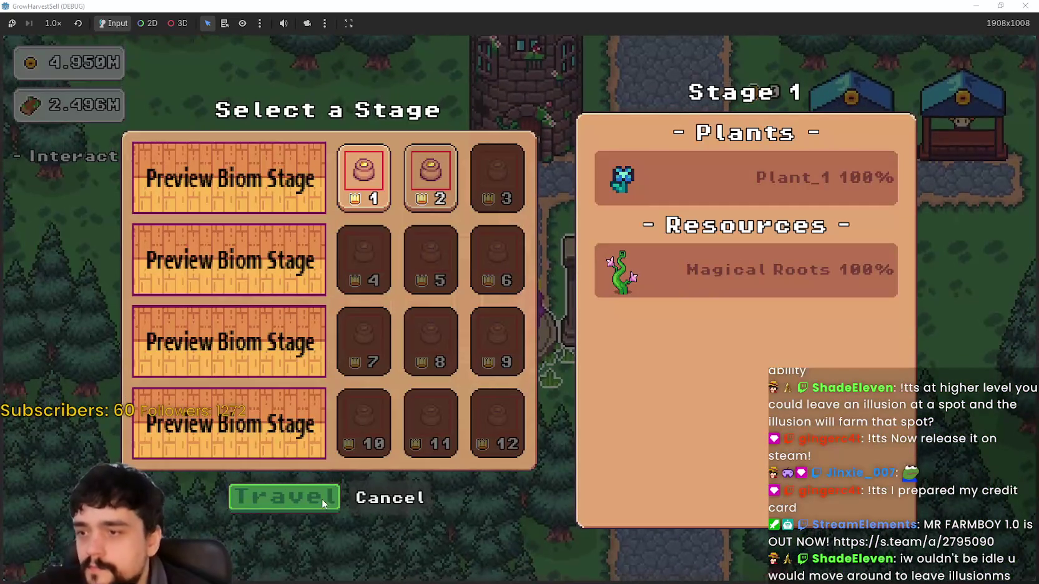
left_click(266, 495)
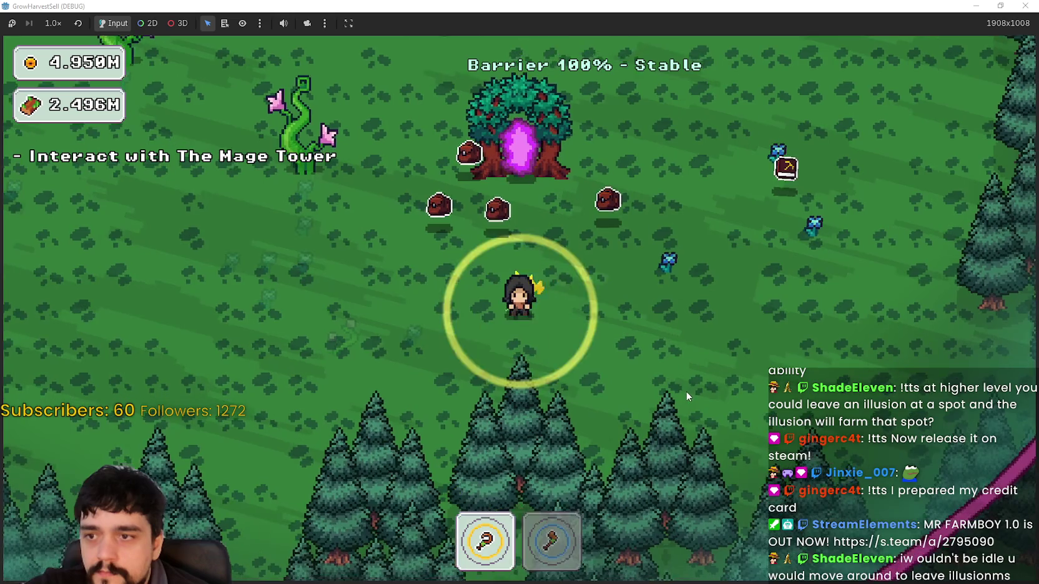
- Walk up from the portal tree and harvest the nearby blue crops
key("w")
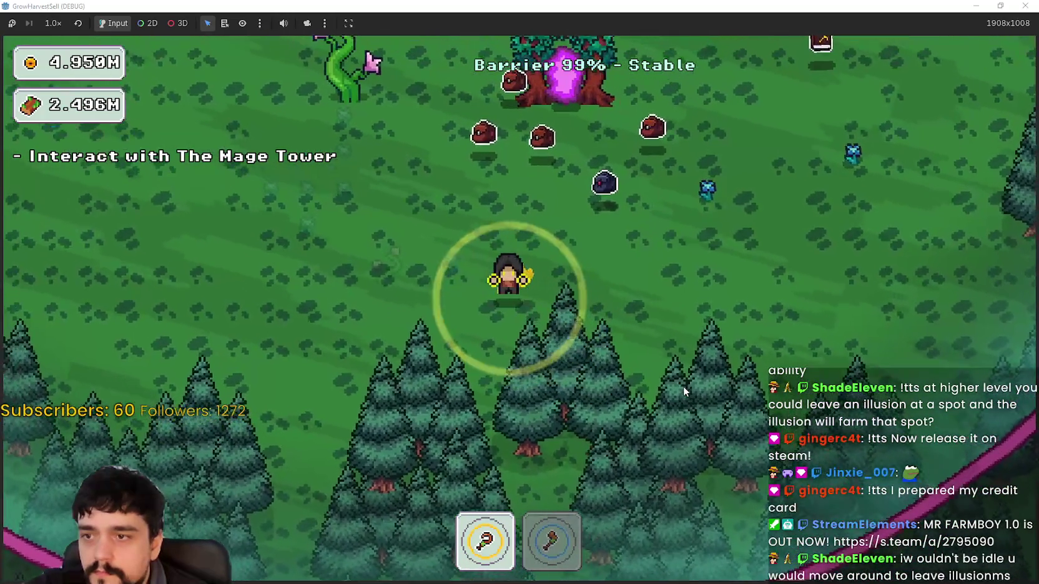
key("a")
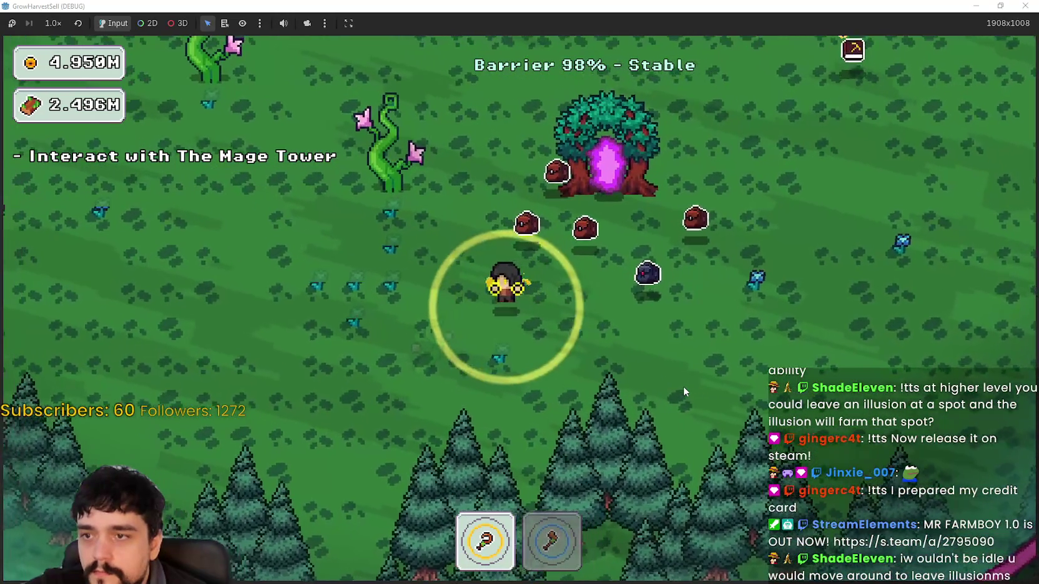
key("w")
key("a")
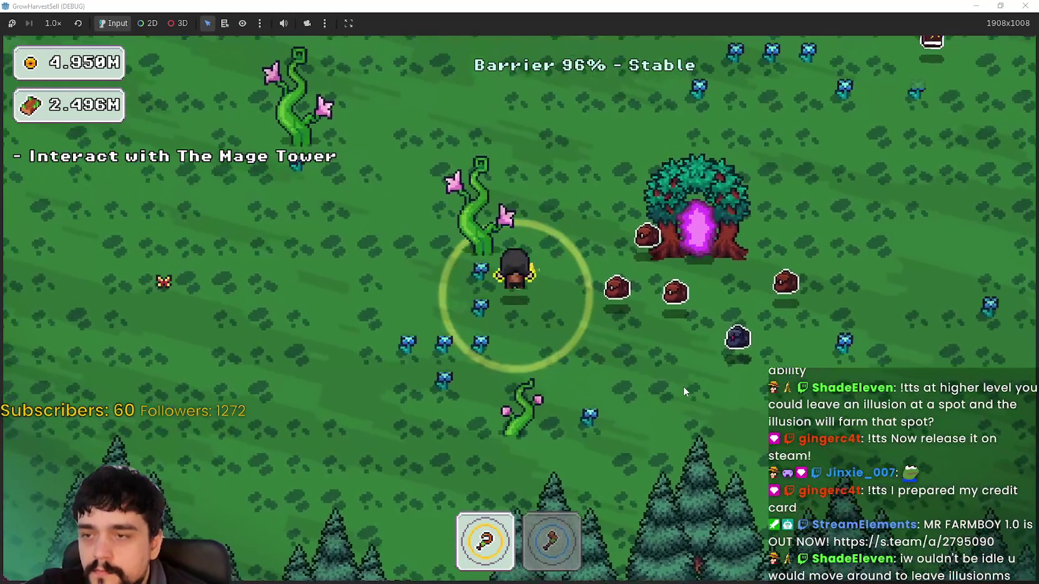
key("w")
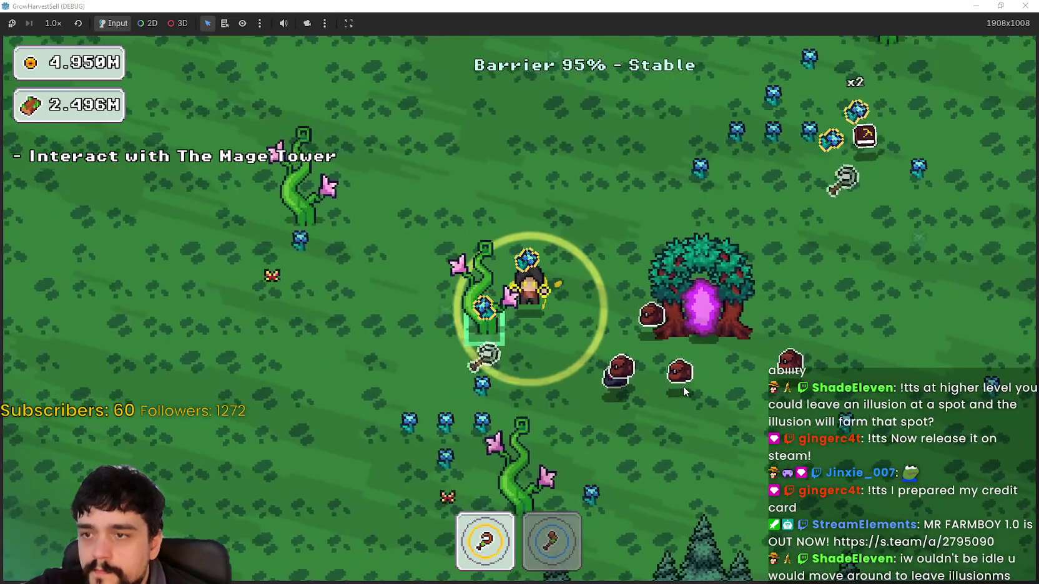
key("s")
key("a")
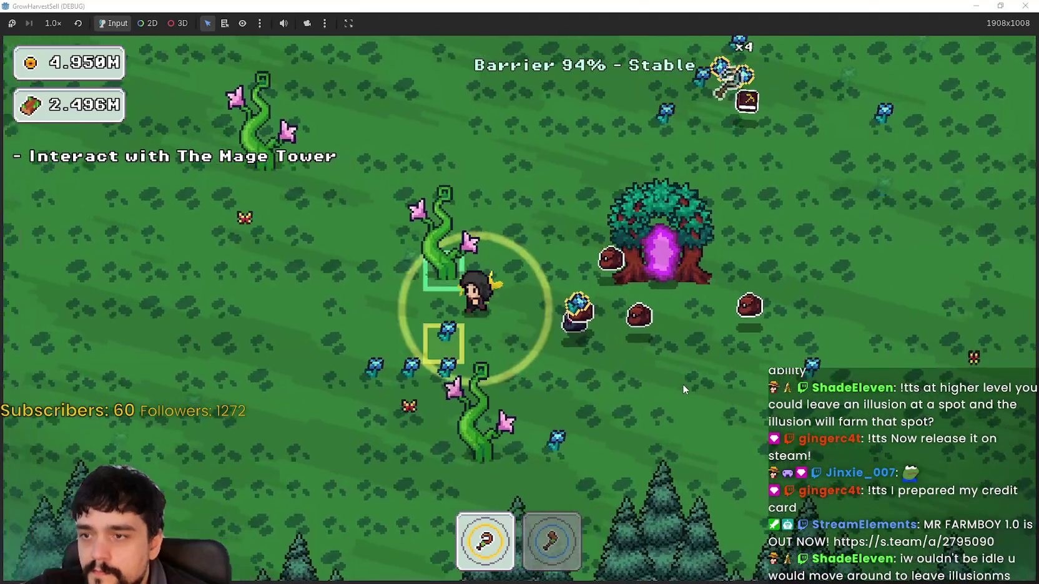
key("w")
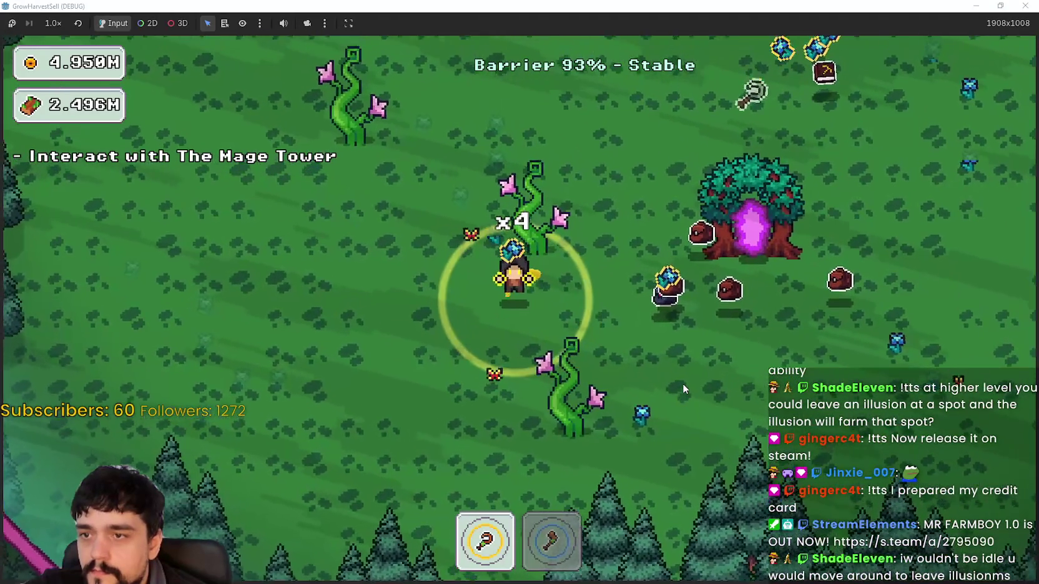
- Gather more crops and walk back down toward the portal tree
key("w")
key("a")
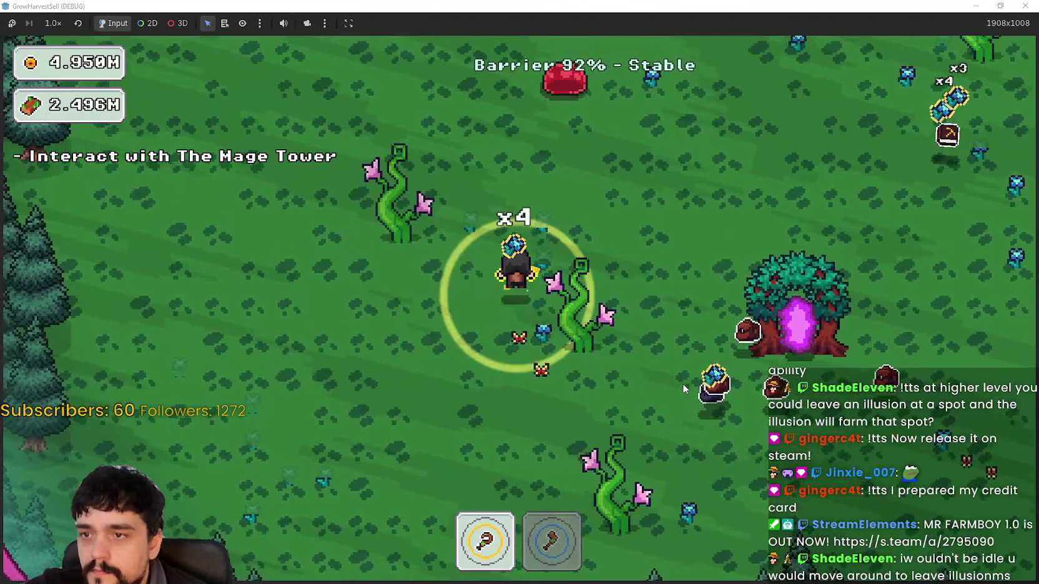
key("w")
key("d")
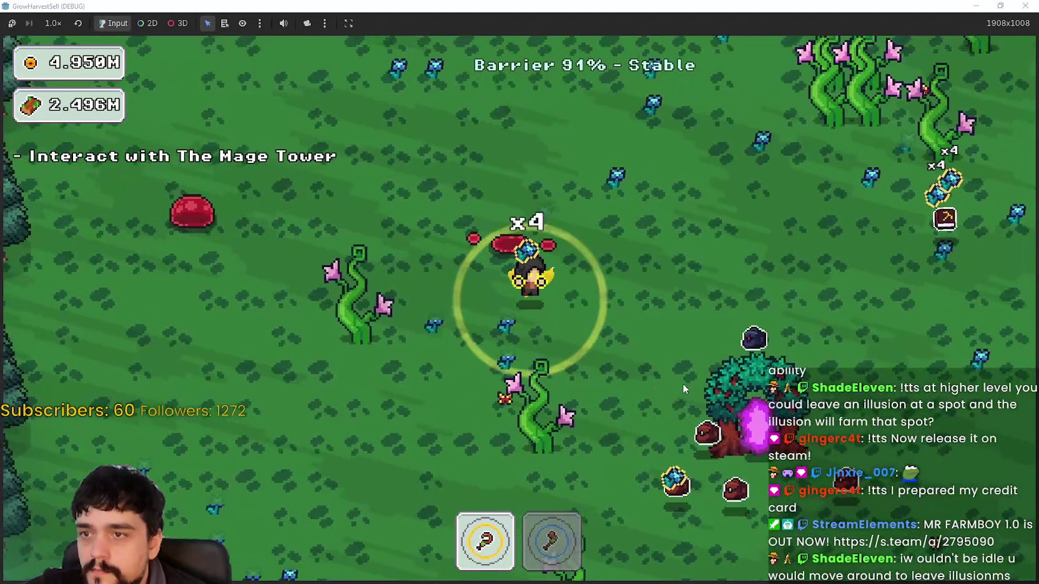
key("s")
key("d")
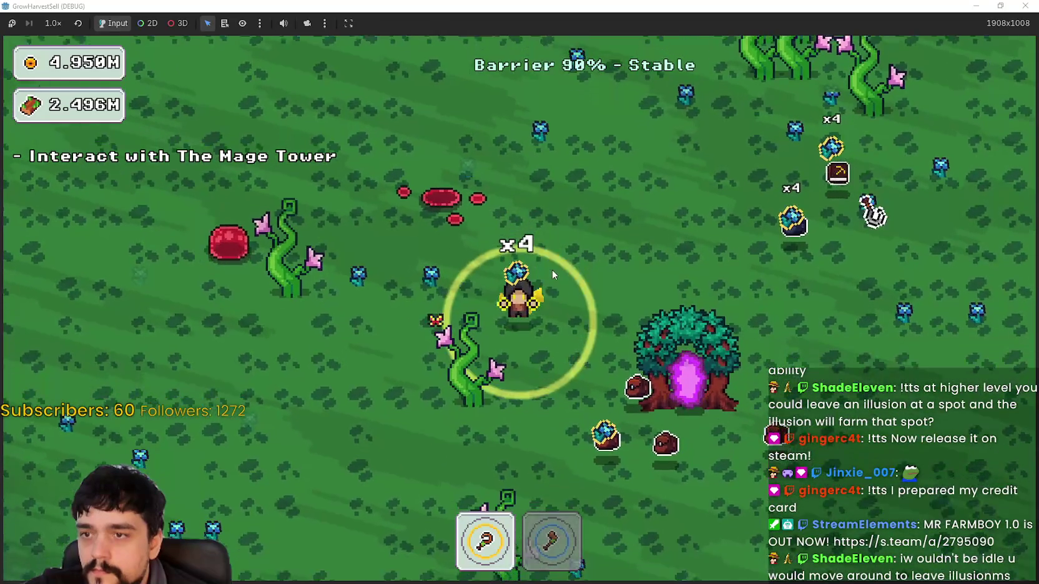
key("s")
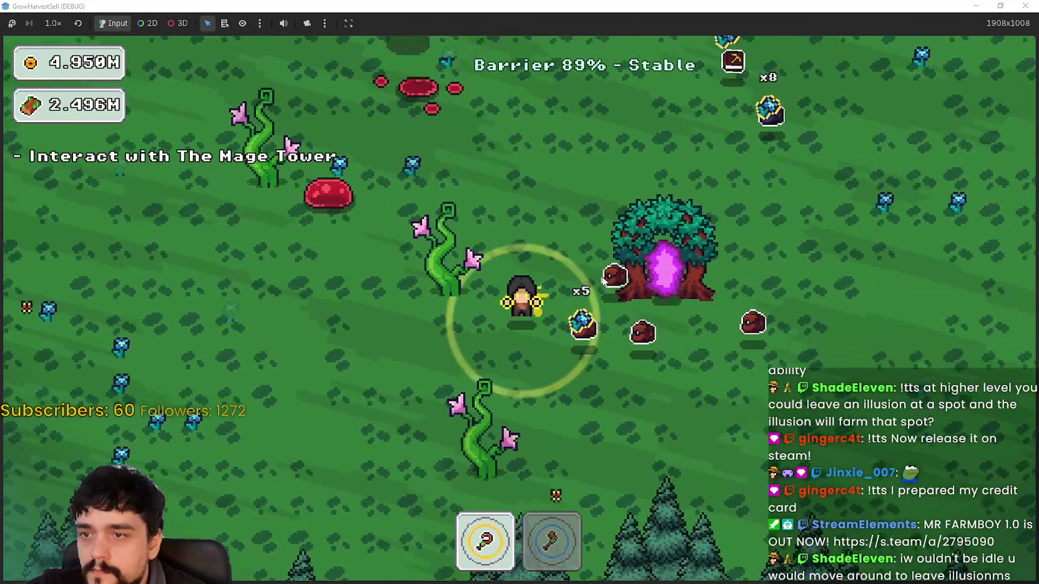
key("s")
key("d")
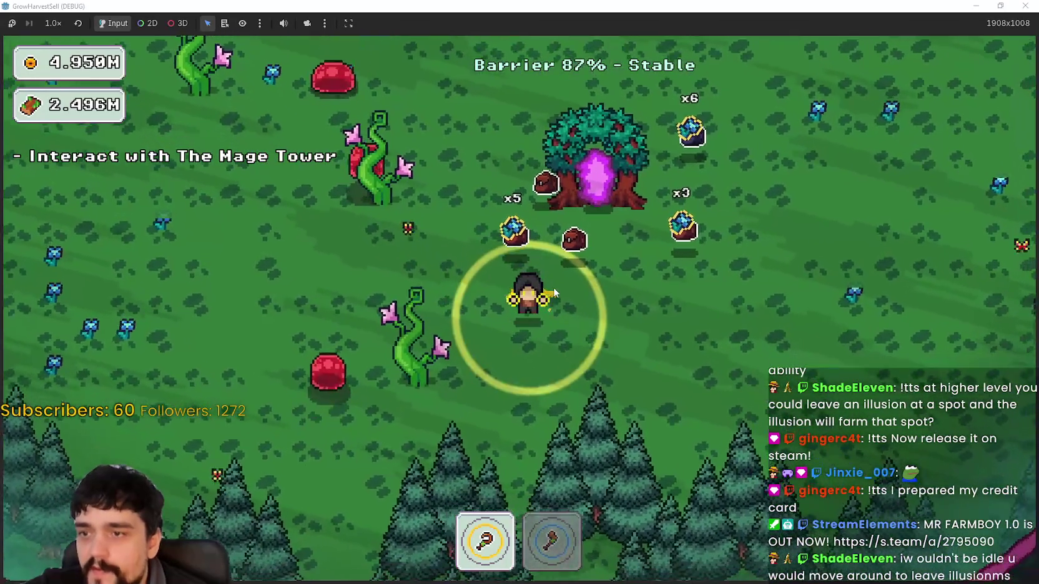
key("d")
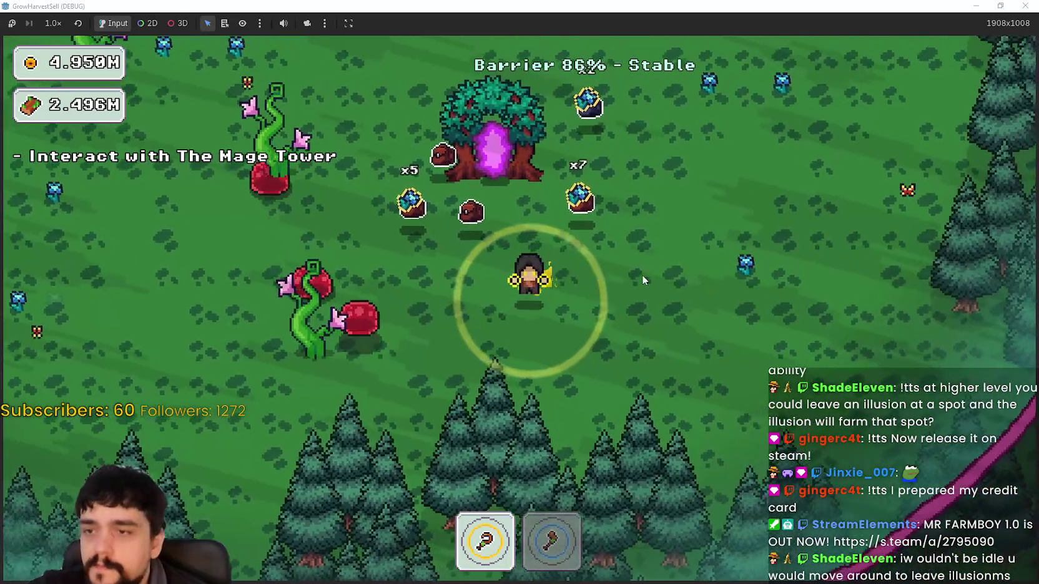
key("d")
key("s")
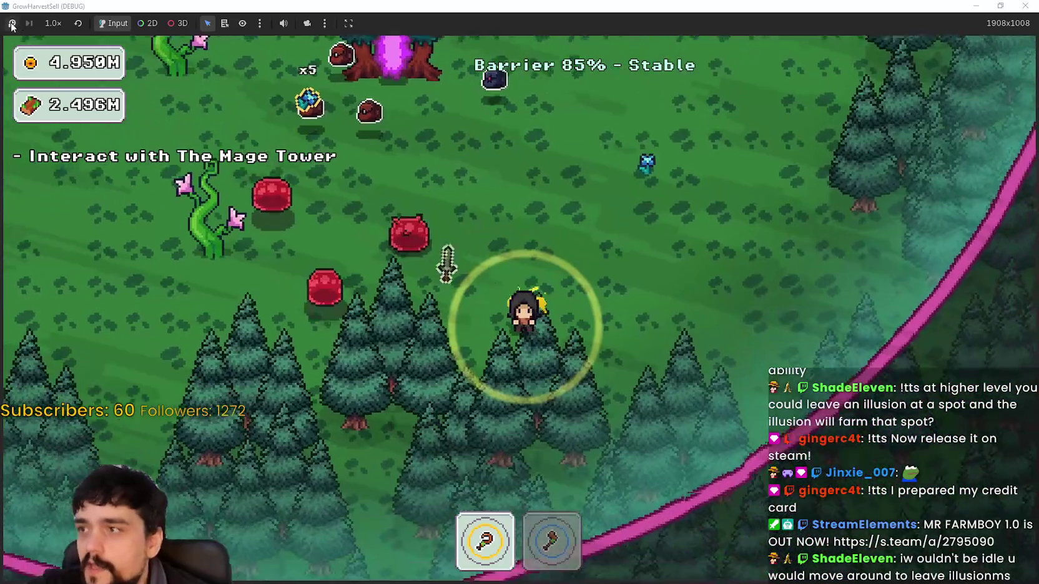
- Pause the running game and bring the Godot editor to the front
left_click(12, 25)
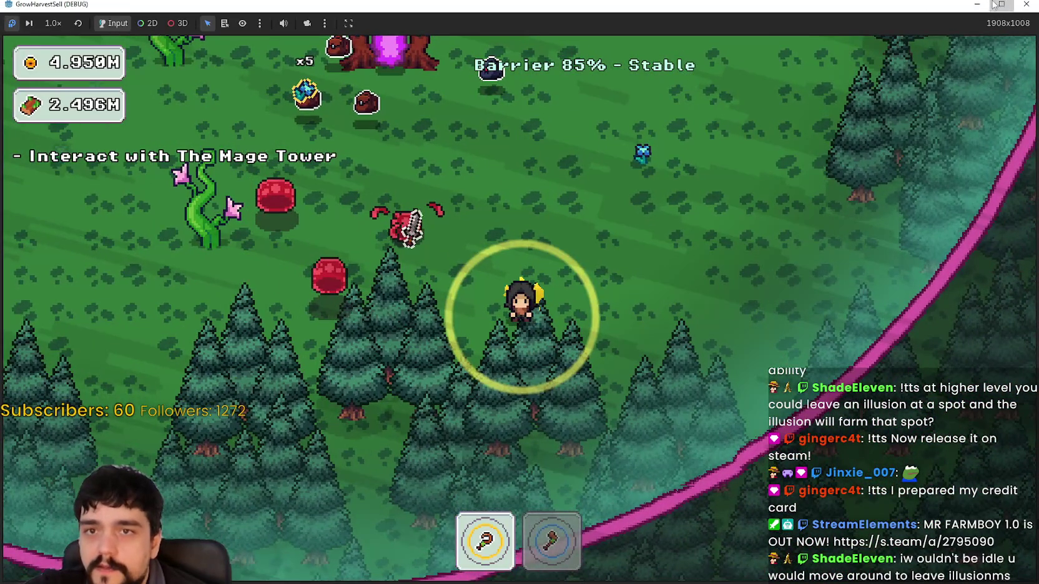
left_click(999, 5)
left_click(452, 45)
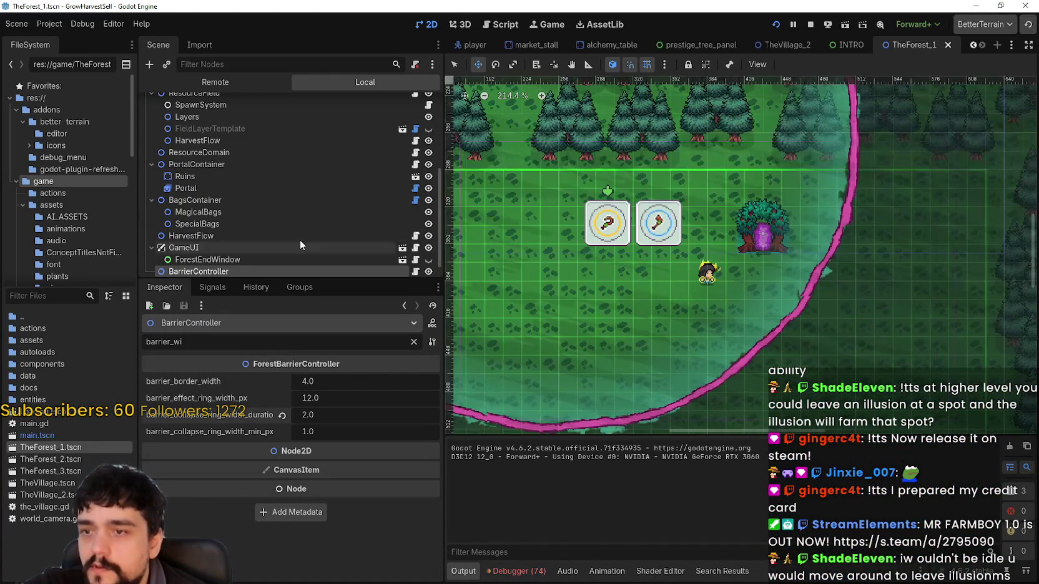
- Open player.tscn, show the Remote scene tree, and inspect TheForest_1's BarrierShader
scroll(300, 243, "up", 5)
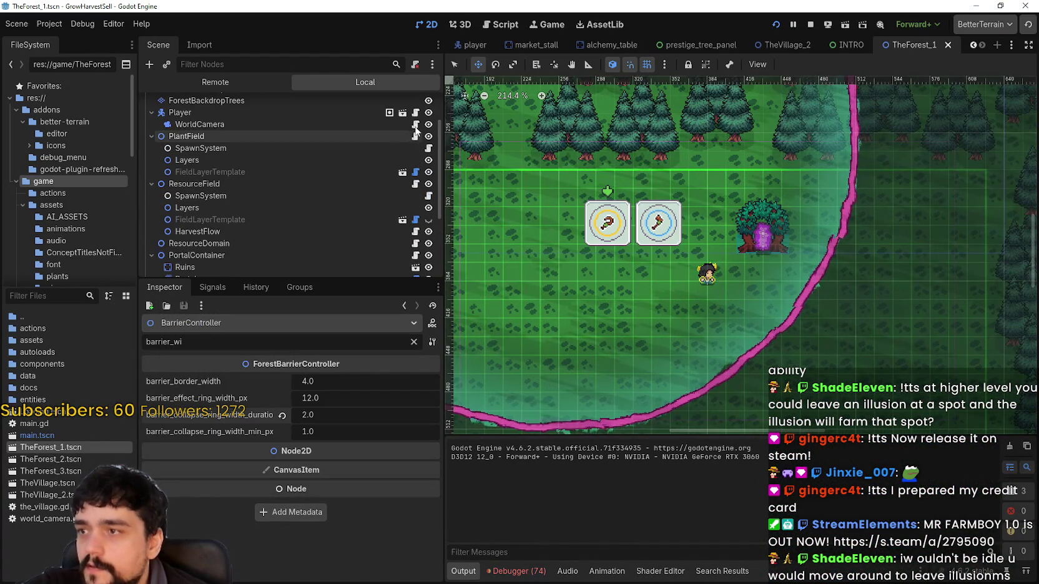
left_click(403, 113)
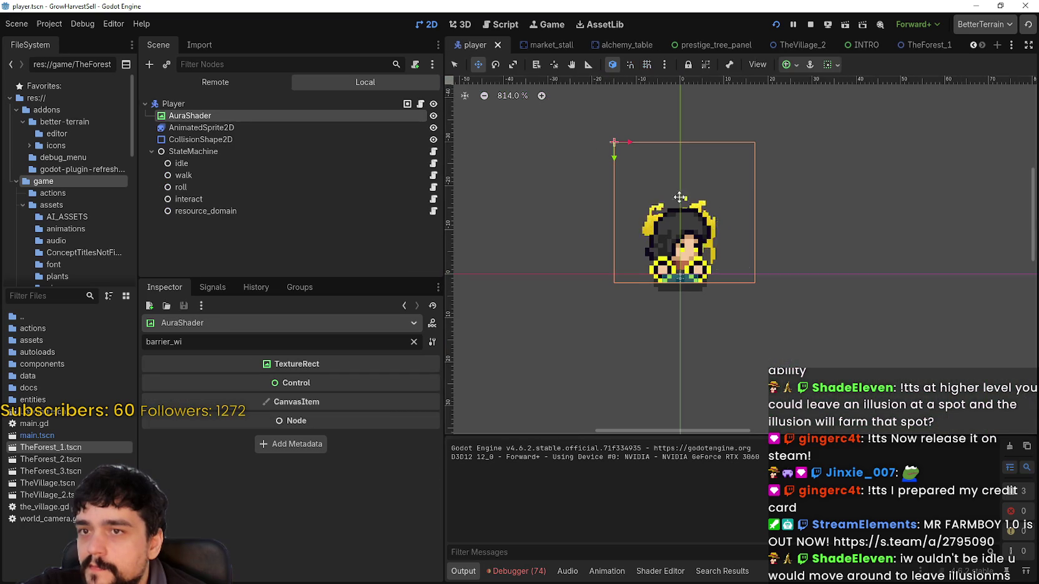
left_click(233, 79)
left_click(151, 209)
scroll(181, 225, "down", 4)
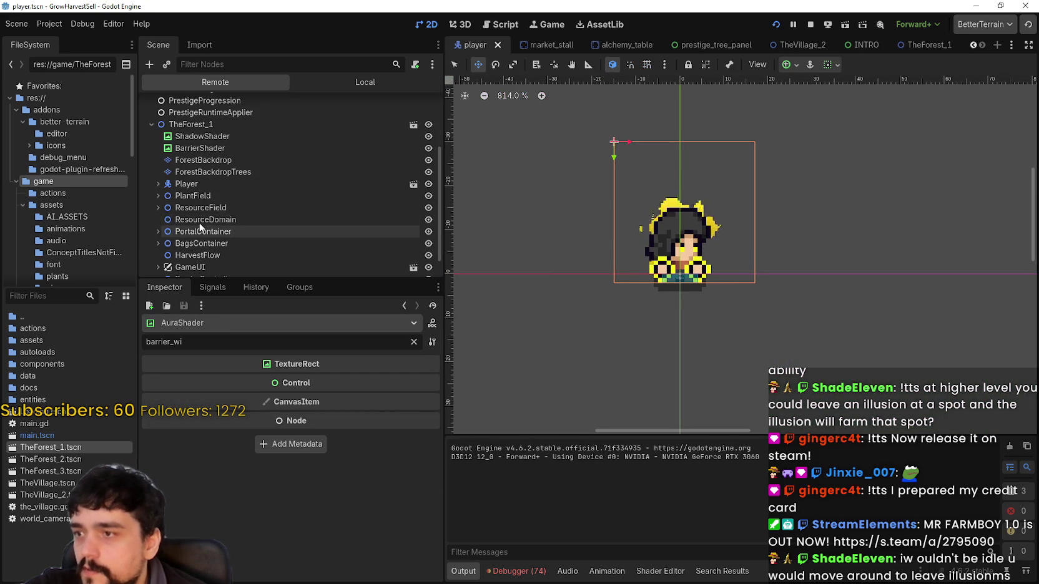
left_click(187, 152)
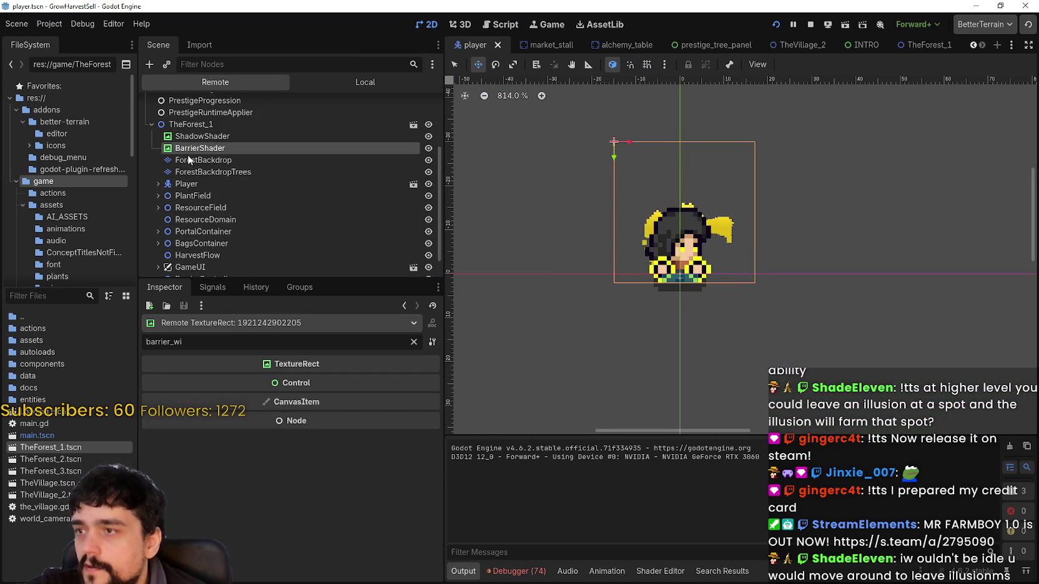
- Select the live Player's AuraShader and open its Aura1.gdshader material, amount 3.0
left_click(413, 342)
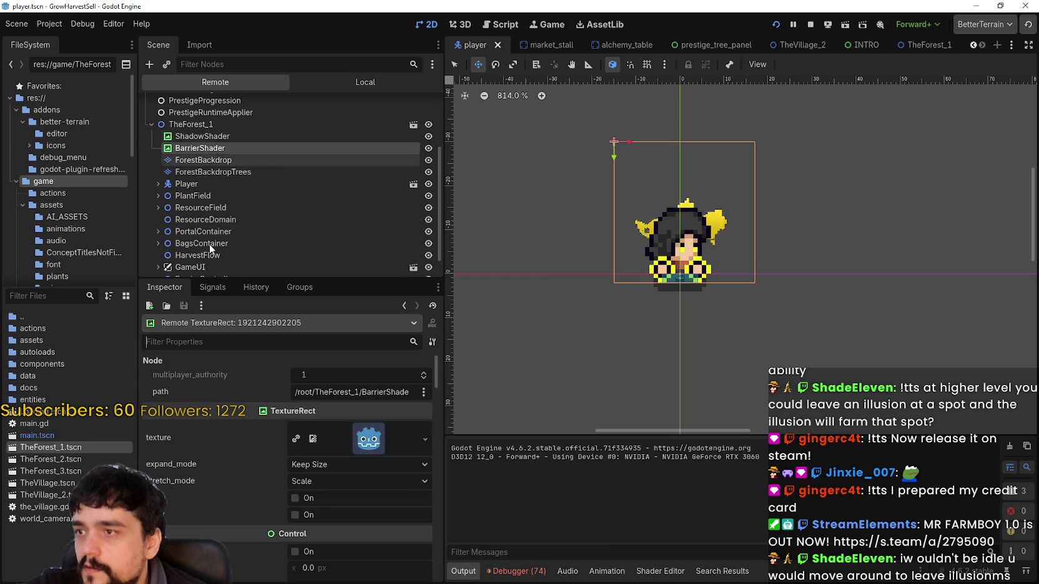
scroll(206, 197, "down", 2)
left_click(158, 158)
left_click(185, 171)
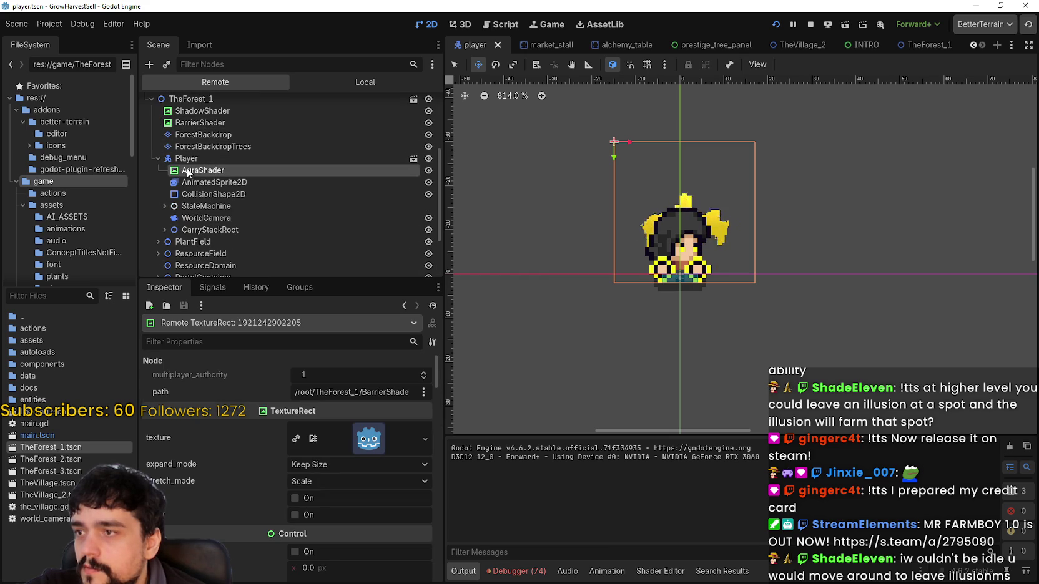
scroll(328, 514, "down", 8)
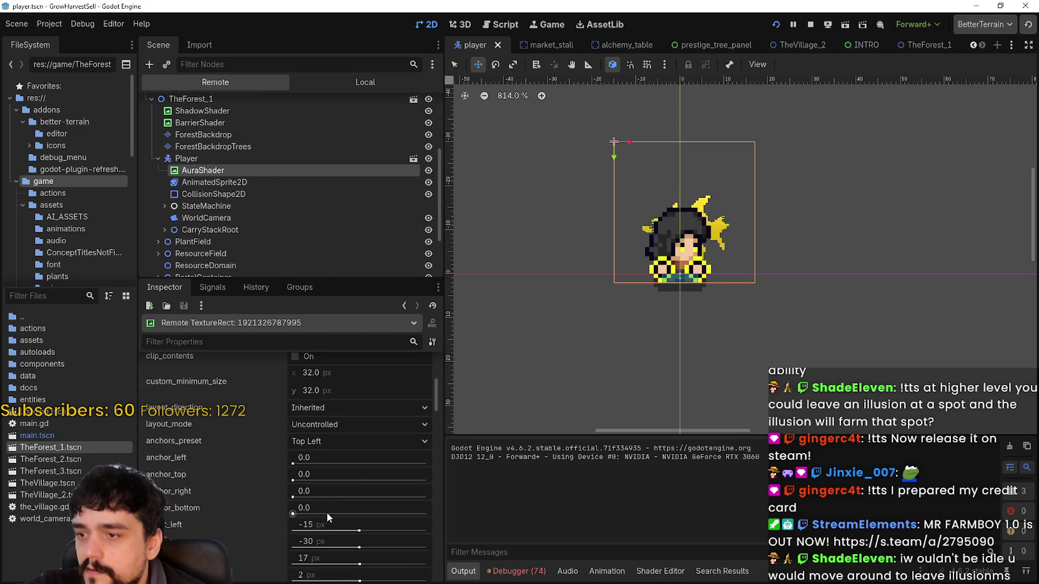
scroll(327, 512, "down", 10)
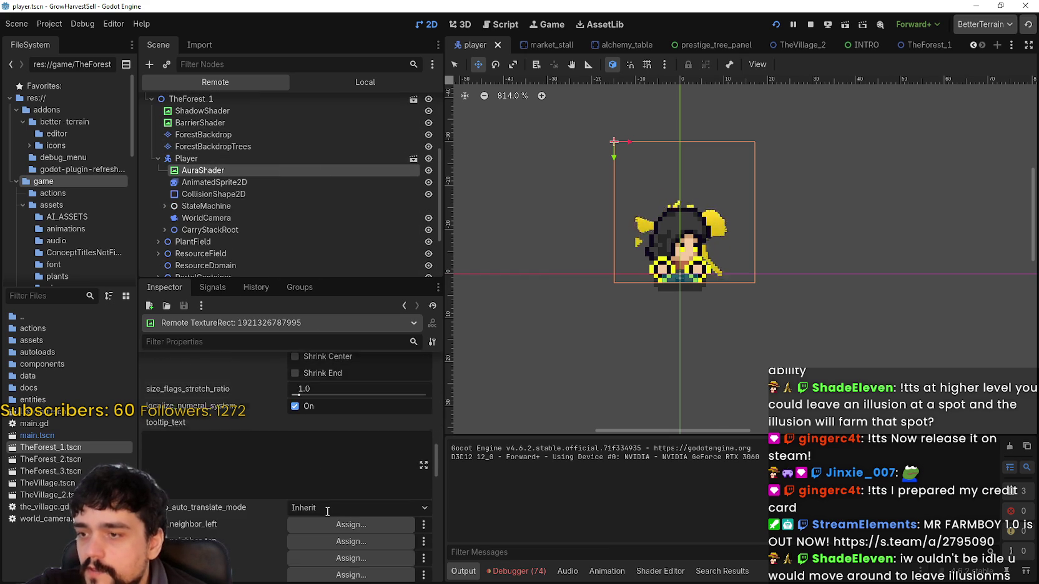
scroll(327, 506, "down", 10)
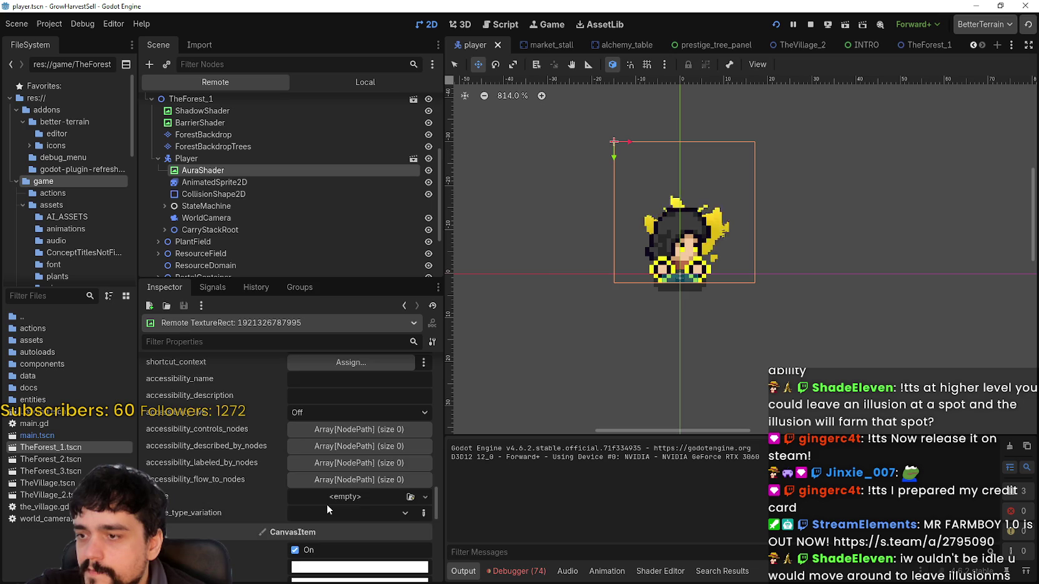
scroll(326, 504, "down", 4)
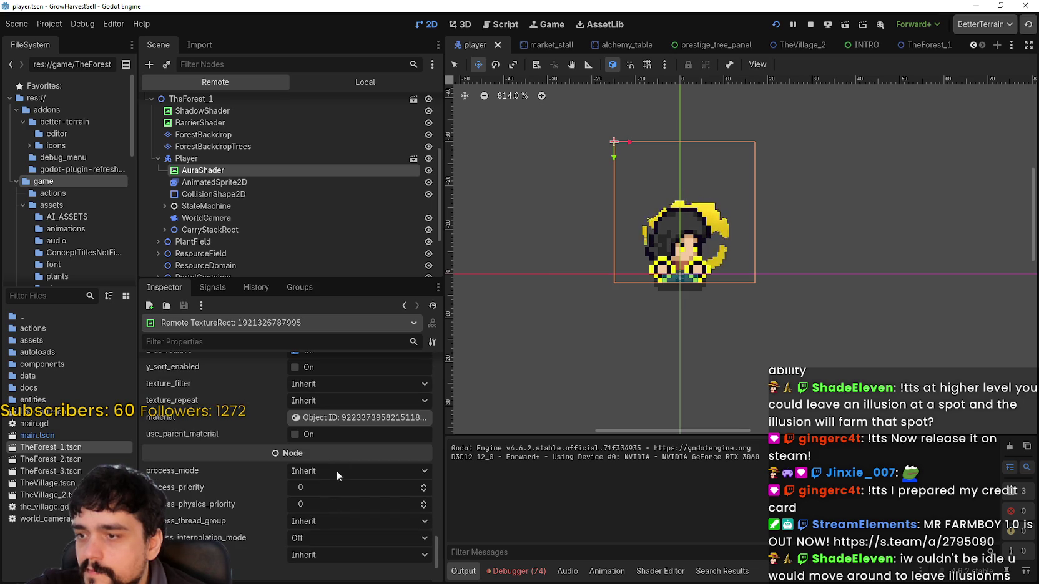
left_click(333, 419)
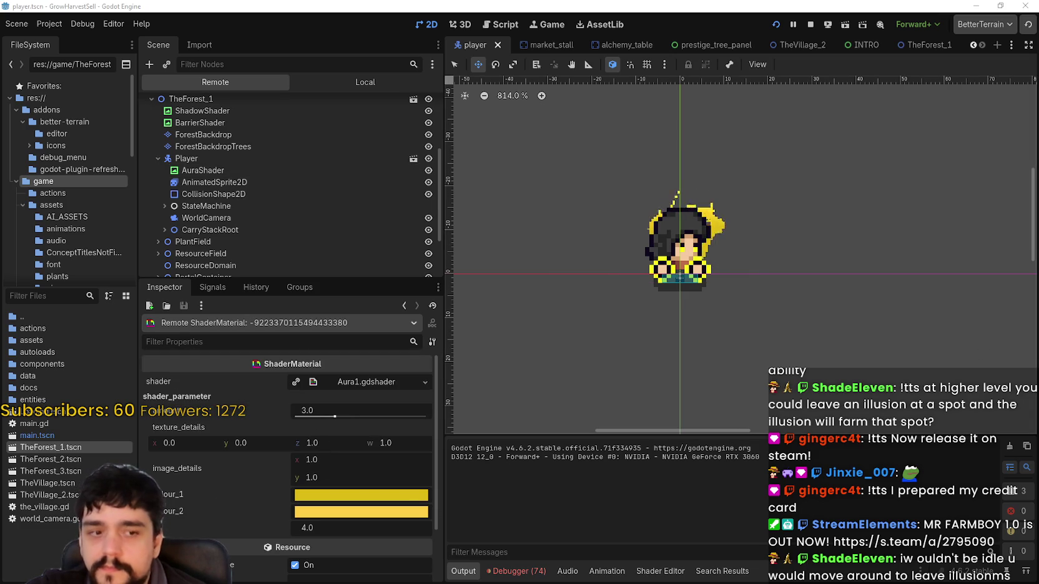
- Drag the live aura shader amount from 3.0 to 6.0, then return to the game
key("alt+Tab")
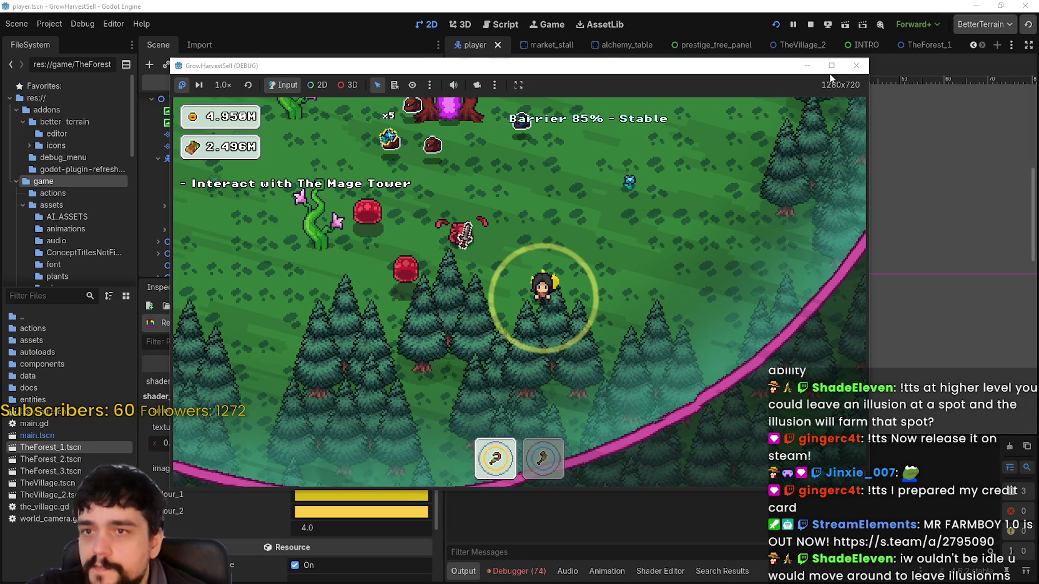
left_click(807, 66)
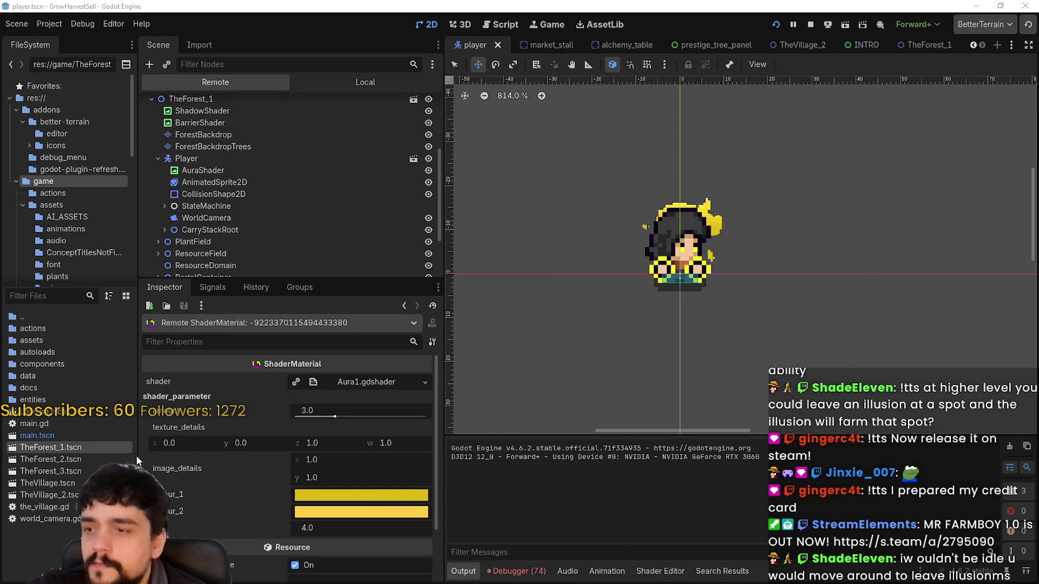
left_click_drag(336, 420, 337, 419)
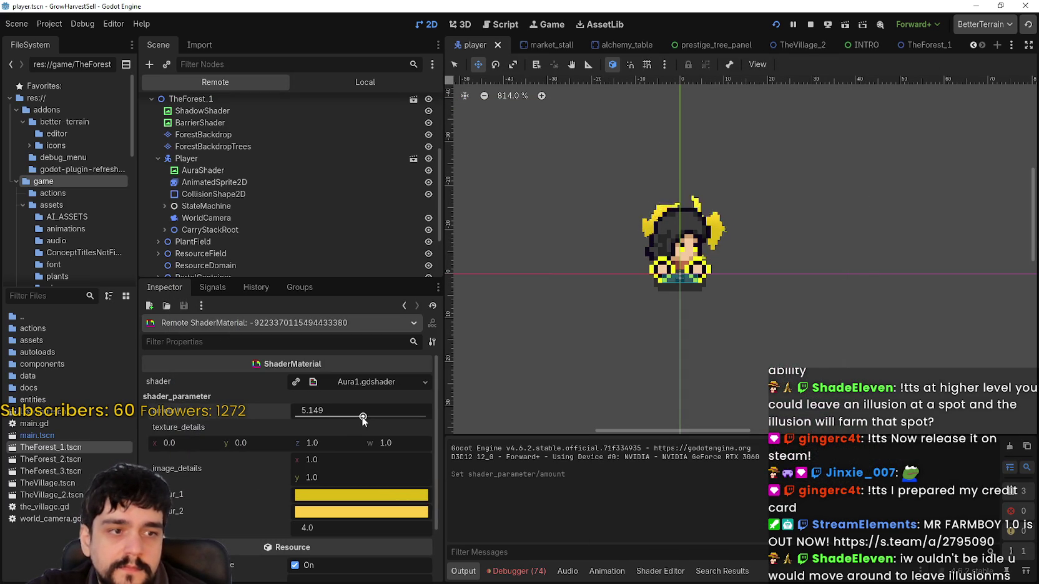
left_click_drag(362, 420, 386, 418)
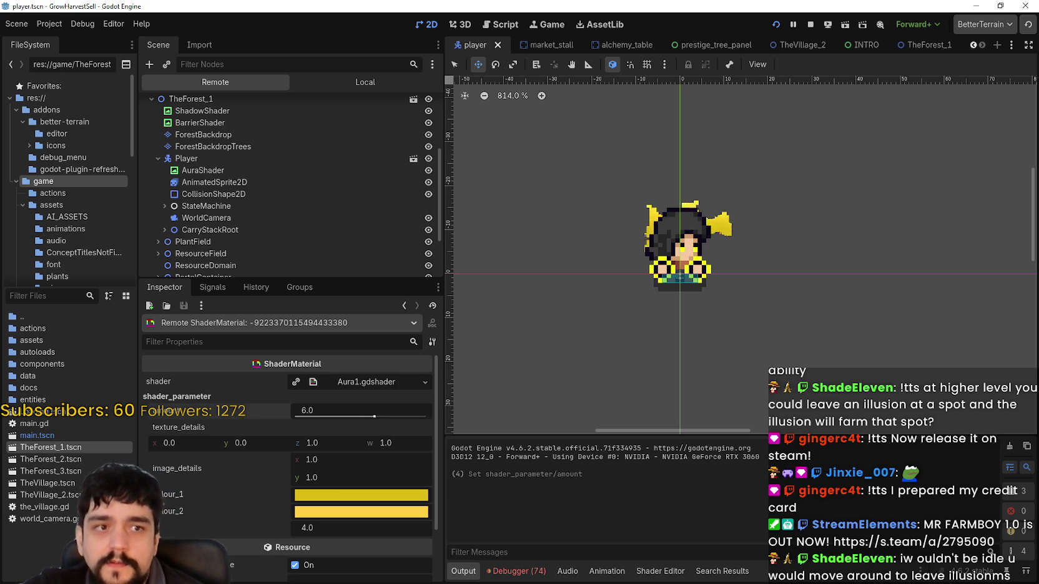
key("alt+Tab")
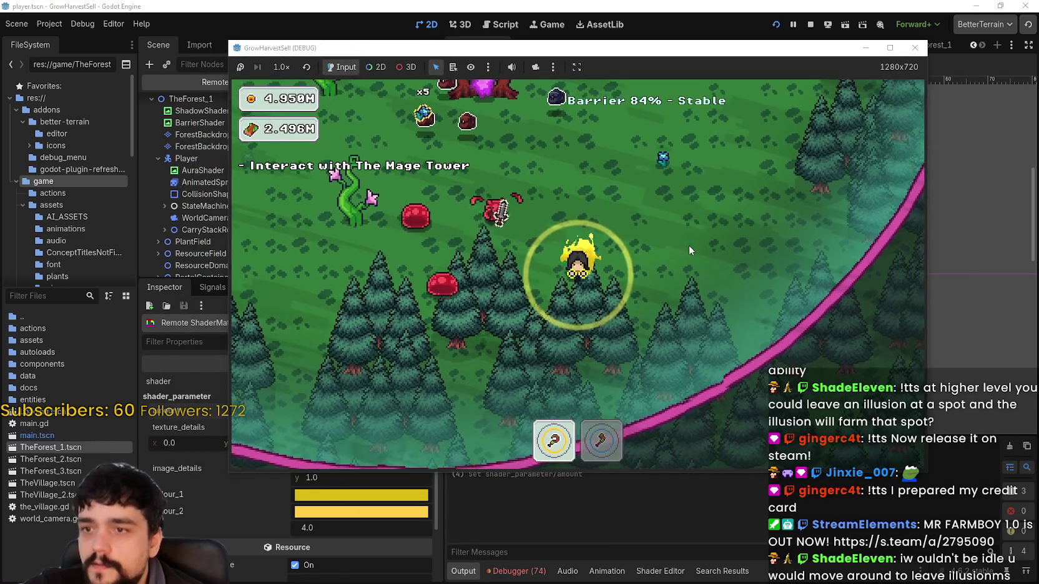
- Maximize the game window and harvest blue flowers around the Mage Tower clearing
left_click(890, 47)
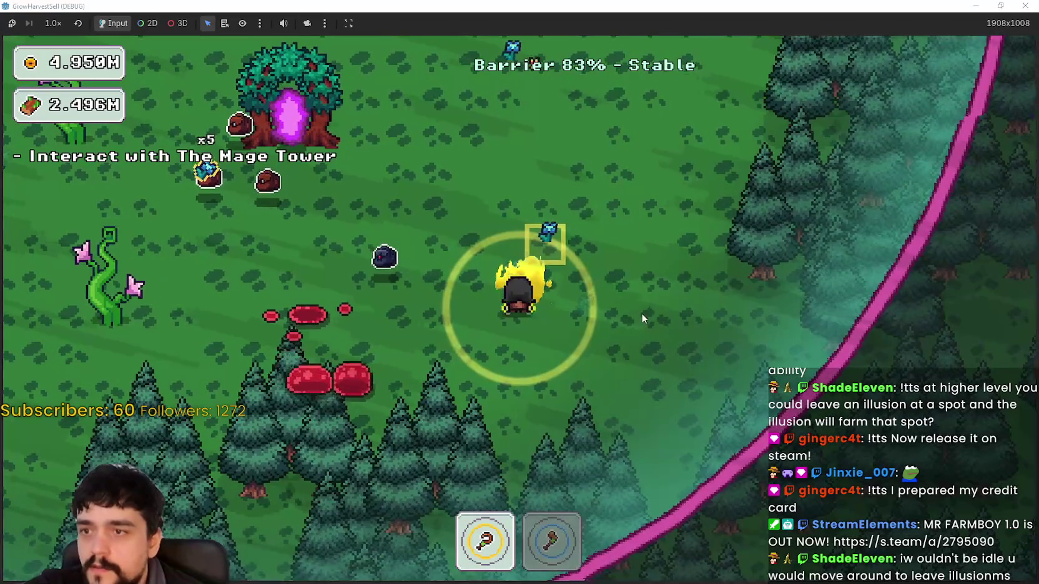
key("a")
key("w")
key("a")
key("w")
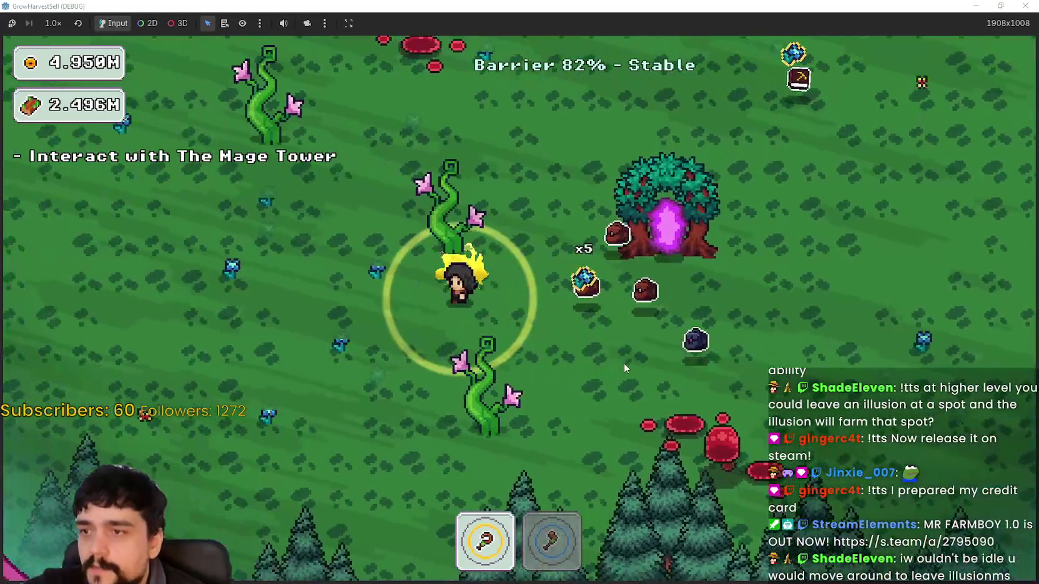
key("d")
key("w")
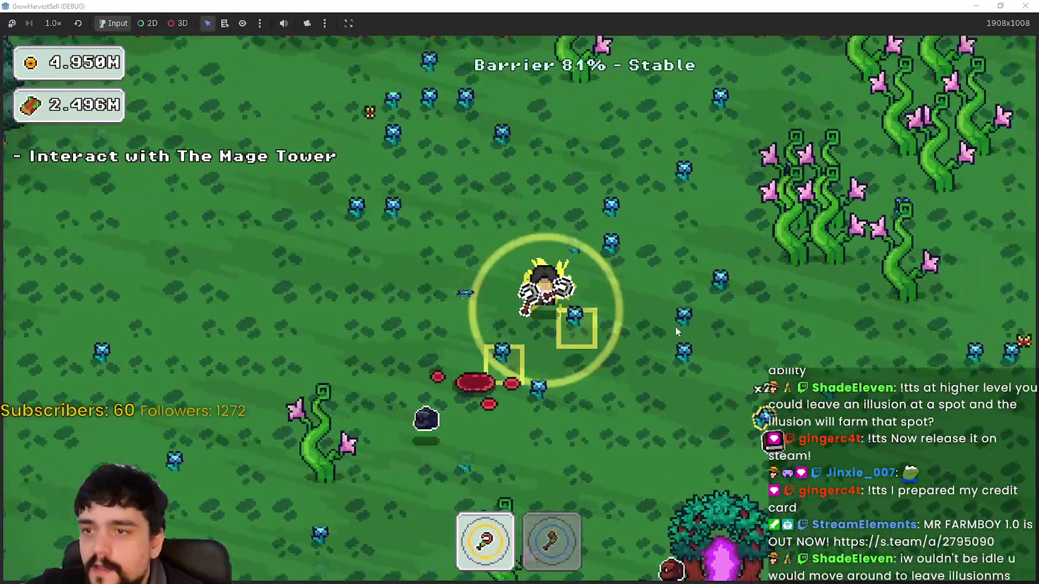
key("d")
key("w")
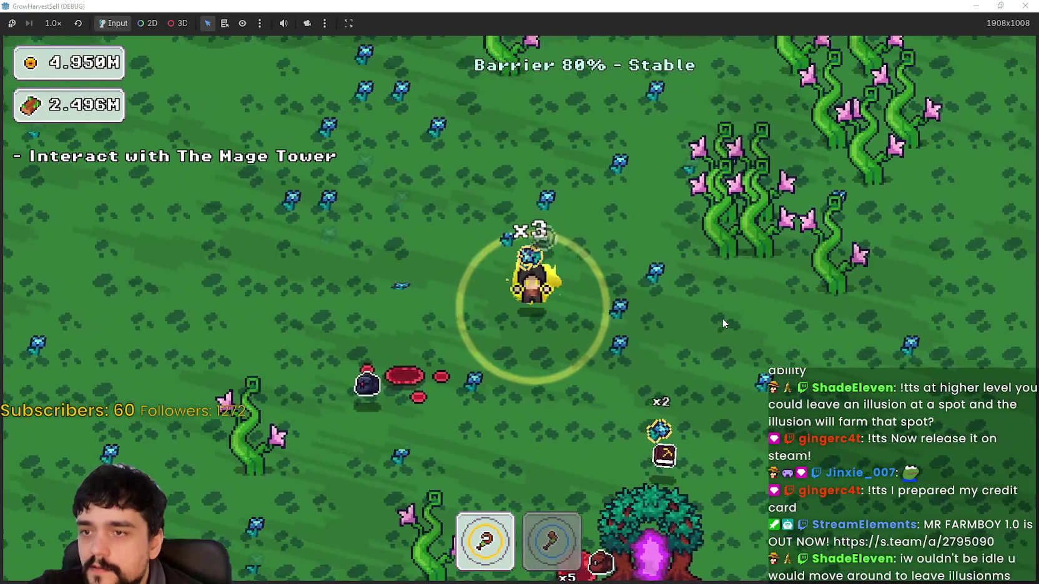
key("a")
key("w")
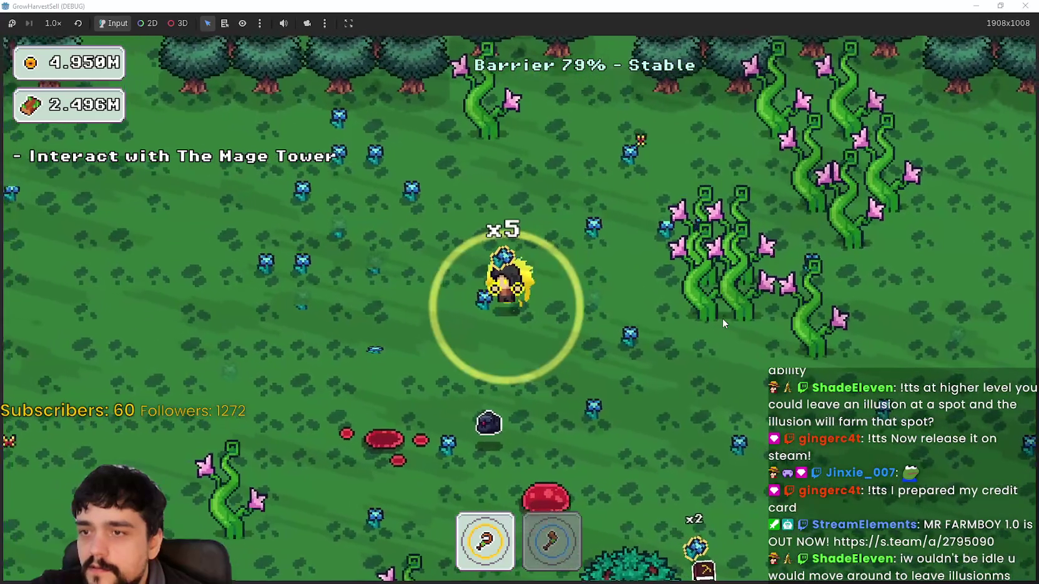
key("a")
key("w")
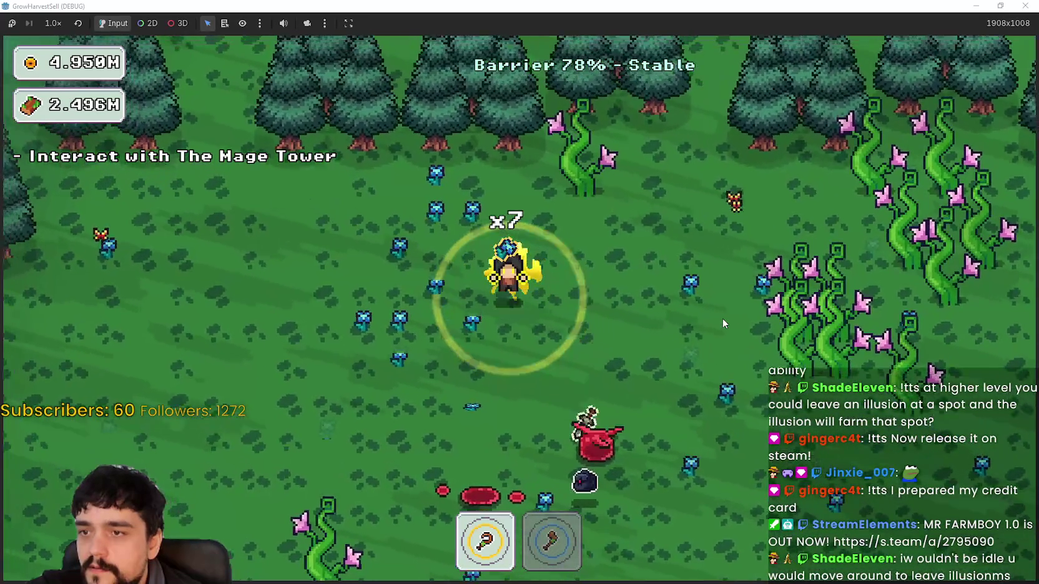
key("s")
key("d")
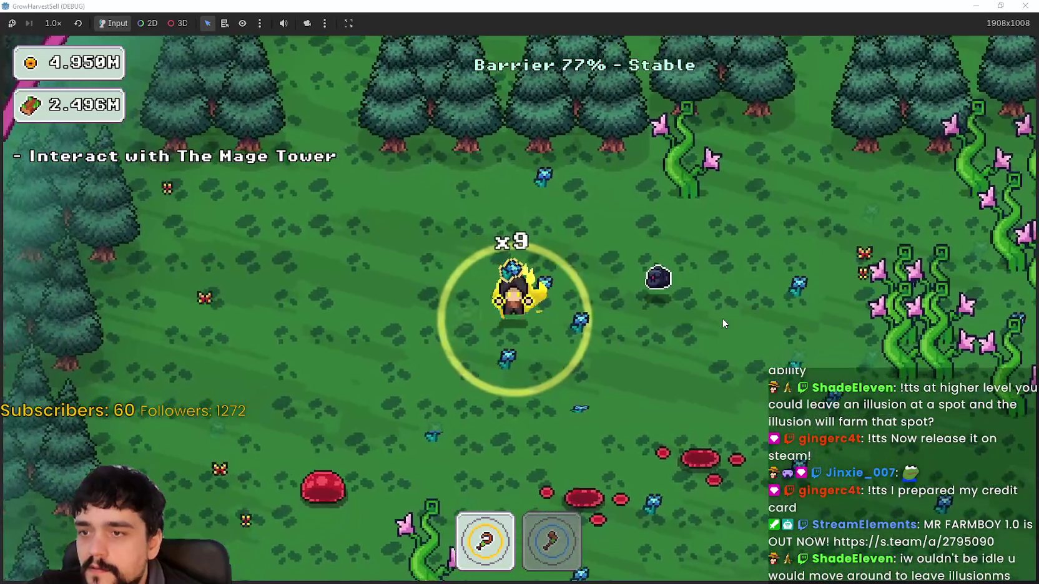
key("s")
key("d")
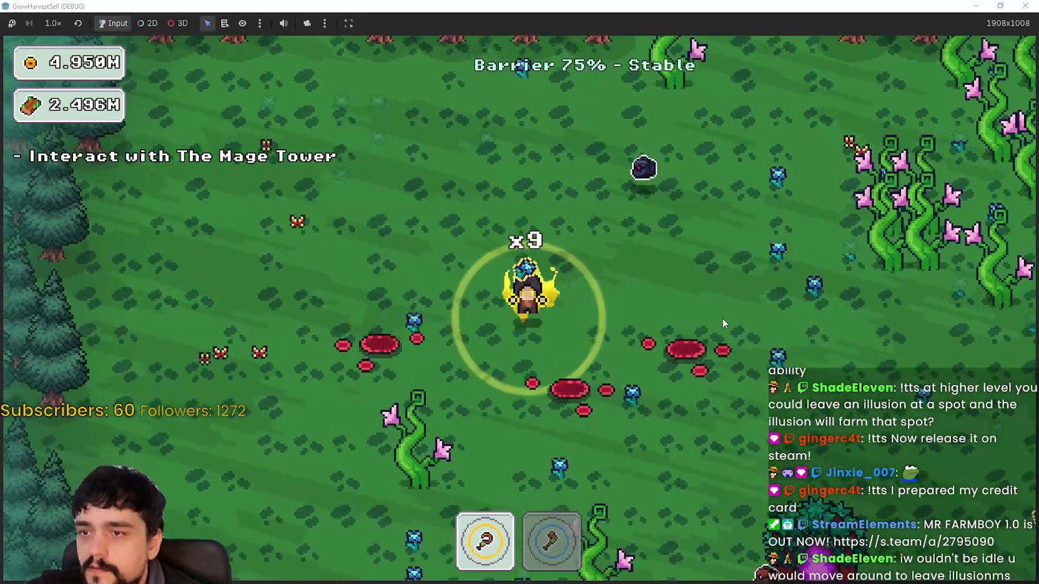
key("w")
key("d")
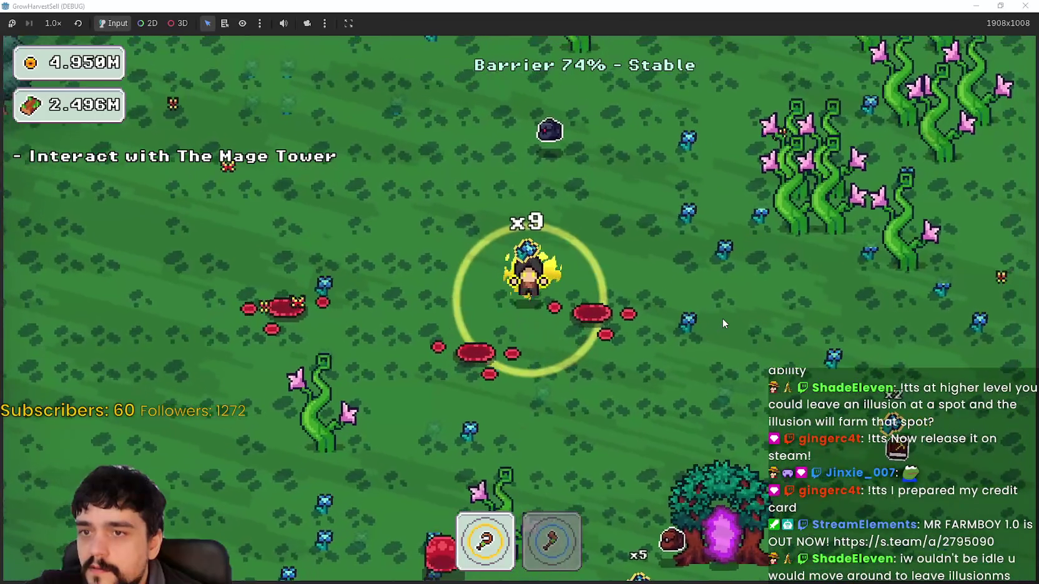
key("d")
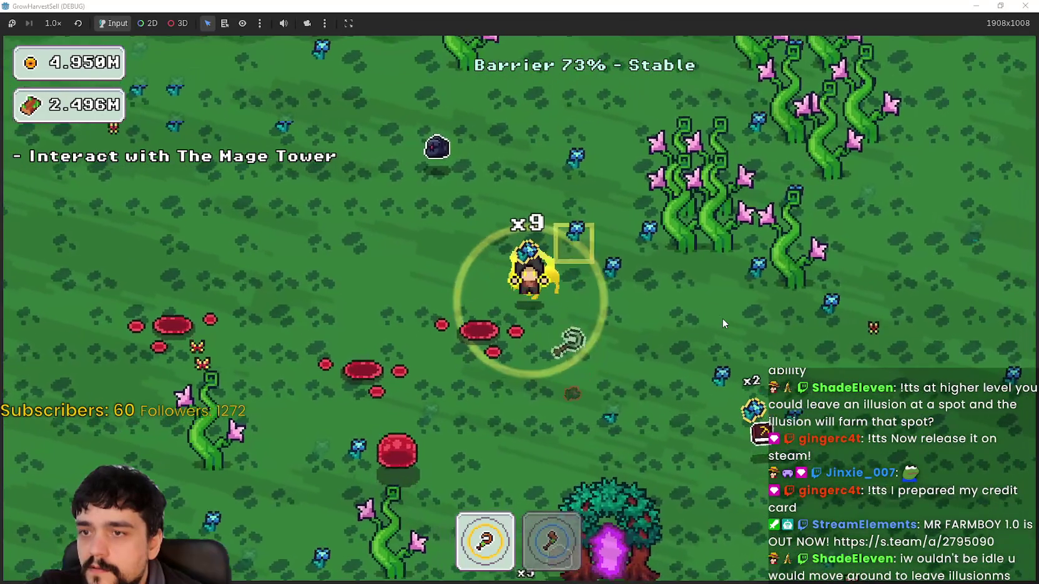
- Gather more flowers across the field while heading back to the Mage Tower
key("s")
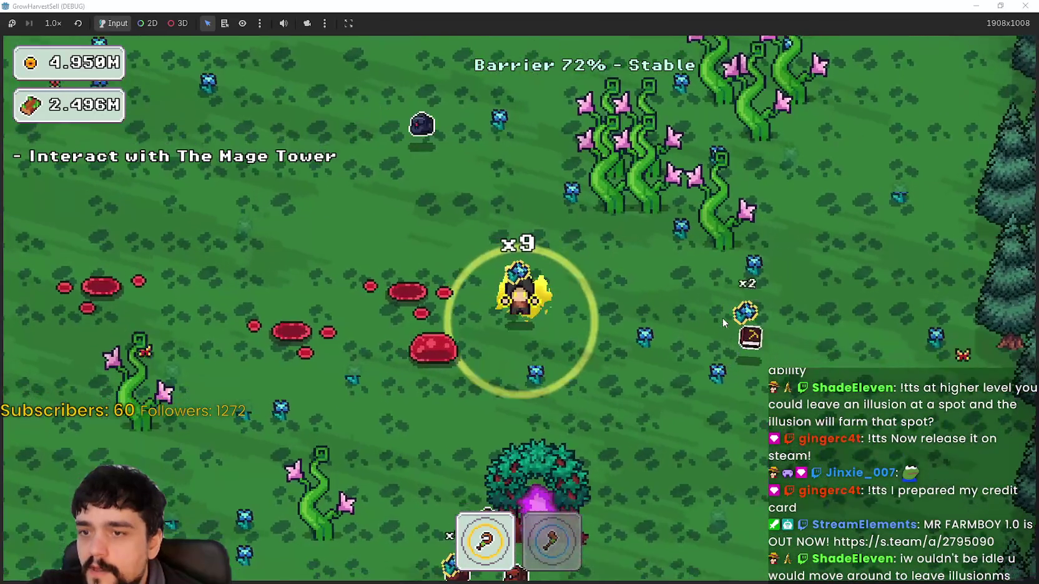
key("a")
key("a")
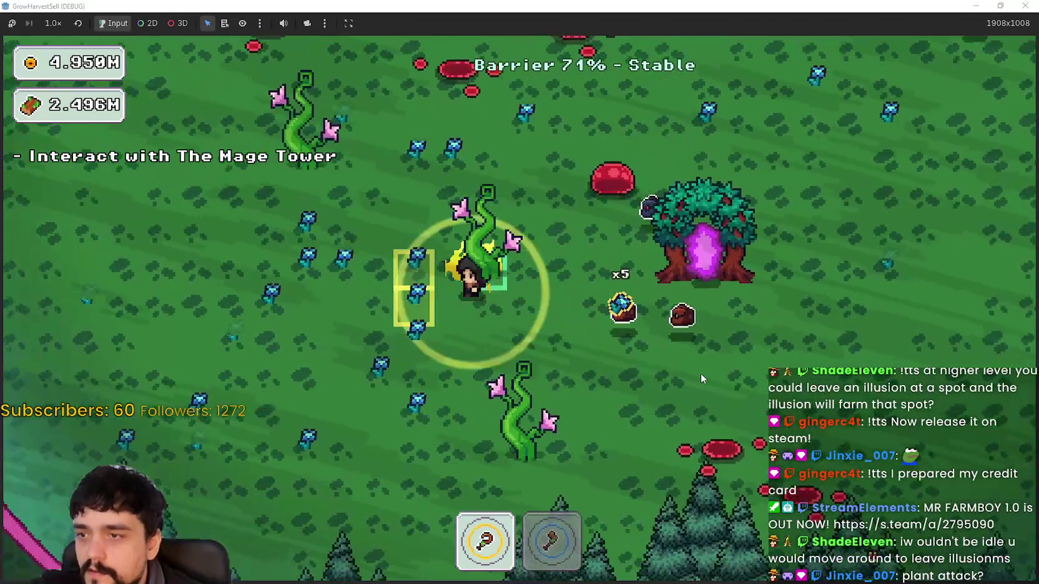
key("s")
key("a")
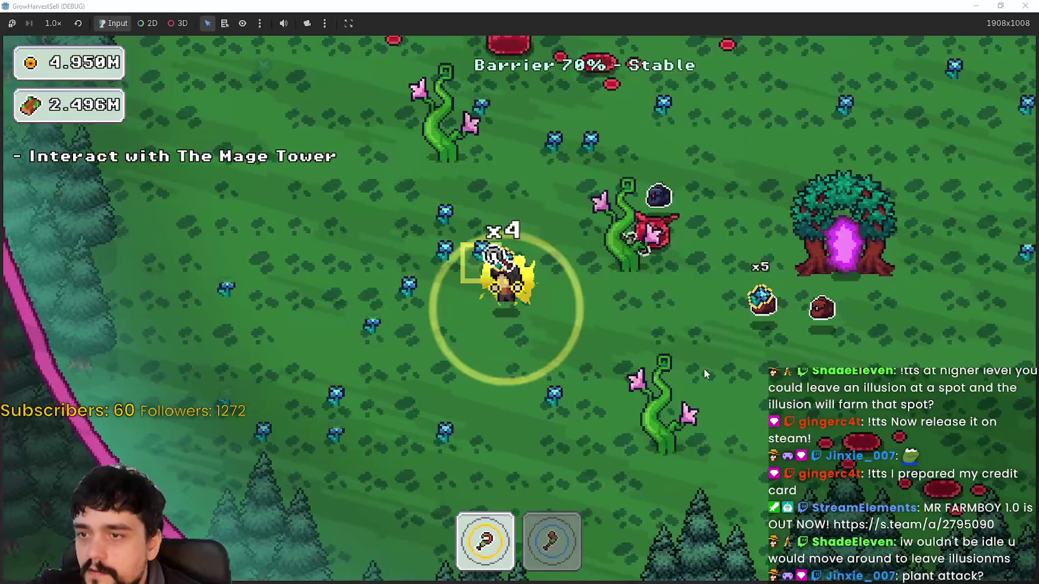
key("w")
key("a")
key("s")
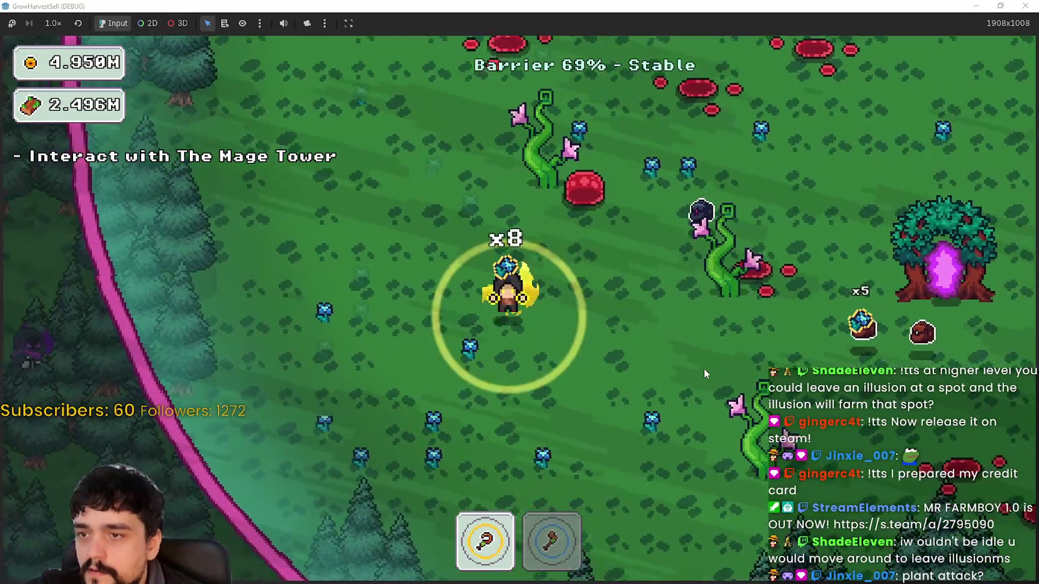
key("d")
key("s")
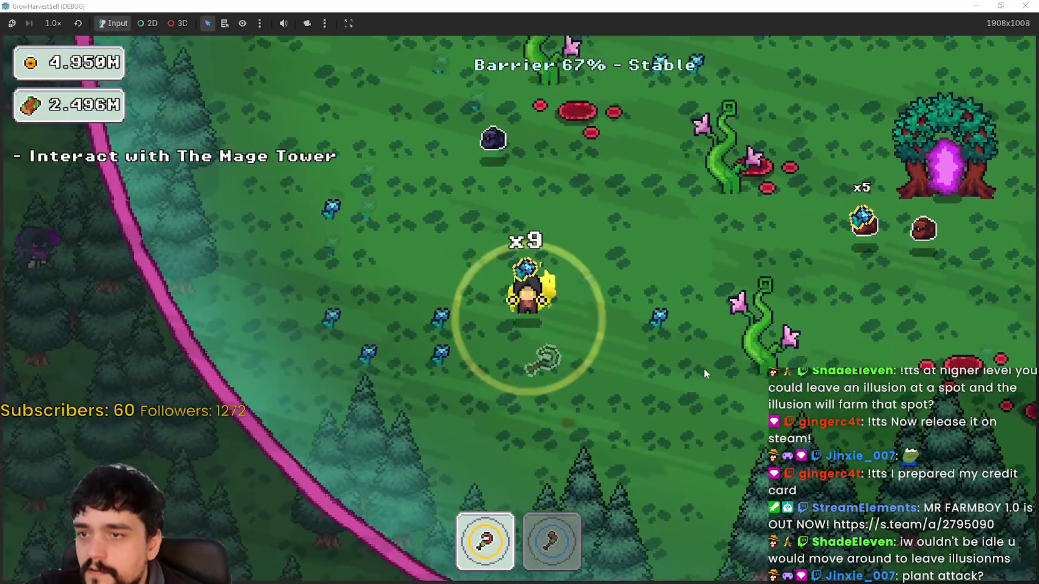
key("d")
key("w")
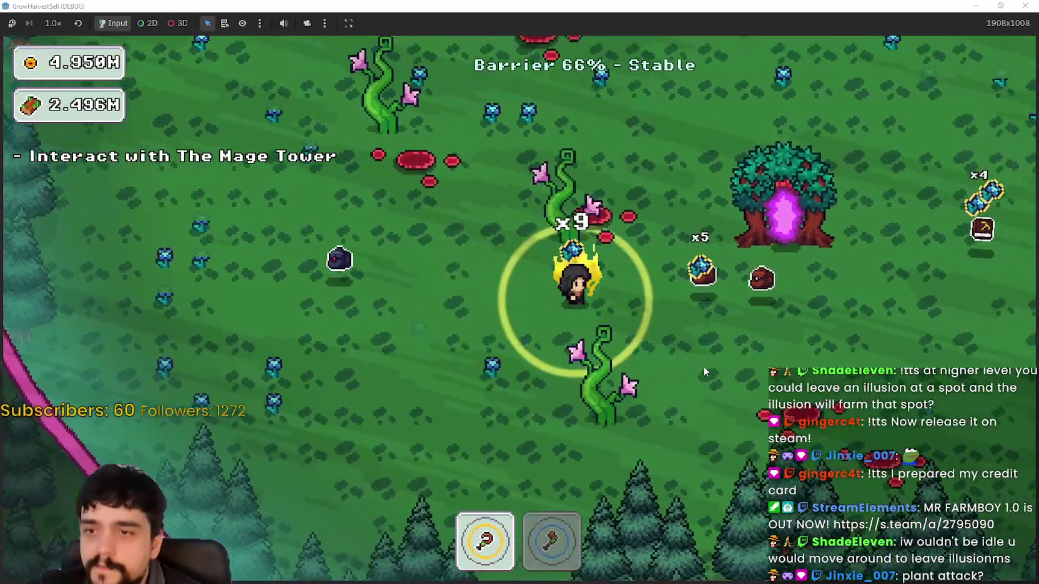
key("a")
key("w")
key("a")
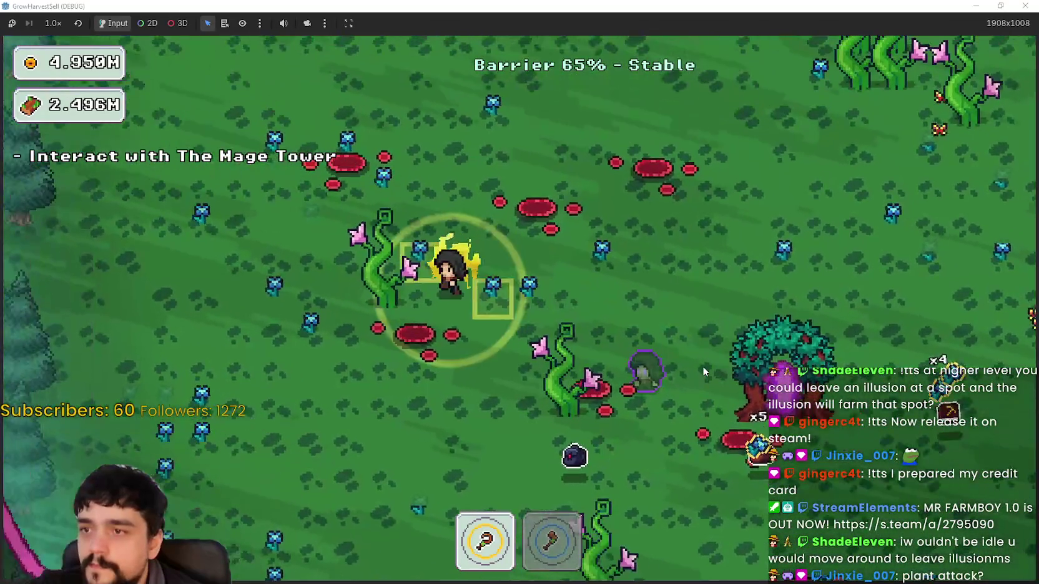
key("d")
key("s")
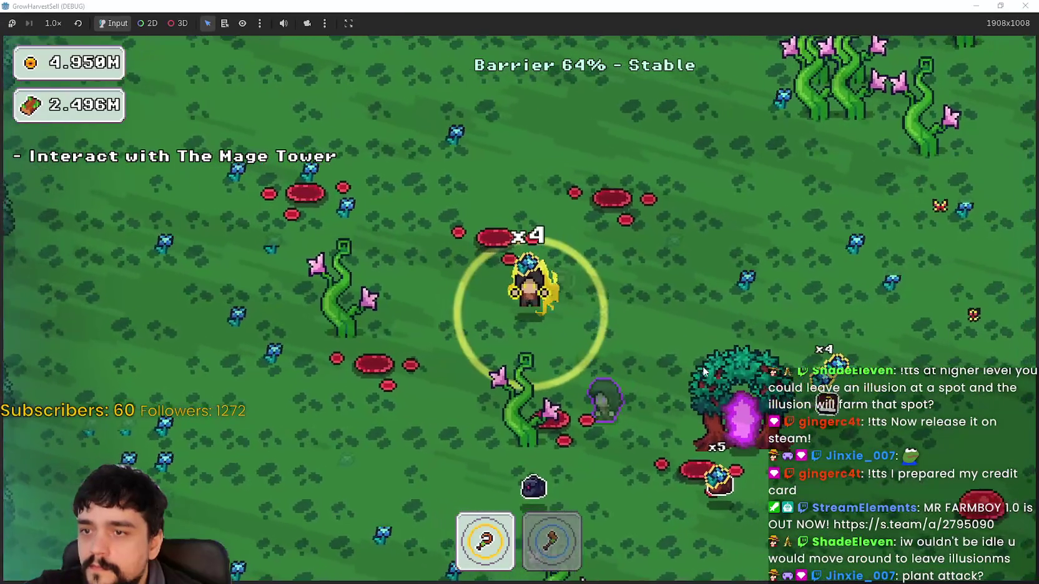
key("d")
key("s")
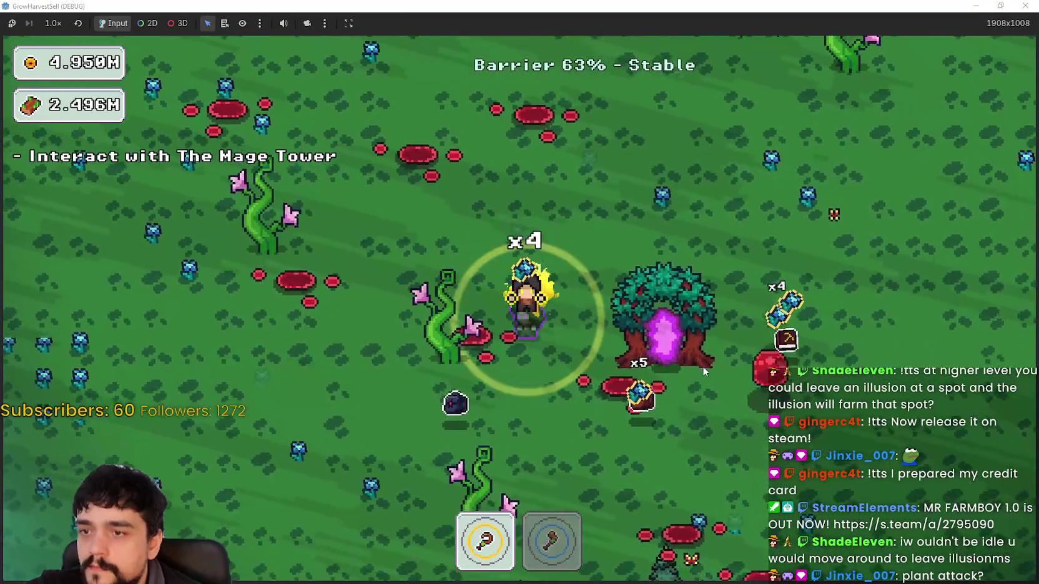
- Finish a stack of nine blue flowers near the barrier, then minimize the game window
key("w")
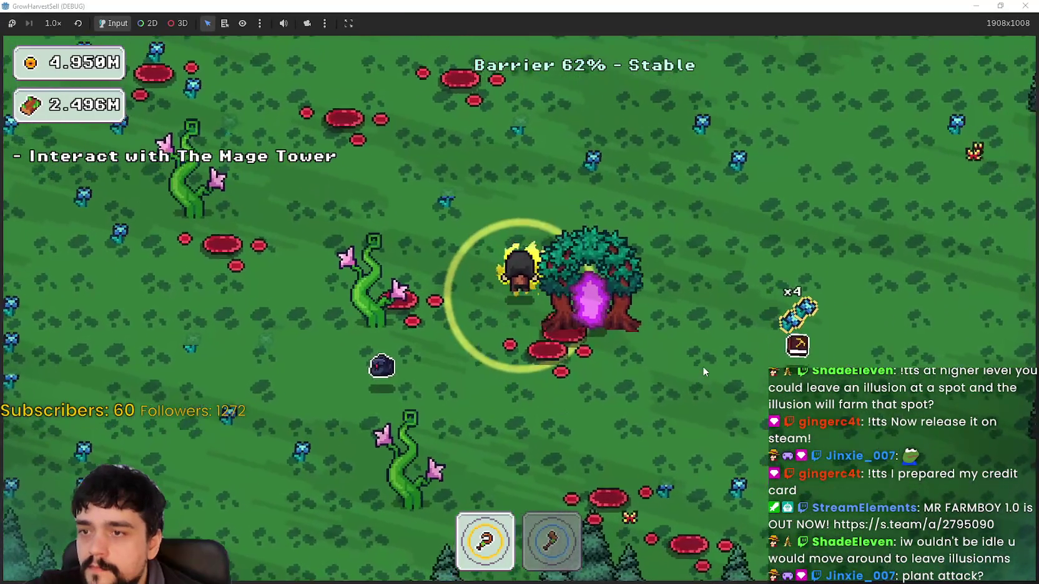
key("d")
key("w")
key("d")
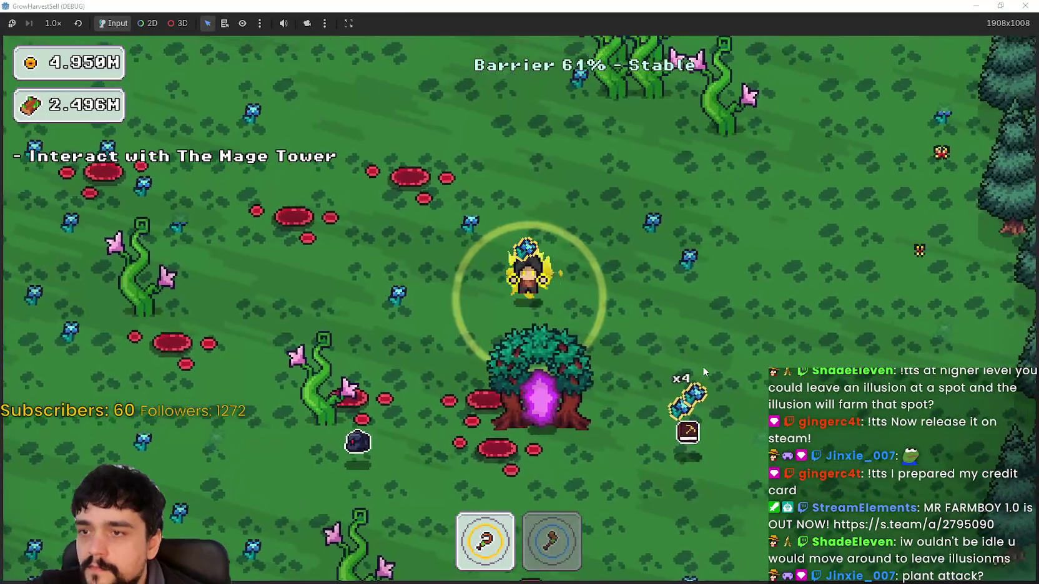
key("d")
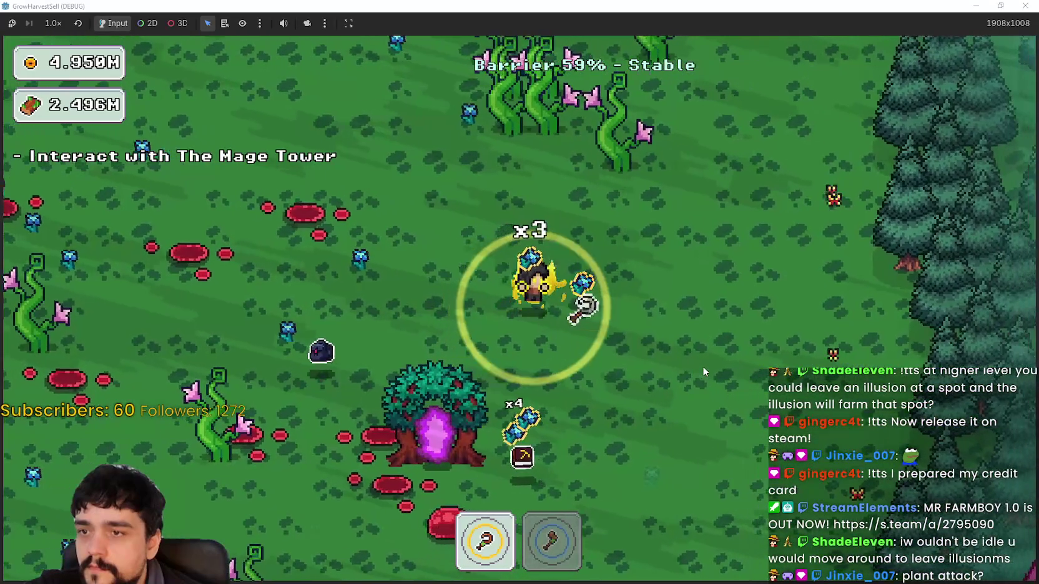
key("w")
key("a")
key("a")
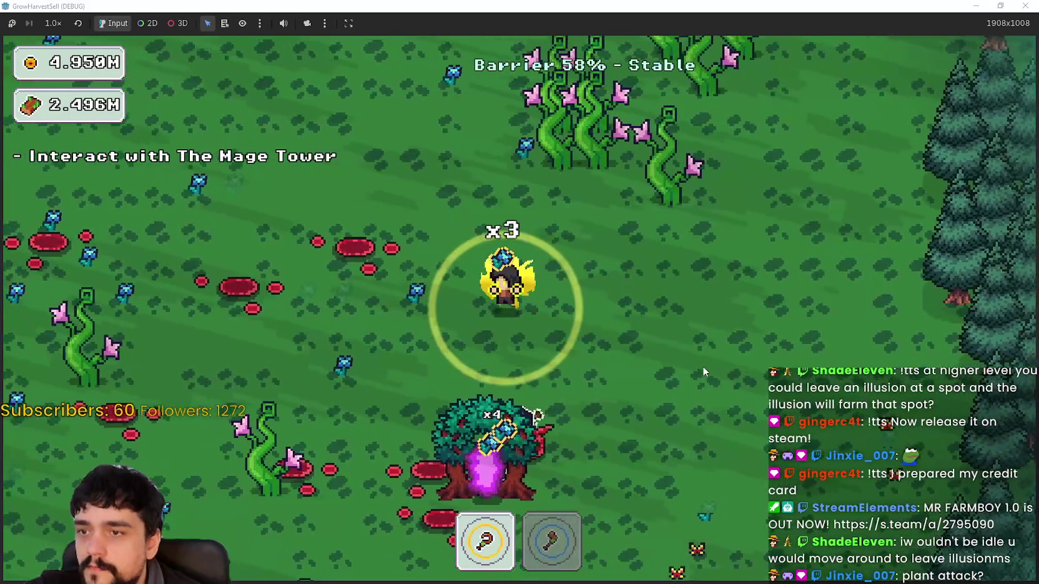
key("a")
key("s")
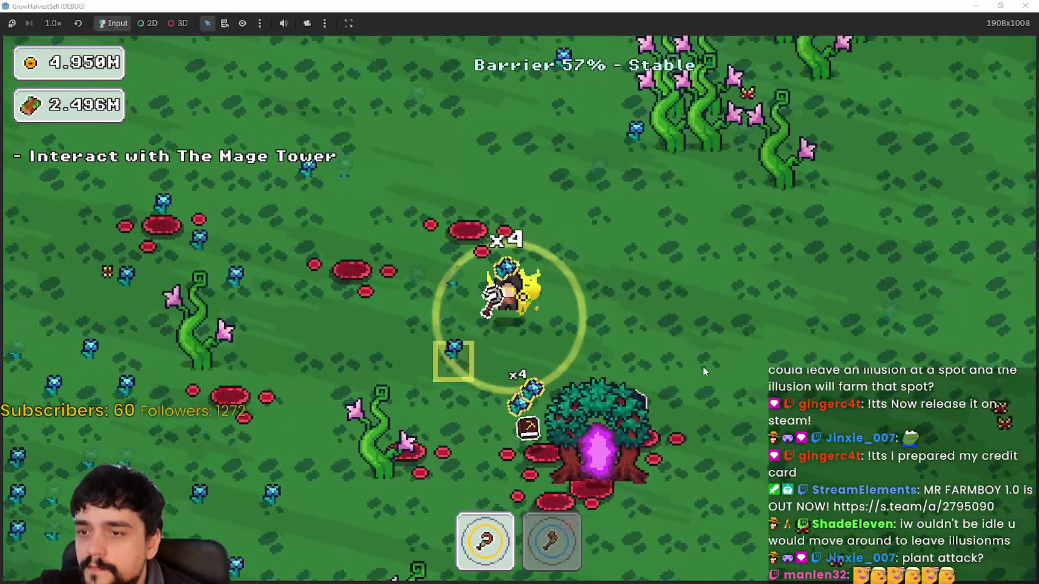
key("s")
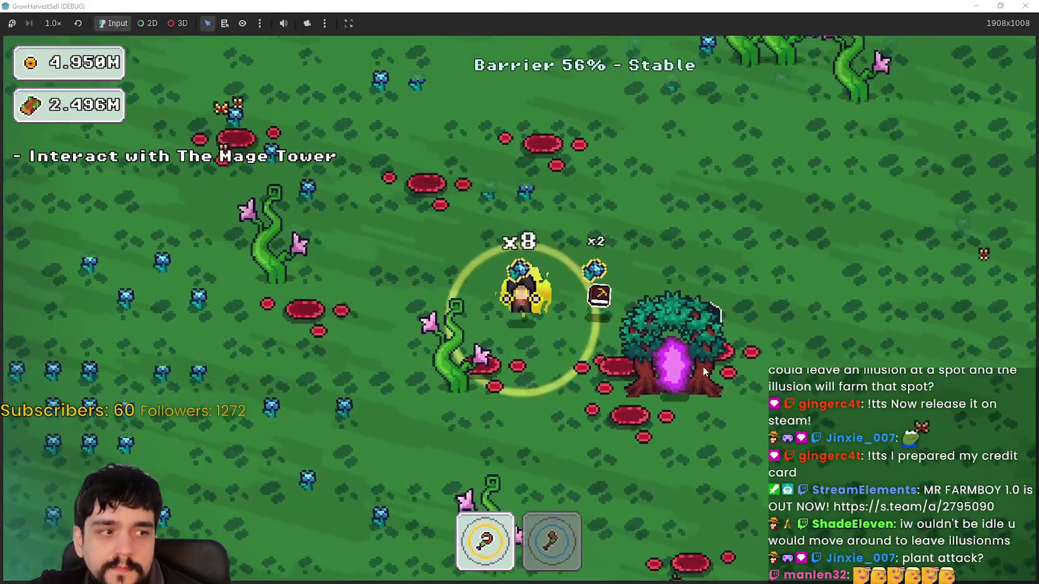
key("a")
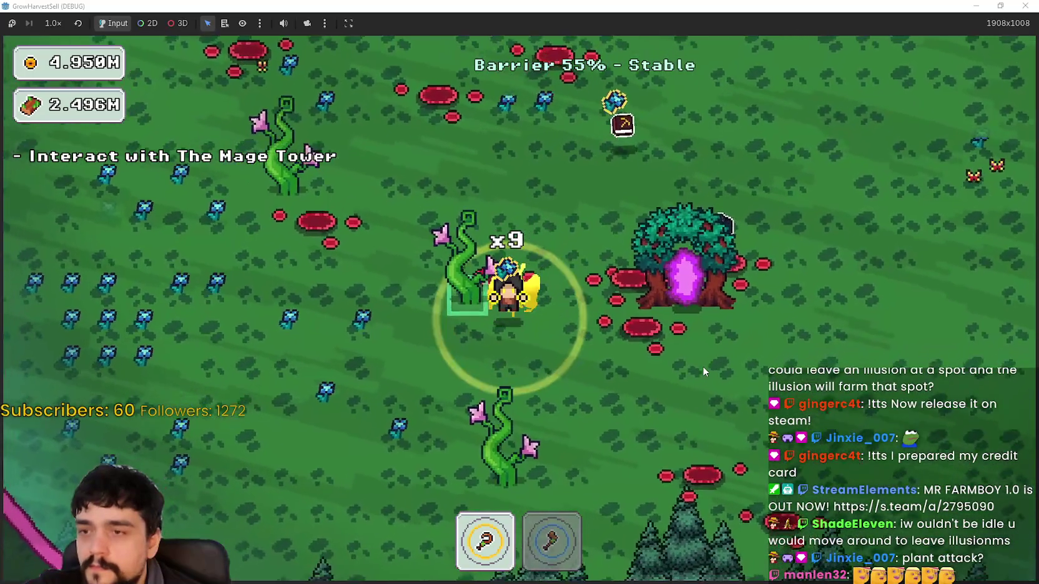
key("s")
key("a")
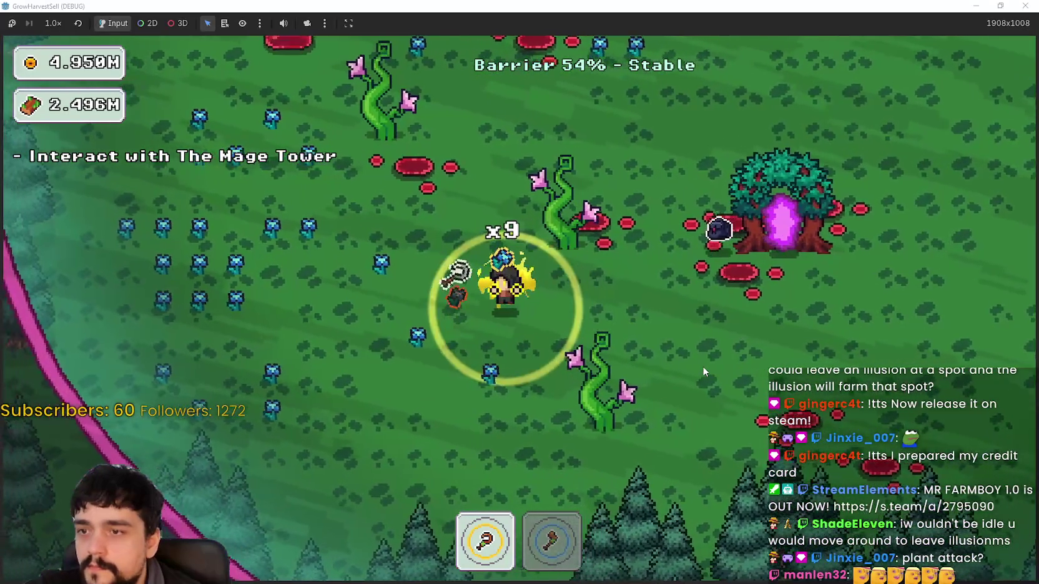
key("d")
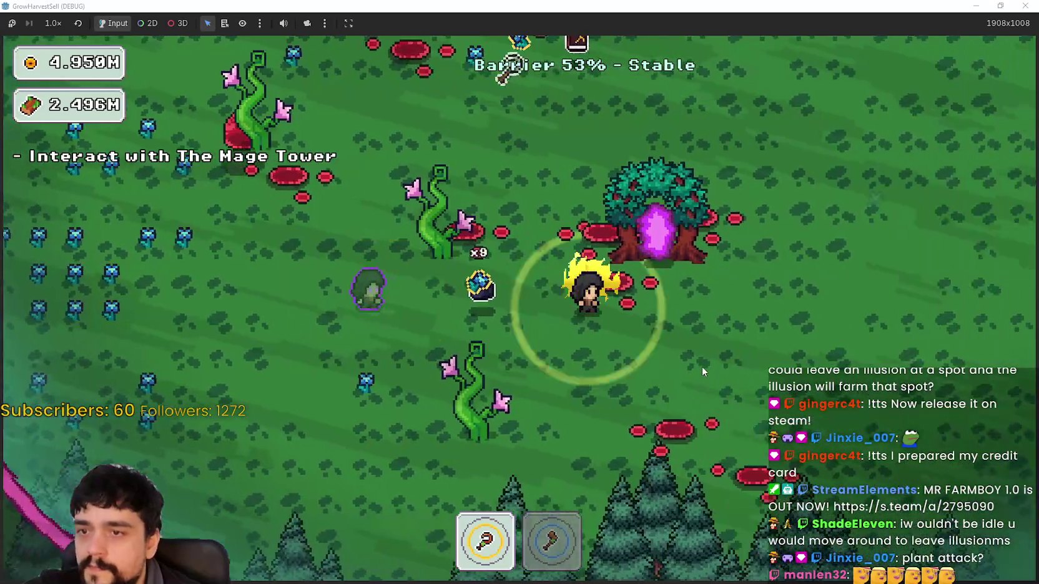
key("w")
key("a")
key("a")
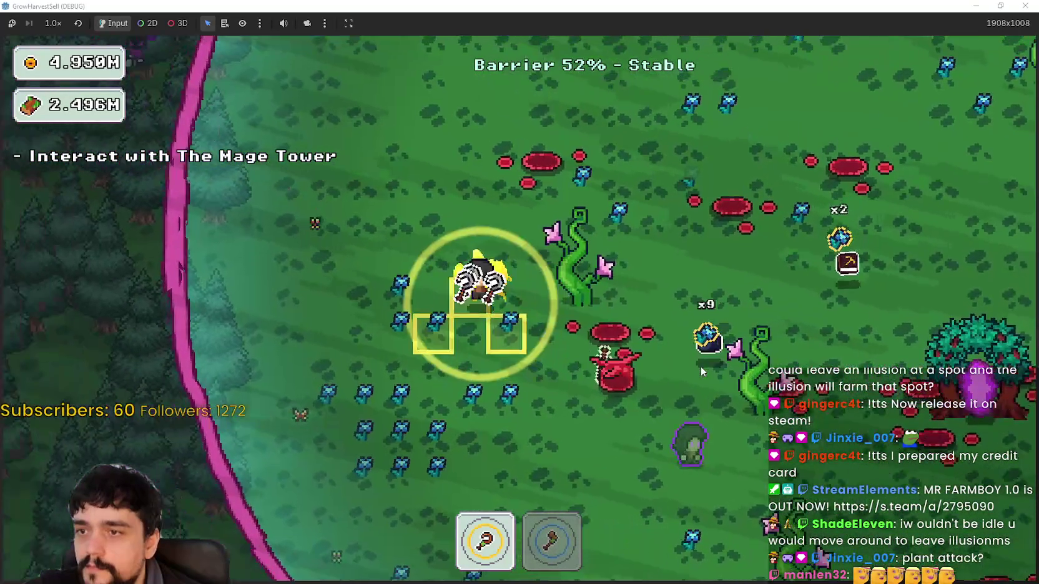
key("s")
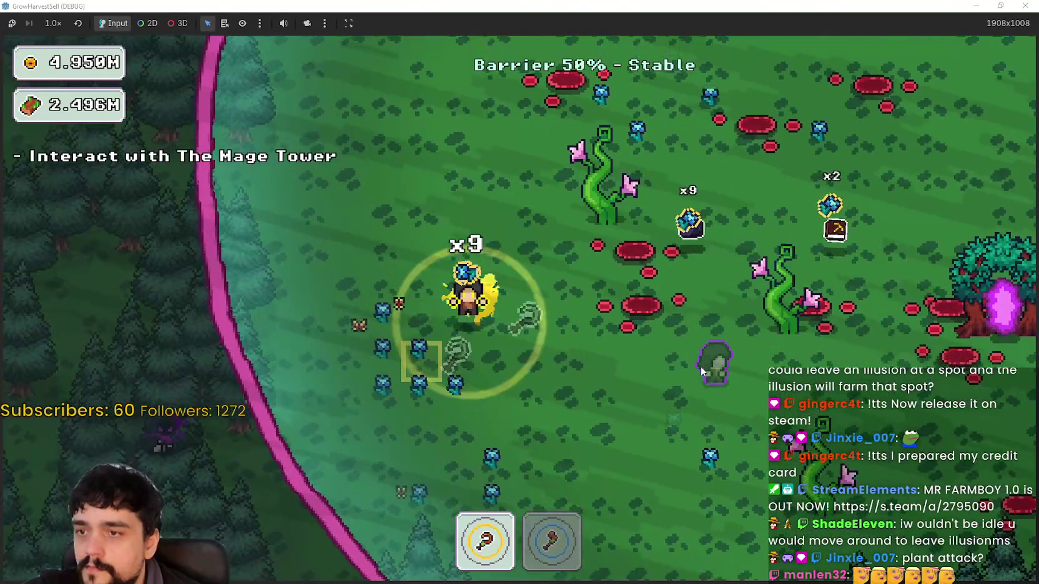
key("d")
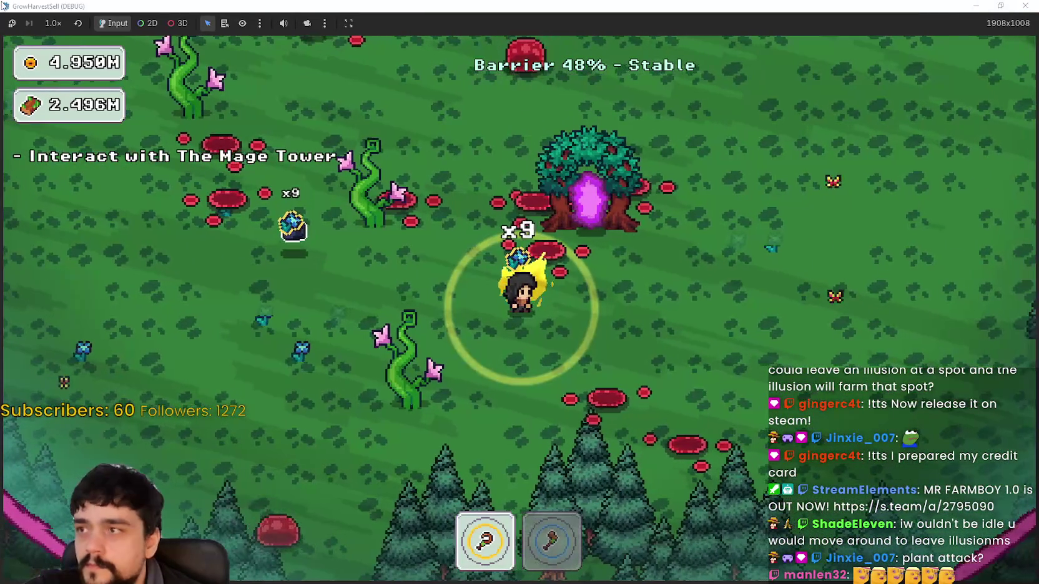
left_click(967, 6)
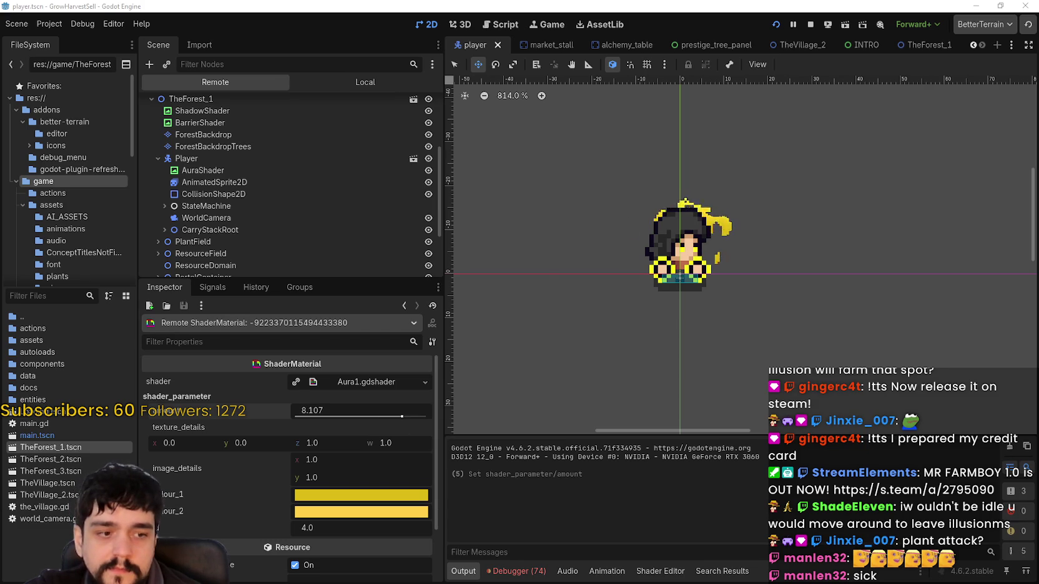
- Switch back to the running game window
key("alt+Tab")
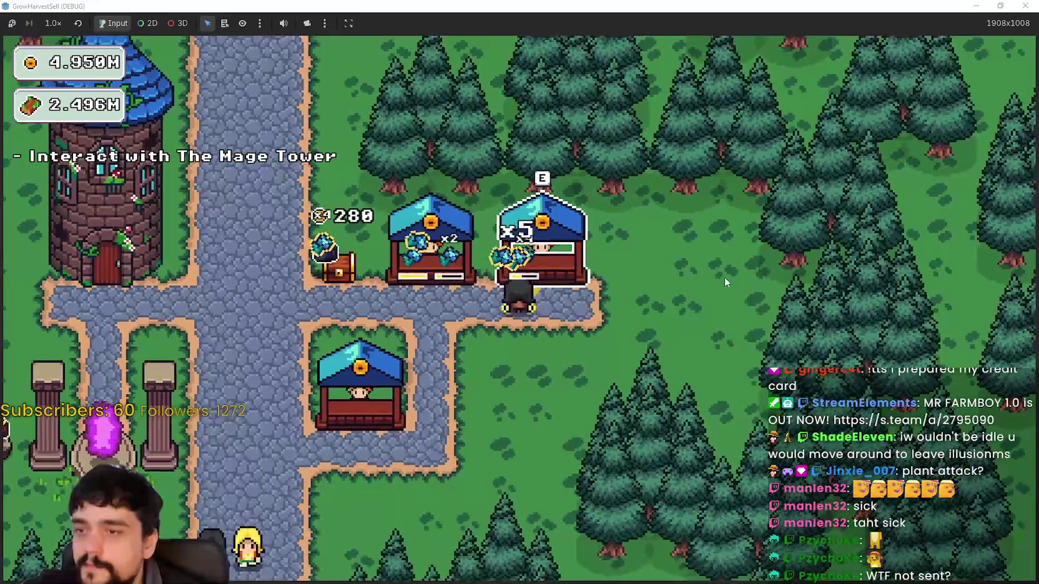
- Pick up crops at the portal and deliver them to the nearby shop stall
key("a")
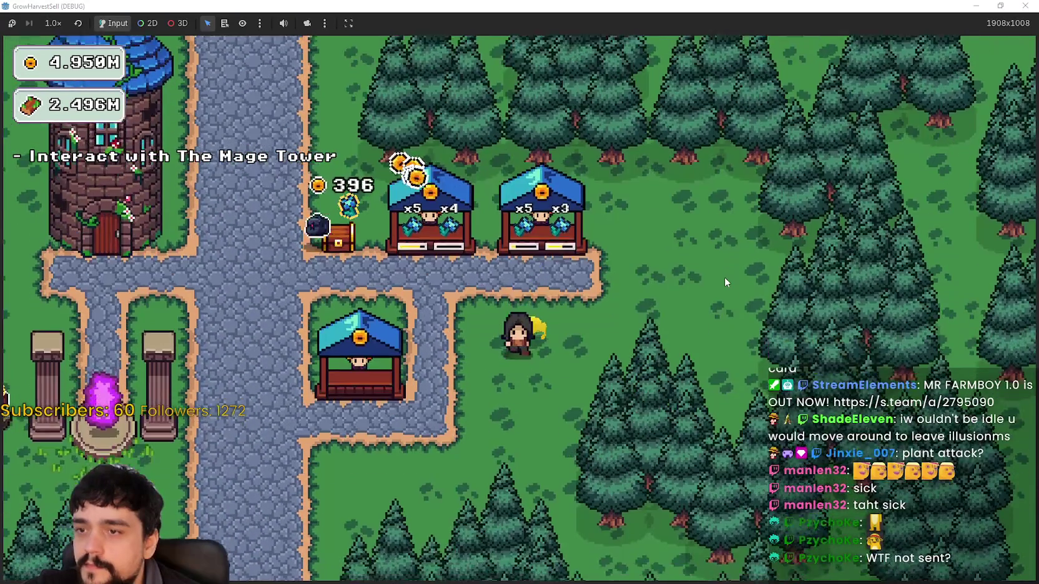
key("a")
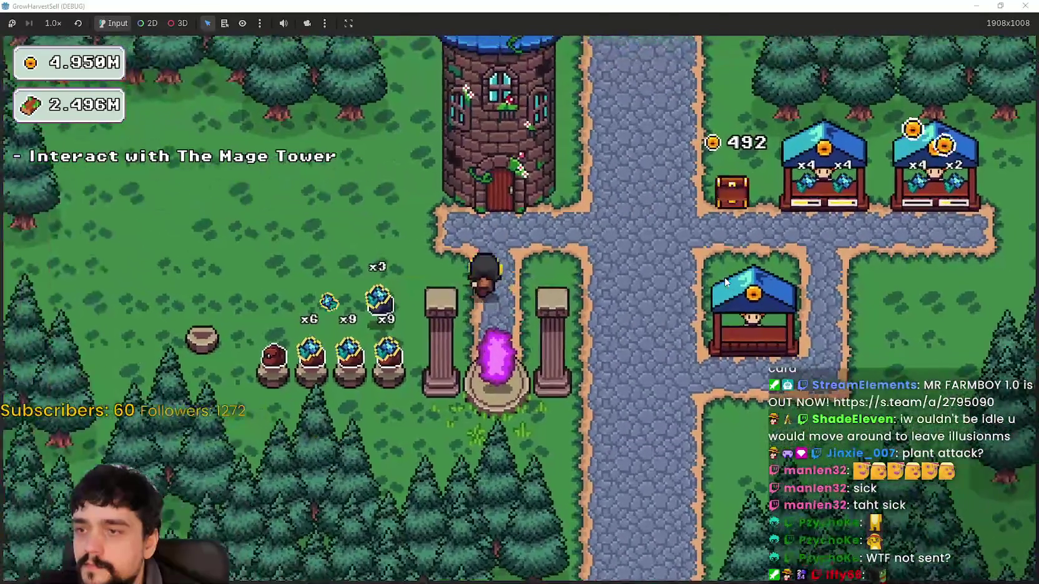
key("d")
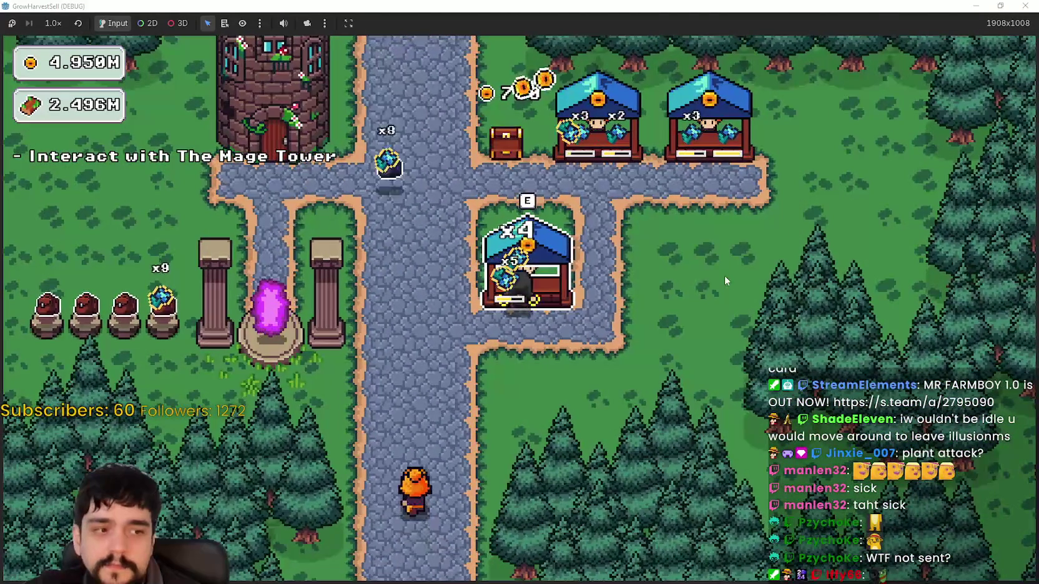
key("d")
- Walk the village path past the Mage Tower to the portal, sell at the far stall, and head back
key("w")
key("a")
key("a")
key("s")
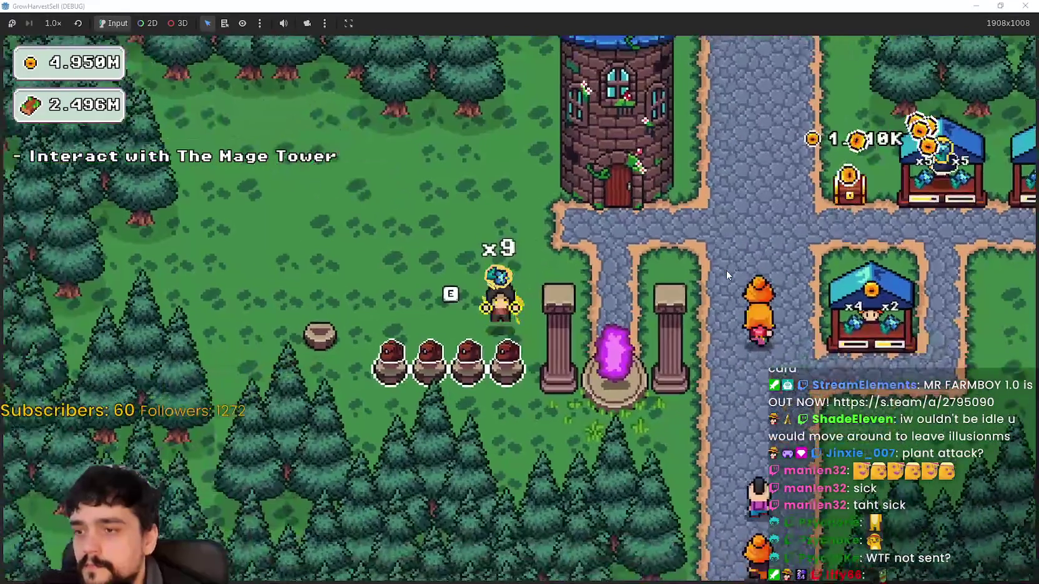
key("d")
key("w")
key("d")
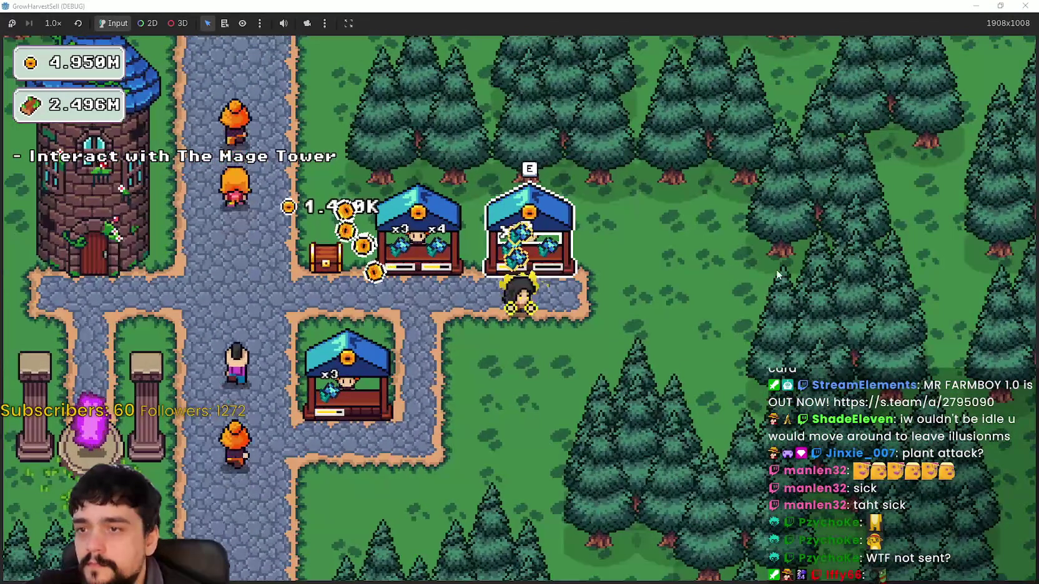
key("a")
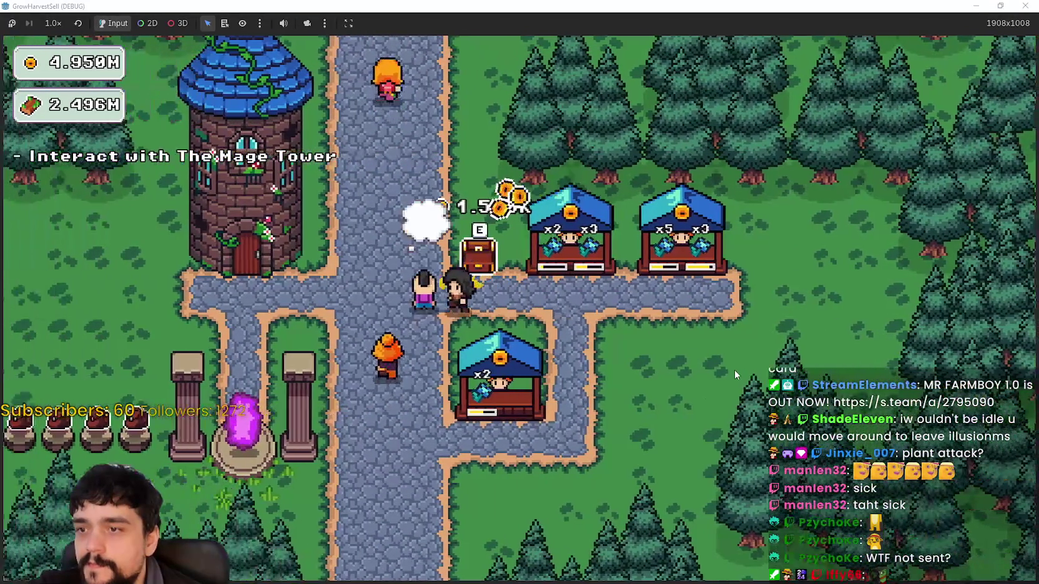